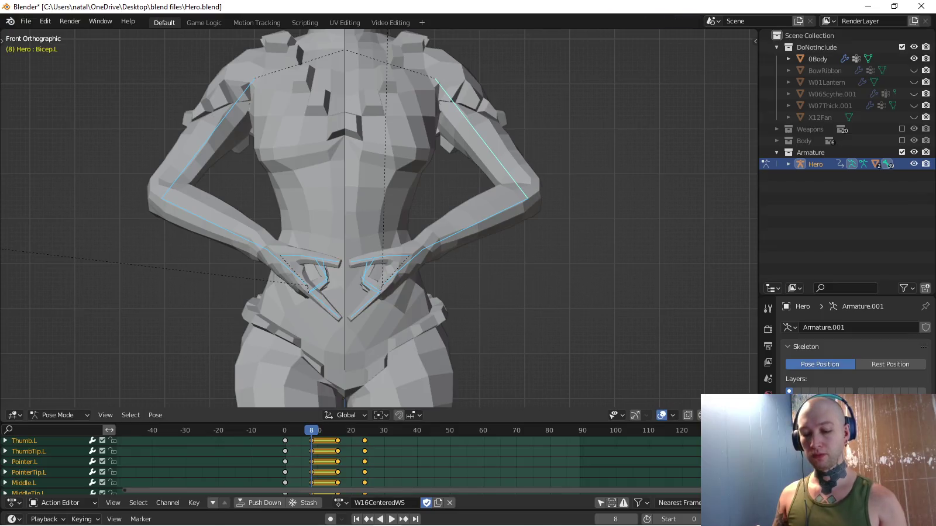
Key the hands-at-waist pose at frame 8 using the Rotation keying set.
{"action": "key", "text": "i"}
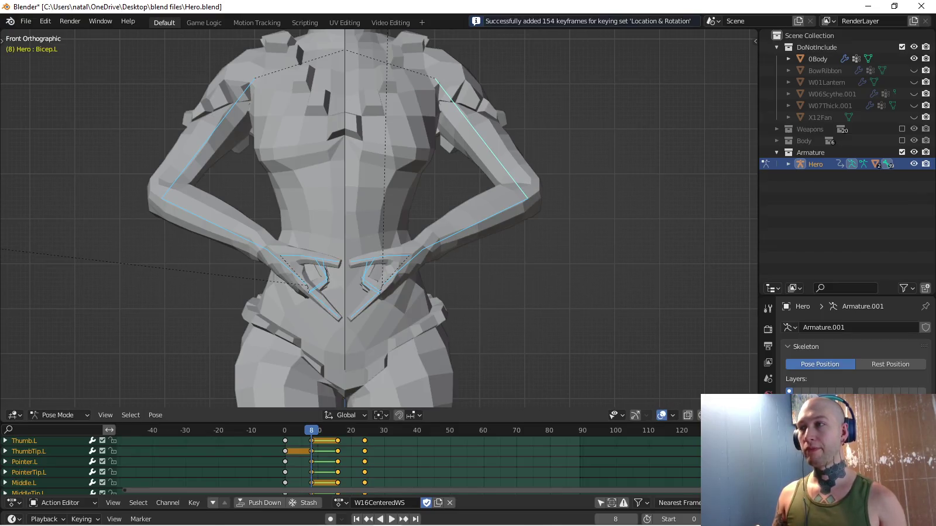
{"action": "left_click", "coordinate": [82, 519]}
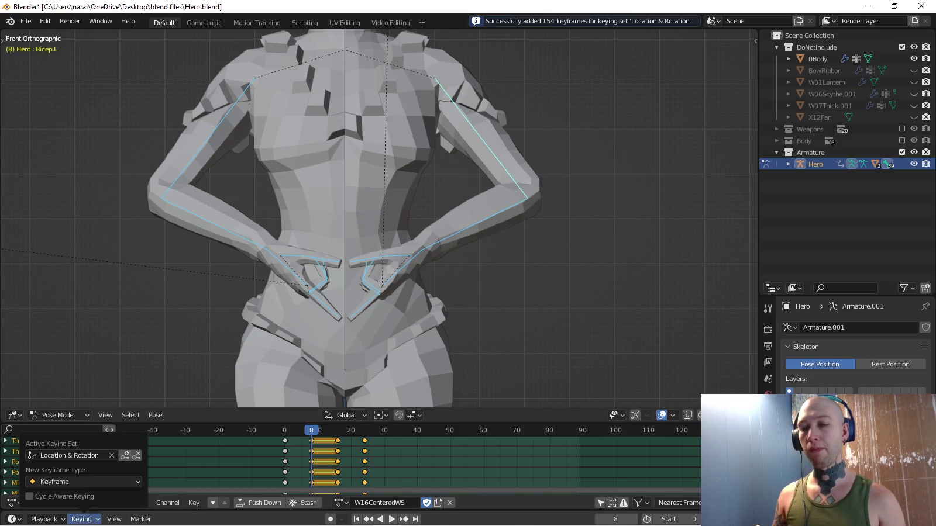
{"action": "left_click", "coordinate": [65, 455]}
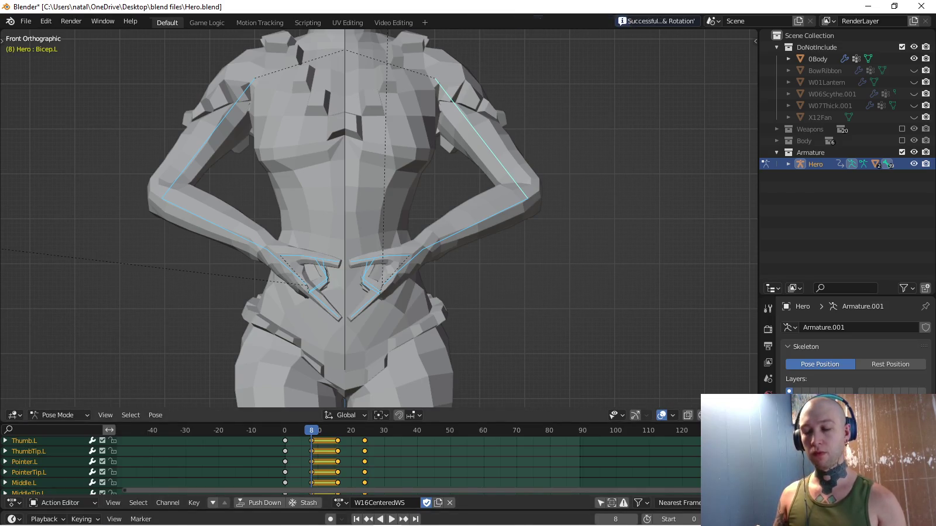
{"action": "key", "text": "i"}
Paste the pose flipped on the X-axis at frame 16, key it, and play back.
{"action": "key", "text": "Up"}
{"action": "key", "text": "ctrl+v"}
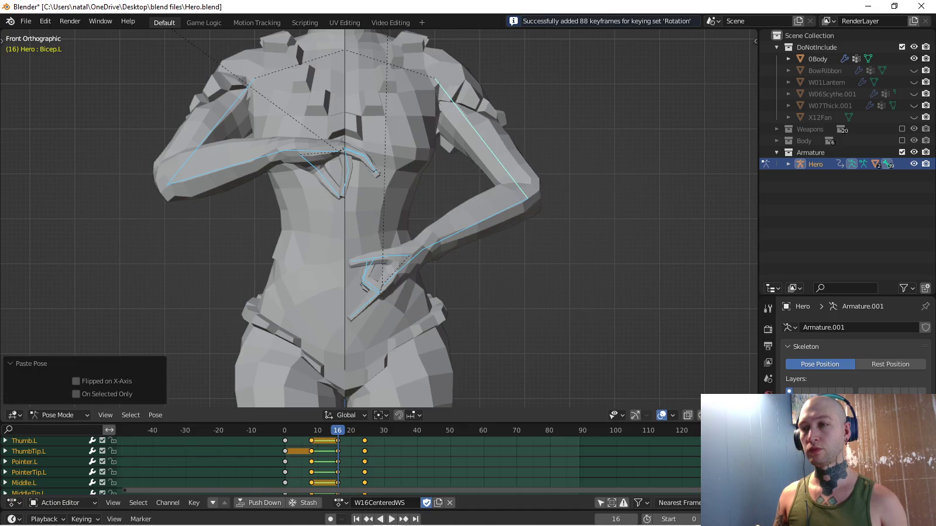
{"action": "left_click", "coordinate": [76, 381]}
{"action": "key", "text": "i"}
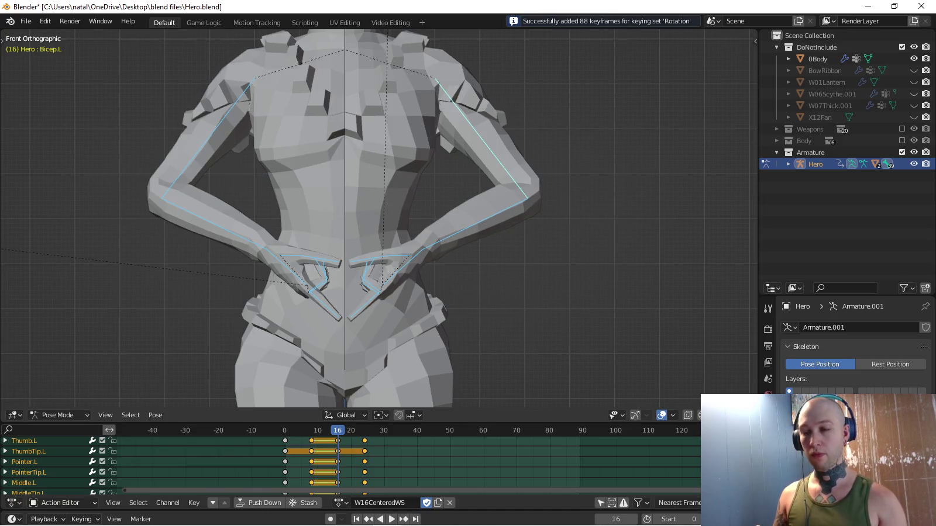
{"action": "key", "text": "space"}
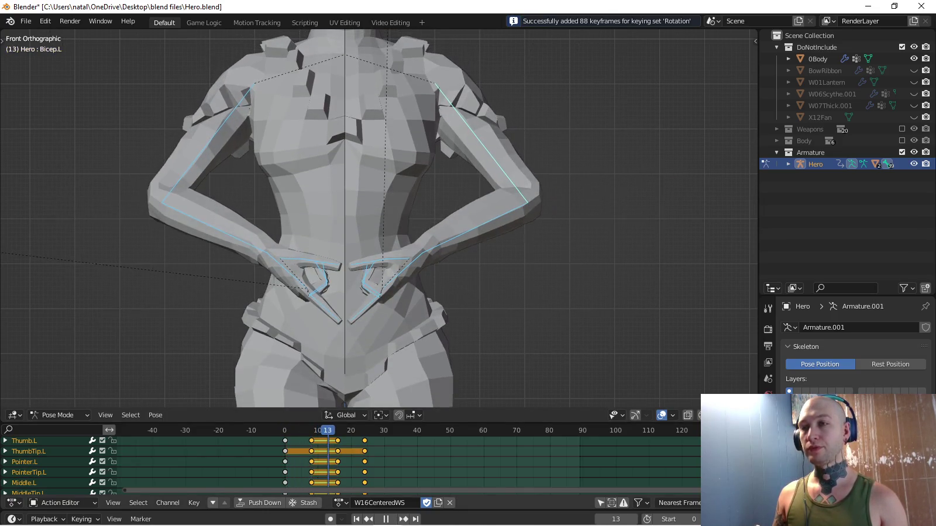
{"action": "scroll", "coordinate": [379, 218], "scroll_direction": "down", "scroll_amount": 4}
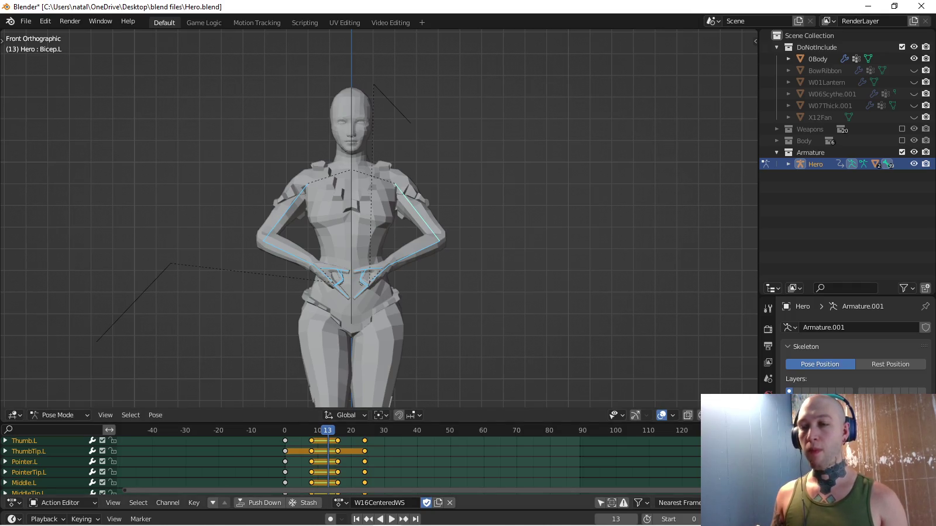
Stop playback, deselect all bones, jump to frame 0 and scroll the channels to Equip.R.
{"action": "key", "text": "space"}
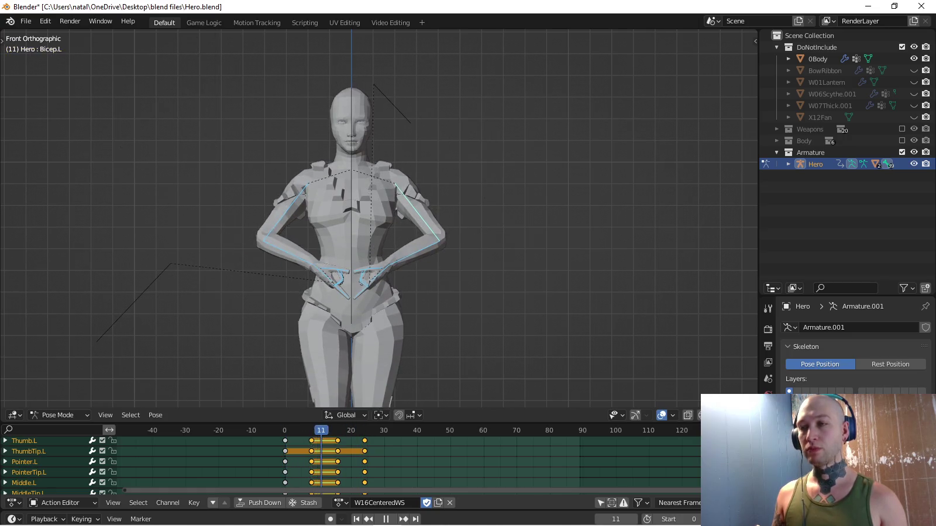
{"action": "middle_click_drag", "start_coordinate": [351, 233], "coordinate": [335, 202], "text": "shift"}
{"action": "key", "text": "alt+a"}
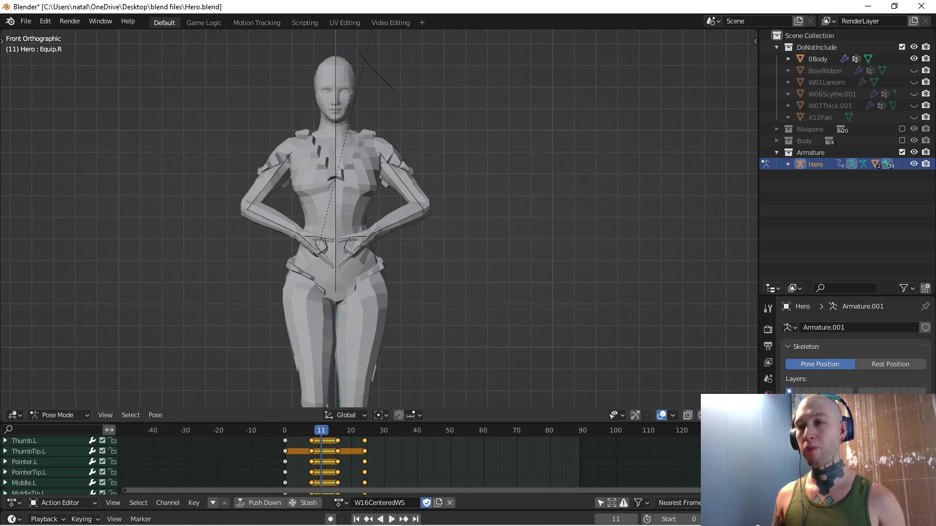
{"action": "key", "text": "shift+Left"}
{"action": "mouse_move", "coordinate": [351, 233]}
{"action": "middle_mouse_down", "text": "shift"}
{"action": "mouse_move", "coordinate": [351, 269]}
{"action": "mouse_move", "coordinate": [372, 294]}
{"action": "middle_mouse_up", "text": "shift"}
{"action": "scroll", "coordinate": [58, 462], "scroll_direction": "down", "scroll_amount": 3}
{"action": "scroll", "coordinate": [58, 462], "scroll_direction": "down", "scroll_amount": 3}
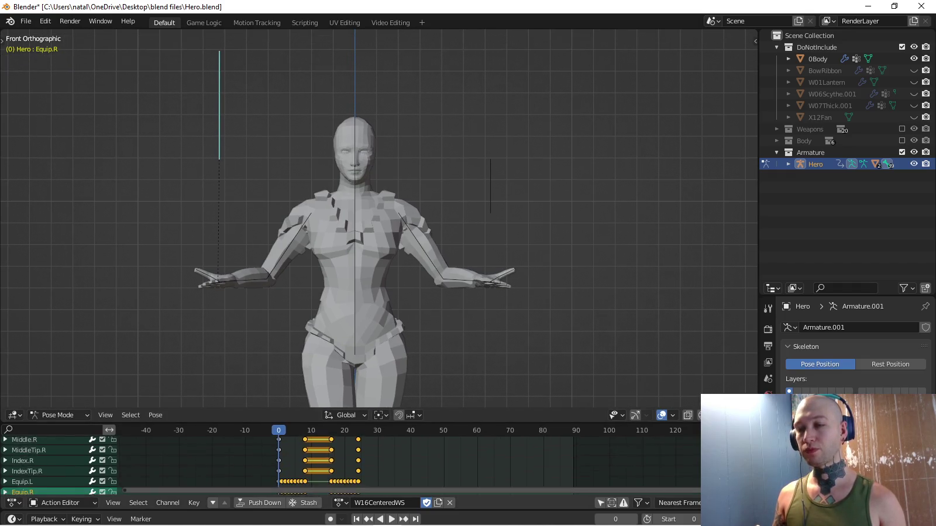
Select the top-row keyframes and scroll the Action Editor to show the Equip channels.
{"action": "scroll", "coordinate": [58, 462], "scroll_direction": "down", "scroll_amount": 3}
{"action": "left_click", "coordinate": [326, 438]}
{"action": "key", "text": "g"}
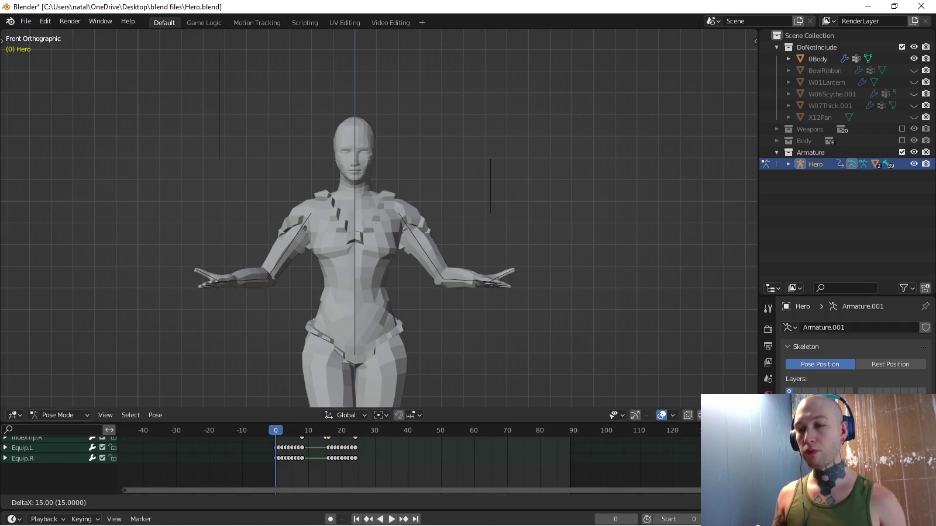
{"action": "key", "text": "Return"}
{"action": "scroll", "coordinate": [351, 456], "scroll_direction": "right", "scroll_amount": 5, "text": "ctrl"}
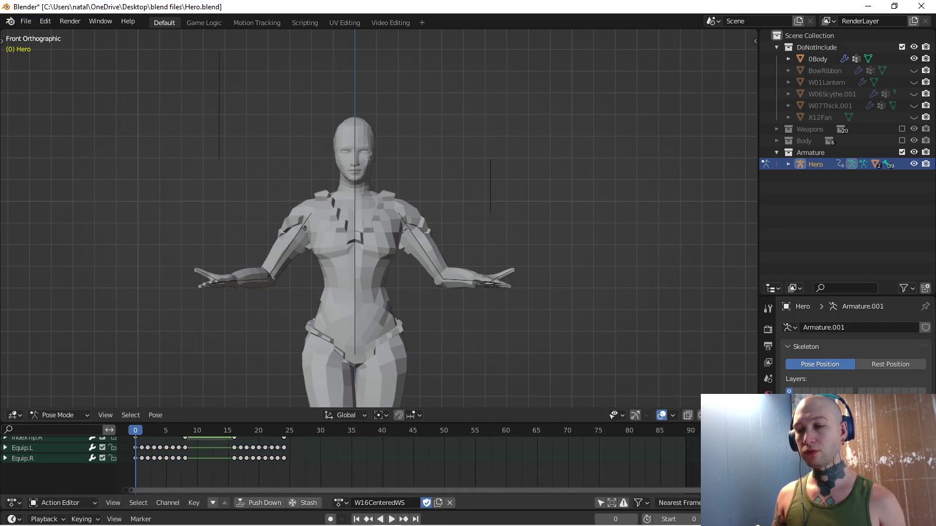
{"action": "scroll", "coordinate": [351, 456], "scroll_direction": "up", "scroll_amount": 3}
{"action": "scroll", "coordinate": [441, 462], "scroll_direction": "up", "scroll_amount": 2}
{"action": "scroll", "coordinate": [441, 462], "scroll_direction": "up", "scroll_amount": 2}
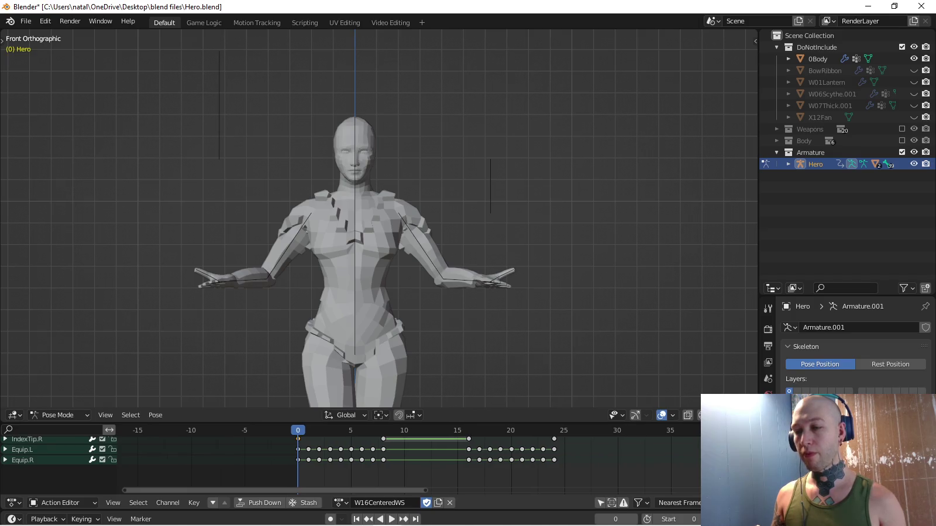
Select all Equip keys except those at frame 0 and the IndexTip.R keys.
{"action": "left_click_drag", "start_coordinate": [301, 437], "coordinate": [570, 472]}
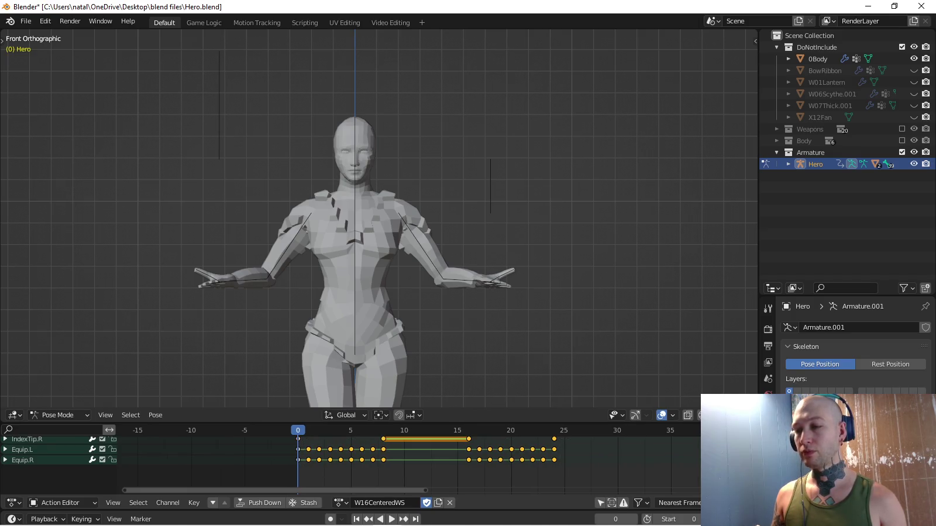
{"action": "middle_click_drag", "start_coordinate": [386, 436], "coordinate": [382, 476]}
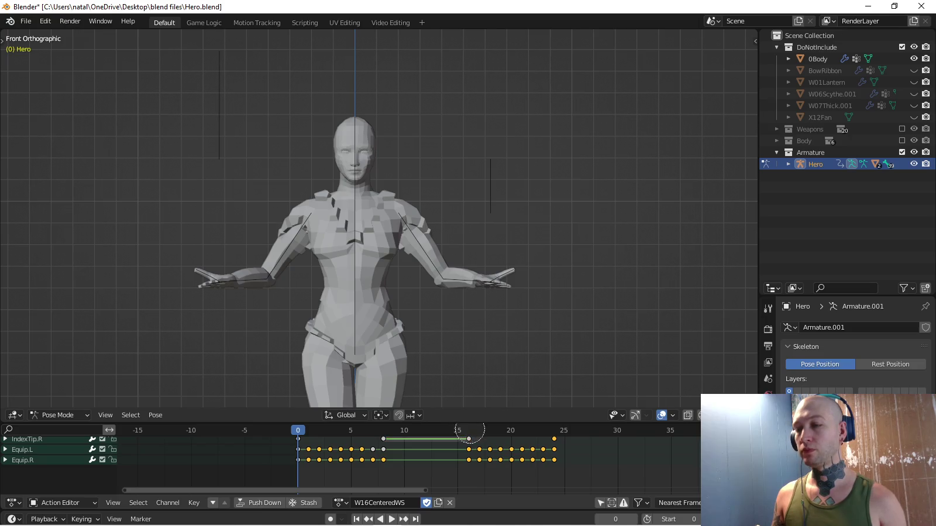
{"action": "middle_click_drag", "start_coordinate": [560, 430], "coordinate": [567, 444]}
{"action": "left_click_drag", "start_coordinate": [556, 444], "coordinate": [564, 455]}
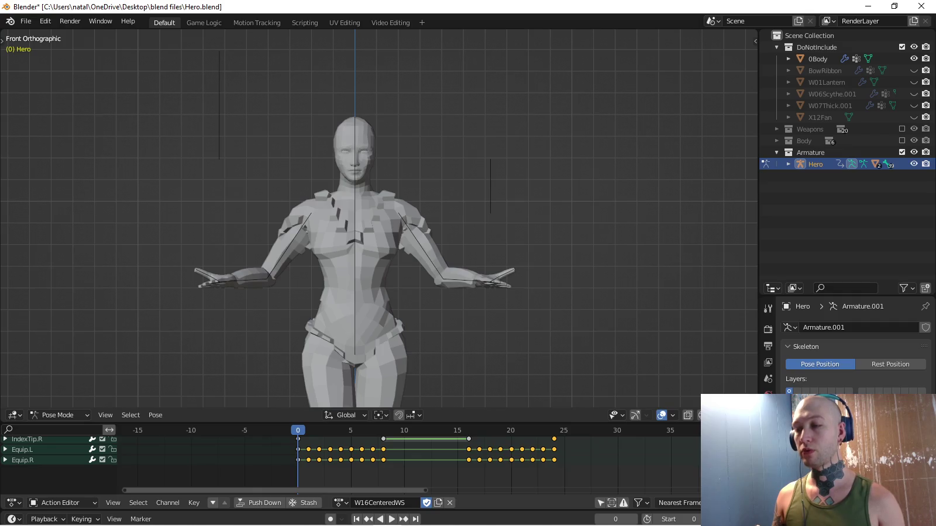
{"action": "middle_click_drag", "start_coordinate": [555, 434], "coordinate": [568, 437]}
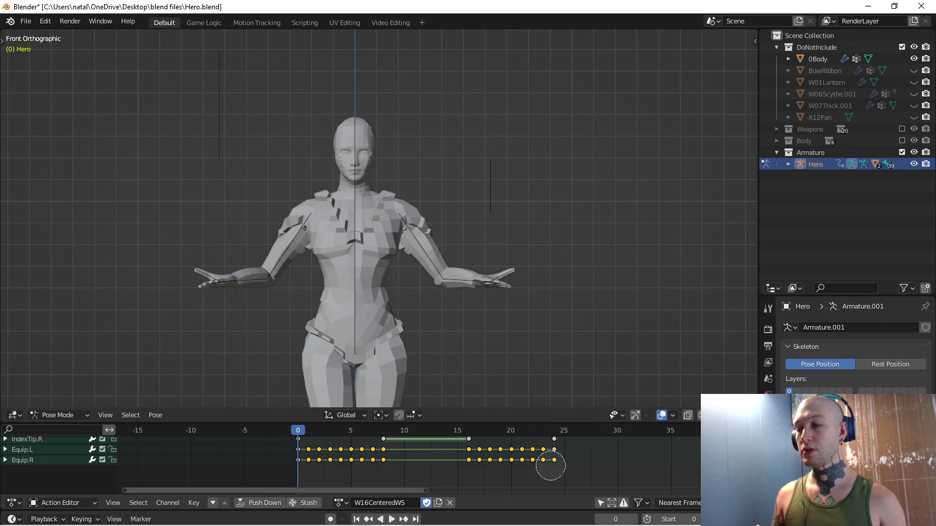
Delete the selected Equip.L and Equip.R keyframes and play the animation.
{"action": "key", "text": "Escape"}
{"action": "key", "text": "x"}
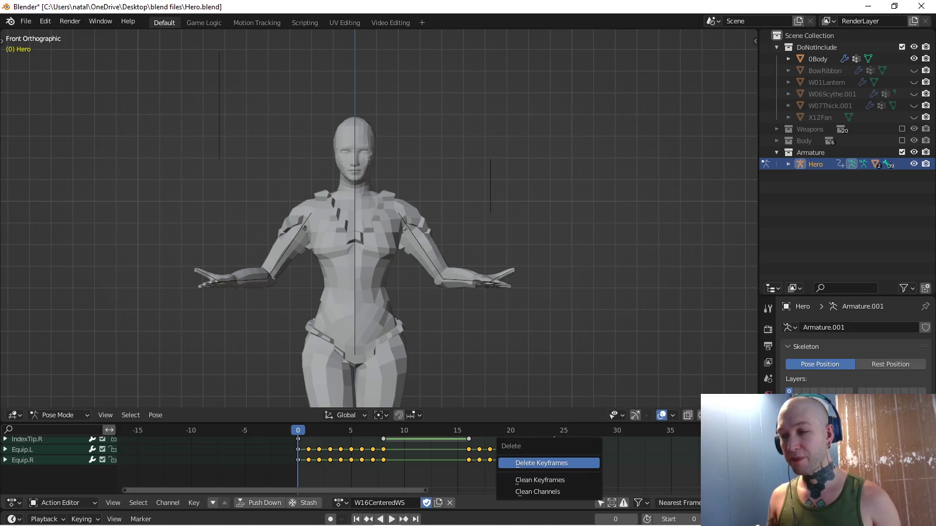
{"action": "key", "text": "Return"}
{"action": "key", "text": "space"}
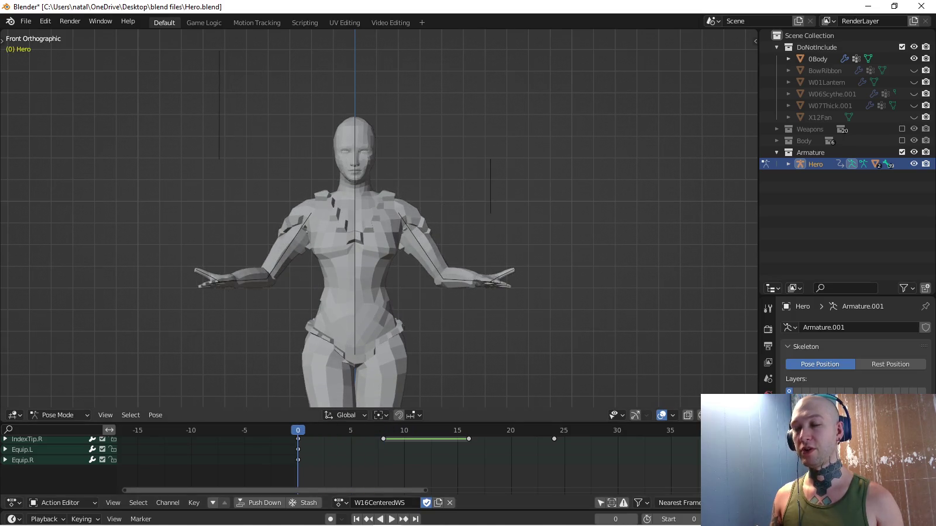
Select the Equip.R bone and preview the Copy Attributes menu.
{"action": "left_click", "coordinate": [24, 460]}
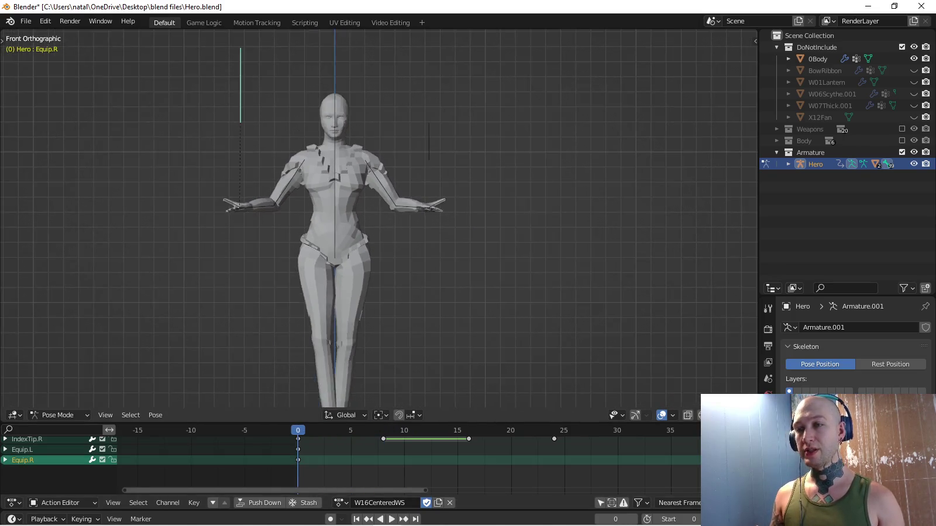
{"action": "middle_click_drag", "start_coordinate": [374, 234], "coordinate": [445, 222]}
{"action": "key", "text": "alt+a"}
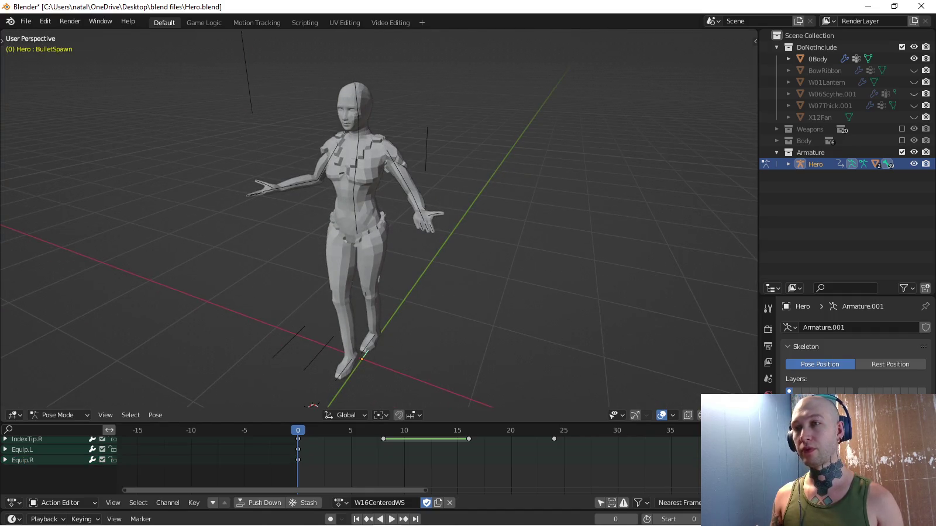
{"action": "key", "text": "ctrl+z"}
{"action": "key", "text": "ctrl+c"}
{"action": "key", "text": "Escape"}
{"action": "key", "text": "ctrl+c"}
{"action": "key", "text": "Escape"}
{"action": "key", "text": "ctrl+c"}
{"action": "key", "text": "Escape"}
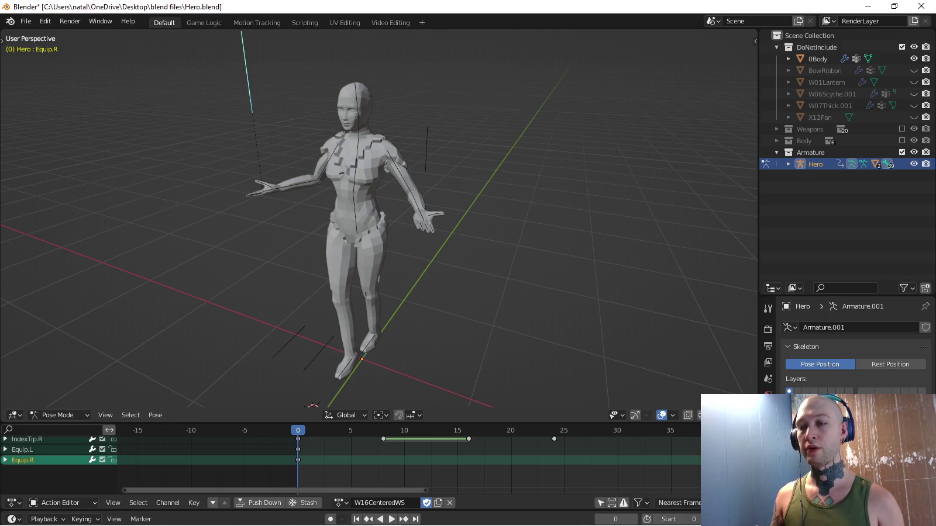
At frame 1, copy BulletSpawn's visual rotation to Equip.R, key it, and view from front.
{"action": "key", "text": "Right"}
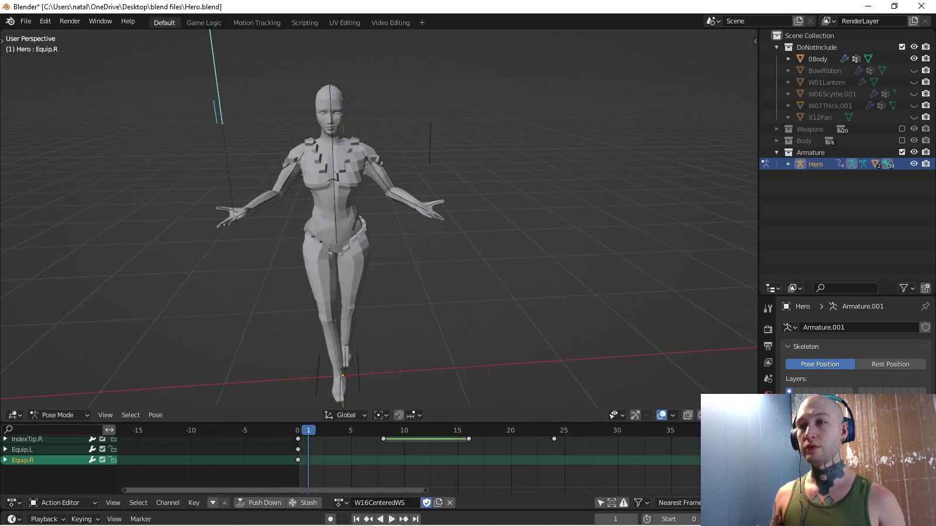
{"action": "left_click", "coordinate": [207, 58], "text": "shift"}
{"action": "key", "text": "ctrl+c"}
{"action": "key", "text": "Escape"}
{"action": "key", "text": "ctrl+c"}
{"action": "key", "text": "Return"}
{"action": "key", "text": "i"}
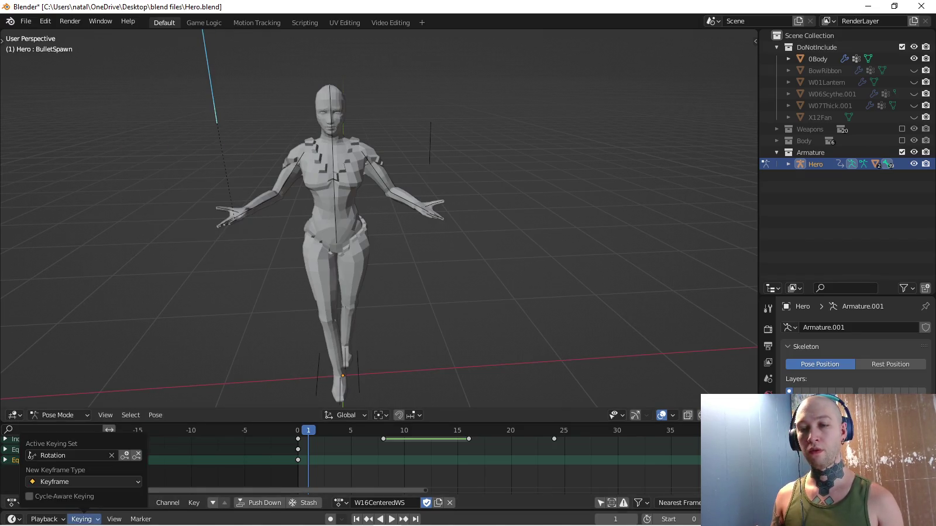
{"action": "left_click", "coordinate": [53, 456]}
{"action": "key", "text": "KP_1"}
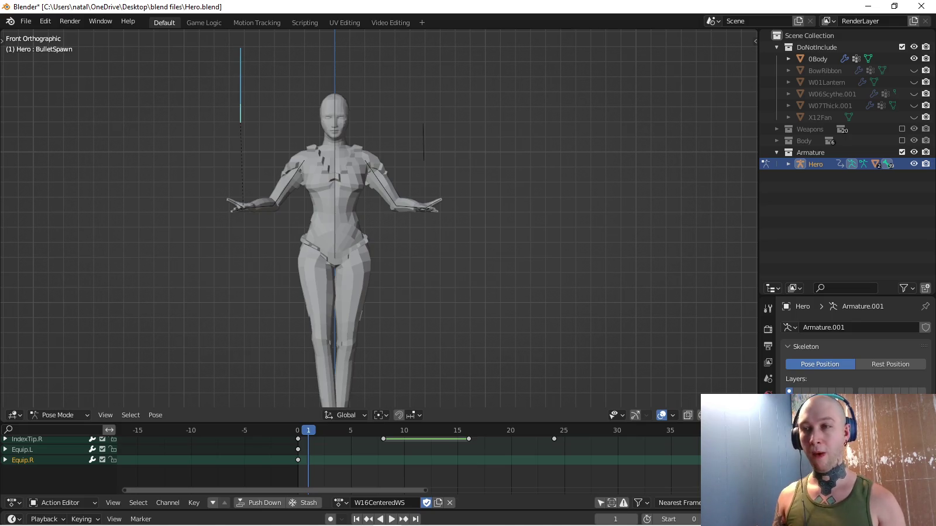
Copy the hand's visual location and rotation onto Equip.R and key frames 1–4.
{"action": "key", "text": "i"}
{"action": "key", "text": "Right"}
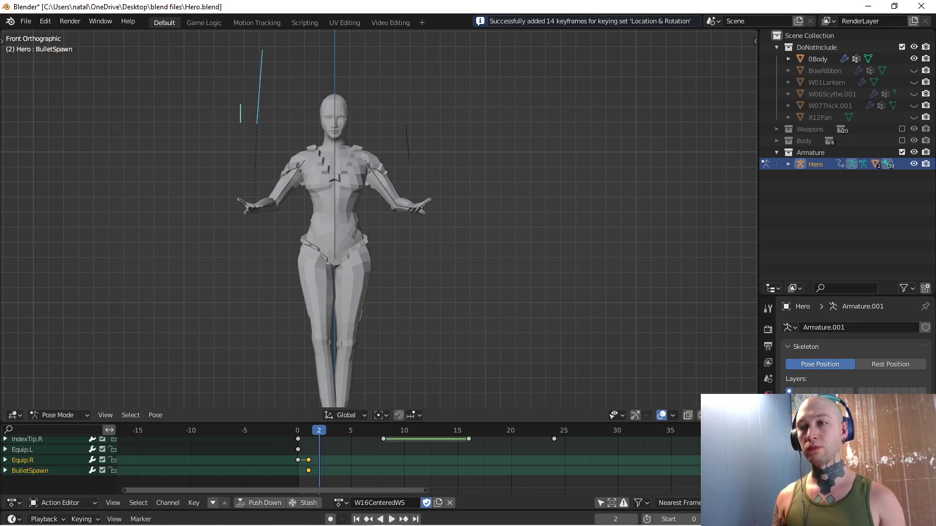
{"action": "key", "text": "ctrl+c"}
{"action": "key", "text": "i"}
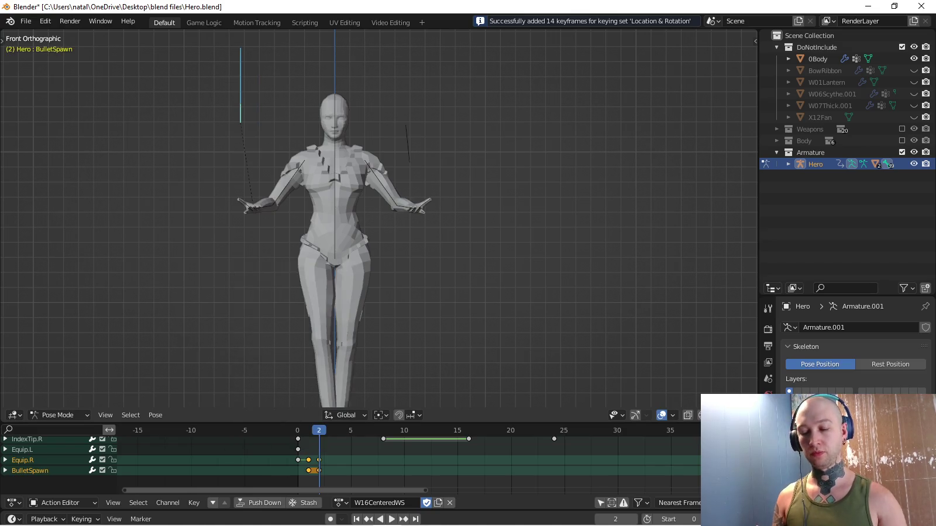
{"action": "key", "text": "Right"}
{"action": "key", "text": "ctrl+c"}
{"action": "key", "text": "Escape"}
{"action": "key", "text": "ctrl+c"}
{"action": "key", "text": "Escape"}
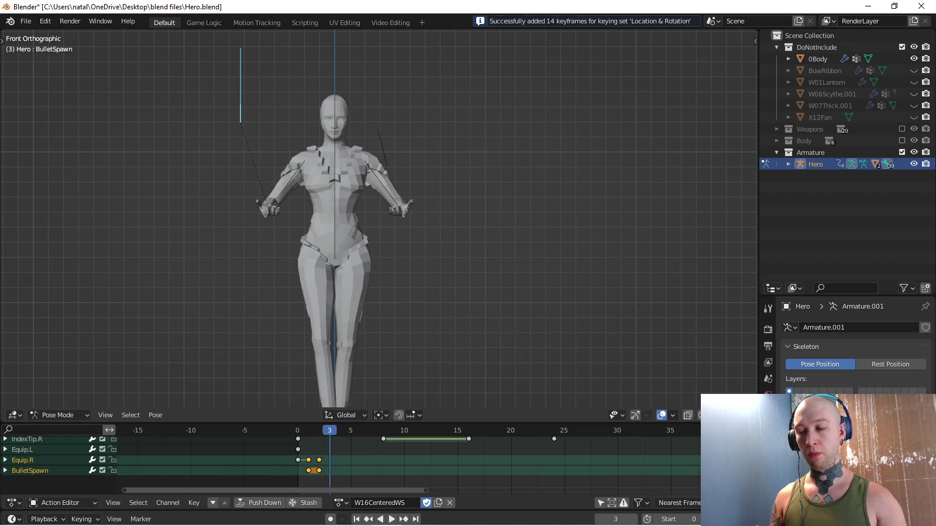
{"action": "key", "text": "i"}
{"action": "key", "text": "Right"}
{"action": "key", "text": "ctrl+c"}
{"action": "key", "text": "Escape"}
{"action": "key", "text": "ctrl+c"}
{"action": "key", "text": "Escape"}
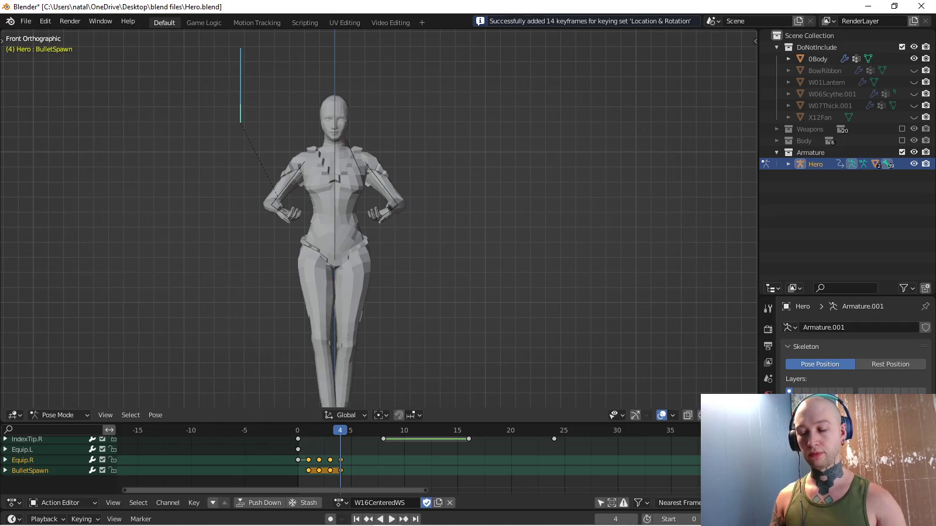
Match Equip.R to the hand's visual transform and key it on frames 5 and 6.
{"action": "key", "text": "i"}
{"action": "key", "text": "Right"}
{"action": "key", "text": "ctrl+c"}
{"action": "key", "text": "Escape"}
{"action": "key", "text": "ctrl+c"}
{"action": "left_click", "coordinate": [268, 333]}
{"action": "key", "text": "i"}
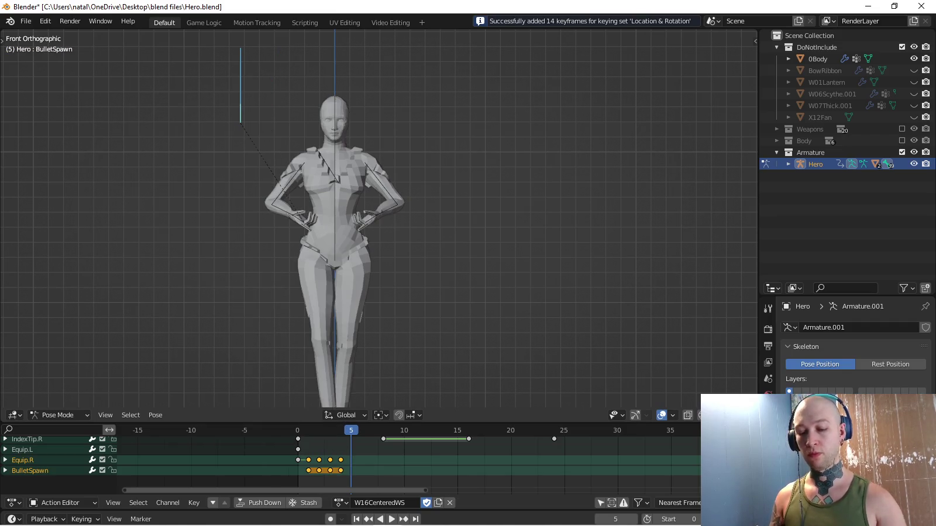
{"action": "key", "text": "Right"}
{"action": "key", "text": "ctrl+c"}
{"action": "left_click", "coordinate": [265, 322]}
{"action": "key", "text": "ctrl+c"}
{"action": "left_click", "coordinate": [265, 318]}
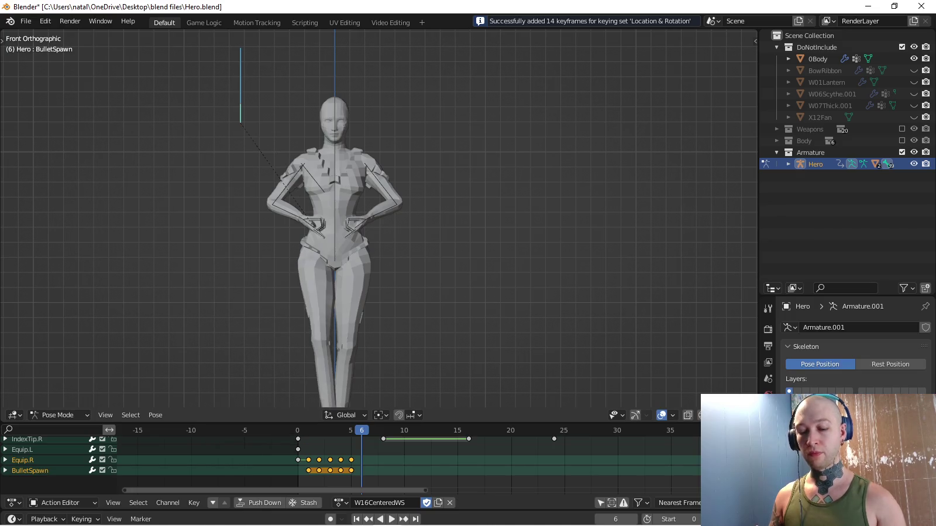
{"action": "key", "text": "i"}
{"action": "key", "text": "Right"}
Match and key Equip.R with BulletSpawn to the hand on frames 7 and 8.
{"action": "key", "text": "ctrl+c"}
{"action": "left_click", "coordinate": [256, 319]}
{"action": "key", "text": "ctrl+c"}
{"action": "left_click", "coordinate": [257, 319]}
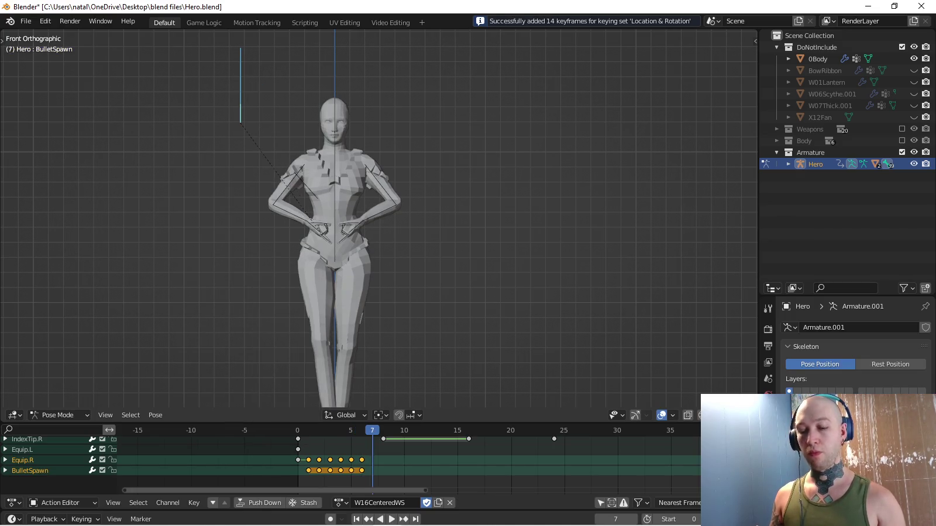
{"action": "key", "text": "i"}
{"action": "key", "text": "Right"}
{"action": "key", "text": "ctrl+c"}
{"action": "left_click", "coordinate": [255, 329]}
{"action": "key", "text": "ctrl+c"}
{"action": "left_click", "coordinate": [255, 313]}
{"action": "key", "text": "i"}
Skip ahead to frame 16 and key Equip.R and BulletSpawn to the hand through frame 18.
{"action": "key", "text": "Right"}
{"action": "key", "text": "Right"}
{"action": "key", "text": "Right"}
{"action": "key", "text": "Right"}
{"action": "key", "text": "Right"}
{"action": "key", "text": "Right"}
{"action": "key", "text": "Right"}
{"action": "key", "text": "Right"}
{"action": "key", "text": "Left"}
{"action": "key", "text": "i"}
{"action": "key", "text": "Right"}
{"action": "key", "text": "ctrl+c"}
{"action": "left_click", "coordinate": [255, 313]}
{"action": "key", "text": "ctrl+c"}
{"action": "left_click", "coordinate": [255, 326]}
{"action": "key", "text": "ctrl+c"}
{"action": "left_click", "coordinate": [255, 323]}
{"action": "key", "text": "i"}
{"action": "key", "text": "Right"}
{"action": "key", "text": "ctrl+c"}
{"action": "left_click", "coordinate": [255, 324]}
{"action": "key", "text": "Right"}
{"action": "key", "text": "ctrl+c"}
{"action": "left_click", "coordinate": [255, 316]}
{"action": "key", "text": "ctrl+c"}
{"action": "left_click", "coordinate": [255, 327]}
{"action": "key", "text": "i"}
{"action": "key", "text": "Right"}
Match and key Equip.R to the hand on frames 19 through 21.
{"action": "key", "text": "ctrl+c"}
{"action": "left_click", "coordinate": [255, 315]}
{"action": "key", "text": "ctrl+c"}
{"action": "left_click", "coordinate": [255, 327]}
{"action": "key", "text": "ctrl+c"}
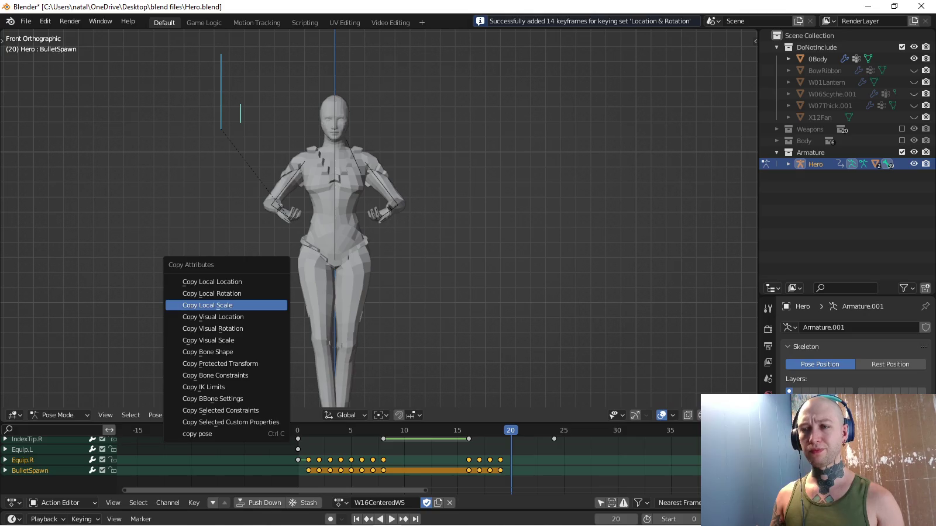
{"action": "left_click", "coordinate": [255, 317]}
{"action": "key", "text": "i"}
{"action": "key", "text": "Right"}
{"action": "key", "text": "ctrl+c"}
{"action": "left_click", "coordinate": [243, 314]}
{"action": "key", "text": "ctrl+c"}
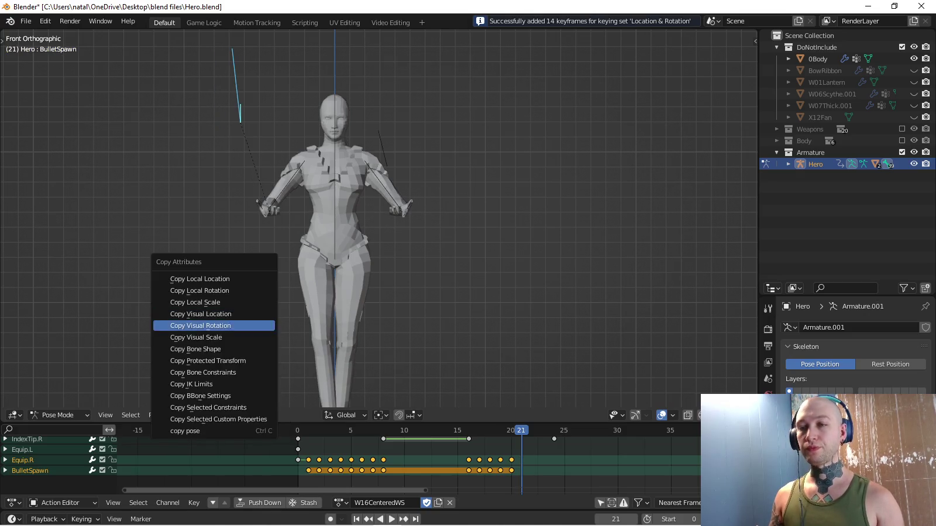
{"action": "left_click", "coordinate": [255, 326]}
{"action": "key", "text": "i"}
{"action": "key", "text": "Right"}
Match and key Equip.R to the hand on frames 22 through 24.
{"action": "key", "text": "ctrl+c"}
{"action": "left_click", "coordinate": [255, 314]}
{"action": "key", "text": "ctrl+c"}
{"action": "left_click", "coordinate": [255, 326]}
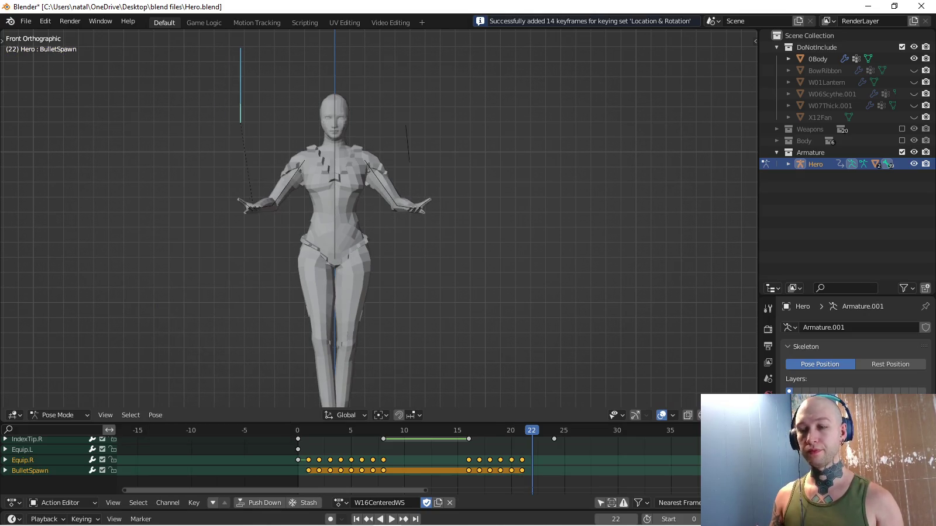
{"action": "key", "text": "i"}
{"action": "key", "text": "Right"}
{"action": "key", "text": "ctrl+c"}
{"action": "left_click", "coordinate": [255, 314]}
{"action": "key", "text": "ctrl+c"}
{"action": "left_click", "coordinate": [255, 326]}
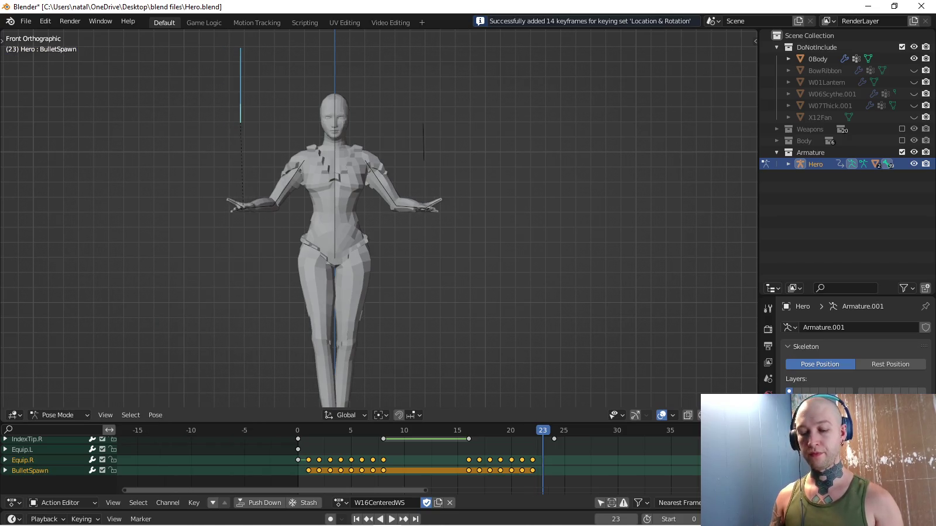
{"action": "key", "text": "i"}
{"action": "key", "text": "Right"}
{"action": "key", "text": "ctrl+c"}
{"action": "left_click", "coordinate": [255, 315]}
{"action": "key", "text": "ctrl+c"}
{"action": "left_click", "coordinate": [255, 325]}
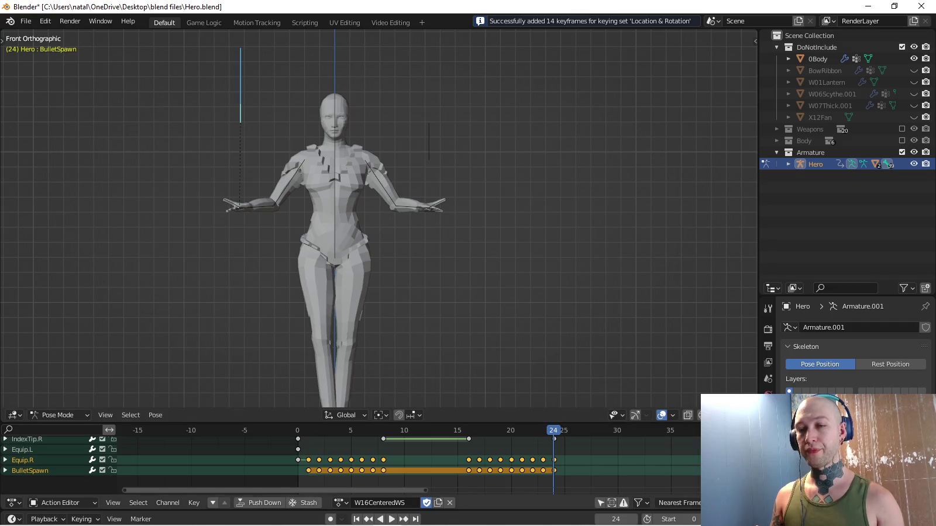
Select only Equip.L and copy the hand's visual location and rotation onto it.
{"action": "left_click", "coordinate": [241, 76], "text": "shift"}
{"action": "left_click", "coordinate": [429, 144], "text": "shift"}
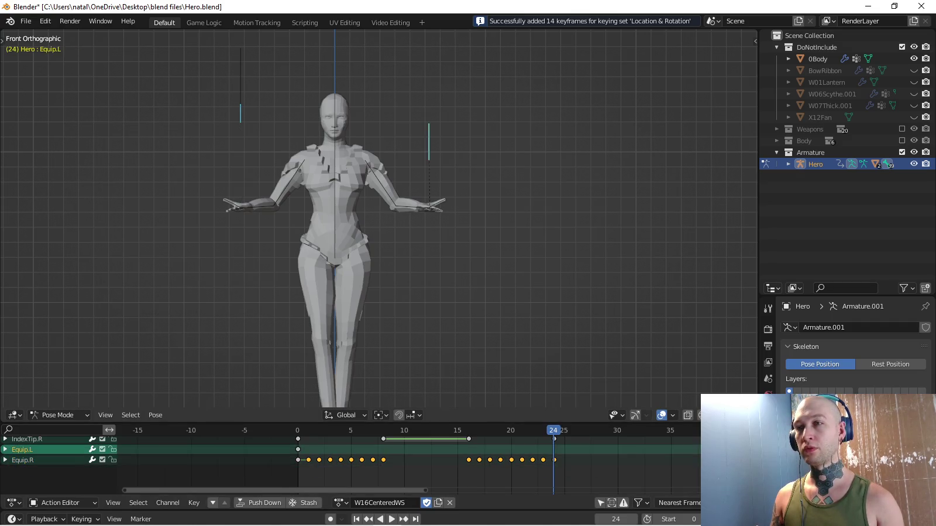
{"action": "key", "text": "ctrl+c"}
{"action": "left_click", "coordinate": [383, 162]}
{"action": "key", "text": "ctrl+c"}
{"action": "left_click", "coordinate": [383, 165]}
Return to frame 1, add BulletSpawn to the selection, and key both bones matched to the hand.
{"action": "key", "text": "space"}
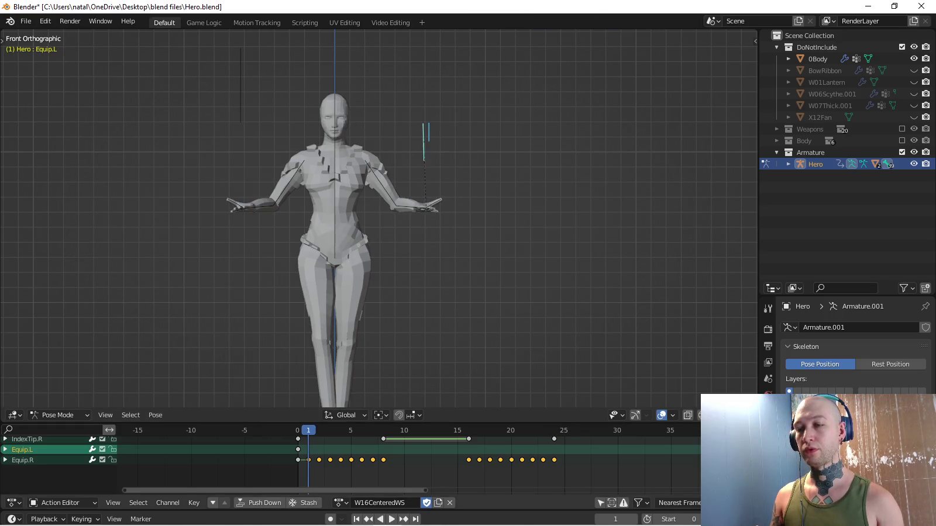
{"action": "left_click", "coordinate": [429, 141], "text": "shift"}
{"action": "key", "text": "ctrl+c"}
{"action": "left_click", "coordinate": [392, 127]}
{"action": "key", "text": "ctrl+c"}
{"action": "left_click", "coordinate": [392, 127]}
{"action": "key", "text": "i"}
{"action": "key", "text": "Right"}
{"action": "key", "text": "ctrl+c"}
{"action": "left_click", "coordinate": [430, 200]}
{"action": "key", "text": "ctrl+c"}
{"action": "left_click", "coordinate": [429, 200]}
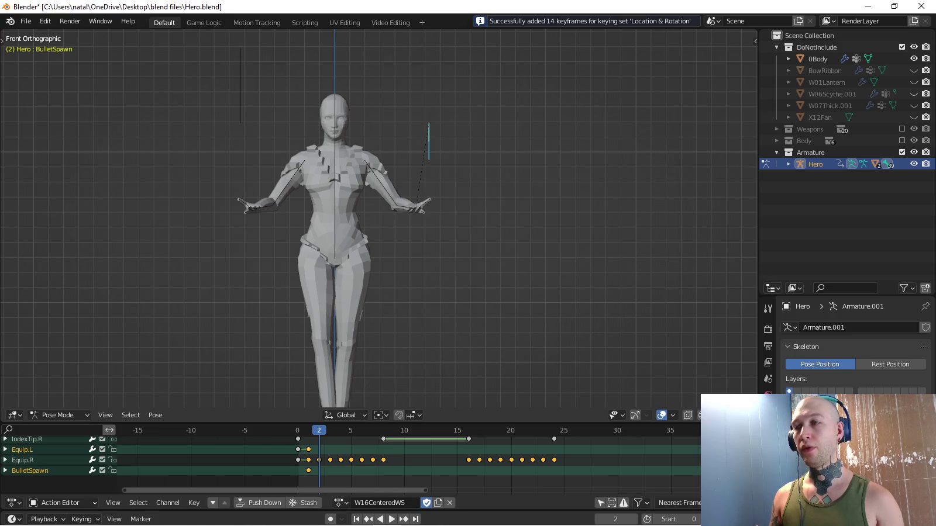
Key Equip.L and BulletSpawn on frames 2–4, matching them to the hand's visual transform.
{"action": "key", "text": "i"}
{"action": "key", "text": "Right"}
{"action": "key", "text": "ctrl+c"}
{"action": "left_click", "coordinate": [424, 200]}
{"action": "key", "text": "ctrl+c"}
{"action": "left_click", "coordinate": [424, 200]}
{"action": "key", "text": "i"}
{"action": "key", "text": "Right"}
{"action": "key", "text": "ctrl+c"}
{"action": "left_click", "coordinate": [423, 200]}
{"action": "key", "text": "ctrl+c"}
{"action": "left_click", "coordinate": [409, 208]}
{"action": "key", "text": "i"}
{"action": "key", "text": "Right"}
Match and key Equip.L and BulletSpawn to the hand on frames 5 through 7.
{"action": "key", "text": "ctrl+c"}
{"action": "left_click", "coordinate": [409, 208]}
{"action": "left_click", "coordinate": [409, 208]}
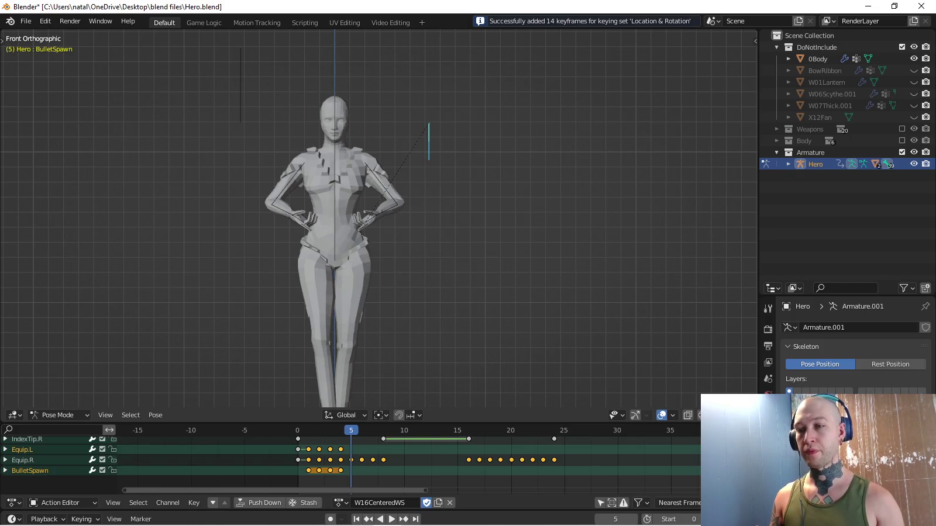
{"action": "key", "text": "i"}
{"action": "key", "text": "Right"}
{"action": "key", "text": "ctrl+c"}
{"action": "left_click", "coordinate": [409, 201]}
{"action": "key", "text": "ctrl+c"}
{"action": "left_click", "coordinate": [408, 200]}
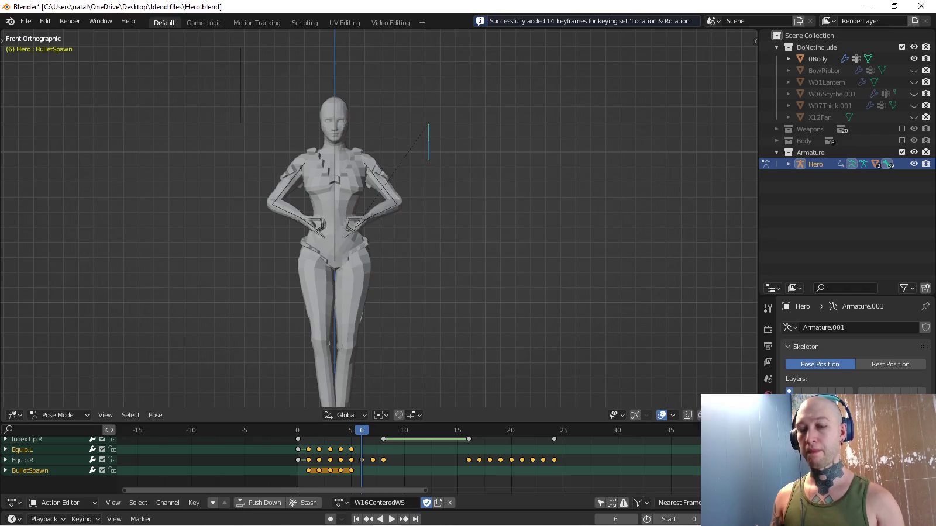
{"action": "key", "text": "Right"}
{"action": "key", "text": "ctrl+c"}
{"action": "left_click", "coordinate": [409, 213]}
{"action": "key", "text": "ctrl+c"}
{"action": "left_click", "coordinate": [409, 201]}
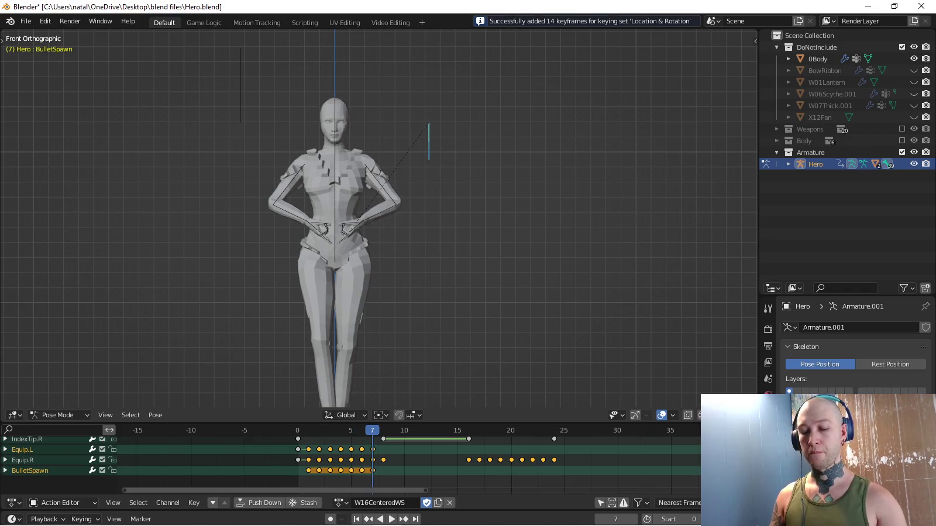
{"action": "key", "text": "i"}
{"action": "key", "text": "Right"}
Match and key Equip.L and BulletSpawn to the hand on frames 8 and 9.
{"action": "key", "text": "ctrl+c"}
{"action": "left_click", "coordinate": [409, 201]}
{"action": "key", "text": "ctrl+c"}
{"action": "left_click", "coordinate": [409, 212]}
{"action": "key", "text": "i"}
{"action": "key", "text": "Right"}
{"action": "key", "text": "ctrl+c"}
{"action": "left_click", "coordinate": [409, 201]}
{"action": "key", "text": "ctrl+c"}
{"action": "left_click", "coordinate": [392, 195]}
{"action": "key", "text": "i"}
{"action": "key", "text": "Right"}
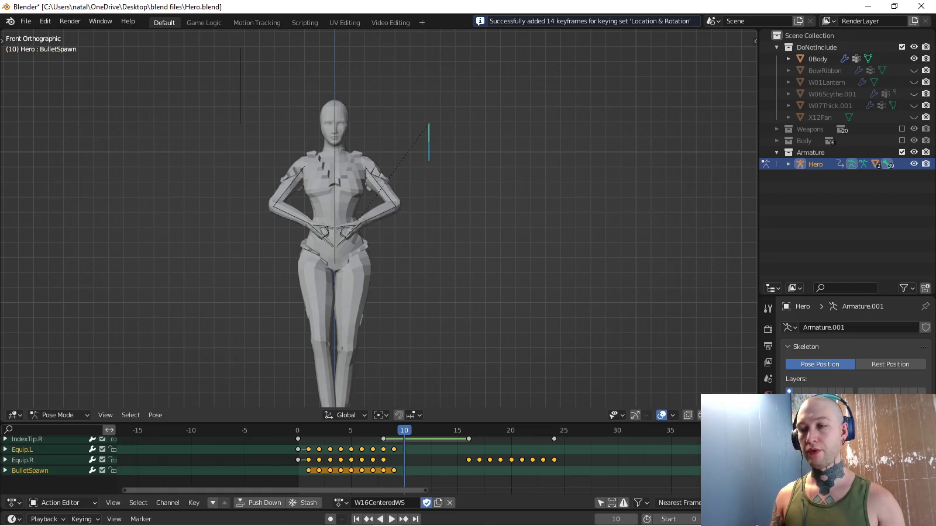
Jump to keyed frame 16 and key Equip.L and BulletSpawn to the hand through frame 18.
{"action": "key", "text": "Up"}
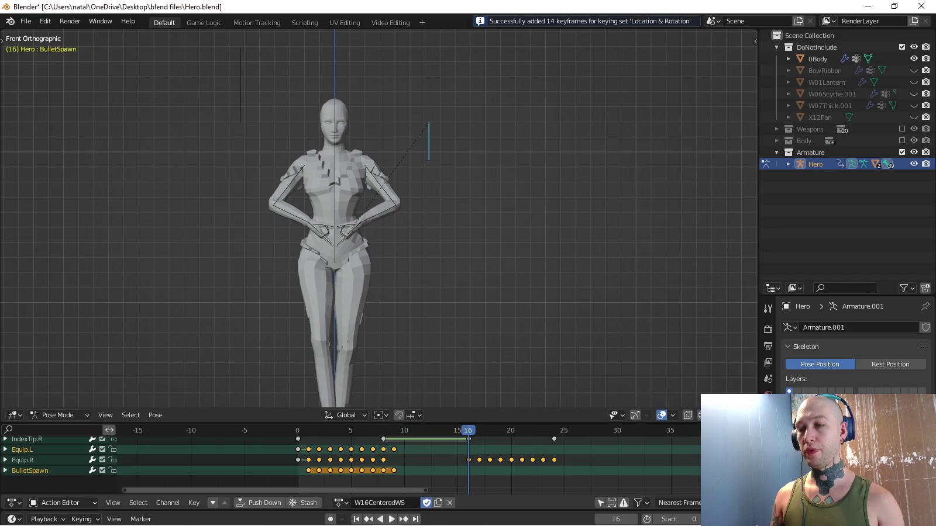
{"action": "key", "text": "ctrl+c"}
{"action": "left_click", "coordinate": [421, 349]}
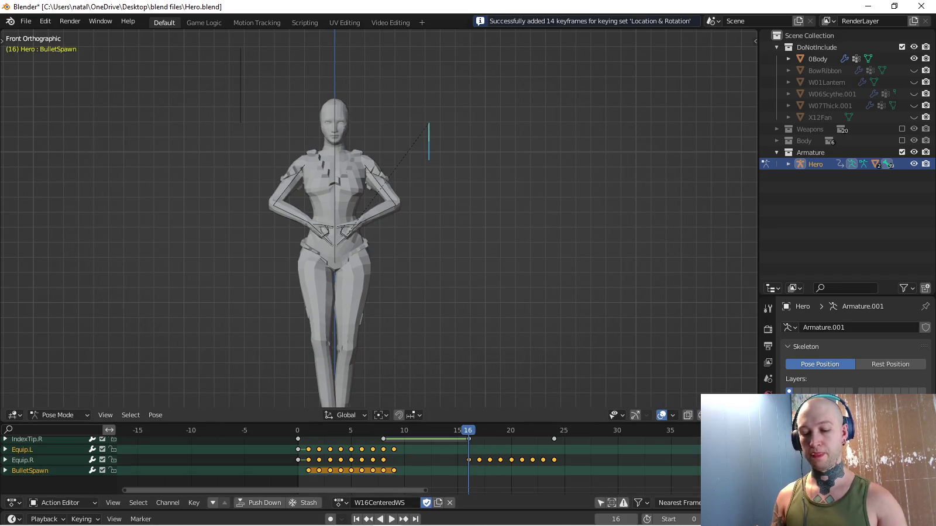
{"action": "key", "text": "i"}
{"action": "key", "text": "Right"}
{"action": "key", "text": "ctrl+c"}
{"action": "left_click", "coordinate": [421, 351]}
{"action": "key", "text": "i"}
{"action": "key", "text": "Right"}
{"action": "key", "text": "ctrl+c"}
{"action": "left_click", "coordinate": [418, 353]}
{"action": "key", "text": "ctrl+c"}
{"action": "left_click", "coordinate": [418, 353]}
{"action": "key", "text": "i"}
{"action": "key", "text": "Right"}
Match and key Equip.L and BulletSpawn to the hand on frames 19 through 21.
{"action": "key", "text": "ctrl+c"}
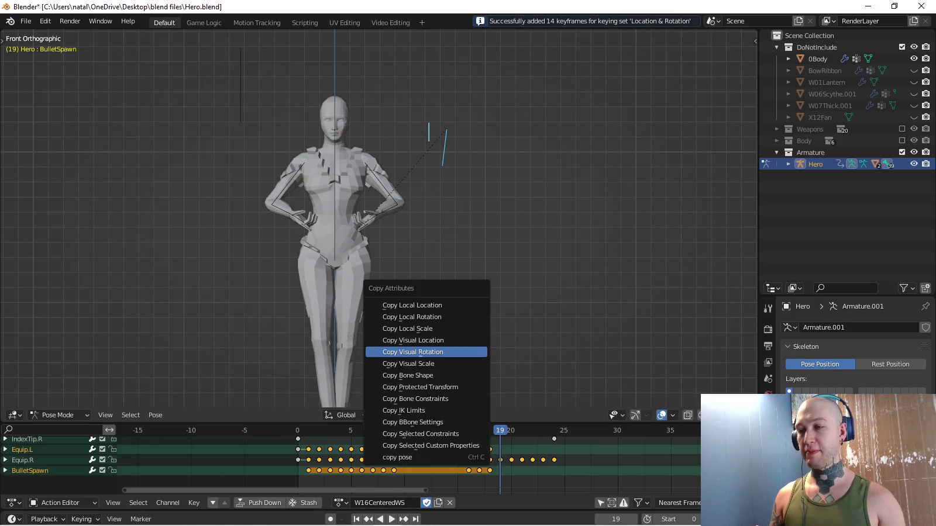
{"action": "left_click", "coordinate": [418, 352]}
{"action": "key", "text": "i"}
{"action": "key", "text": "Right"}
{"action": "key", "text": "ctrl+c"}
{"action": "left_click", "coordinate": [418, 351]}
{"action": "key", "text": "ctrl+c"}
{"action": "left_click", "coordinate": [418, 351]}
{"action": "key", "text": "Right"}
{"action": "key", "text": "ctrl+c"}
{"action": "left_click", "coordinate": [404, 349]}
{"action": "key", "text": "ctrl+c"}
{"action": "left_click", "coordinate": [404, 339]}
{"action": "key", "text": "i"}
{"action": "key", "text": "Right"}
Match the bones to the hand on frames 22–24, then select the stray Equip.L key at frame 9.
{"action": "key", "text": "ctrl+c"}
{"action": "left_click", "coordinate": [404, 338]}
{"action": "key", "text": "ctrl+c"}
{"action": "left_click", "coordinate": [404, 350]}
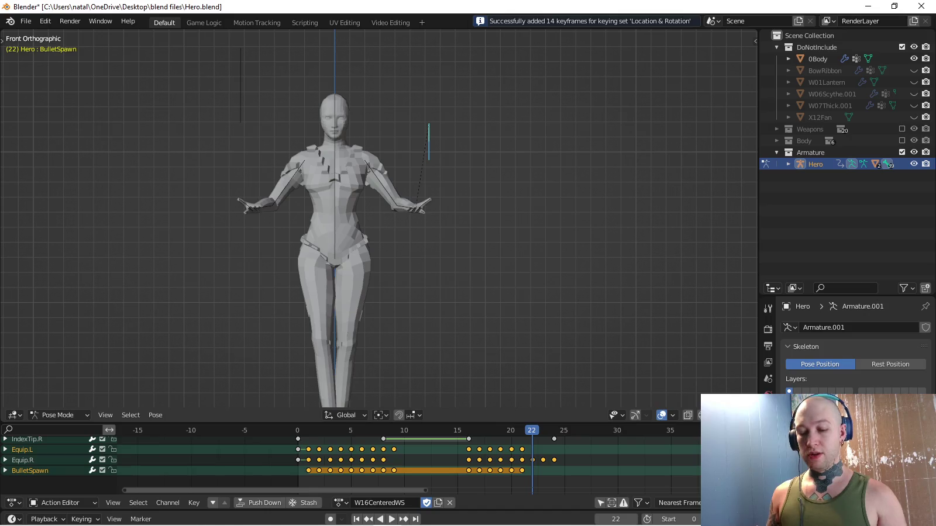
{"action": "key", "text": "i"}
{"action": "key", "text": "Right"}
{"action": "key", "text": "ctrl+c"}
{"action": "left_click", "coordinate": [404, 350]}
{"action": "key", "text": "ctrl+c"}
{"action": "left_click", "coordinate": [403, 338]}
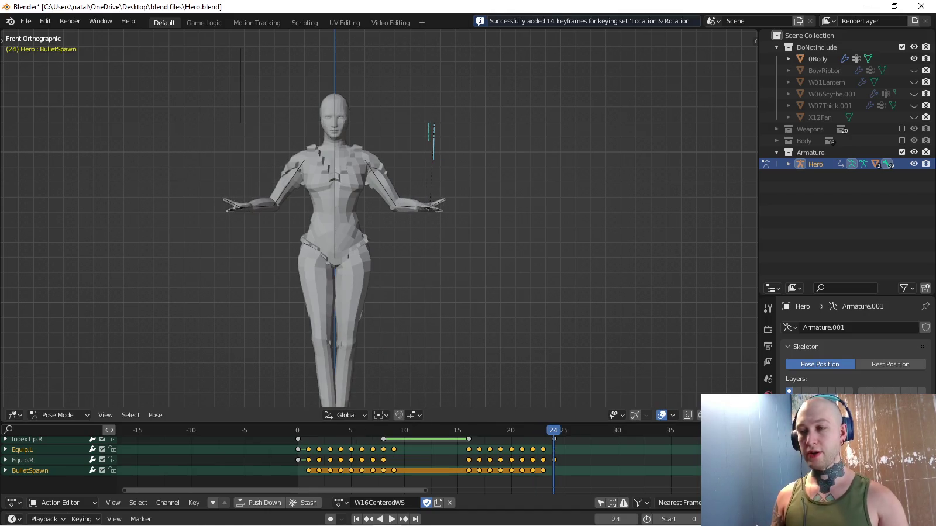
{"action": "key", "text": "Right"}
{"action": "key", "text": "ctrl+c"}
{"action": "left_click", "coordinate": [403, 338]}
{"action": "key", "text": "ctrl+c"}
{"action": "left_click", "coordinate": [403, 350]}
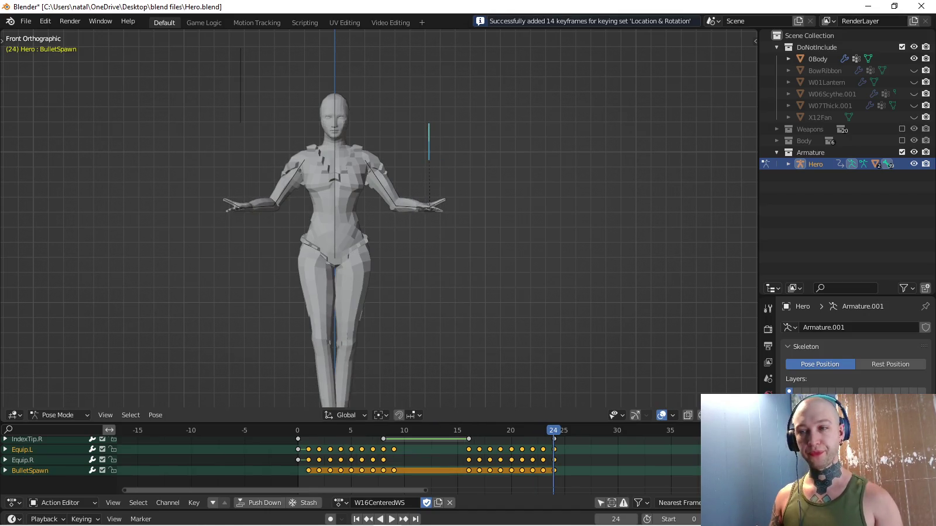
{"action": "left_click", "coordinate": [394, 449]}
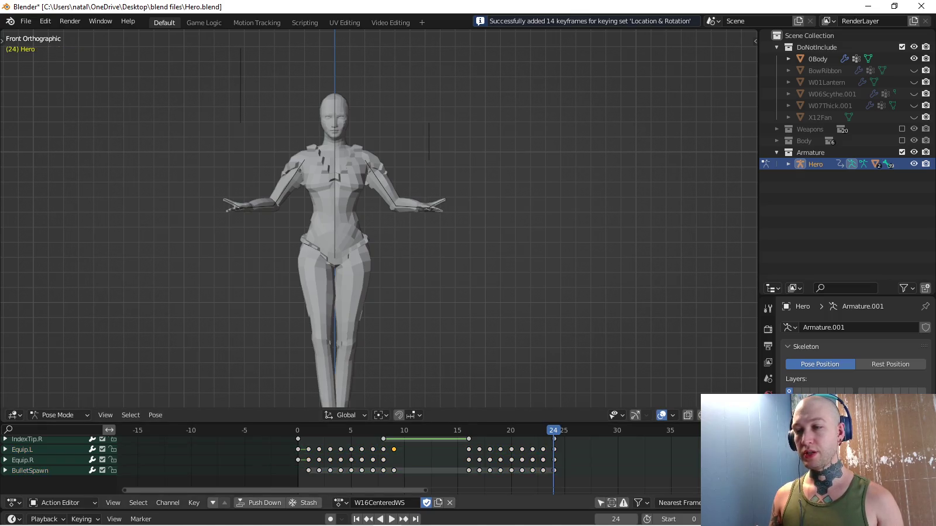
Delete the BulletSpawn channel and the stray Equip.L key, then play back to check.
{"action": "left_click", "coordinate": [35, 471]}
{"action": "key", "text": "x"}
{"action": "key", "text": "x"}
{"action": "left_click", "coordinate": [351, 449]}
{"action": "key", "text": "space"}
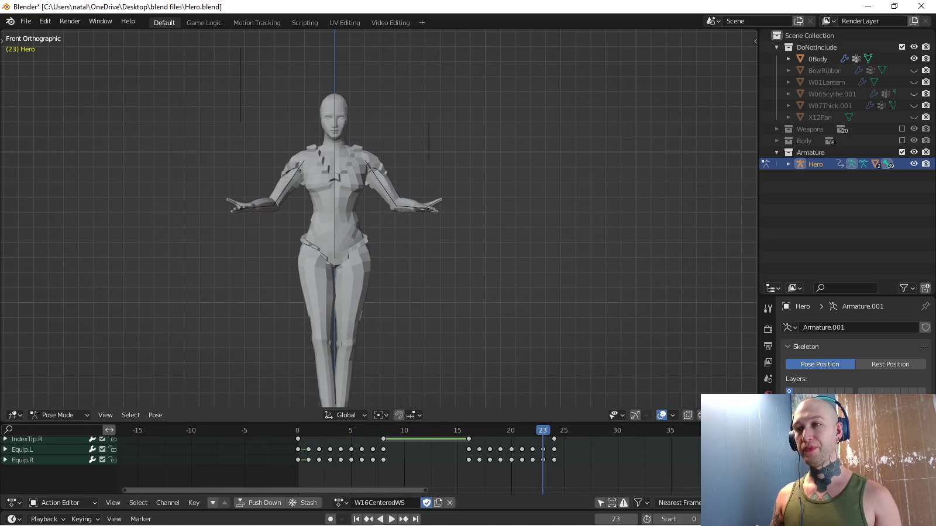
{"action": "middle_click_drag", "start_coordinate": [380, 234], "coordinate": [410, 211]}
Save Hero.blend and exclude the DoNotInclude collection from the scene.
{"action": "key", "text": "ctrl+s"}
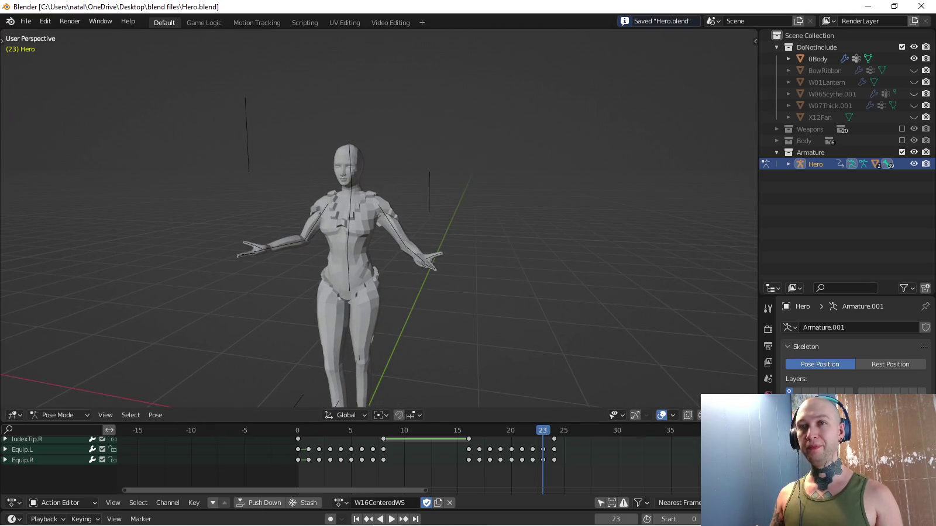
{"action": "left_click", "coordinate": [901, 46]}
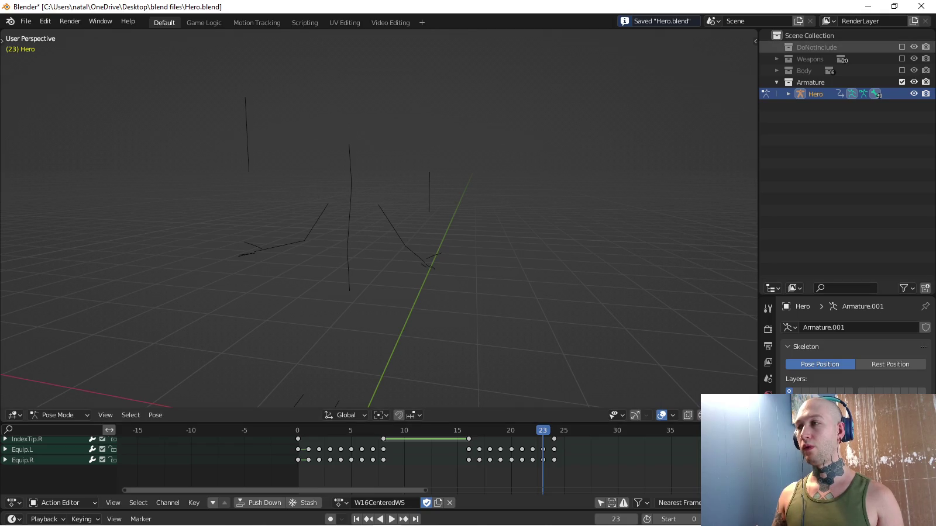
{"action": "left_click", "coordinate": [26, 21]}
{"action": "mouse_move", "coordinate": [70, 190]}
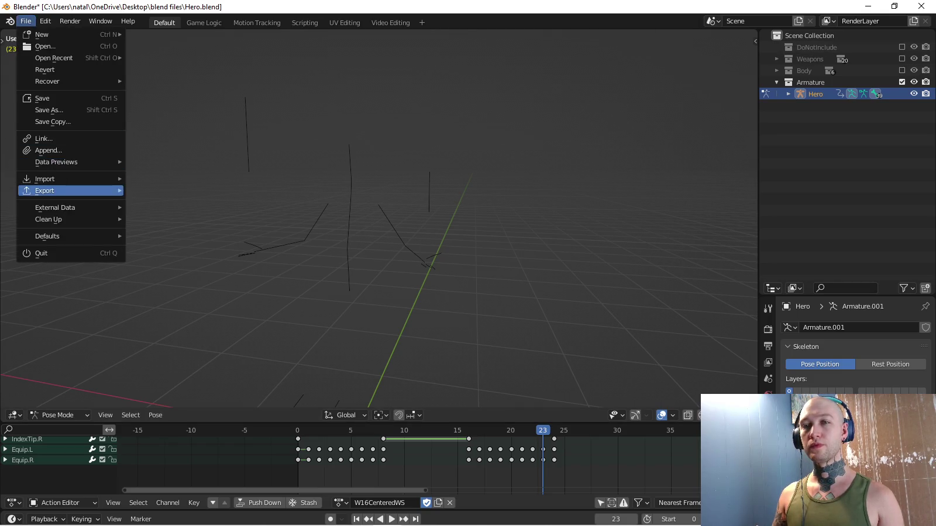
Export the armature as FBX over AnimationWeapons.fbx in the Hero models folder, using FBX Units Scale.
{"action": "left_click", "coordinate": [160, 296]}
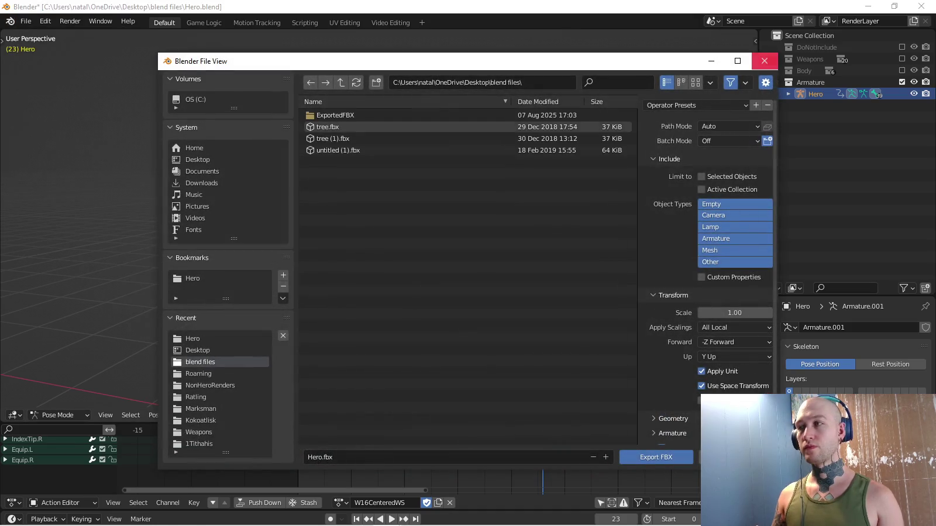
{"action": "left_click", "coordinate": [193, 278]}
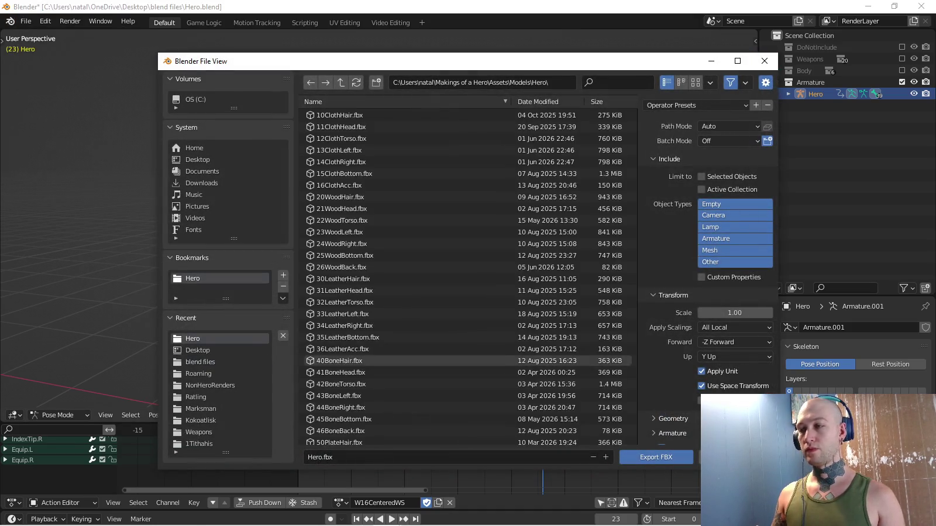
{"action": "left_click", "coordinate": [736, 328]}
{"action": "left_click", "coordinate": [725, 340]}
{"action": "scroll", "coordinate": [725, 341], "scroll_direction": "down", "scroll_amount": 1}
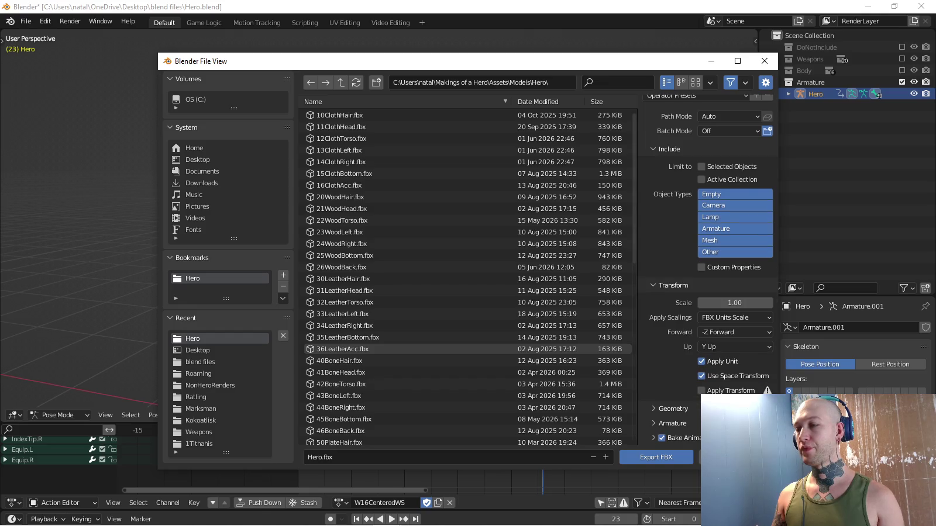
{"action": "scroll", "coordinate": [725, 339], "scroll_direction": "down", "scroll_amount": 3}
{"action": "scroll", "coordinate": [410, 338], "scroll_direction": "down", "scroll_amount": 1}
{"action": "scroll", "coordinate": [409, 337], "scroll_direction": "down", "scroll_amount": 10}
{"action": "left_click", "coordinate": [350, 361]}
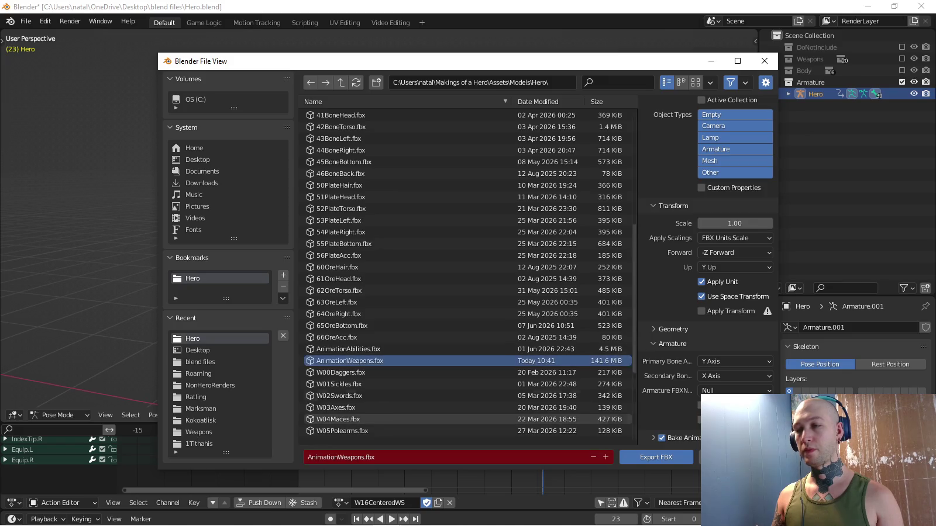
{"action": "left_click", "coordinate": [656, 458]}
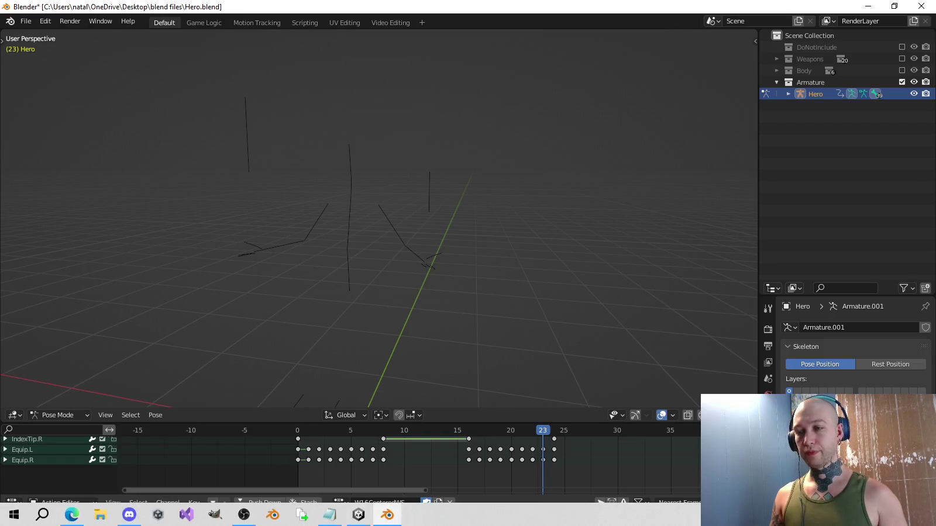
In Unity, open Hero Cosmetics' generic weapon choices and preview the Dagger.
{"action": "left_click", "coordinate": [359, 515]}
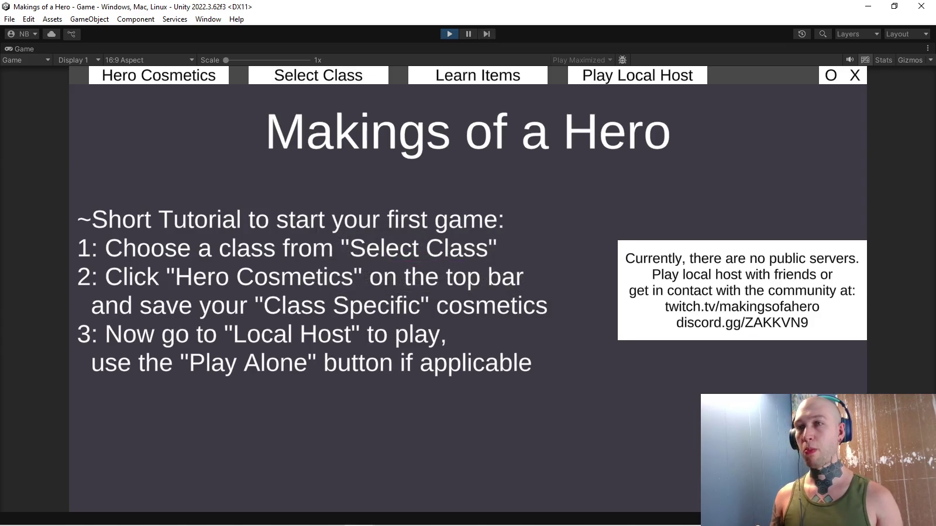
{"action": "left_click", "coordinate": [159, 75]}
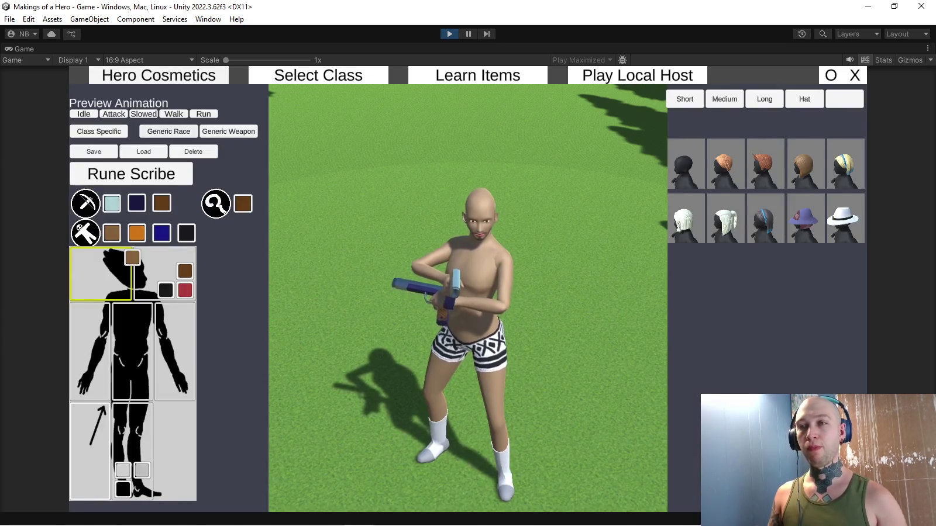
{"action": "left_click", "coordinate": [228, 131]}
{"action": "left_click", "coordinate": [89, 184]}
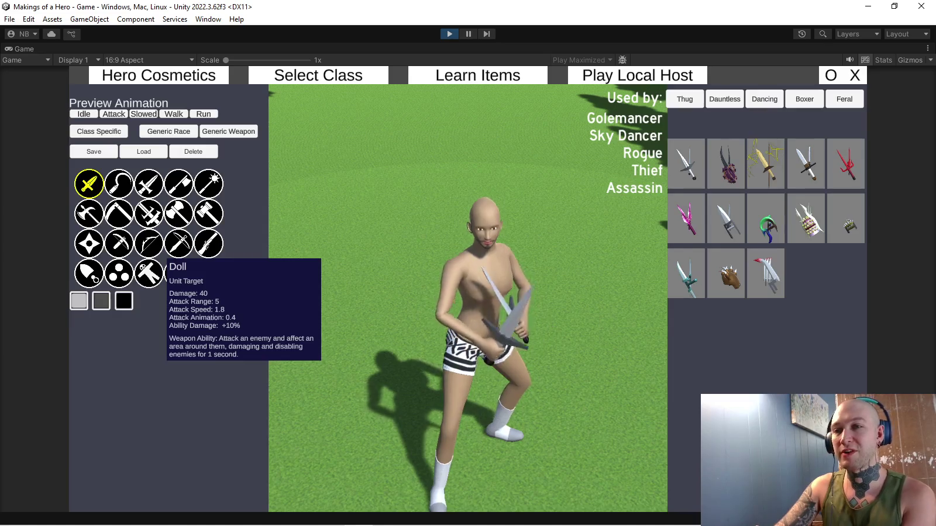
Preview the Doll, Orb and Rifle weapon types, then return to the Dagger.
{"action": "left_click", "coordinate": [150, 273]}
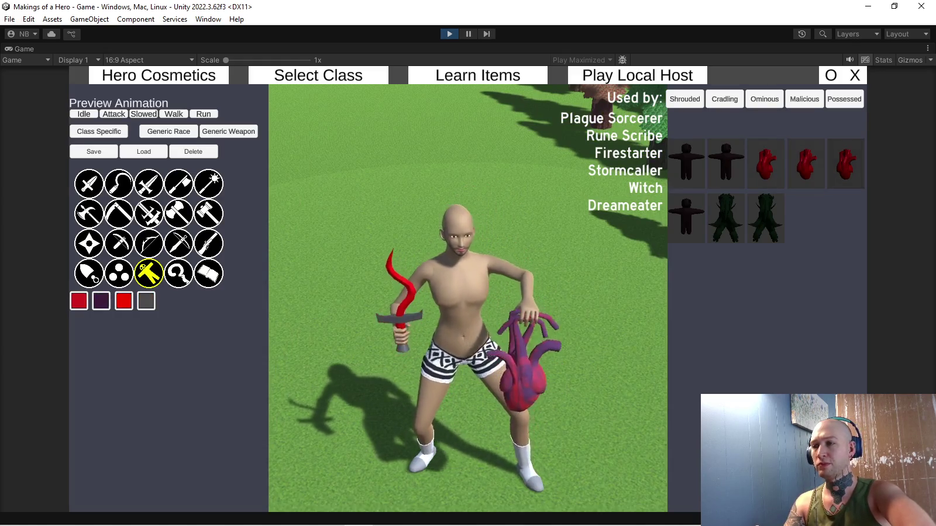
{"action": "left_click", "coordinate": [120, 272]}
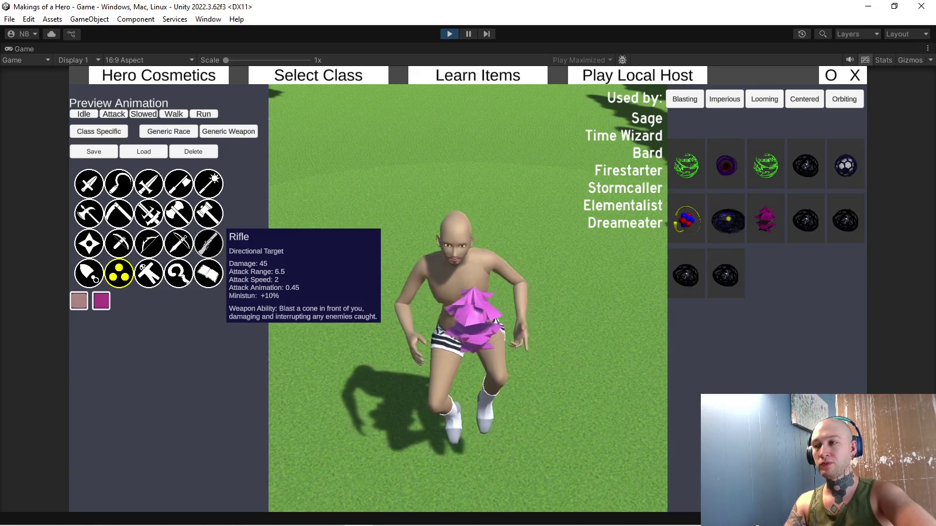
{"action": "left_click", "coordinate": [209, 243]}
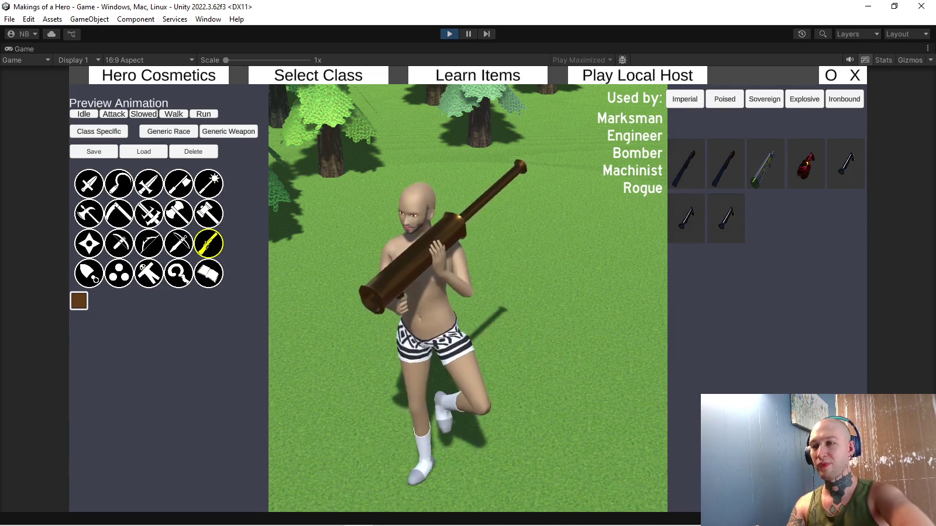
{"action": "left_click", "coordinate": [88, 185]}
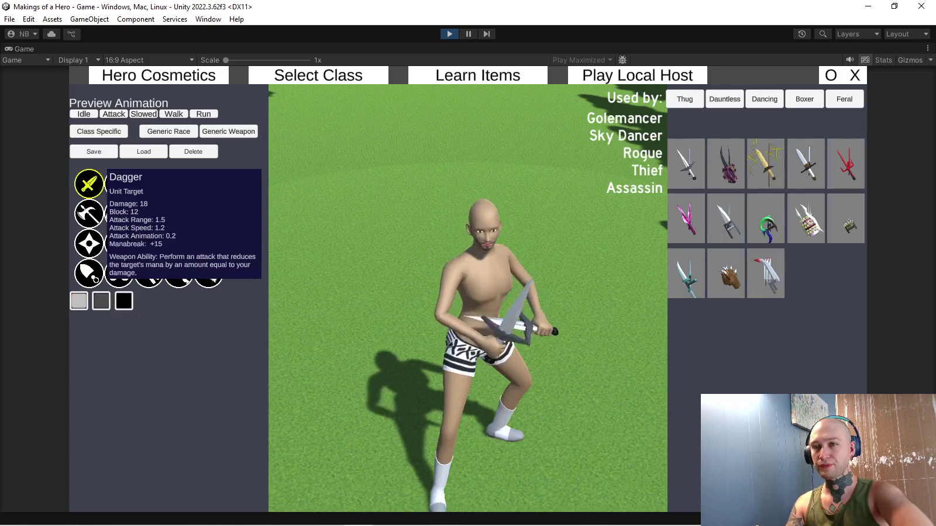
Switch to the ring weapon and cycle the Refined, Volatile, Ferocious, Echoing and Sinister filters.
{"action": "left_click", "coordinate": [89, 273]}
{"action": "left_click", "coordinate": [684, 99]}
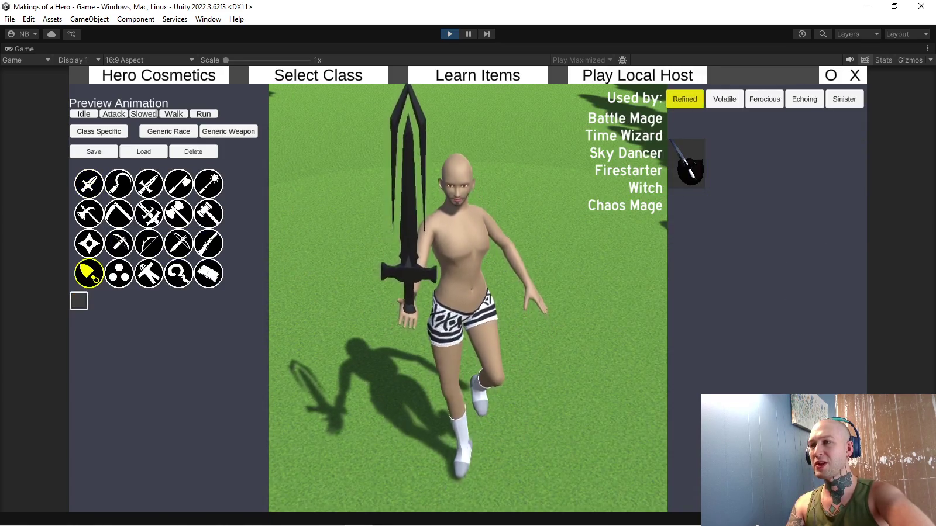
{"action": "left_click", "coordinate": [724, 99]}
{"action": "left_click", "coordinate": [765, 99]}
{"action": "left_click", "coordinate": [804, 99]}
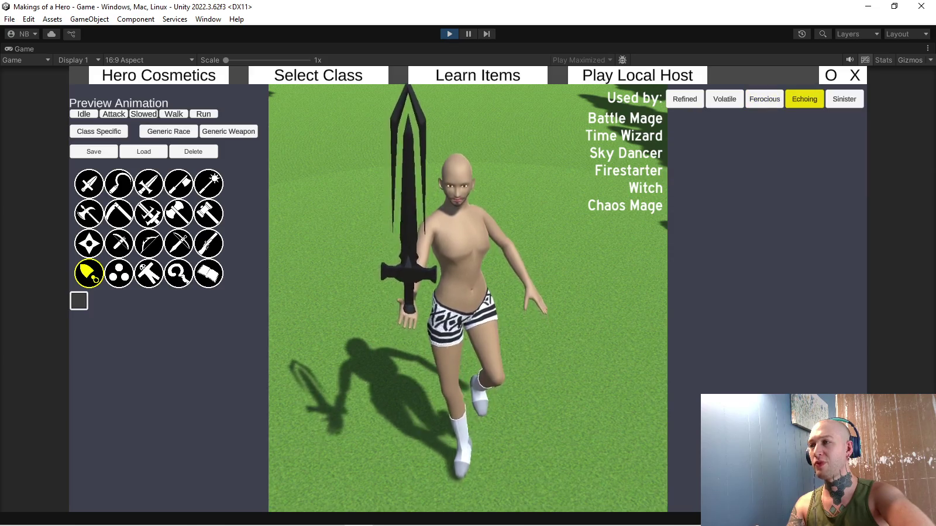
{"action": "left_click", "coordinate": [844, 99]}
{"action": "left_click", "coordinate": [684, 99]}
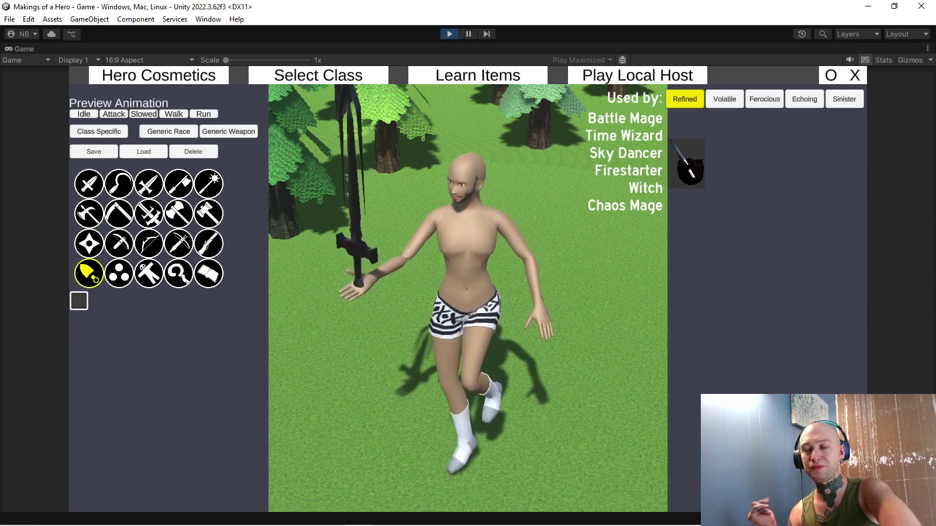
Preview the Sinister variant, go back to Refined, briefly check Orb, then return to ring.
{"action": "left_click", "coordinate": [844, 99]}
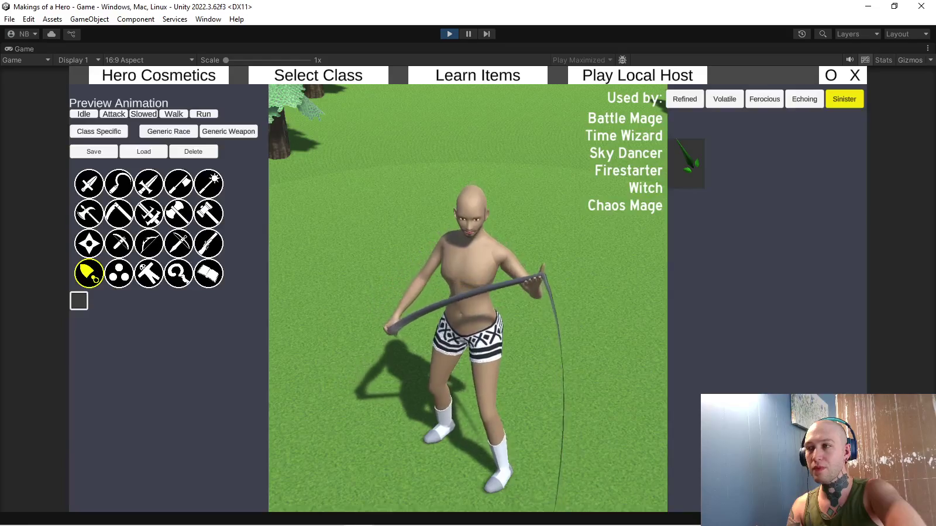
{"action": "left_click", "coordinate": [684, 98]}
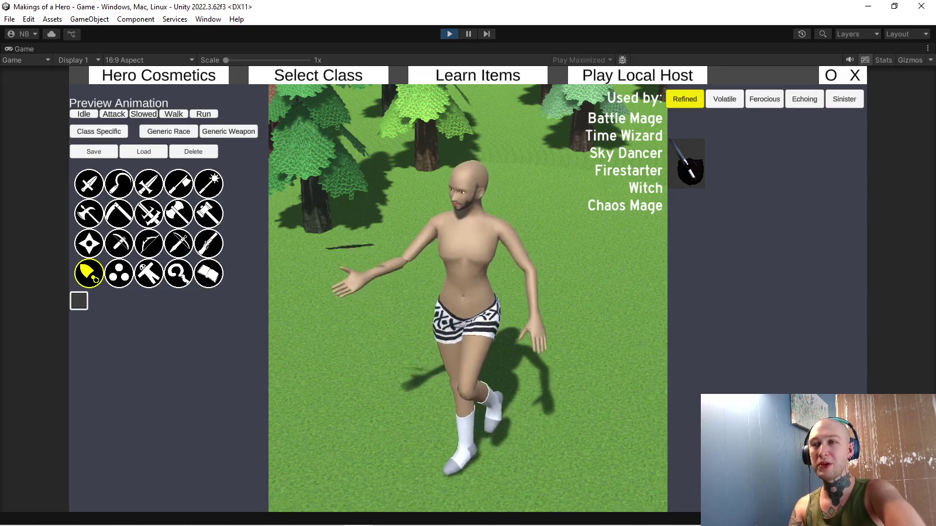
{"action": "left_click", "coordinate": [119, 273]}
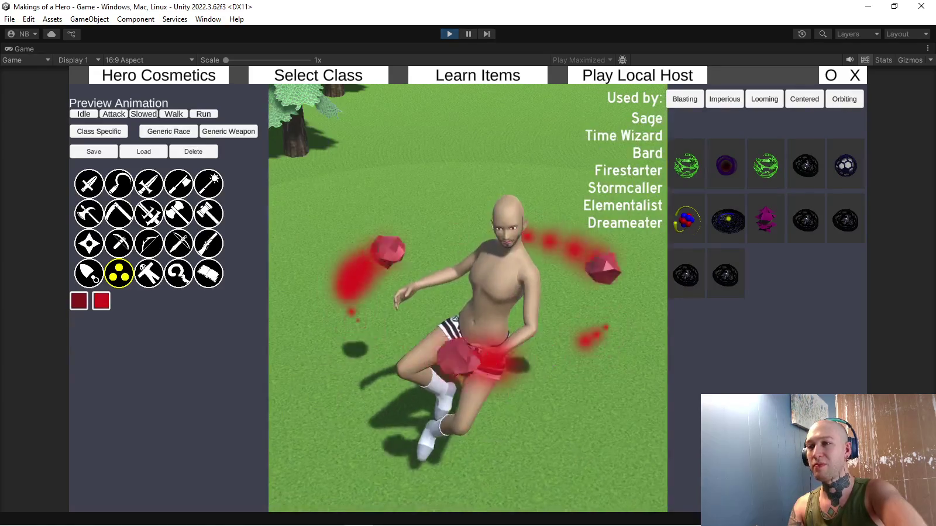
{"action": "left_click", "coordinate": [89, 273]}
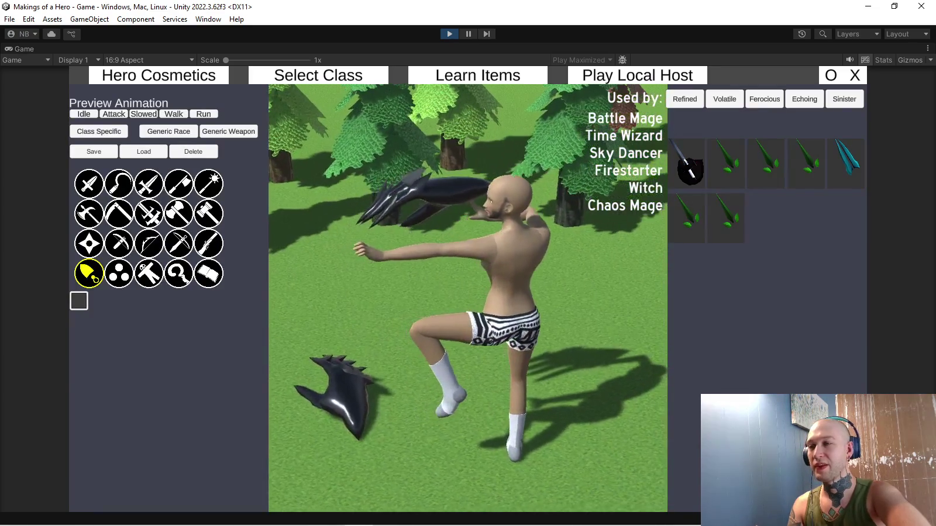
Un-maximize the Game view with Shift+Space while AnimationWeapons.fbx reimports.
{"action": "key", "text": "shift+space"}
{"action": "key", "text": "shift+space"}
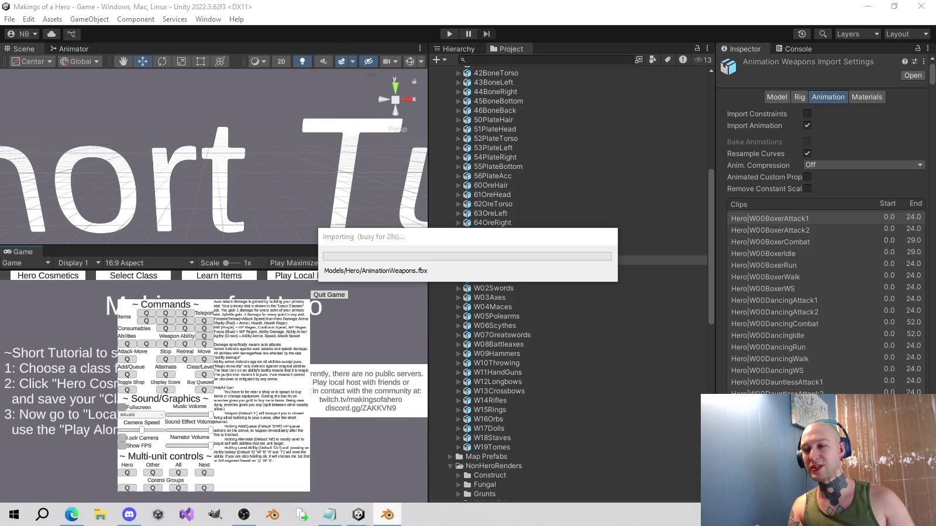
Switch to Blender, showing the Hero armature's W16CenteredWS action.
{"action": "left_click", "coordinate": [358, 514]}
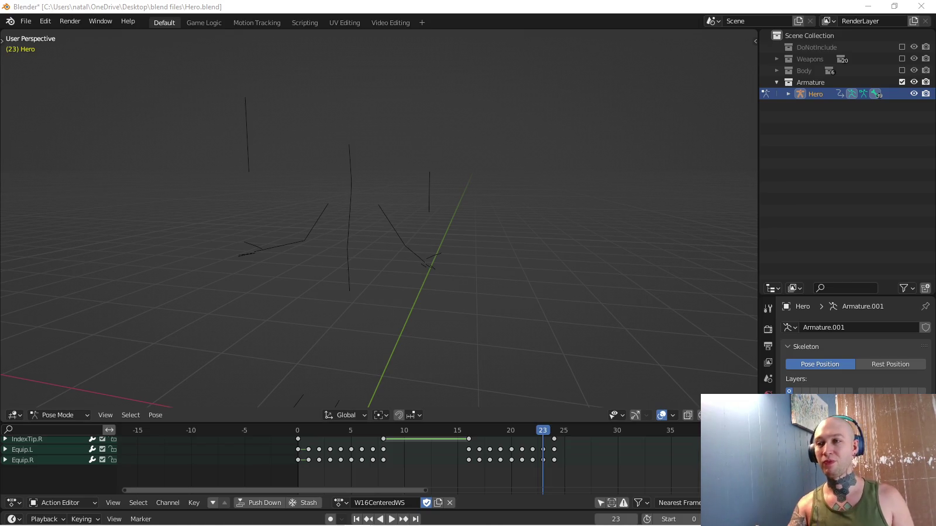
Switch back to Unity, where the game runs on its Makings of a Hero main menu.
{"action": "left_click", "coordinate": [359, 514]}
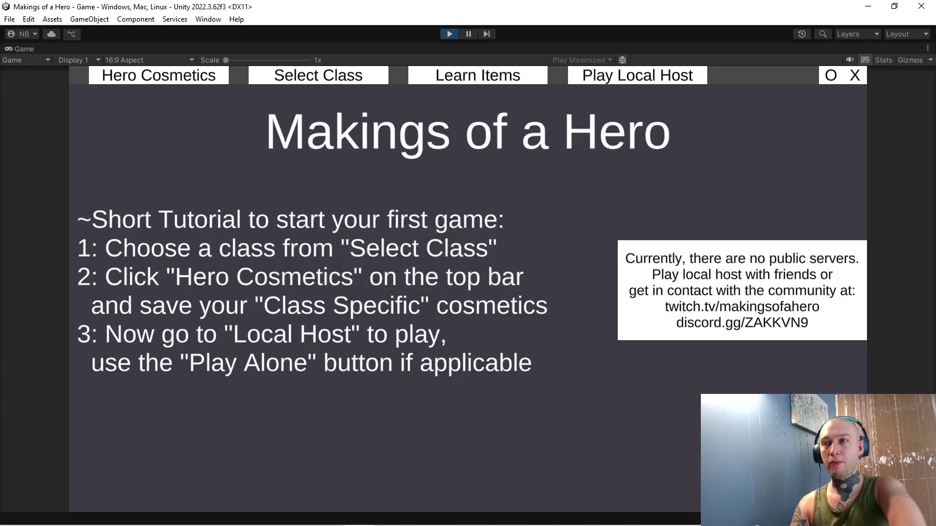
Reopen Hero Cosmetics' generic weapons and equip a red throwing knife on the hero.
{"action": "left_click", "coordinate": [158, 75]}
{"action": "left_click", "coordinate": [228, 131]}
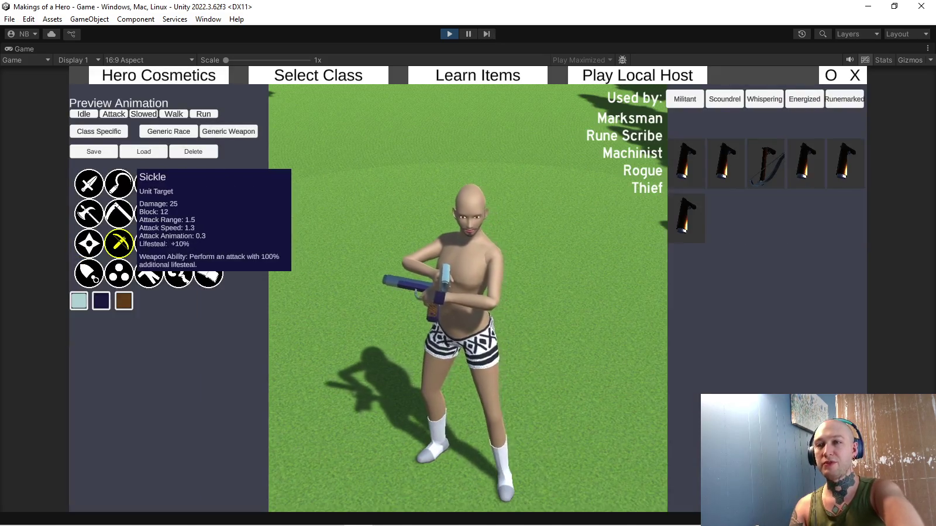
{"action": "left_click", "coordinate": [89, 184]}
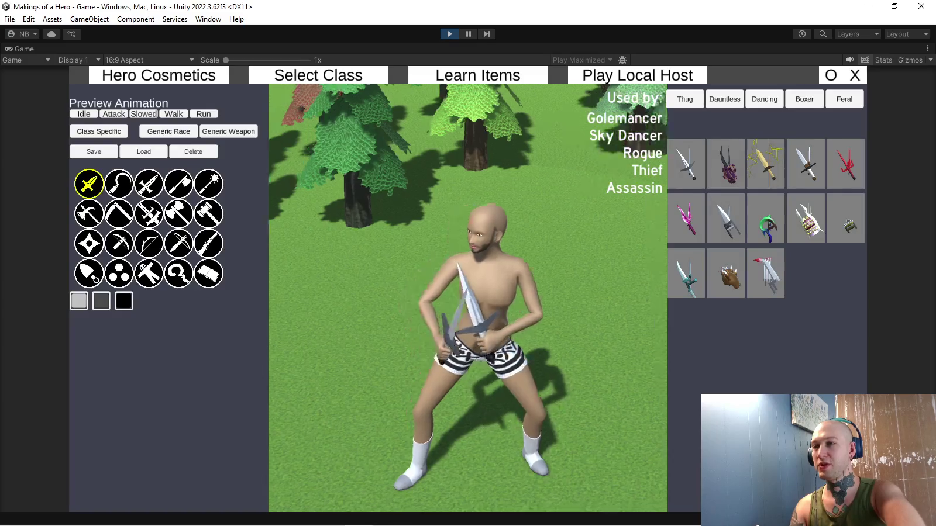
{"action": "left_click", "coordinate": [89, 244]}
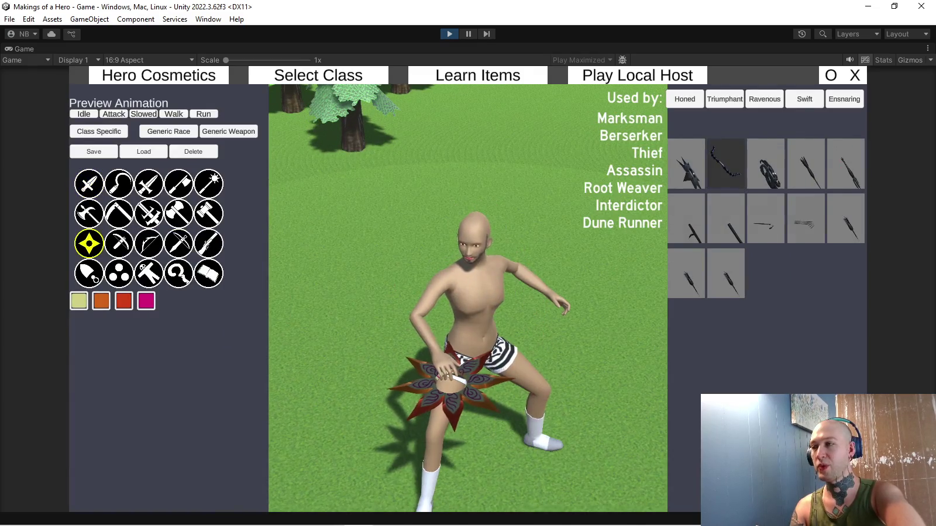
{"action": "left_click", "coordinate": [765, 218]}
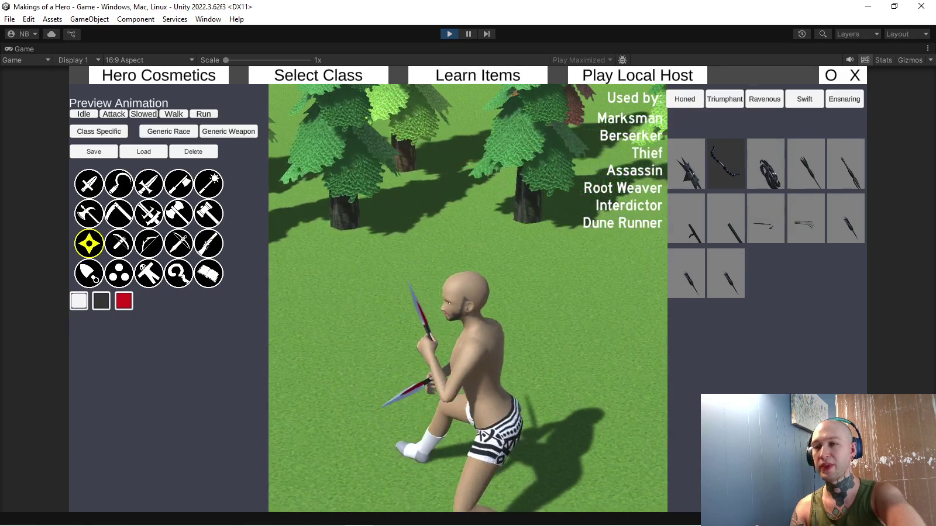
Cycle through ring, throwing, polearm, axe and orb weapons, then play the idle preview.
{"action": "left_click", "coordinate": [89, 273]}
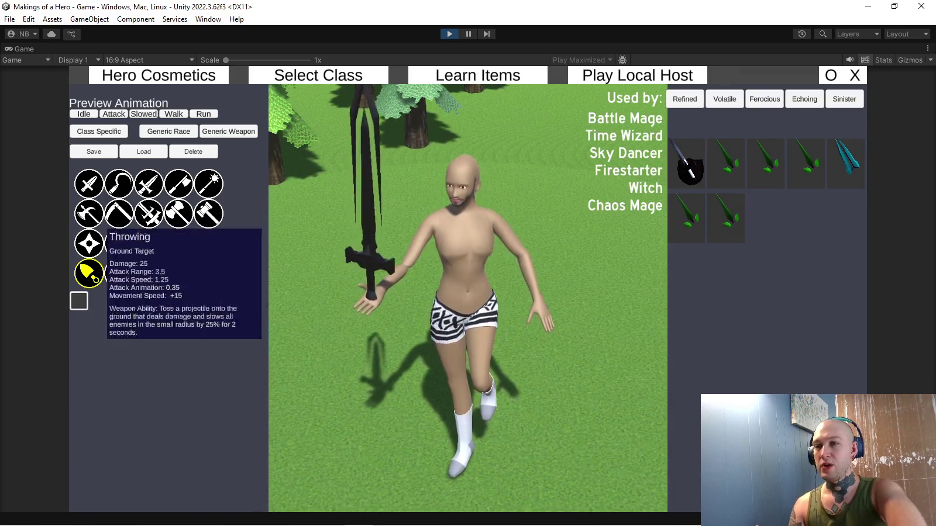
{"action": "left_click", "coordinate": [89, 244]}
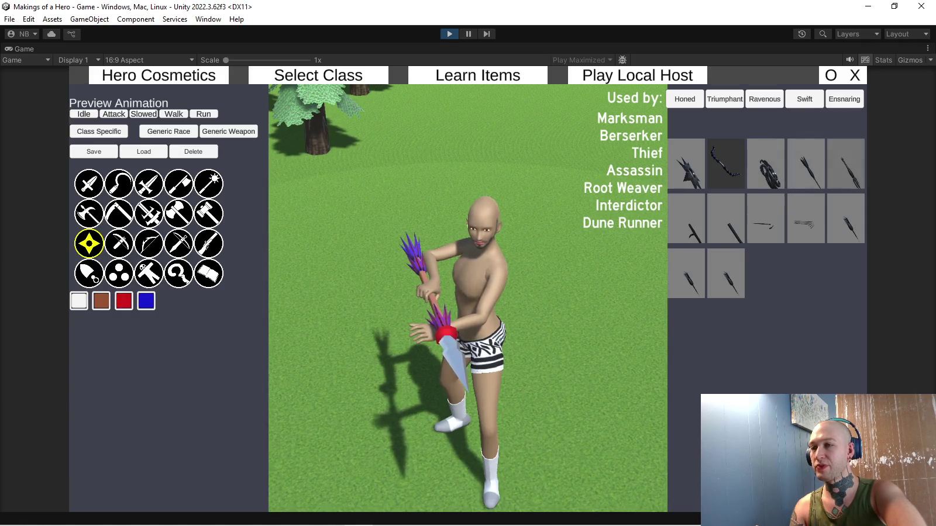
{"action": "left_click", "coordinate": [89, 214]}
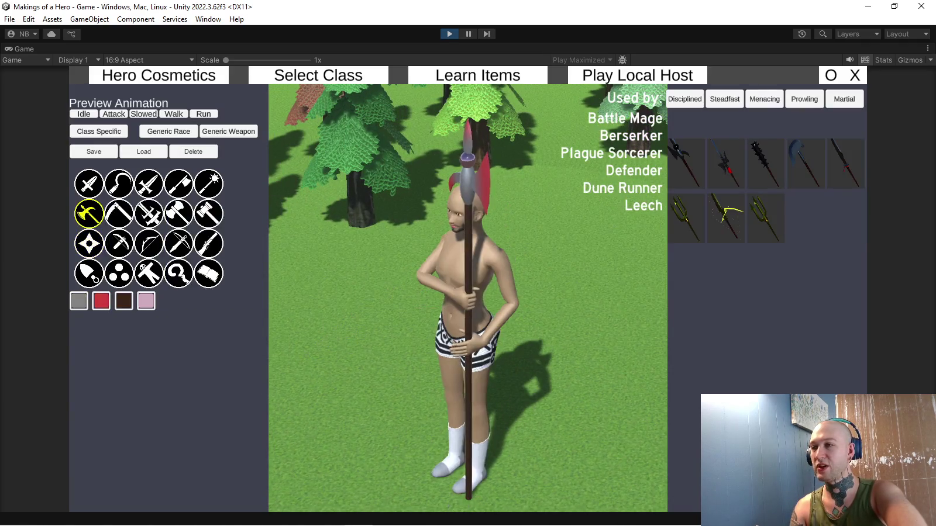
{"action": "left_click", "coordinate": [89, 243]}
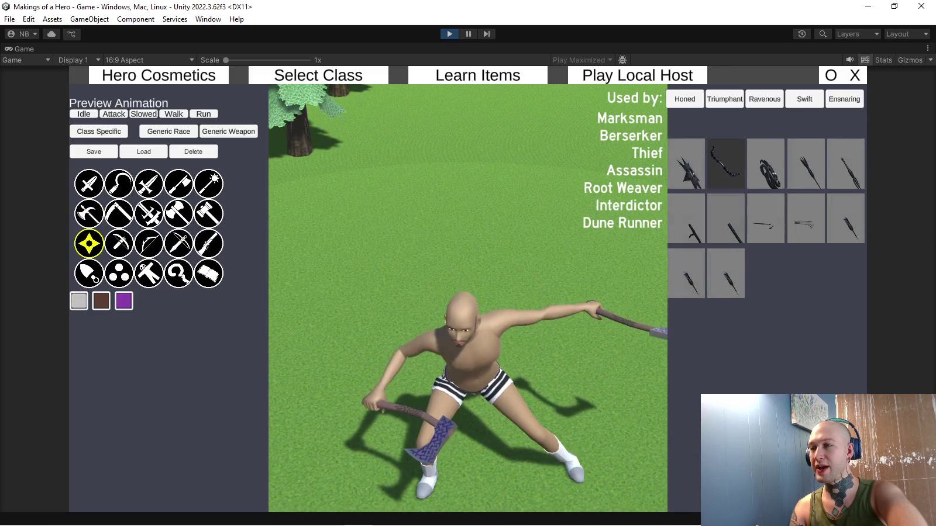
{"action": "left_click", "coordinate": [178, 183]}
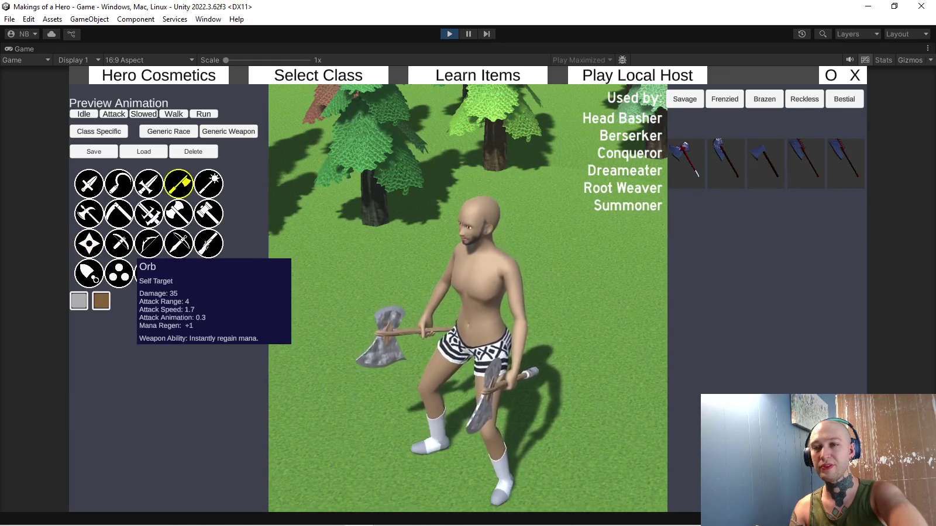
{"action": "left_click", "coordinate": [119, 272]}
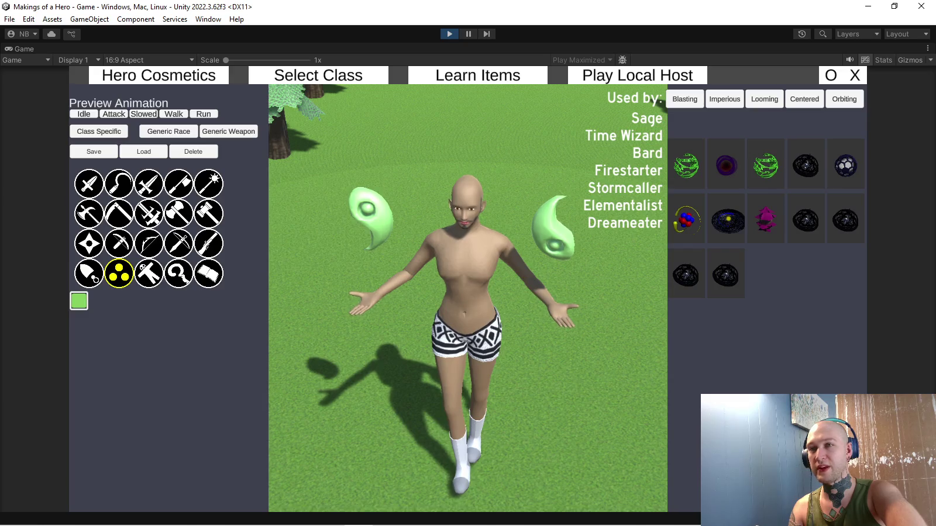
{"action": "left_click", "coordinate": [83, 114]}
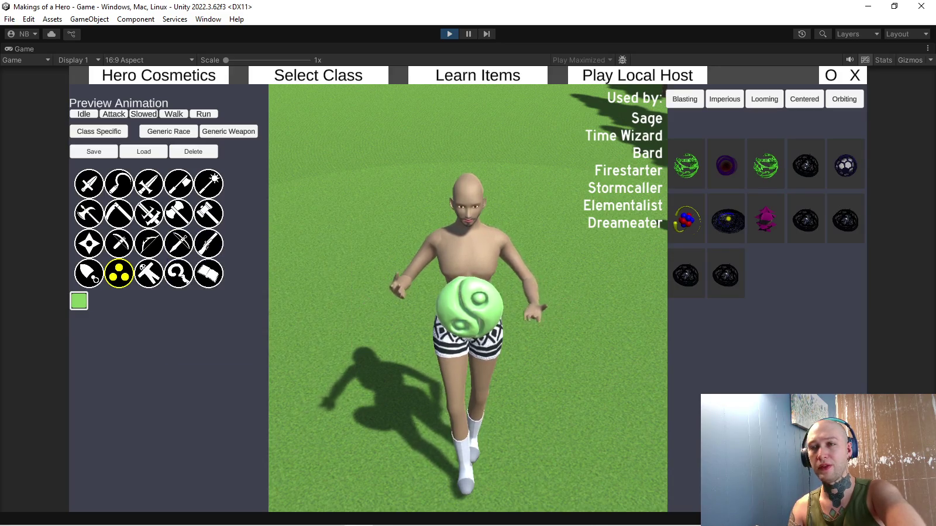
Switch to the ring weapon to inspect the dark spiked blades, then stop Play mode.
{"action": "left_click", "coordinate": [89, 273]}
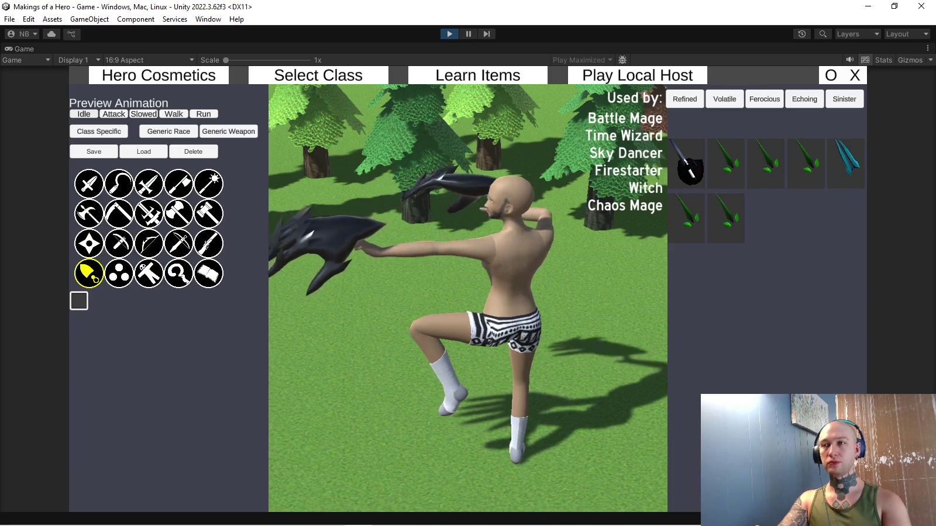
{"action": "key", "text": "ctrl+p"}
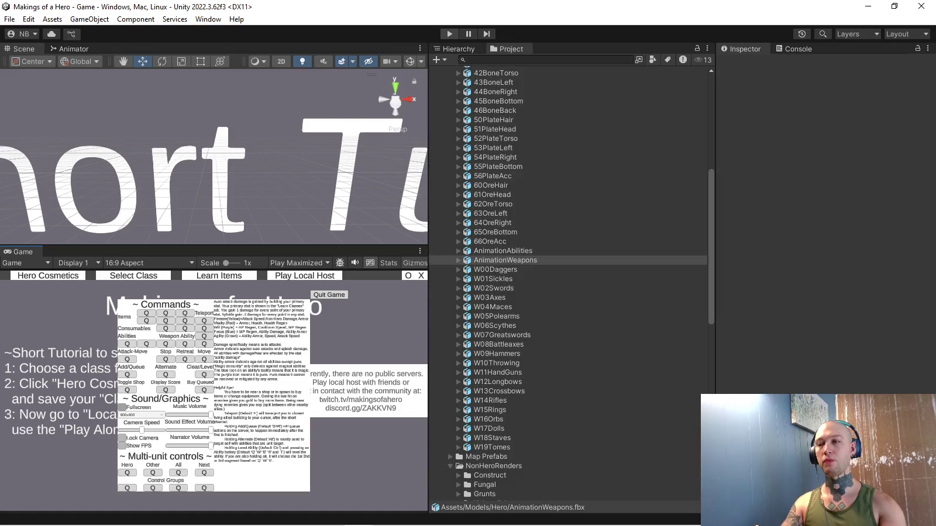
In Blender, make W15FerociousIdle active, select the Equip bones and go to frame 0.
{"action": "key", "text": "alt+Tab"}
{"action": "key", "text": "alt+Tab"}
{"action": "key", "text": "alt+Tab"}
{"action": "key", "text": "alt+Tab"}
{"action": "key", "text": "alt+Tab"}
{"action": "key", "text": "alt+Tab"}
{"action": "key", "text": "alt+Tab"}
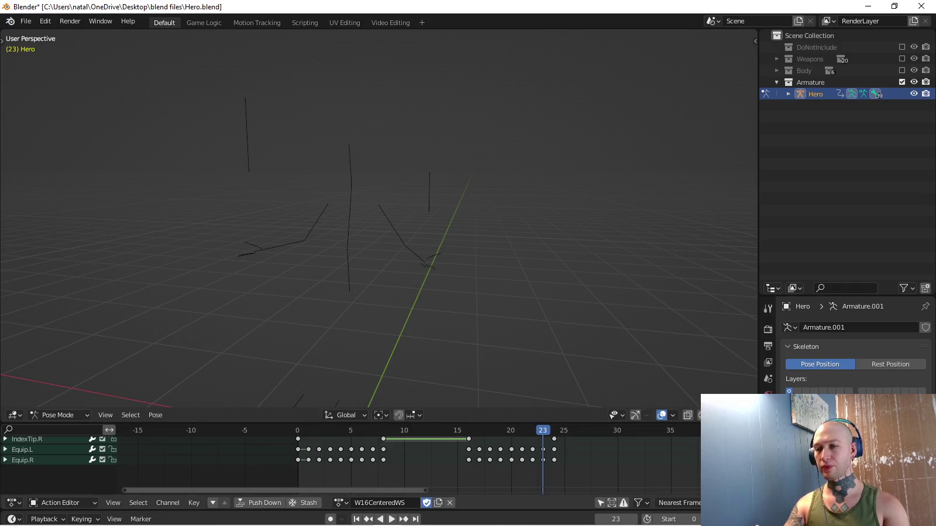
{"action": "left_click", "coordinate": [341, 503]}
{"action": "type", "text": "feroc"}
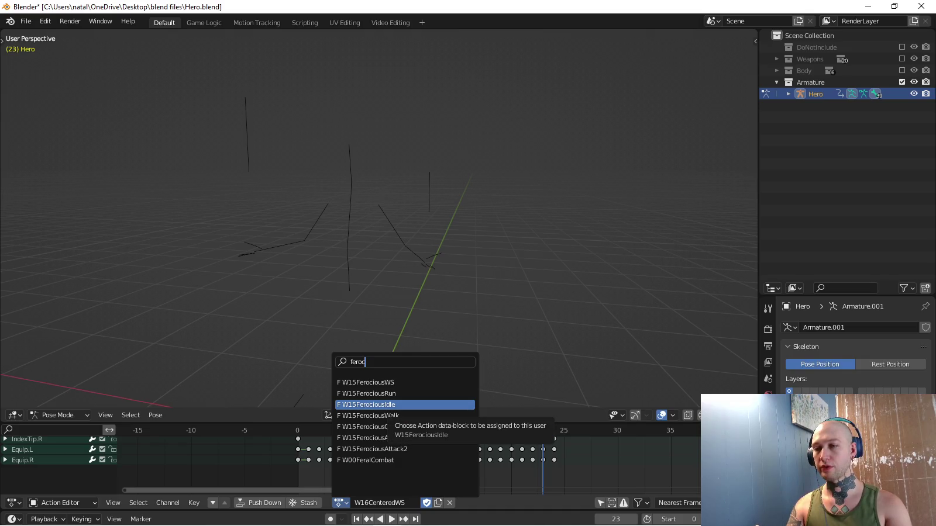
{"action": "left_click", "coordinate": [403, 405]}
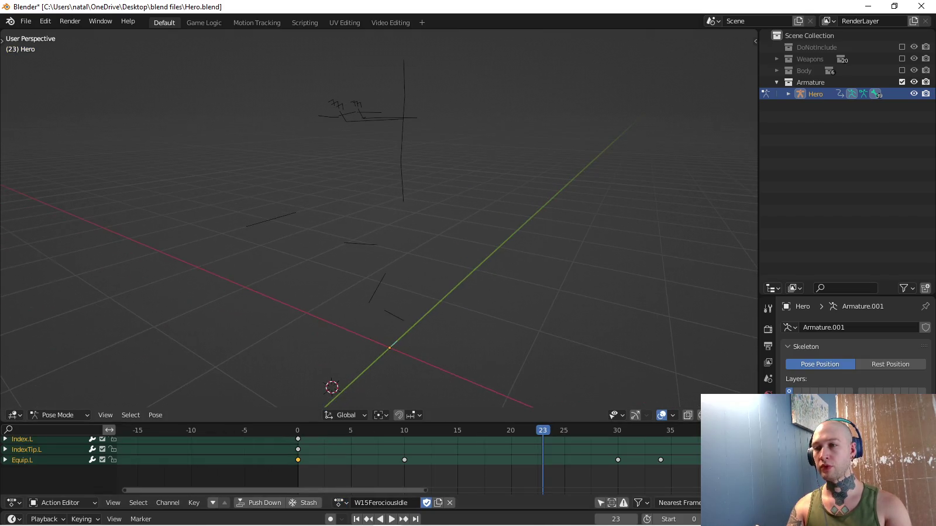
{"action": "middle_click_drag", "start_coordinate": [409, 234], "coordinate": [411, 245]}
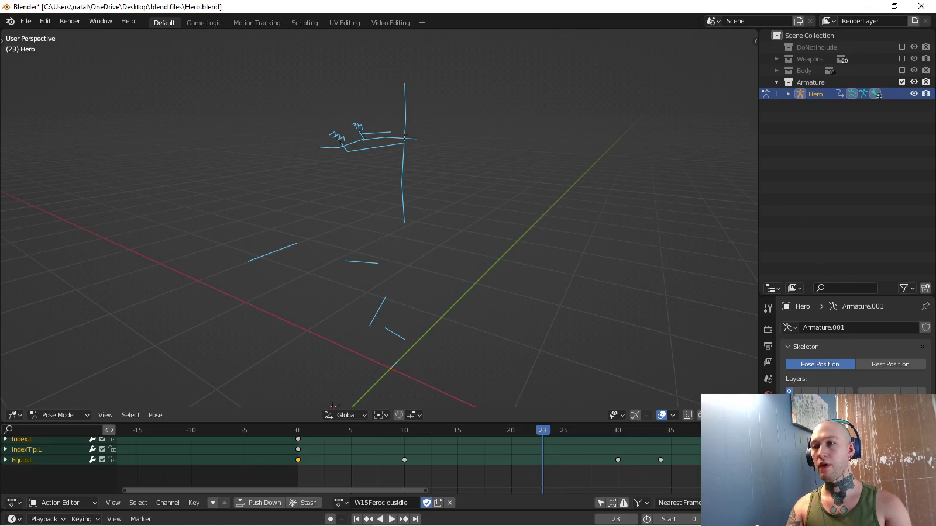
{"action": "key", "text": "alt+a"}
{"action": "left_click", "coordinate": [374, 133]}
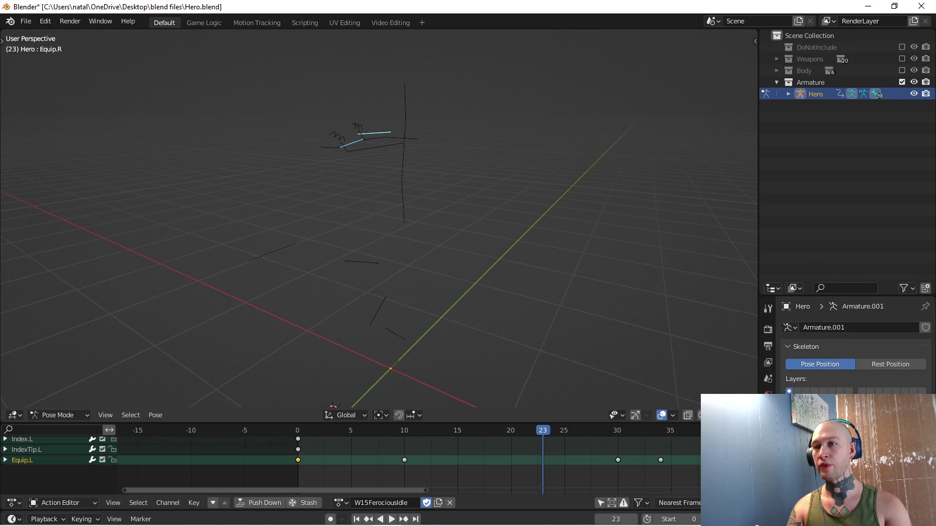
{"action": "left_click", "coordinate": [356, 519]}
Copy the idle pose and paste-key it at frame 0 of W15FerociousCombat.
{"action": "left_click", "coordinate": [81, 519]}
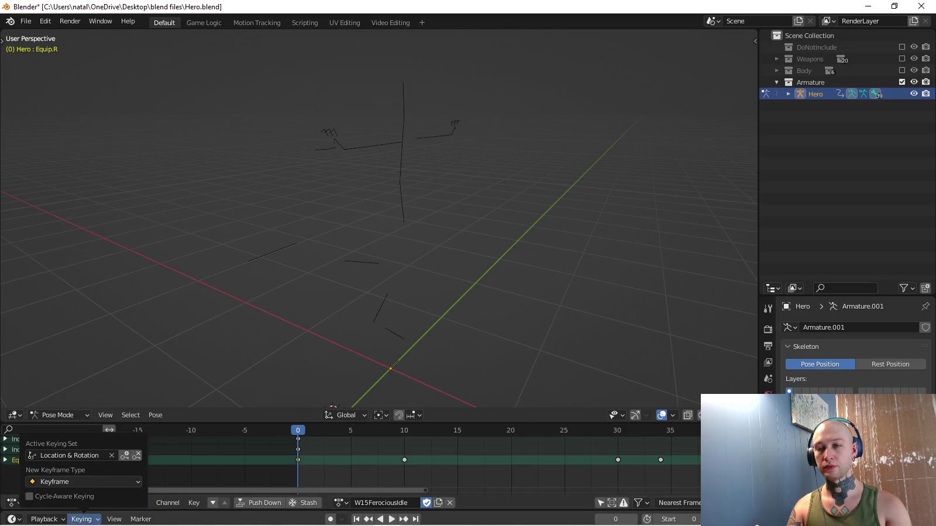
{"action": "key", "text": "ctrl+c"}
{"action": "key", "text": "ctrl+c"}
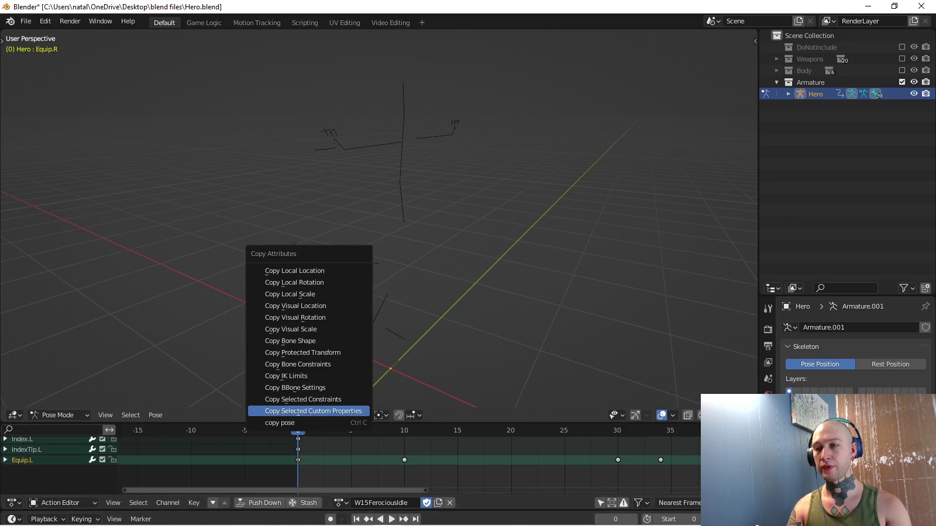
{"action": "left_click", "coordinate": [310, 422]}
{"action": "left_click", "coordinate": [341, 503]}
{"action": "left_click", "coordinate": [374, 427]}
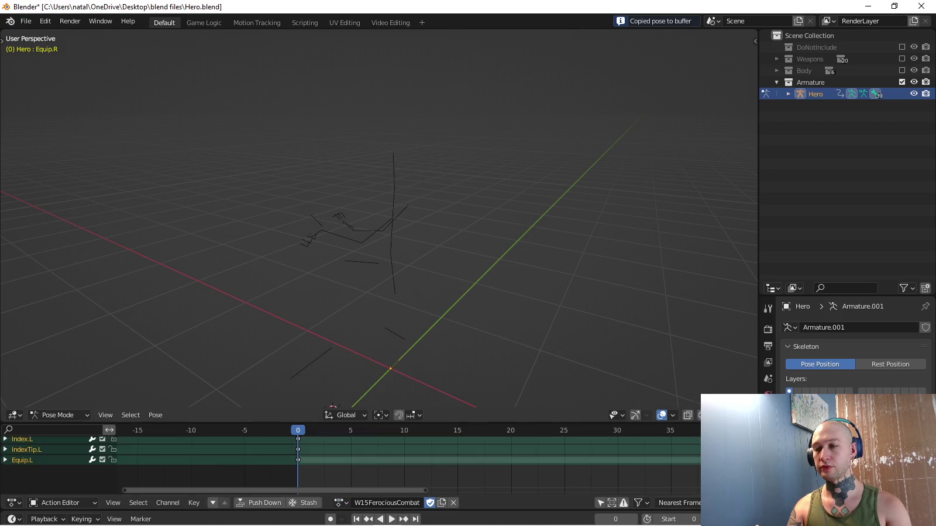
{"action": "key", "text": "ctrl+v"}
{"action": "key", "text": "i"}
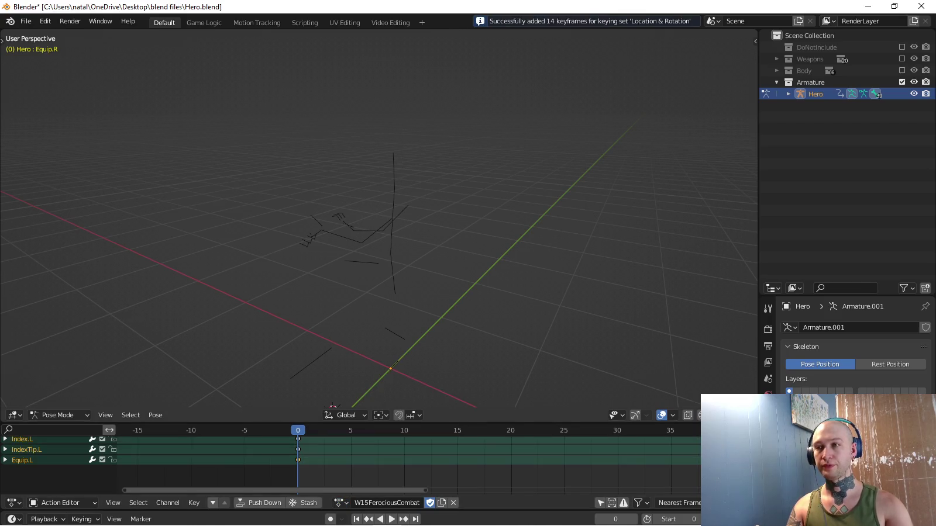
Play back the combat action, compare Equip.L against frame 23, then return to Unity.
{"action": "middle_click_drag", "start_coordinate": [380, 234], "coordinate": [310, 234]}
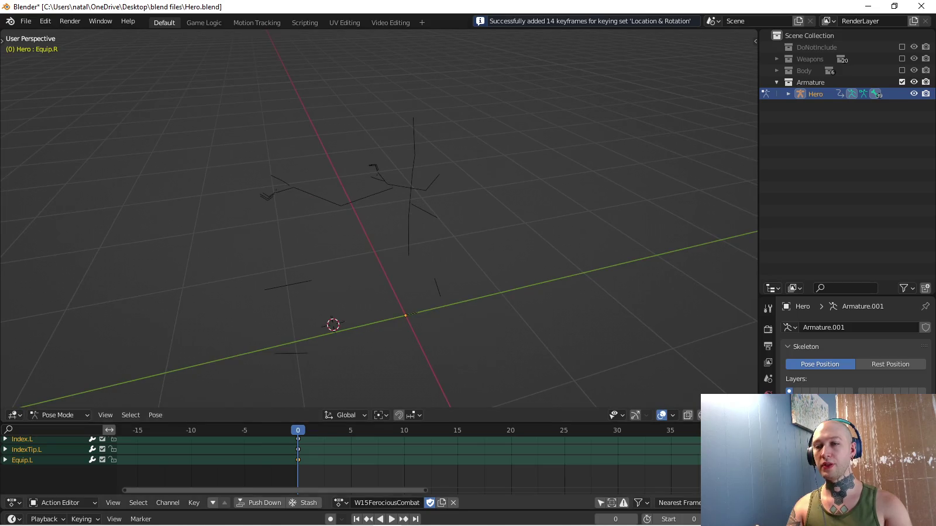
{"action": "key", "text": "space"}
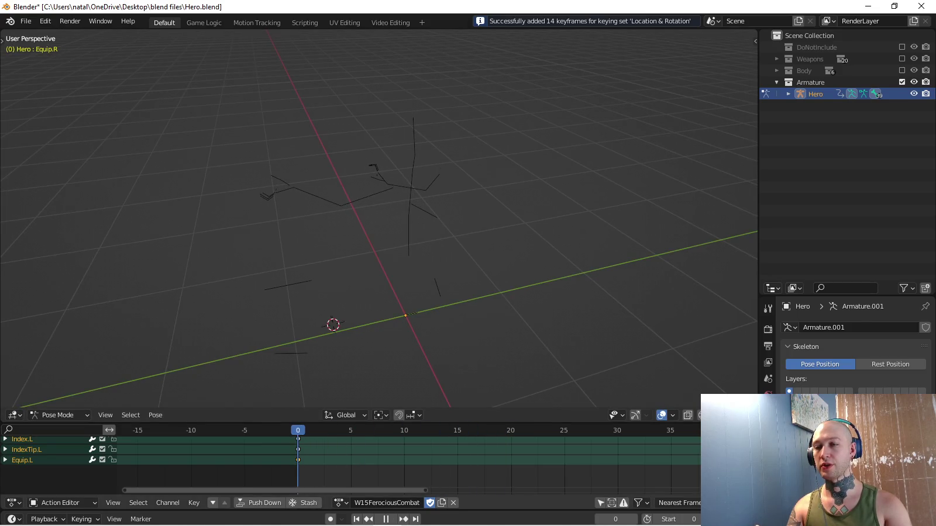
{"action": "key", "text": "Escape"}
{"action": "left_click", "coordinate": [21, 460]}
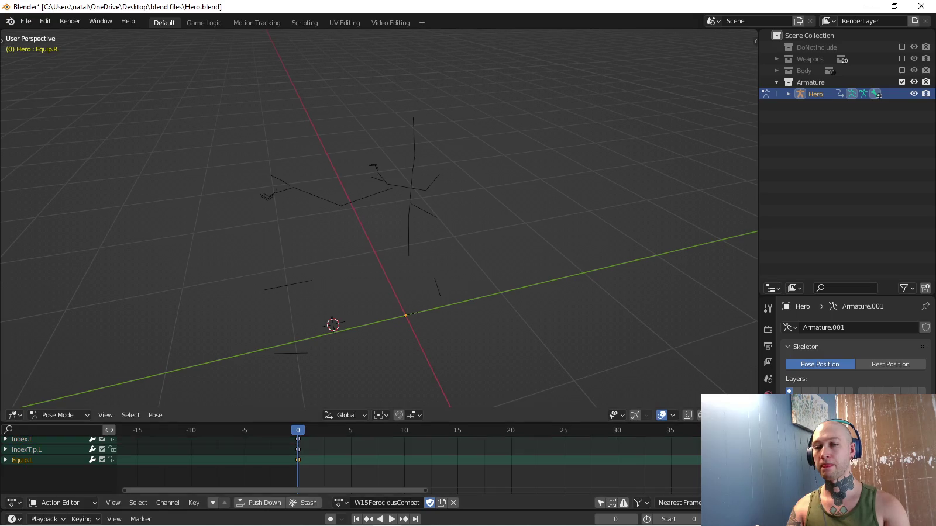
{"action": "scroll", "coordinate": [386, 503], "scroll_direction": "down", "scroll_amount": 1, "text": "ctrl"}
{"action": "key", "text": "shift+Right"}
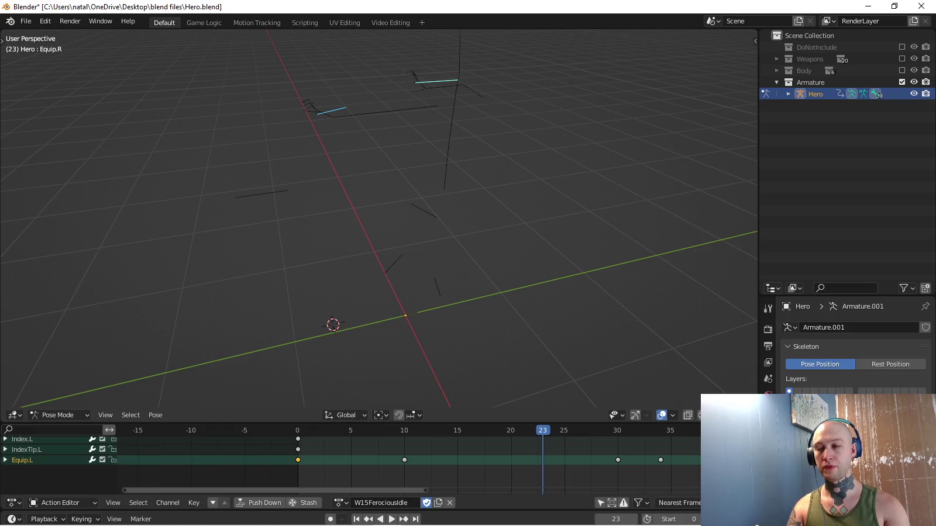
{"action": "key", "text": "shift+Left"}
{"action": "scroll", "coordinate": [386, 503], "scroll_direction": "up", "scroll_amount": 1, "text": "ctrl"}
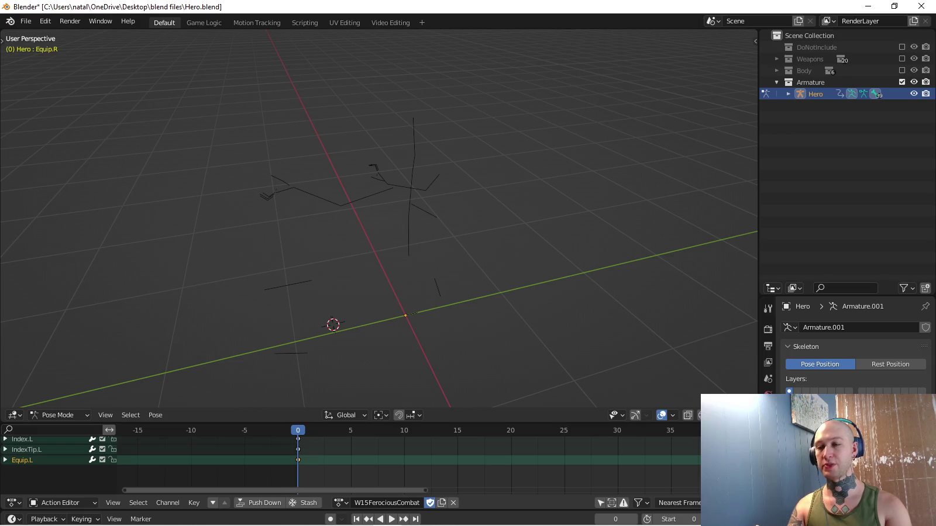
{"action": "left_click", "coordinate": [339, 503]}
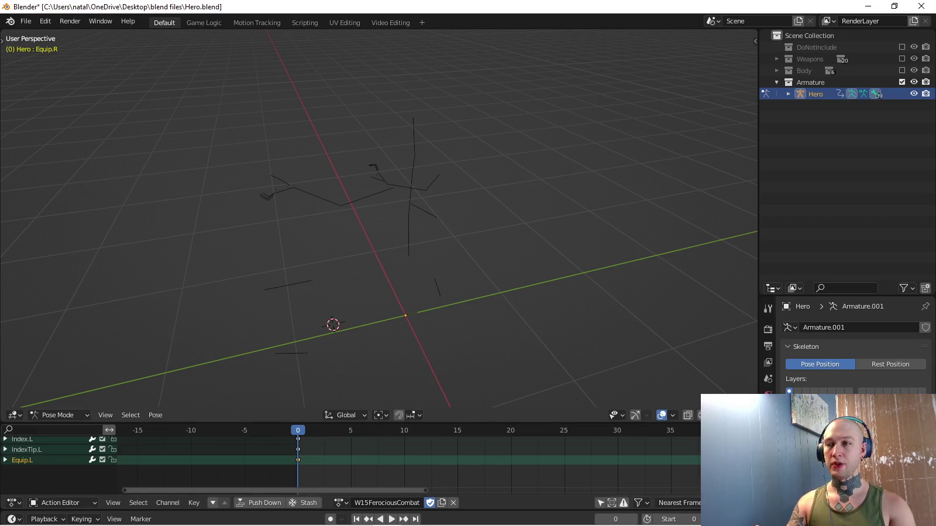
{"action": "key", "text": "alt+Tab"}
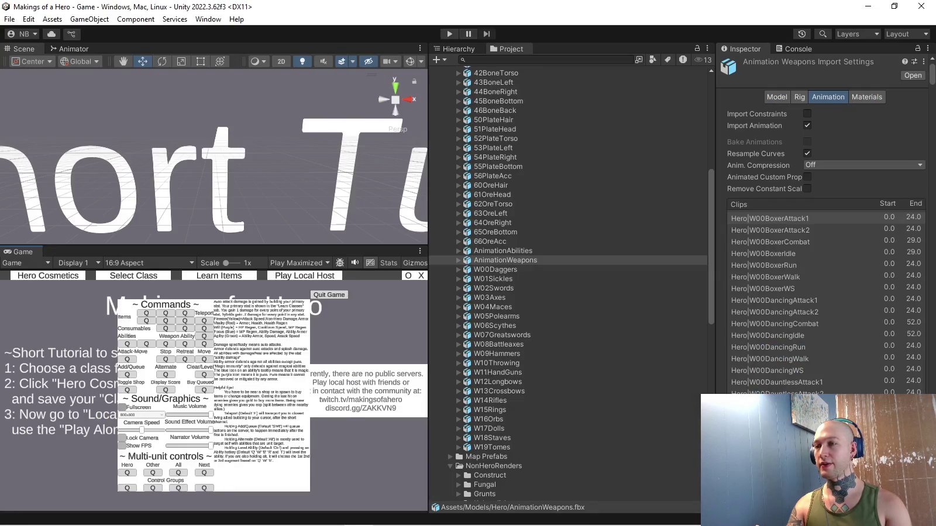
Extend the W16CenteredCombat clip's end marker to frame 308.
{"action": "scroll", "coordinate": [825, 222], "scroll_direction": "down", "scroll_amount": 10}
{"action": "scroll", "coordinate": [825, 222], "scroll_direction": "down", "scroll_amount": 5}
{"action": "scroll", "coordinate": [825, 223], "scroll_direction": "down", "scroll_amount": 5}
{"action": "scroll", "coordinate": [825, 222], "scroll_direction": "down", "scroll_amount": 10}
{"action": "scroll", "coordinate": [825, 223], "scroll_direction": "down", "scroll_amount": 2}
{"action": "scroll", "coordinate": [824, 222], "scroll_direction": "down", "scroll_amount": 2}
{"action": "scroll", "coordinate": [824, 223], "scroll_direction": "down", "scroll_amount": 2}
{"action": "scroll", "coordinate": [824, 222], "scroll_direction": "down", "scroll_amount": 2}
{"action": "scroll", "coordinate": [825, 222], "scroll_direction": "down", "scroll_amount": 2}
{"action": "scroll", "coordinate": [824, 222], "scroll_direction": "down", "scroll_amount": 2}
{"action": "scroll", "coordinate": [825, 223], "scroll_direction": "down", "scroll_amount": 2}
{"action": "scroll", "coordinate": [825, 222], "scroll_direction": "down", "scroll_amount": 2}
{"action": "scroll", "coordinate": [824, 223], "scroll_direction": "down", "scroll_amount": 2}
{"action": "scroll", "coordinate": [825, 223], "scroll_direction": "down", "scroll_amount": 2}
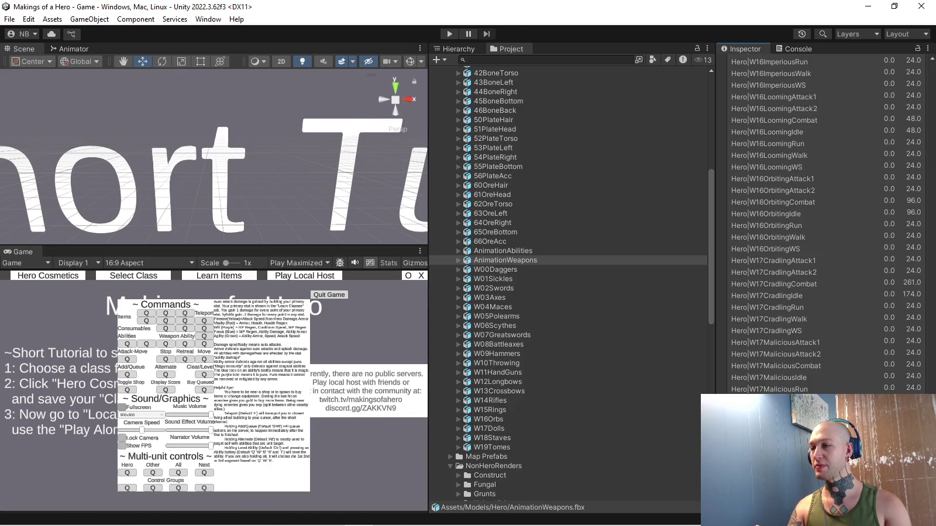
{"action": "scroll", "coordinate": [825, 222], "scroll_direction": "up", "scroll_amount": 3}
{"action": "scroll", "coordinate": [825, 222], "scroll_direction": "up", "scroll_amount": 1}
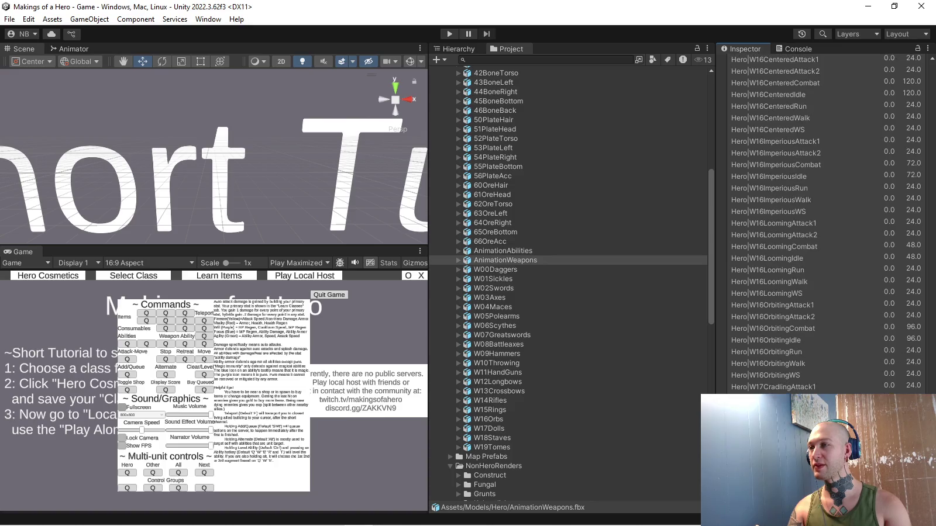
{"action": "scroll", "coordinate": [825, 223], "scroll_direction": "up", "scroll_amount": 3}
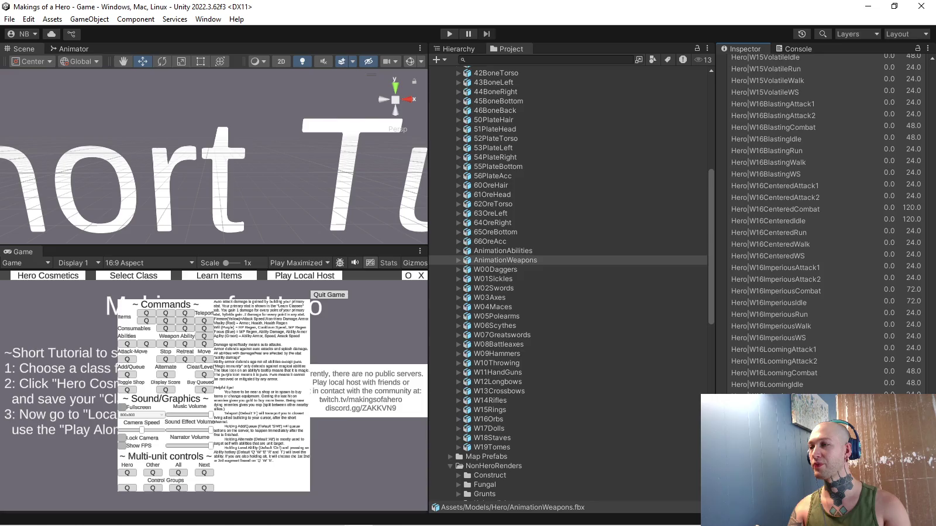
{"action": "left_click", "coordinate": [775, 209]}
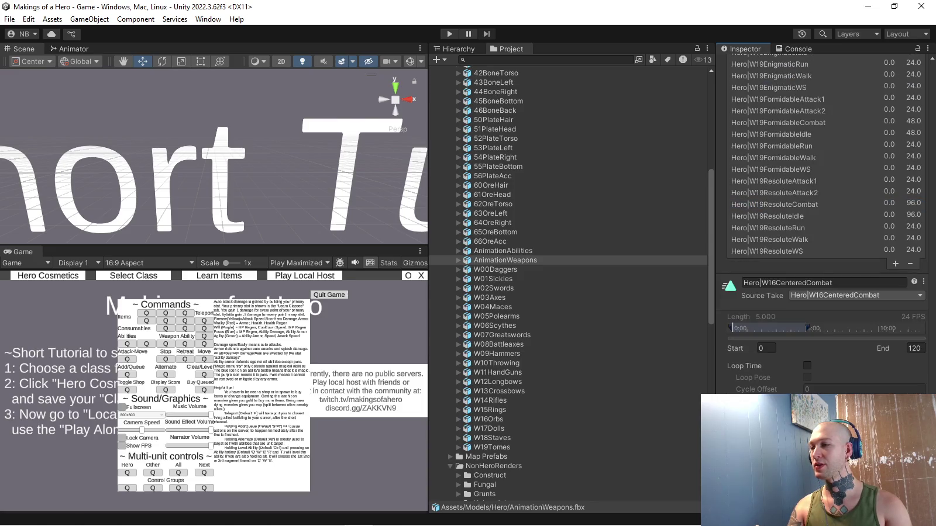
{"action": "left_click_drag", "start_coordinate": [807, 327], "coordinate": [922, 328]}
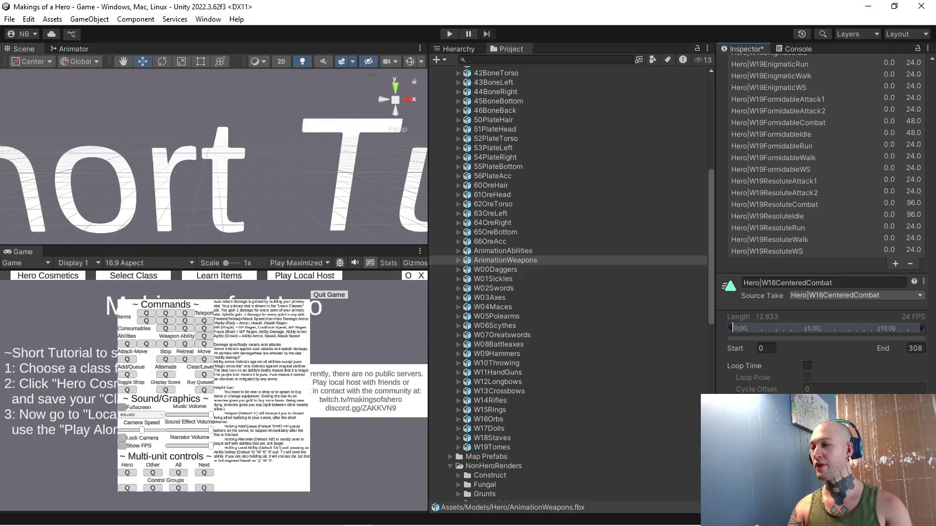
Turn on Loop Time for the W16CenteredIdle clip, then return to Blender.
{"action": "scroll", "coordinate": [824, 222], "scroll_direction": "up", "scroll_amount": 5}
{"action": "scroll", "coordinate": [824, 222], "scroll_direction": "up", "scroll_amount": 5}
{"action": "scroll", "coordinate": [824, 222], "scroll_direction": "up", "scroll_amount": 5}
{"action": "scroll", "coordinate": [825, 222], "scroll_direction": "up", "scroll_amount": 3}
{"action": "scroll", "coordinate": [825, 222], "scroll_direction": "up", "scroll_amount": 3}
{"action": "scroll", "coordinate": [825, 223], "scroll_direction": "up", "scroll_amount": 2}
{"action": "left_click", "coordinate": [772, 232]}
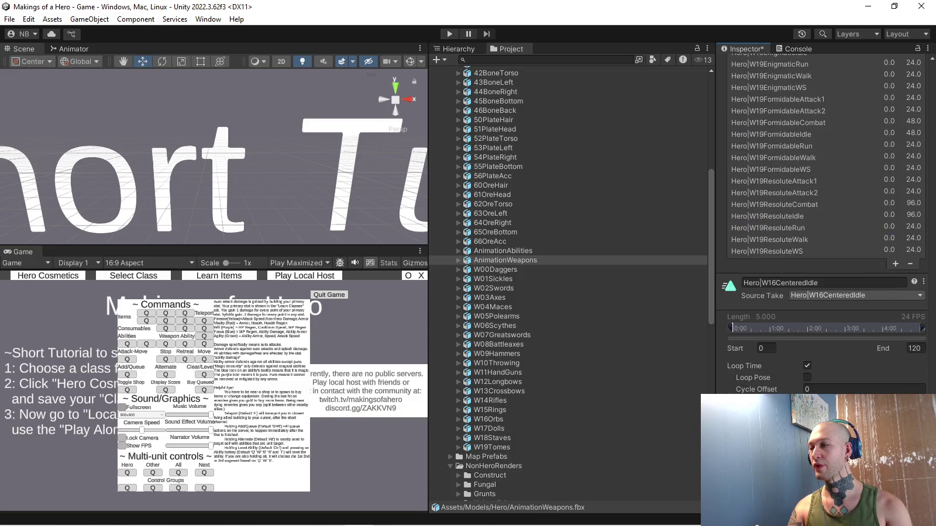
{"action": "left_click", "coordinate": [807, 366]}
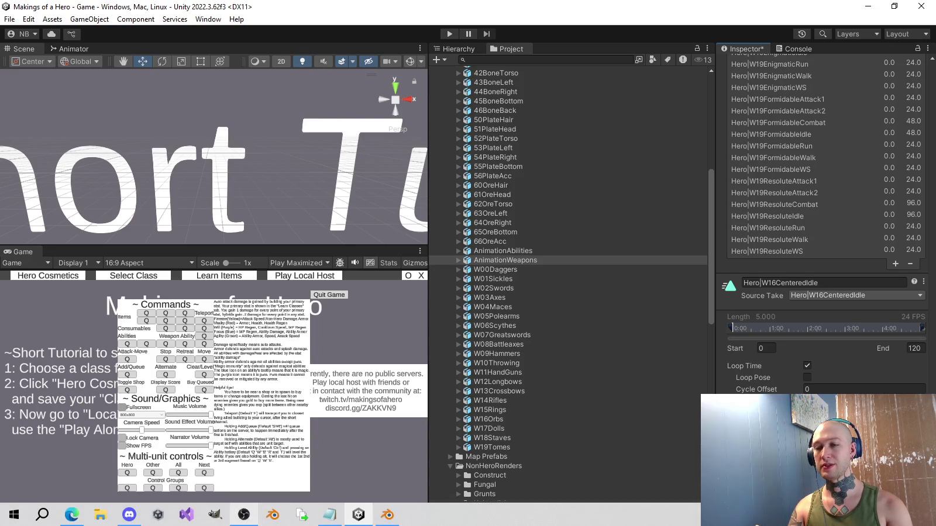
{"action": "left_click", "coordinate": [387, 515]}
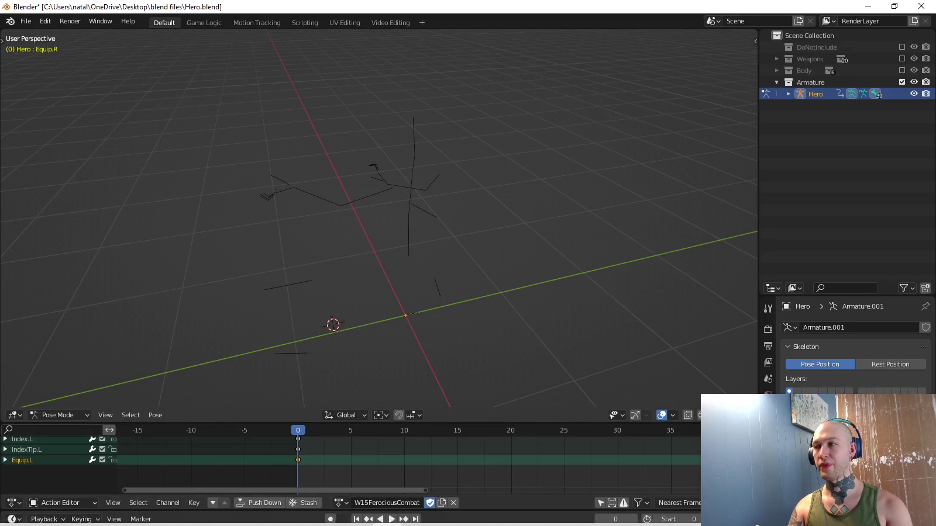
Load the W16CenteredIdle action by searching 'centeredi' in the action list.
{"action": "left_click", "coordinate": [341, 503]}
{"action": "type", "text": "ce"}
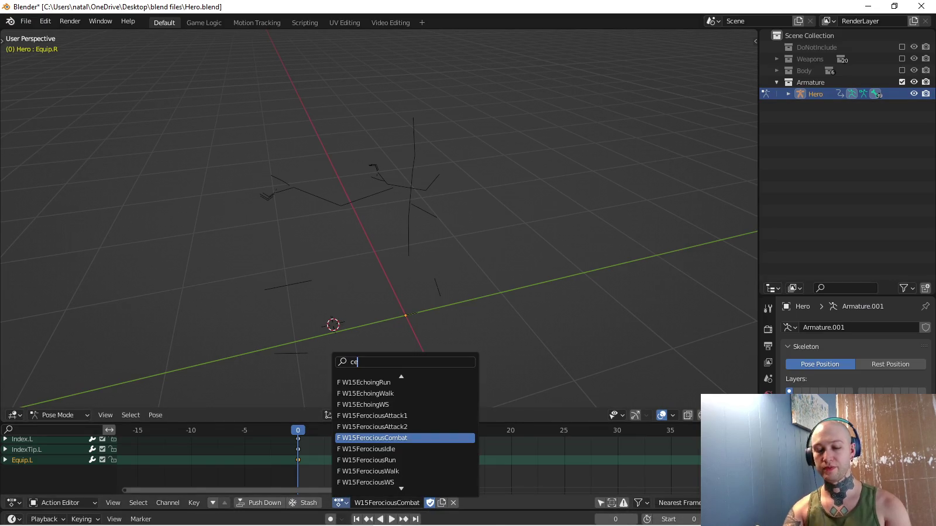
{"action": "type", "text": "nteredi"}
{"action": "key", "text": "Return"}
Confirm the action's last keyframe is frame 90, then enter 90 back in Unity.
{"action": "scroll", "coordinate": [409, 462], "scroll_direction": "left", "scroll_amount": 3, "text": "ctrl"}
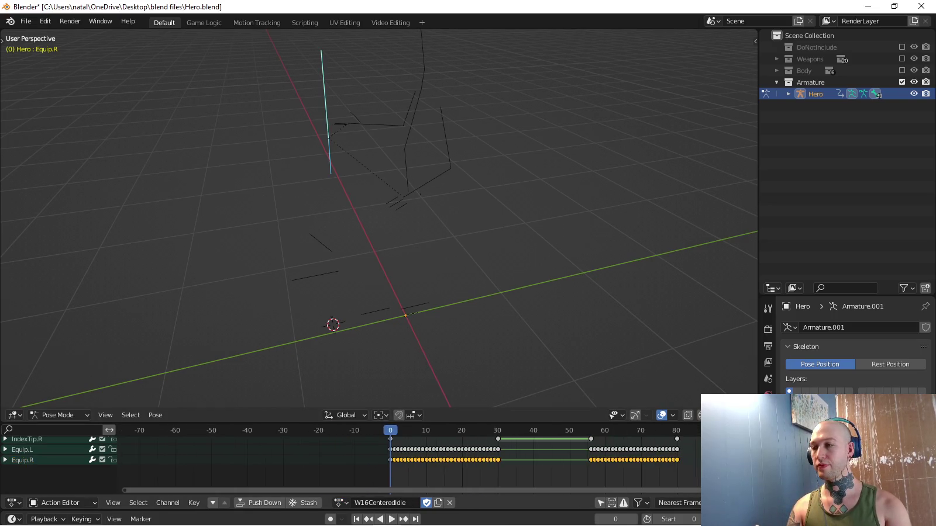
{"action": "scroll", "coordinate": [410, 462], "scroll_direction": "up", "scroll_amount": 5}
{"action": "scroll", "coordinate": [409, 462], "scroll_direction": "up", "scroll_amount": 10}
{"action": "scroll", "coordinate": [410, 462], "scroll_direction": "left", "scroll_amount": 2, "text": "ctrl"}
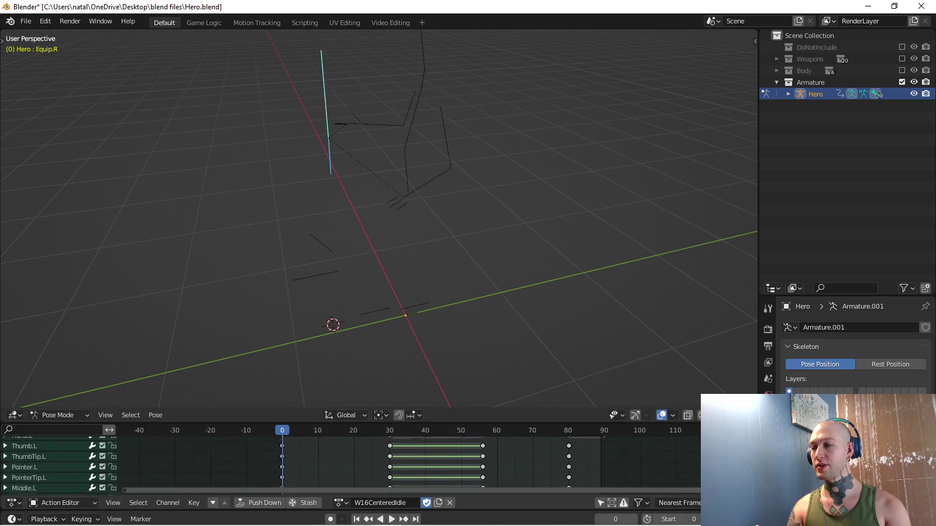
{"action": "scroll", "coordinate": [409, 462], "scroll_direction": "right", "scroll_amount": 1, "text": "ctrl"}
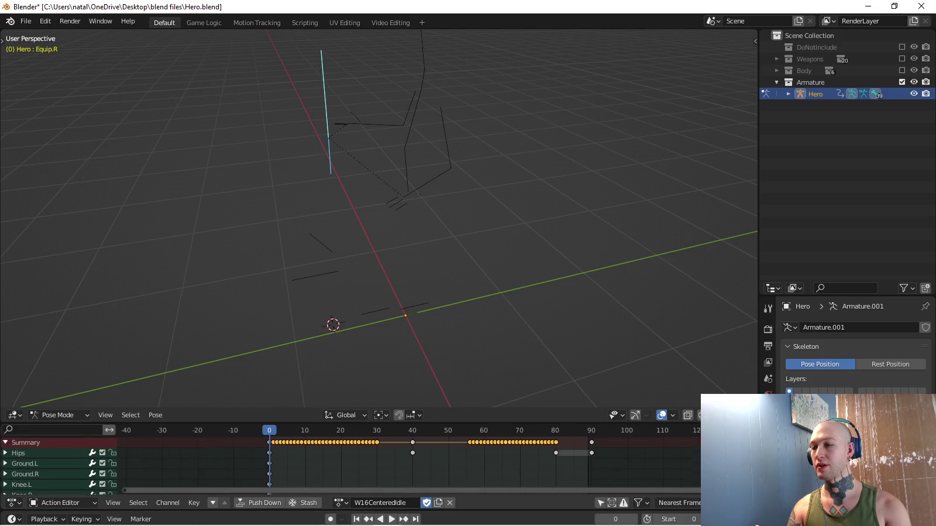
{"action": "key", "text": "shift+Right"}
{"action": "key", "text": "alt+Tab"}
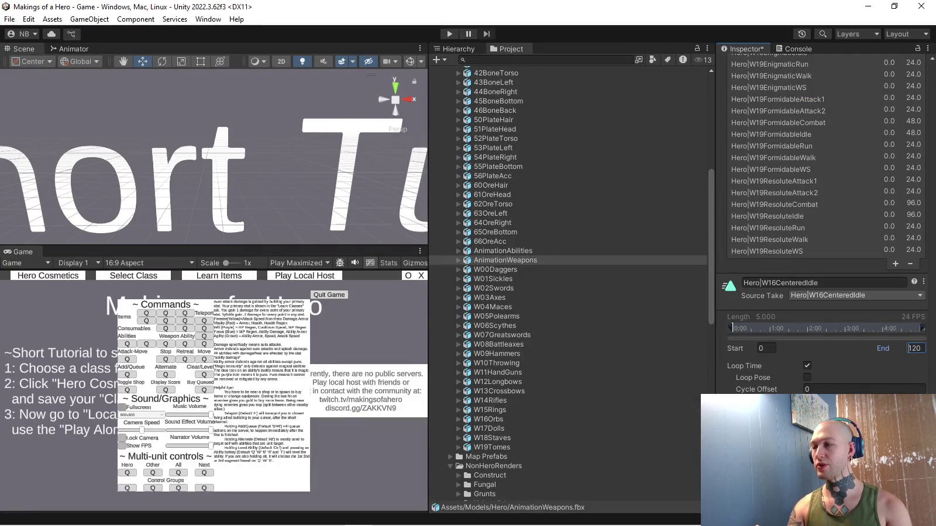
{"action": "type", "text": "90"}
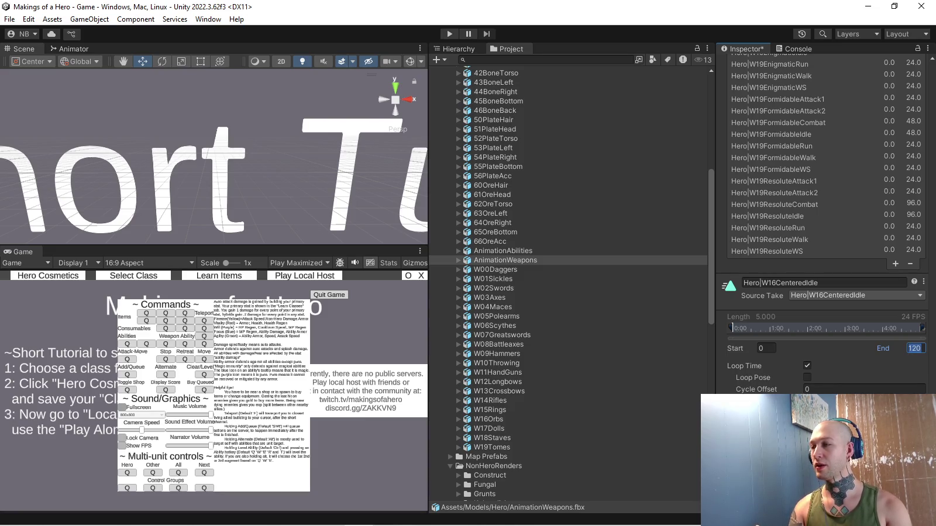
{"action": "type", "text": "90"}
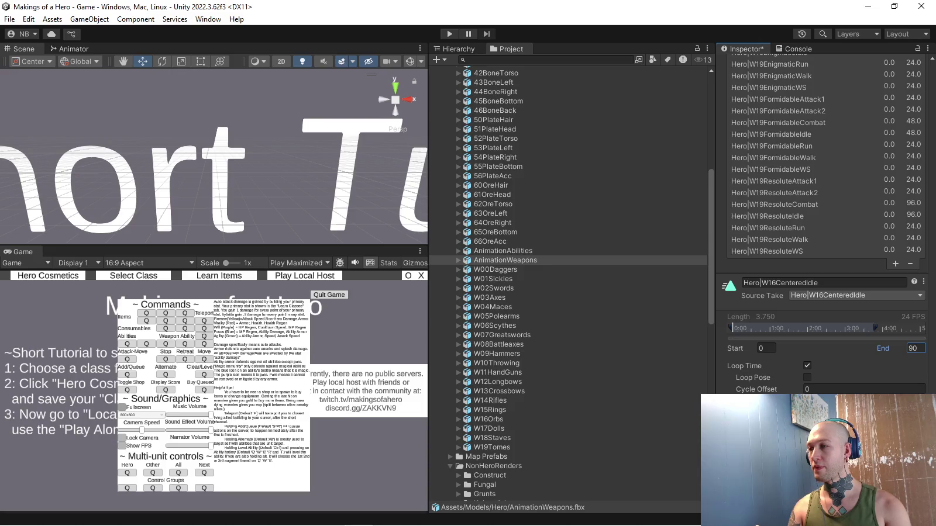
Switch over to Blender and back with Alt+Tab.
{"action": "key", "text": "alt+Tab"}
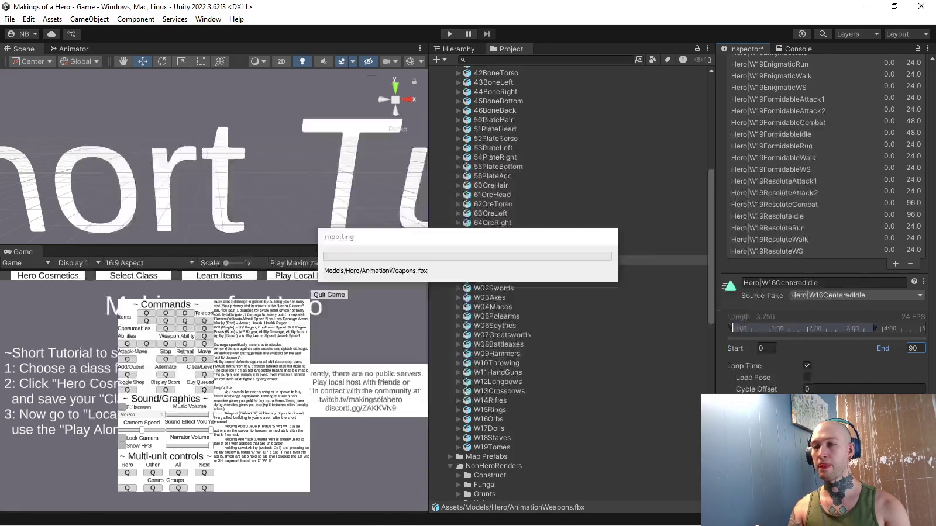
{"action": "key", "text": "alt+Tab"}
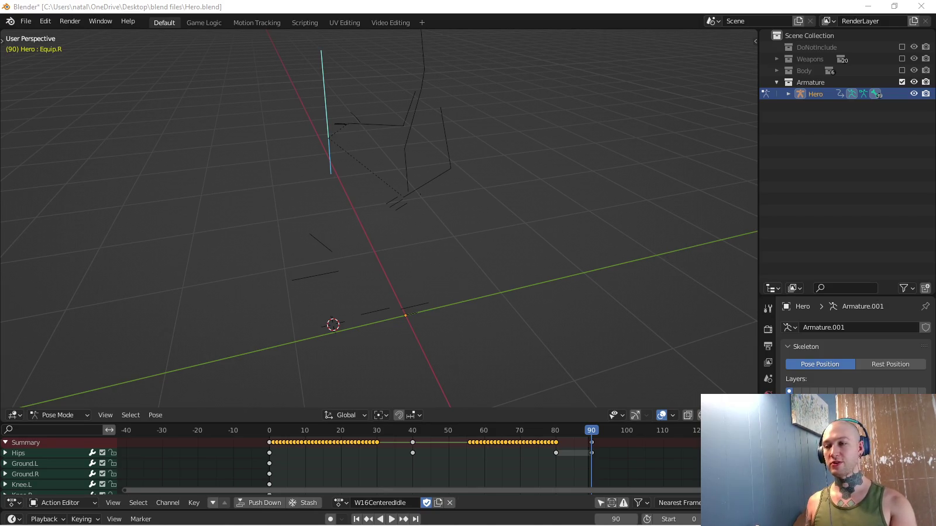
Search 'echo' in the action list and make W15EchoingAttack1 the Hero armature's action.
{"action": "key", "text": "alt+Tab"}
{"action": "key", "text": "alt+Tab"}
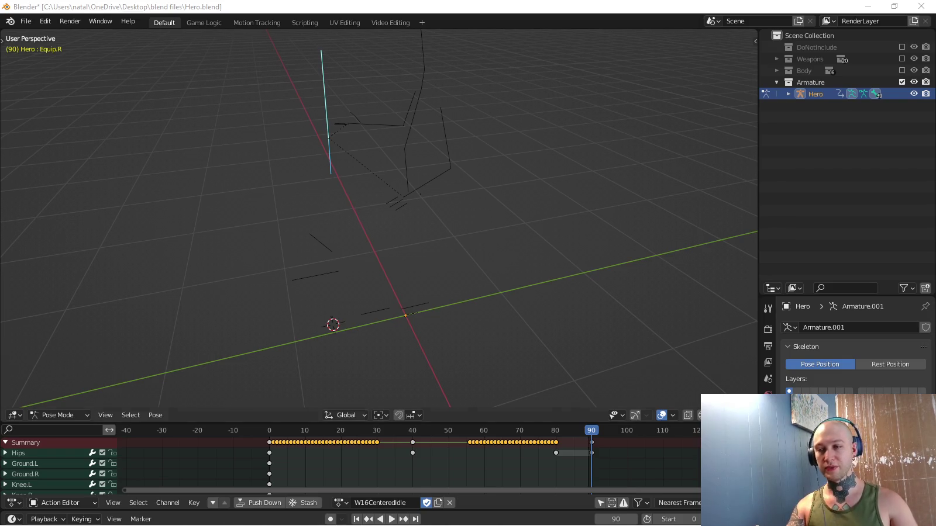
{"action": "left_click", "coordinate": [341, 503]}
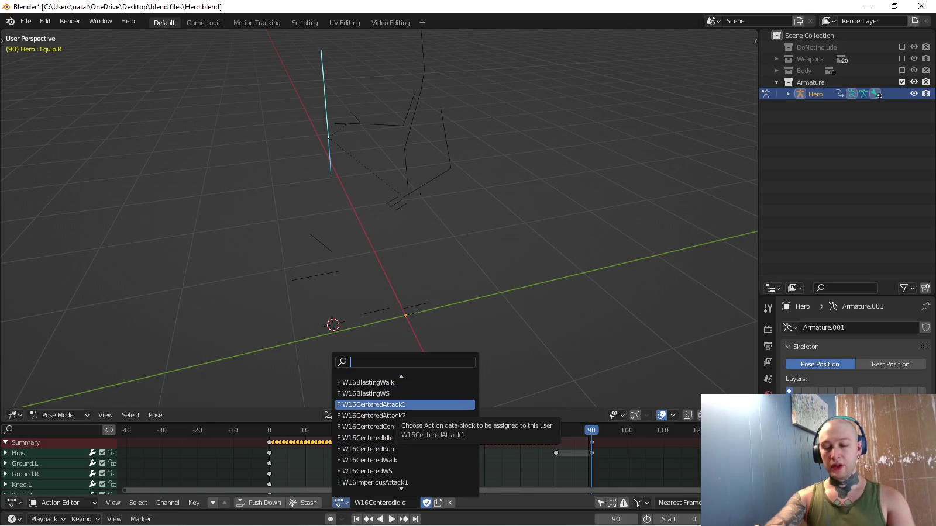
{"action": "type", "text": "echo"}
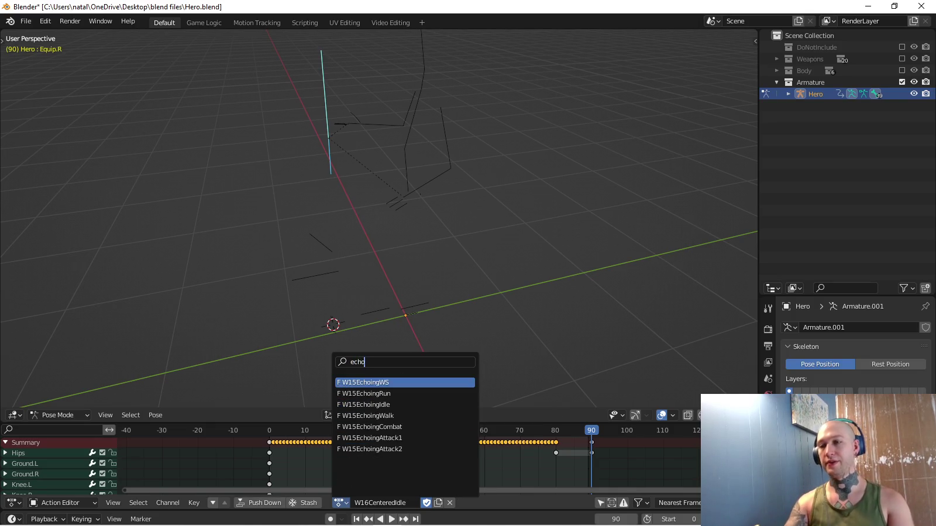
{"action": "key", "text": "Down"}
{"action": "key", "text": "Down"}
{"action": "key", "text": "Down"}
{"action": "key", "text": "Down"}
{"action": "key", "text": "Return"}
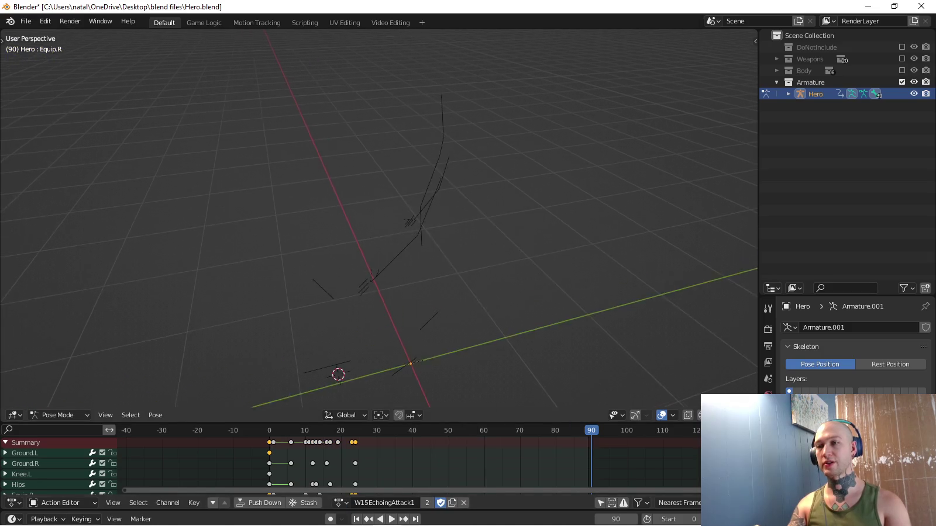
Enable the DoNotInclude collection, hide the extra props, and play the animation.
{"action": "key", "text": "KP_1"}
{"action": "middle_click_drag", "start_coordinate": [380, 234], "coordinate": [410, 175]}
{"action": "left_click", "coordinate": [901, 47]}
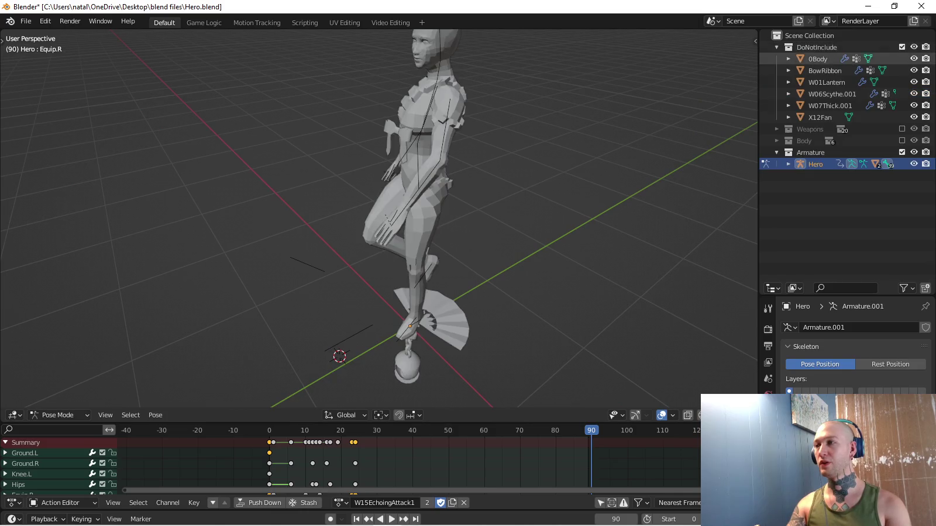
{"action": "left_click_drag", "start_coordinate": [914, 70], "coordinate": [914, 117]}
{"action": "middle_click_drag", "start_coordinate": [409, 234], "coordinate": [327, 234]}
{"action": "key", "text": "space"}
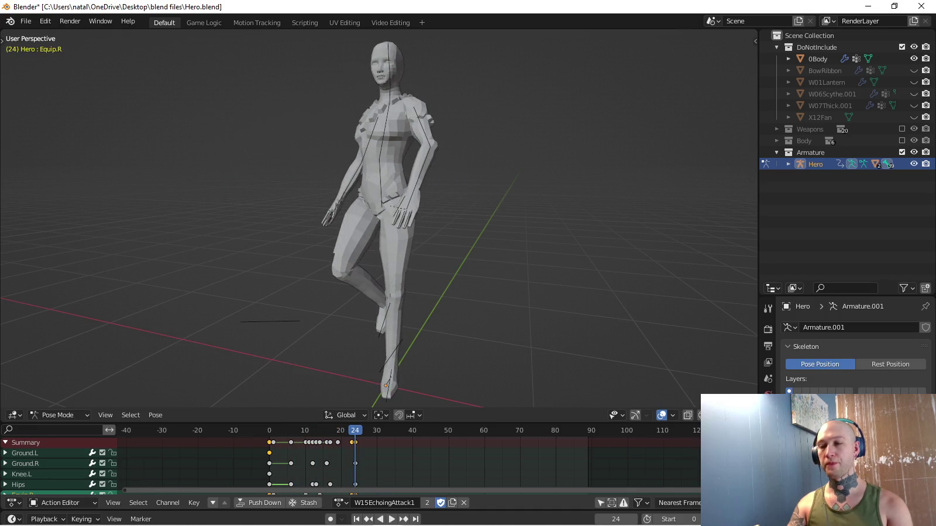
Switch the action to W15EchoingAttack2 and preview its playback.
{"action": "left_click", "coordinate": [338, 503]}
{"action": "left_click", "coordinate": [380, 447]}
{"action": "key", "text": "space"}
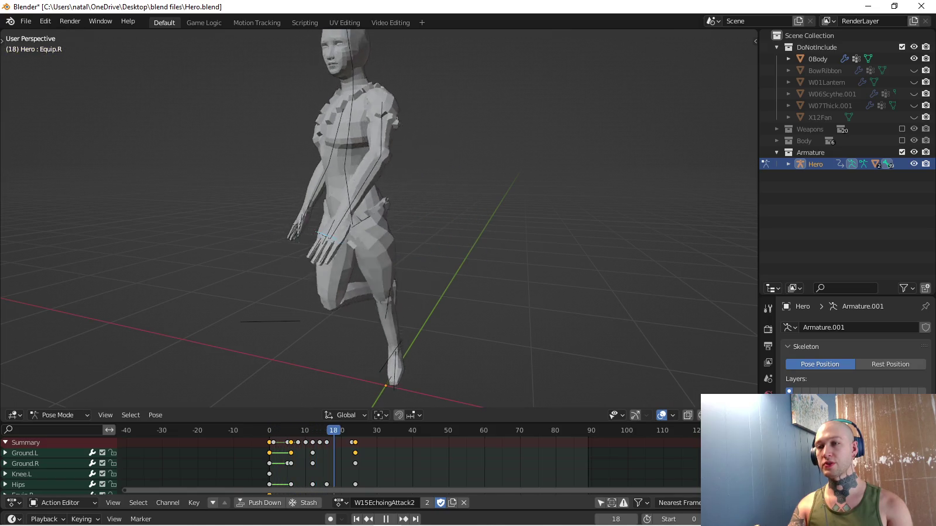
{"action": "key", "text": "space"}
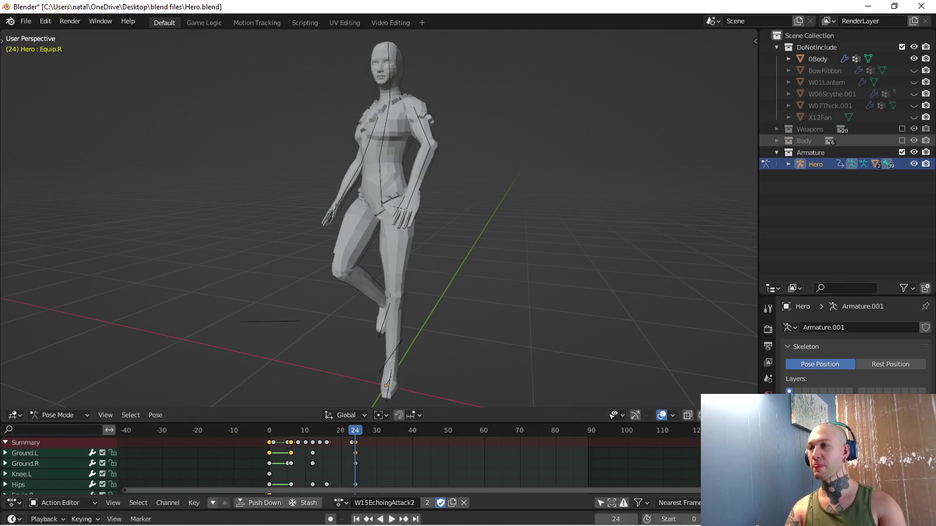
Include the Weapons, W15Ring, W15Refined and W15Echoing collections in the scene.
{"action": "left_click", "coordinate": [902, 128]}
{"action": "left_click", "coordinate": [777, 128]}
{"action": "scroll", "coordinate": [842, 175], "scroll_direction": "down", "scroll_amount": 5}
{"action": "left_click", "coordinate": [788, 152]}
{"action": "left_click", "coordinate": [789, 152]}
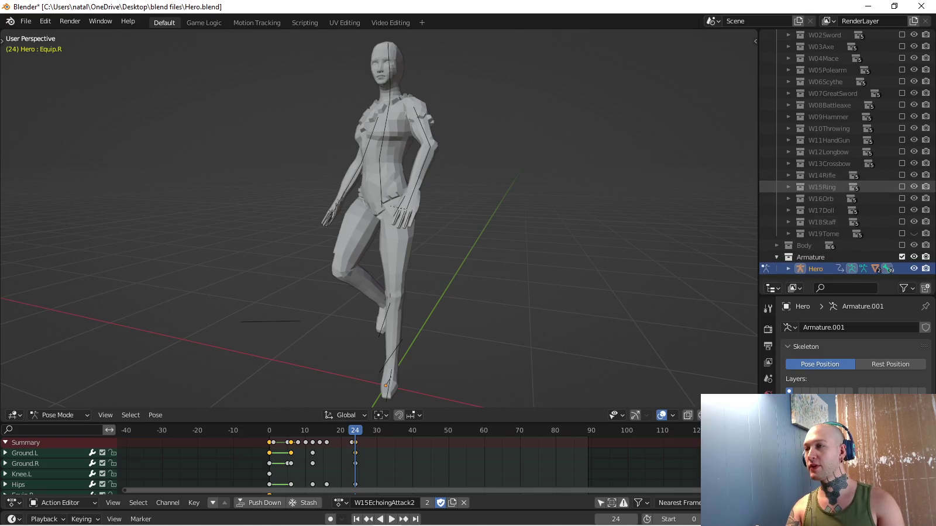
{"action": "left_click", "coordinate": [901, 187]}
{"action": "left_click", "coordinate": [788, 187]}
{"action": "scroll", "coordinate": [842, 176], "scroll_direction": "down", "scroll_amount": 2}
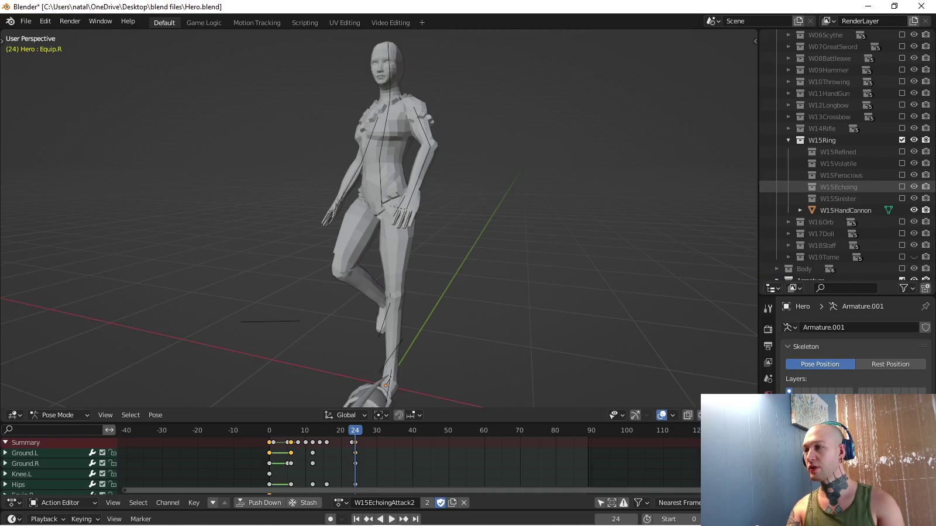
{"action": "left_click", "coordinate": [901, 152]}
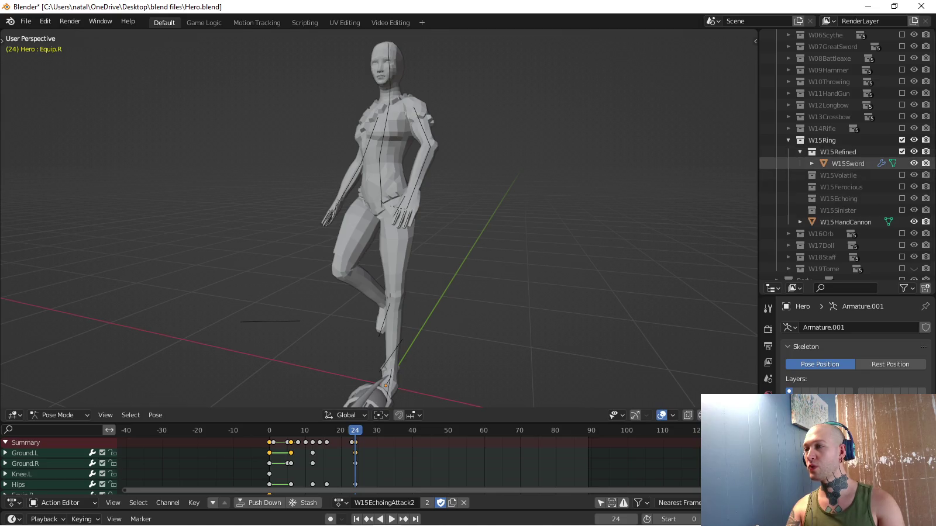
{"action": "left_click", "coordinate": [902, 187]}
{"action": "left_click", "coordinate": [800, 187]}
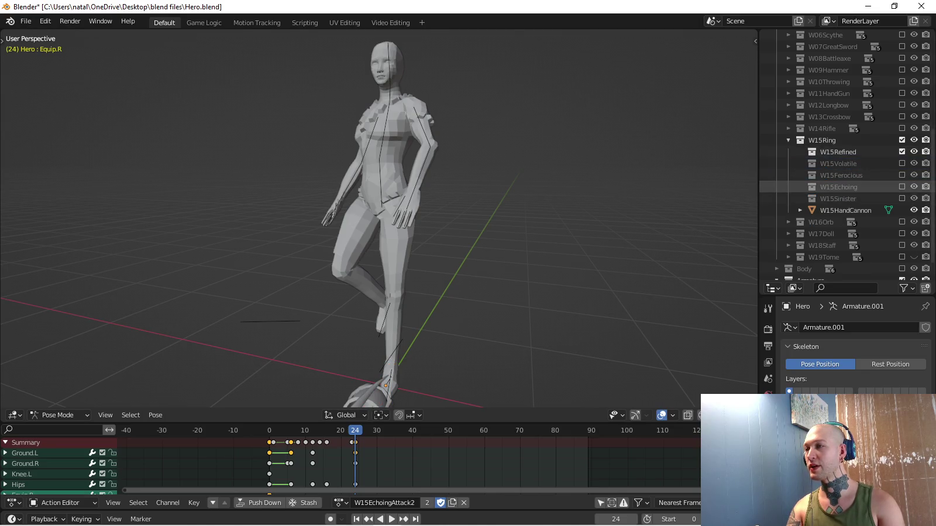
Frame W15Sword from the right side in Edit Mode and hide W15HandCannon.
{"action": "left_click", "coordinate": [848, 198]}
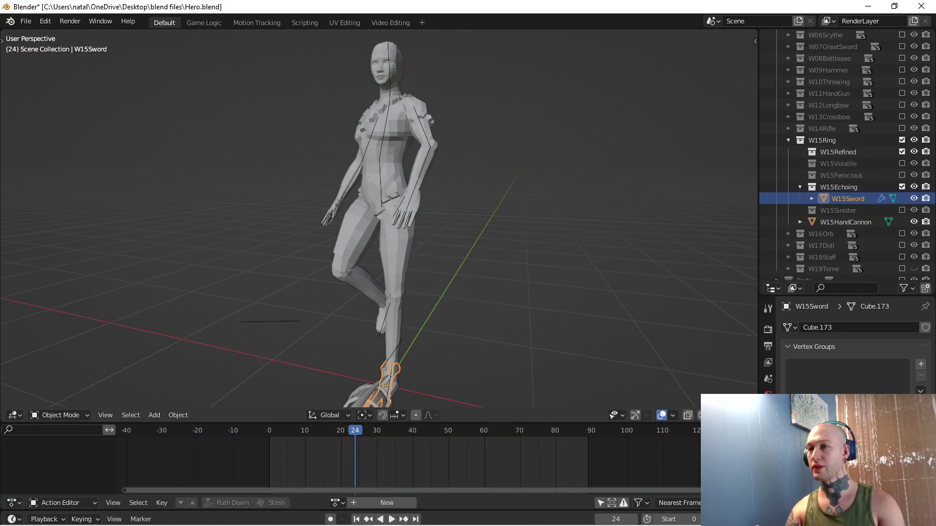
{"action": "key", "text": "KP_3"}
{"action": "key", "text": "KP_Decimal"}
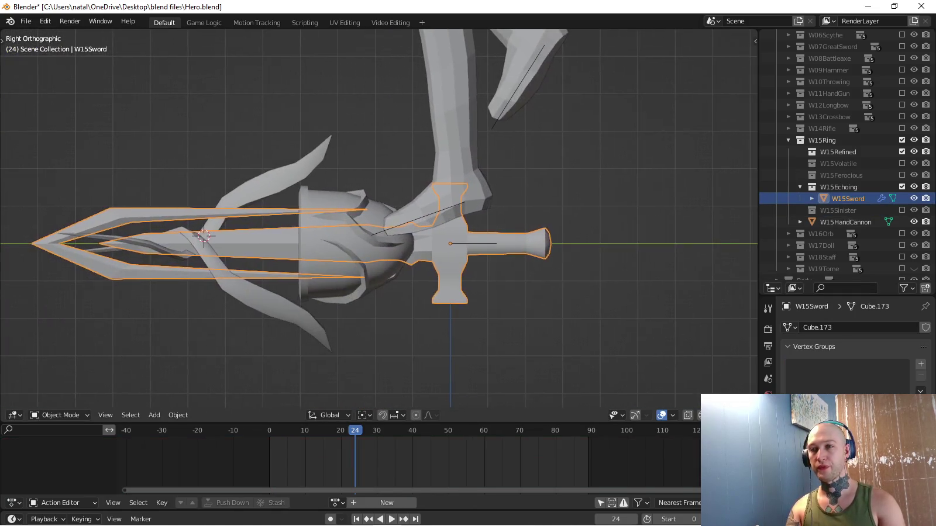
{"action": "key", "text": "Tab"}
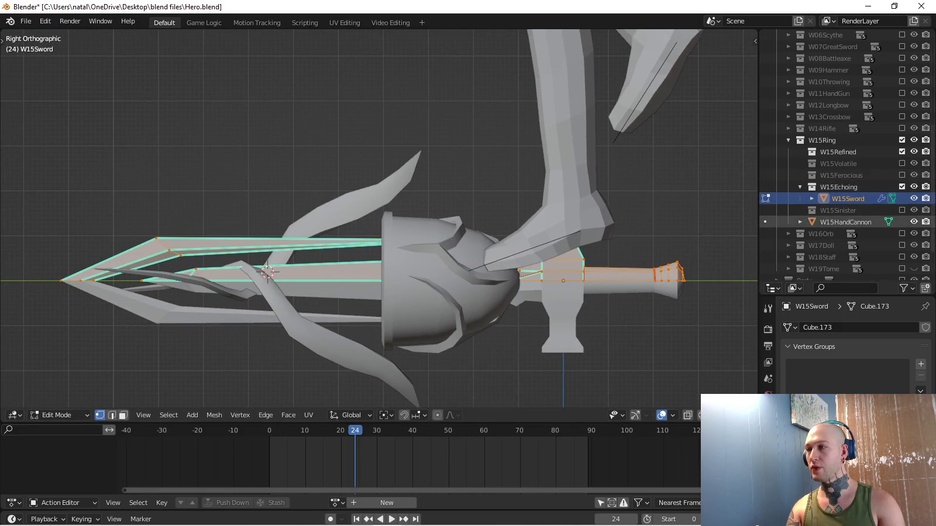
{"action": "left_click", "coordinate": [914, 222]}
Switch the sword view to wireframe and nudge the selection along X.
{"action": "mouse_move", "coordinate": [374, 234]}
{"action": "middle_mouse_down", "text": "shift"}
{"action": "mouse_move", "coordinate": [382, 222]}
{"action": "mouse_move", "coordinate": [345, 221]}
{"action": "middle_mouse_up", "text": "shift"}
{"action": "key", "text": "KP_3"}
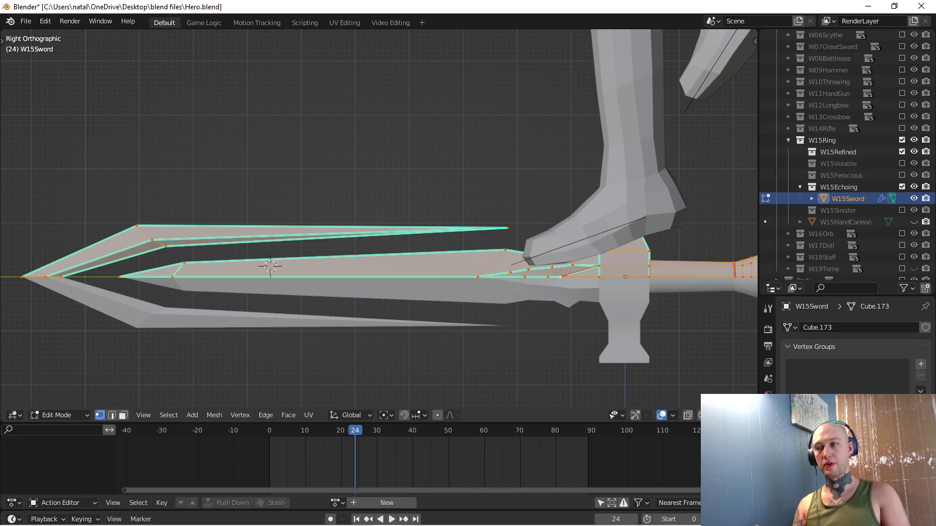
{"action": "key", "text": "alt+a"}
{"action": "middle_click_drag", "start_coordinate": [380, 234], "coordinate": [438, 211]}
{"action": "key", "text": "v"}
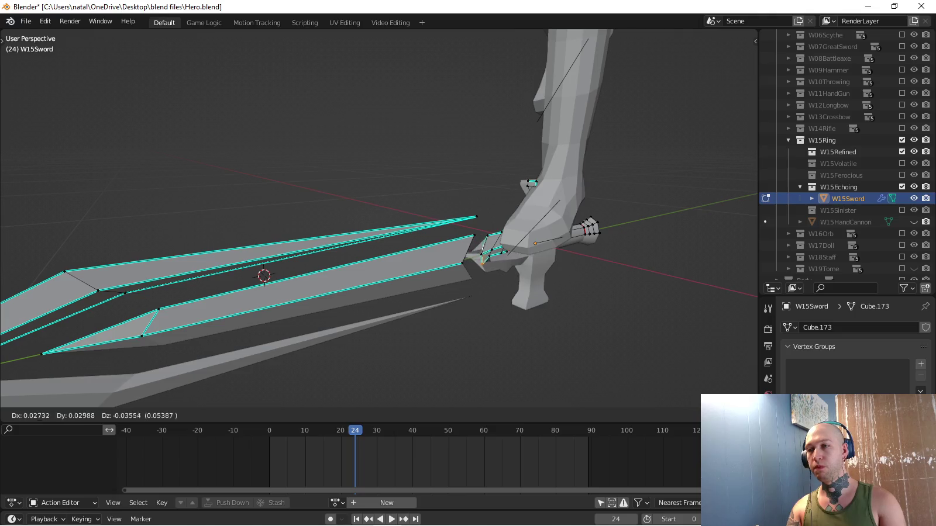
{"action": "key", "text": "Escape"}
{"action": "scroll", "coordinate": [504, 264], "scroll_direction": "up", "scroll_amount": 4}
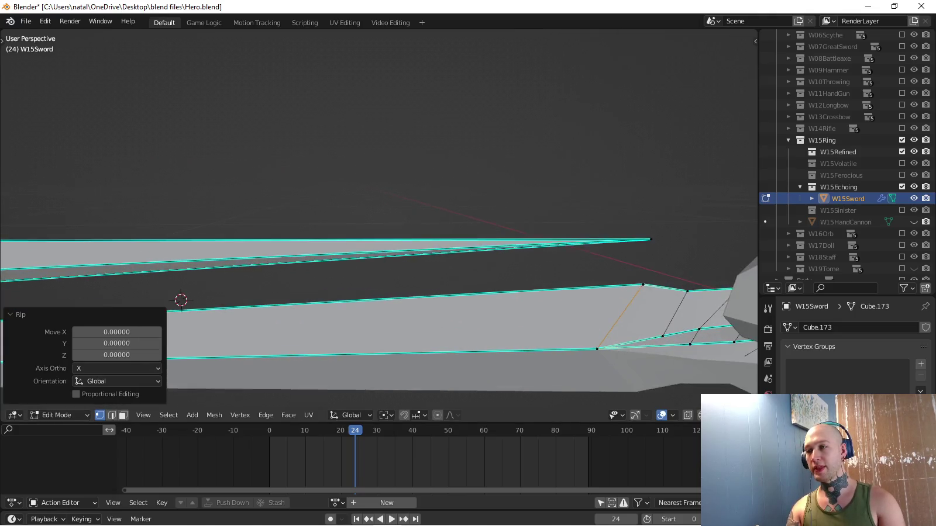
{"action": "key", "text": "z"}
{"action": "left_click", "coordinate": [418, 264]}
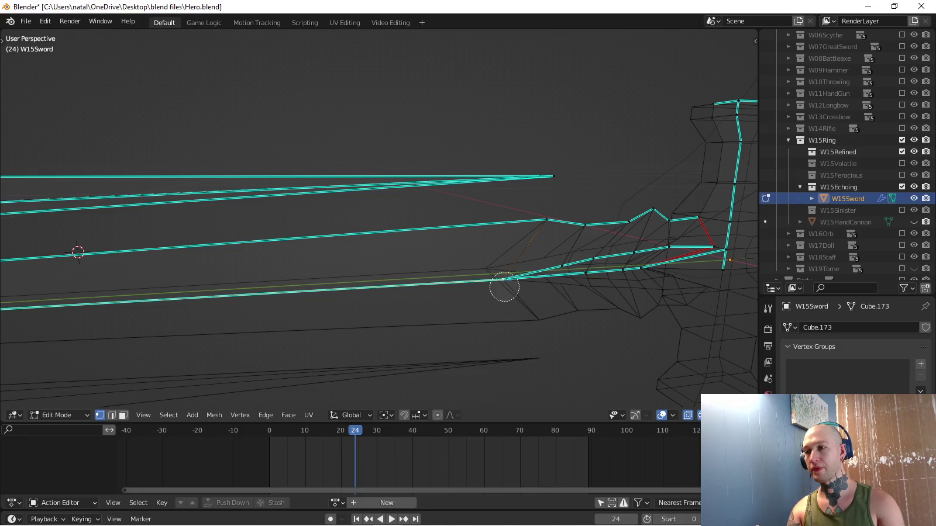
{"action": "key", "text": "e"}
{"action": "key", "text": "Escape"}
{"action": "key", "text": "g"}
{"action": "key", "text": "x"}
{"action": "key", "text": "Return"}
Select the connected blade faces and shift them slightly along Y.
{"action": "middle_click_drag", "start_coordinate": [503, 279], "coordinate": [480, 266]}
{"action": "left_click", "coordinate": [592, 253]}
{"action": "key", "text": "a"}
{"action": "key", "text": "alt+a"}
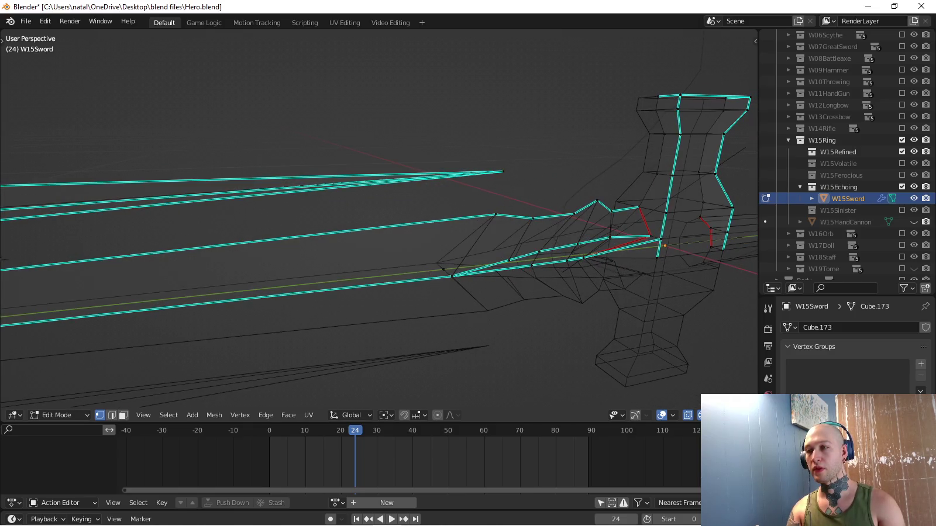
{"action": "key", "text": "KP_3"}
{"action": "scroll", "coordinate": [379, 216], "scroll_direction": "up", "scroll_amount": 2}
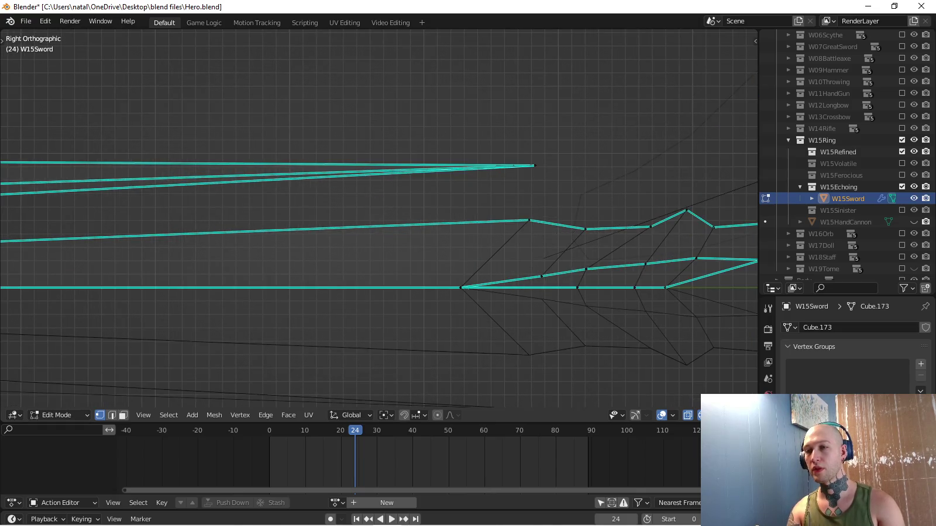
{"action": "scroll", "coordinate": [379, 217], "scroll_direction": "down", "scroll_amount": 2}
{"action": "scroll", "coordinate": [379, 216], "scroll_direction": "down", "scroll_amount": 2}
{"action": "key", "text": "l"}
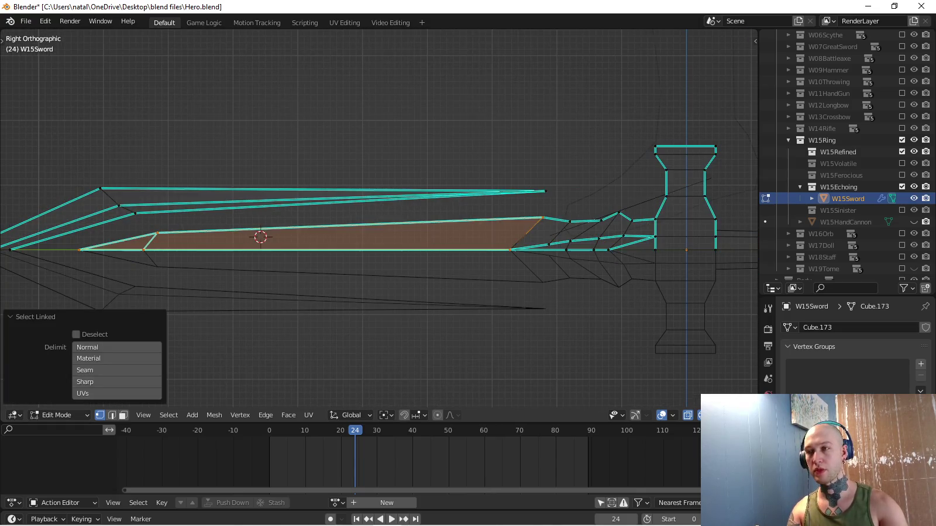
{"action": "key", "text": "g"}
{"action": "key", "text": "Escape"}
{"action": "key", "text": "g"}
{"action": "key", "text": "y"}
{"action": "key", "text": "Return"}
Select several edges along the sword blade.
{"action": "middle_click_drag", "start_coordinate": [468, 234], "coordinate": [493, 236]}
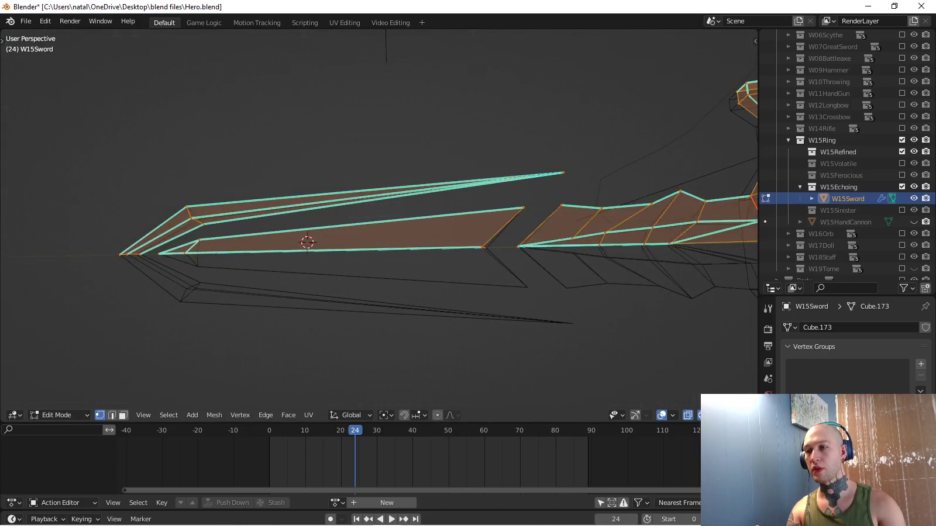
{"action": "key", "text": "alt+a"}
{"action": "key", "text": "c"}
{"action": "left_click_drag", "start_coordinate": [494, 236], "coordinate": [521, 210]}
{"action": "key", "text": "Escape"}
{"action": "key", "text": "c"}
{"action": "key", "text": "Escape"}
{"action": "middle_click_drag", "start_coordinate": [557, 209], "coordinate": [503, 218]}
{"action": "left_click", "coordinate": [515, 248]}
{"action": "middle_click_drag", "start_coordinate": [491, 271], "coordinate": [526, 281]}
{"action": "left_click", "coordinate": [591, 256], "text": "shift"}
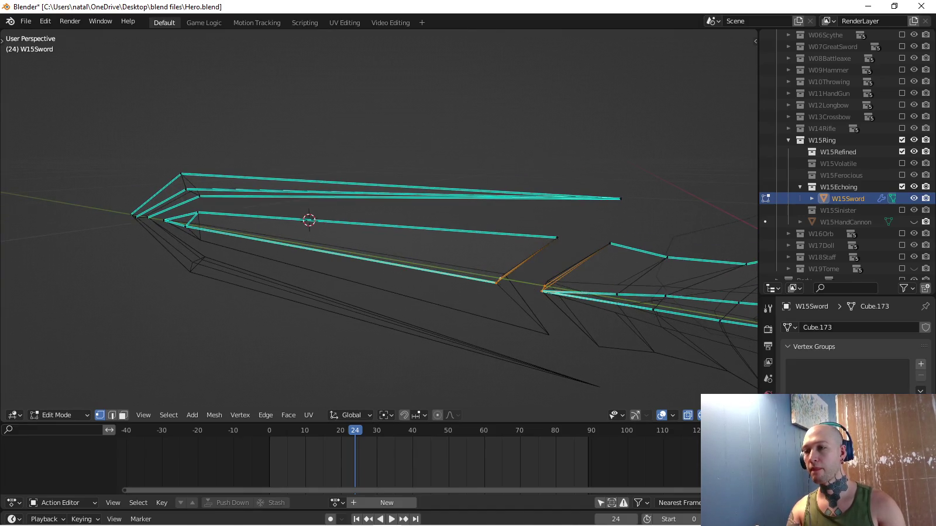
Mark the selected blade edges sharp and return to Object Mode.
{"action": "key", "text": "ctrl+e"}
{"action": "left_click", "coordinate": [493, 448]}
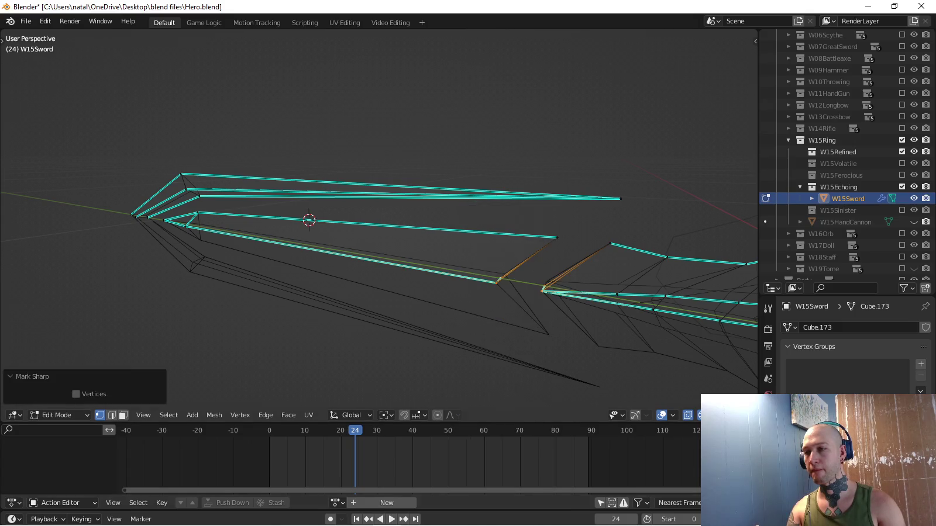
{"action": "key", "text": "ctrl+e"}
{"action": "left_click", "coordinate": [490, 298]}
{"action": "middle_click_drag", "start_coordinate": [491, 298], "coordinate": [445, 292]}
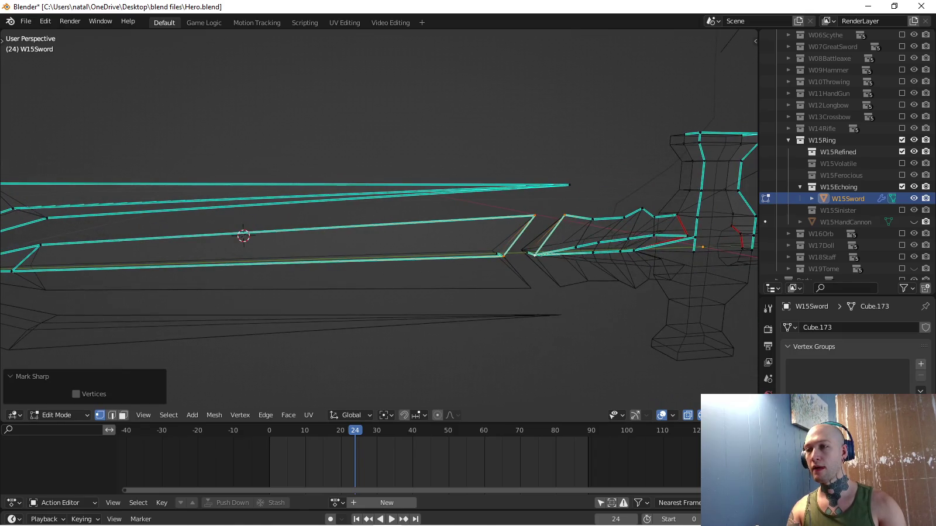
{"action": "key", "text": "Tab"}
{"action": "key", "text": "KP_3"}
{"action": "scroll", "coordinate": [379, 219], "scroll_direction": "down", "scroll_amount": 3}
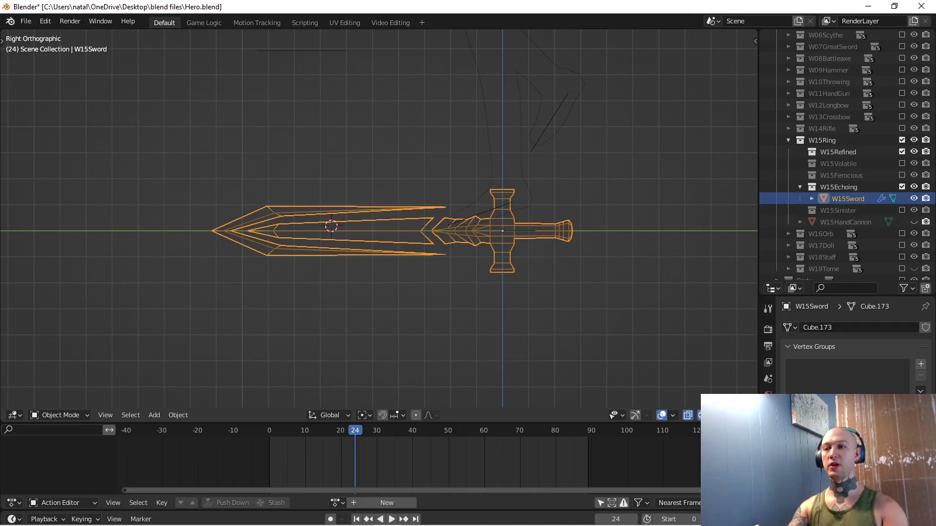
In Edit Mode, nudge the connected upper blade prong slightly along Y, then return to right view.
{"action": "key", "text": "Tab"}
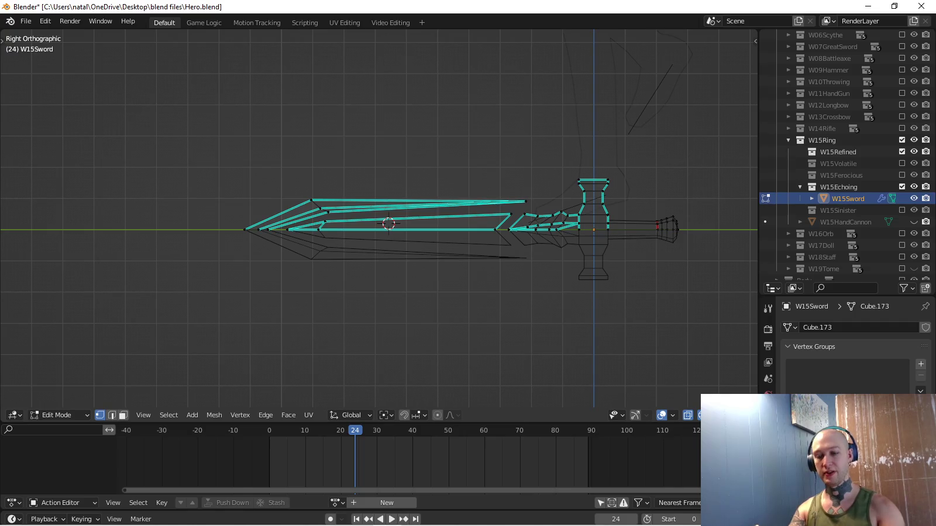
{"action": "key", "text": "l"}
{"action": "key", "text": "g"}
{"action": "key", "text": "y"}
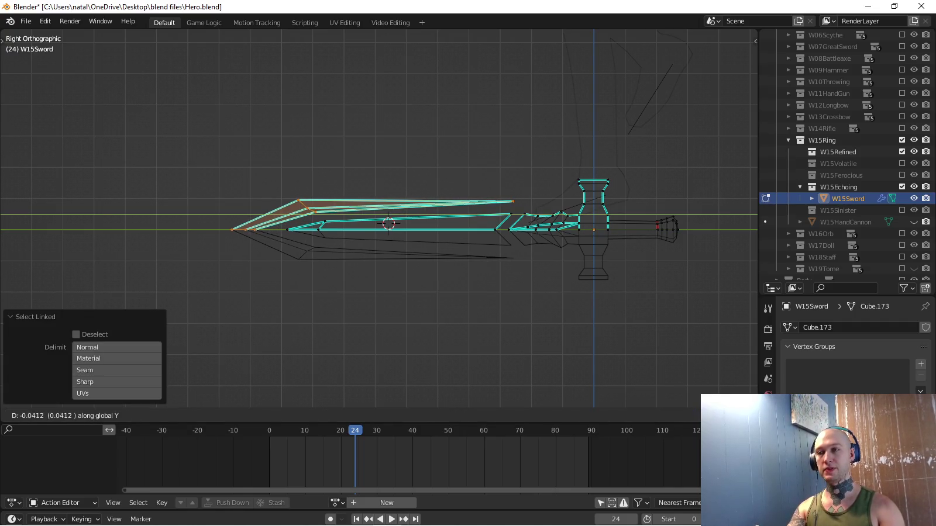
{"action": "key", "text": "Return"}
{"action": "mouse_move", "coordinate": [410, 263]}
{"action": "middle_mouse_down"}
{"action": "mouse_move", "coordinate": [444, 252]}
{"action": "mouse_move", "coordinate": [444, 281]}
{"action": "middle_mouse_up"}
{"action": "key", "text": "KP_3"}
{"action": "scroll", "coordinate": [396, 230], "scroll_direction": "up", "scroll_amount": 2}
{"action": "scroll", "coordinate": [396, 230], "scroll_direction": "up", "scroll_amount": 1}
{"action": "scroll", "coordinate": [393, 233], "scroll_direction": "up", "scroll_amount": 1}
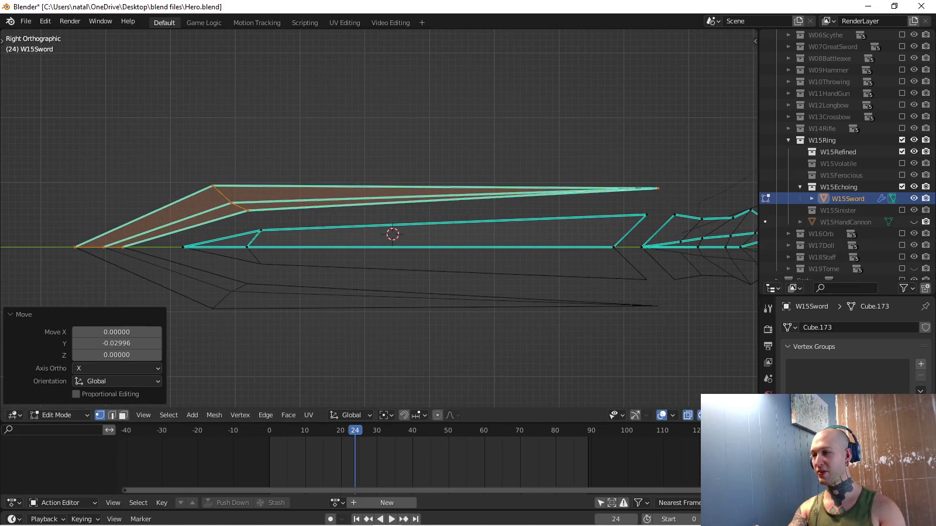
Add an Armature modifier targeting the Hero armature, undoing two stray Array modifier additions.
{"action": "left_click", "coordinate": [768, 444]}
{"action": "left_click", "coordinate": [855, 328]}
{"action": "left_click", "coordinate": [688, 80]}
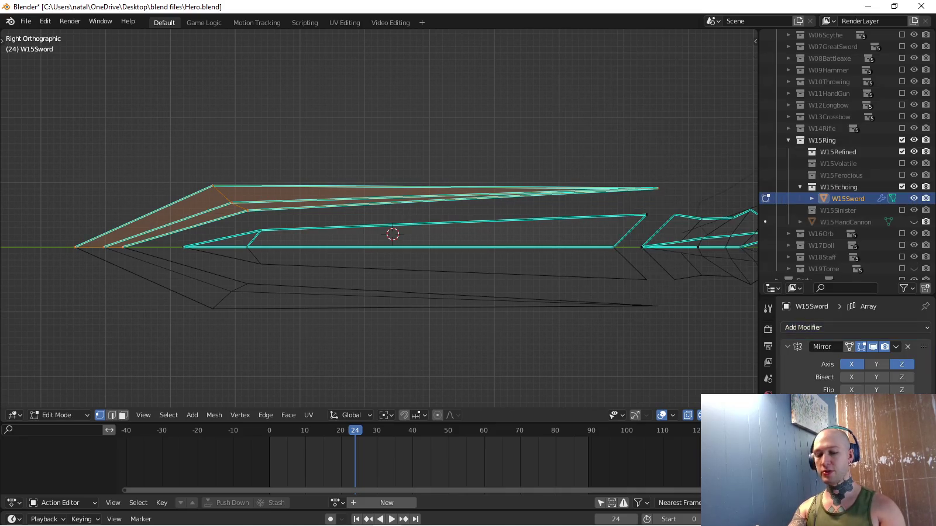
{"action": "key", "text": "ctrl+z"}
{"action": "left_click", "coordinate": [855, 328]}
{"action": "left_click", "coordinate": [688, 79]}
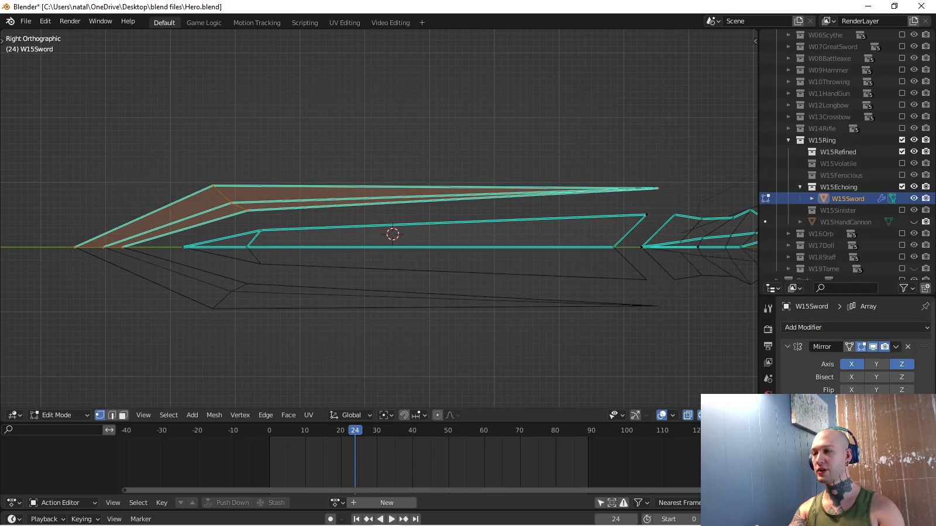
{"action": "key", "text": "ctrl+z"}
{"action": "left_click", "coordinate": [855, 328]}
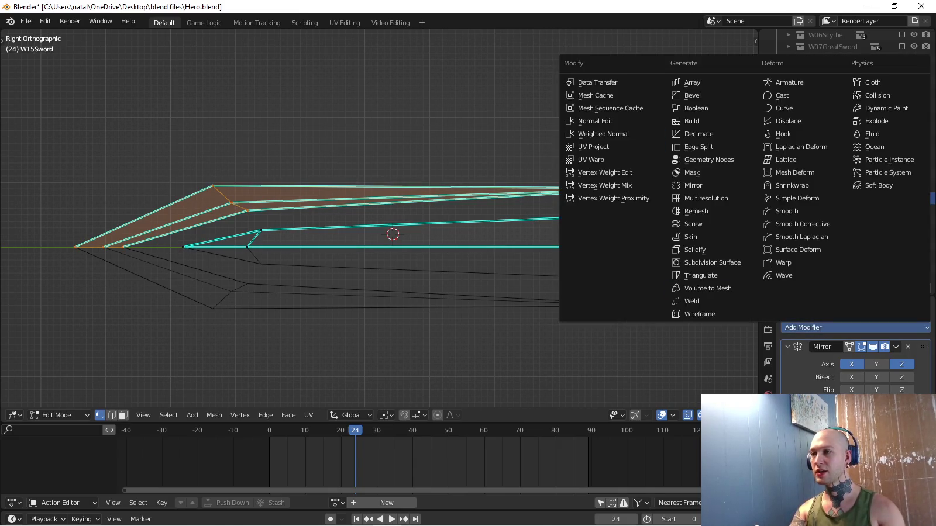
{"action": "left_click", "coordinate": [789, 82]}
{"action": "scroll", "coordinate": [854, 345], "scroll_direction": "down", "scroll_amount": 3}
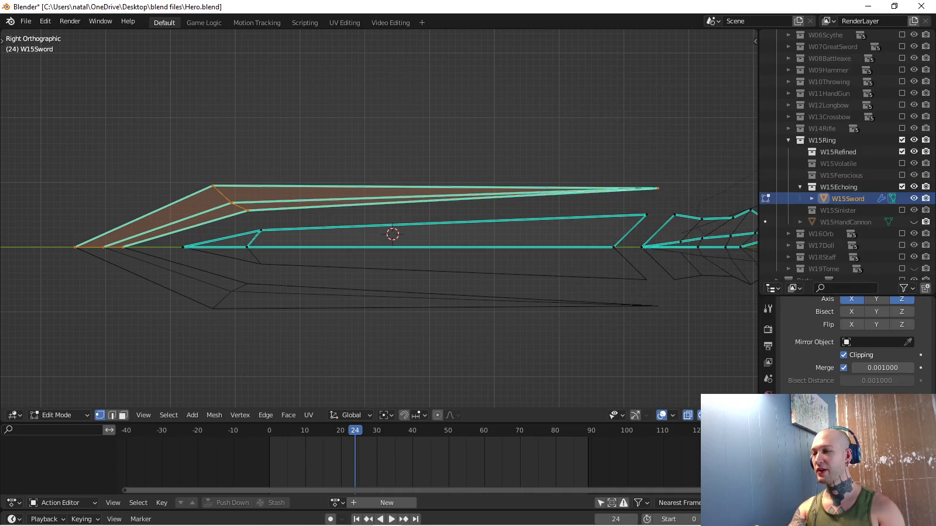
{"action": "left_click", "coordinate": [878, 342]}
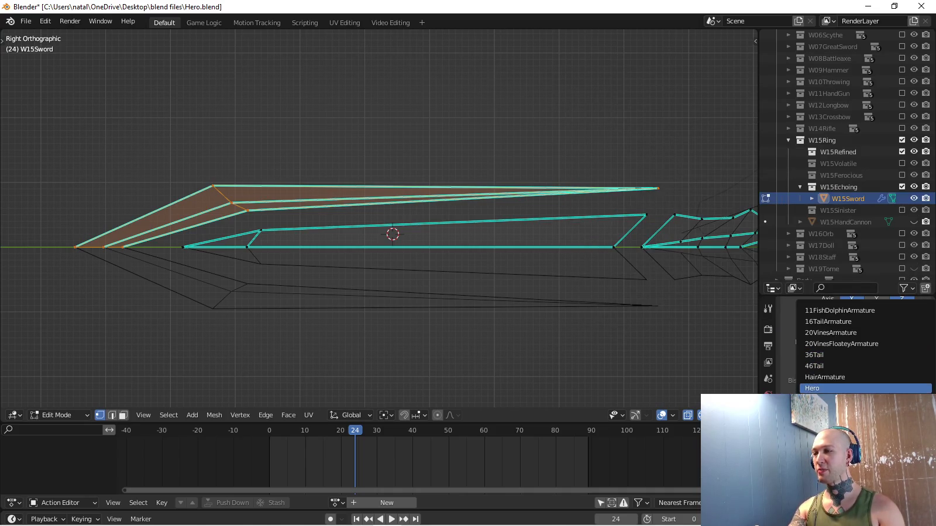
Add new vertex groups to the sword mesh under Object Data properties.
{"action": "left_click", "coordinate": [892, 198]}
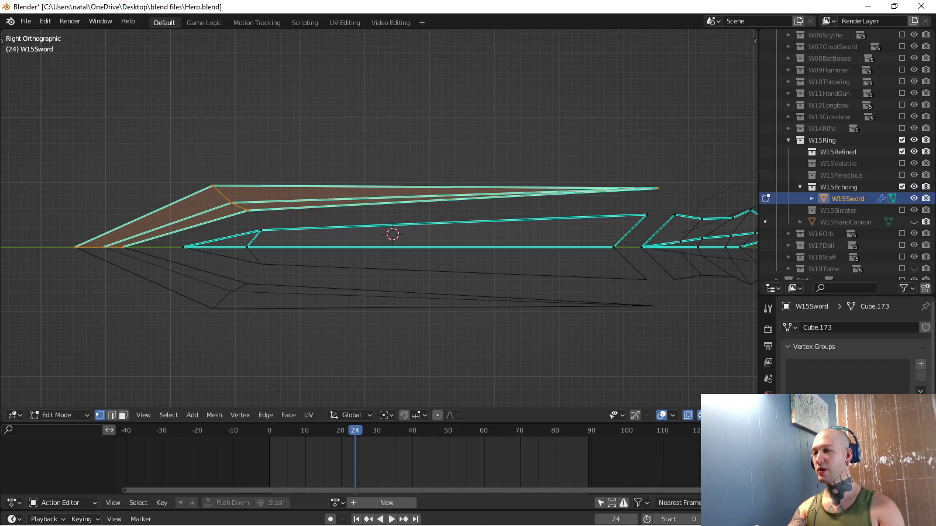
{"action": "left_click", "coordinate": [921, 364]}
{"action": "left_click", "coordinate": [921, 364]}
{"action": "left_click", "coordinate": [921, 364]}
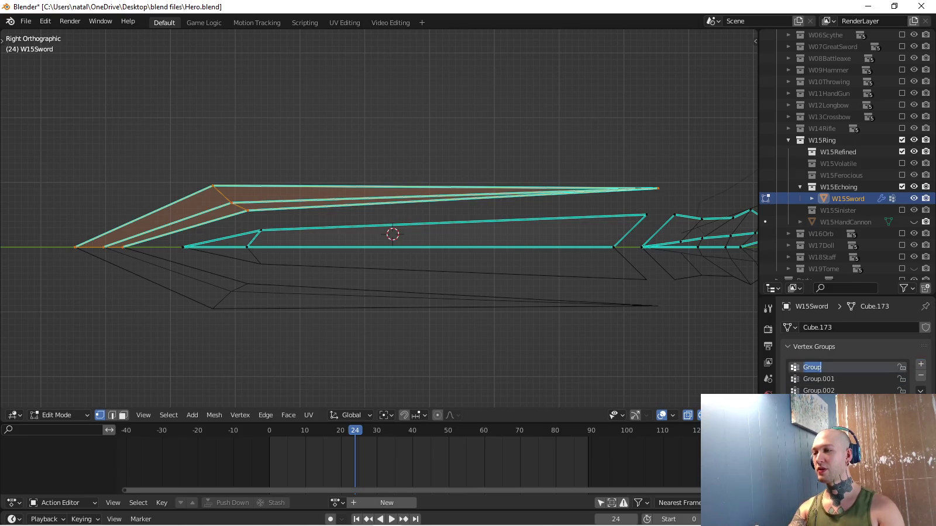
Rename the vertex groups Group, Group.001 and Group.002 to Equip.R, Equip.L and BulletSpawn.
{"action": "double_click", "coordinate": [811, 368]}
{"action": "type", "text": "Equip.R"}
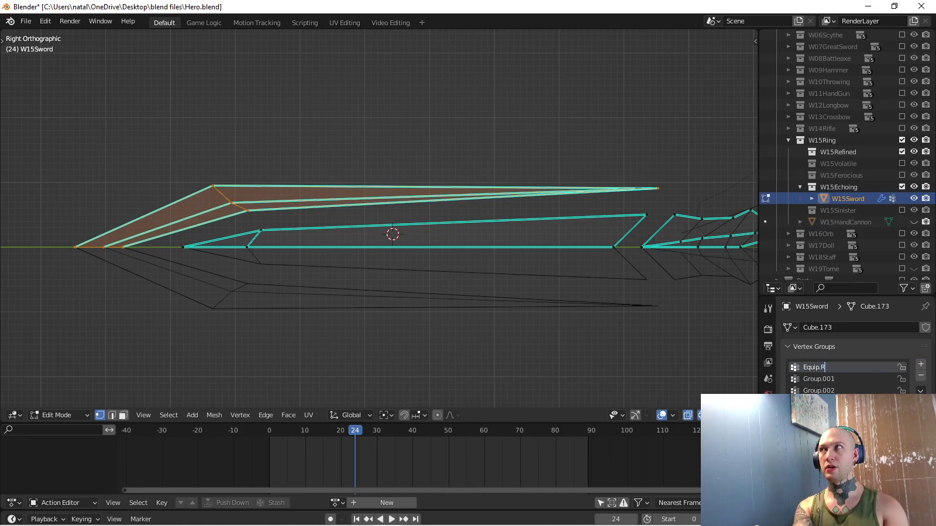
{"action": "double_click", "coordinate": [819, 379]}
{"action": "type", "text": "Equip.L"}
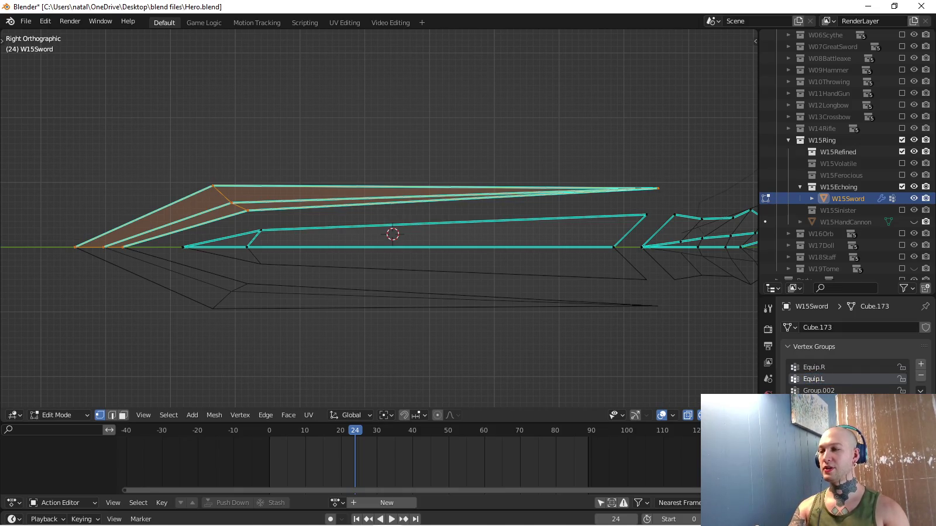
{"action": "double_click", "coordinate": [819, 390]}
{"action": "type", "text": "B"}
{"action": "key", "text": "Return"}
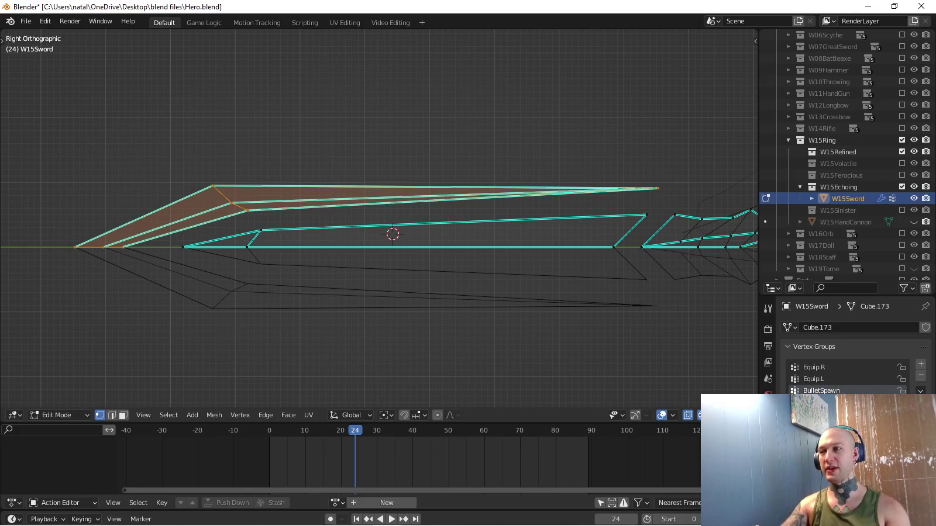
{"action": "scroll", "coordinate": [848, 351], "scroll_direction": "down", "scroll_amount": 3}
{"action": "mouse_move", "coordinate": [468, 234]}
{"action": "middle_mouse_down", "text": "shift"}
{"action": "mouse_move", "coordinate": [176, 231]}
{"action": "mouse_move", "coordinate": [223, 244]}
{"action": "middle_mouse_up", "text": "shift"}
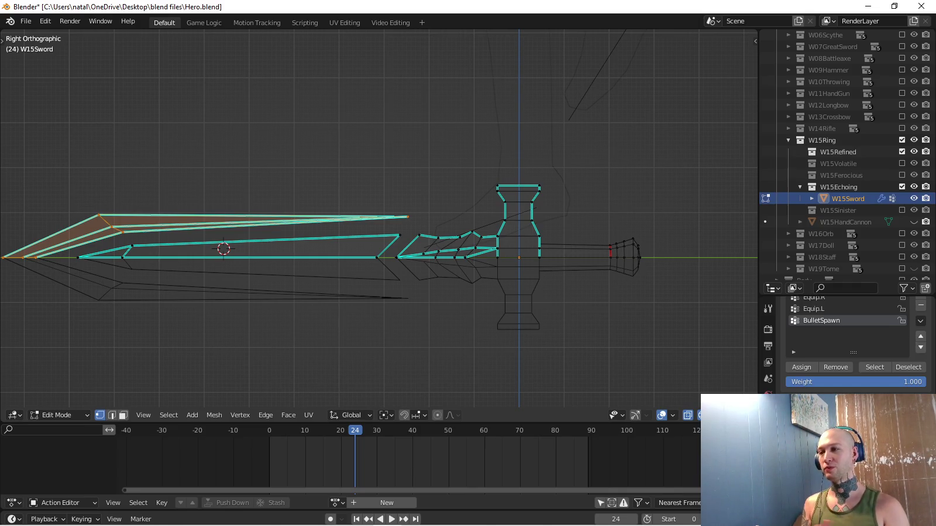
Switch the sword to Weight Paint and paint full BulletSpawn weight onto the blade tip.
{"action": "key", "text": "ctrl+Tab"}
{"action": "left_click", "coordinate": [381, 158]}
{"action": "middle_click_drag", "start_coordinate": [217, 181], "coordinate": [296, 187], "text": "shift"}
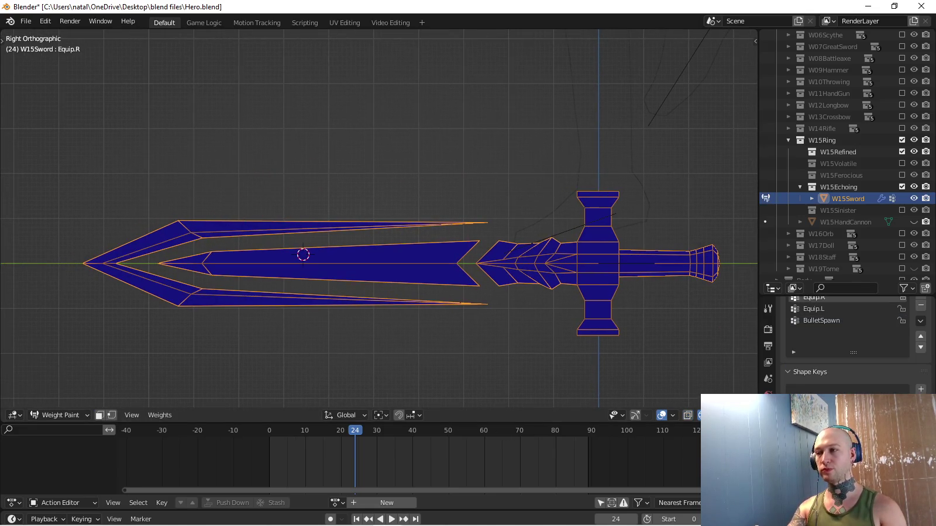
{"action": "left_click", "coordinate": [822, 321]}
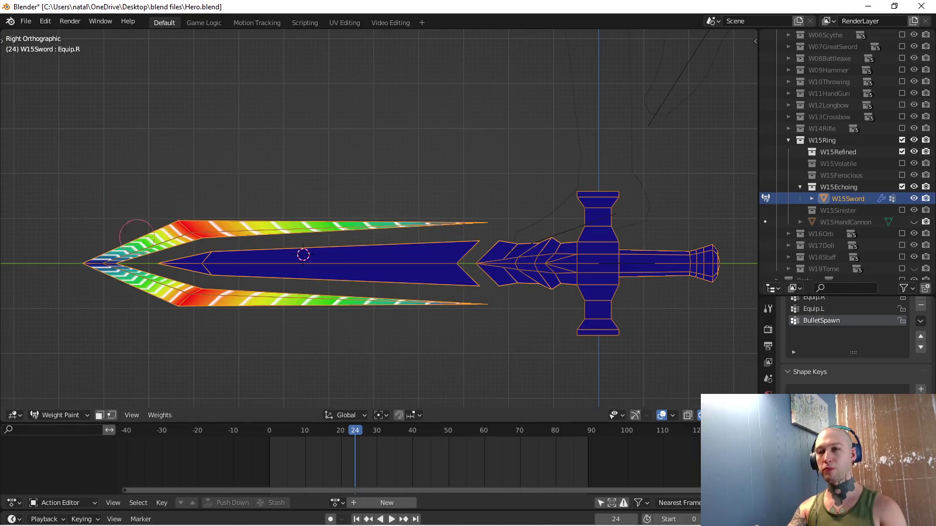
{"action": "left_click_drag", "start_coordinate": [139, 229], "coordinate": [103, 269]}
Select the Equip.L group and orbit around the blade and guard to inspect its weights.
{"action": "left_click", "coordinate": [813, 309]}
{"action": "scroll", "coordinate": [334, 242], "scroll_direction": "up", "scroll_amount": 3}
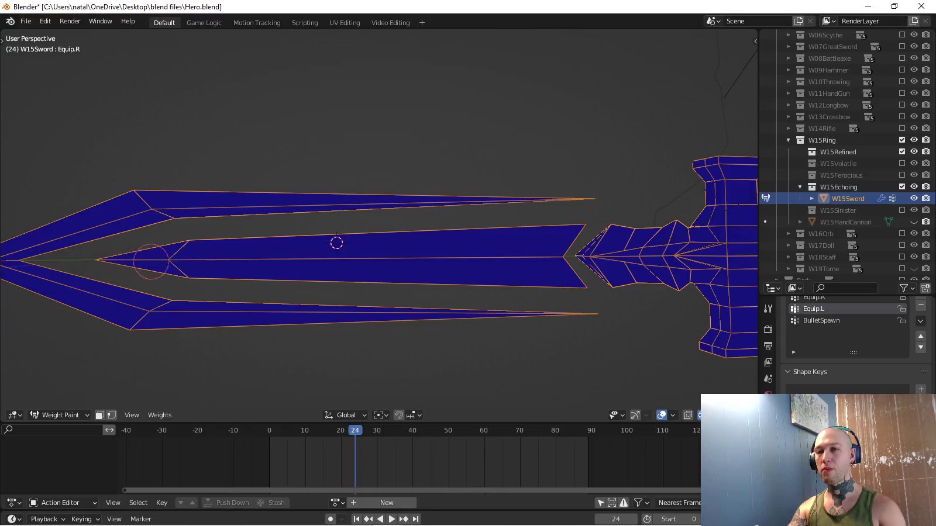
{"action": "middle_click_drag", "start_coordinate": [334, 243], "coordinate": [187, 253]}
{"action": "middle_click_drag", "start_coordinate": [441, 270], "coordinate": [528, 262]}
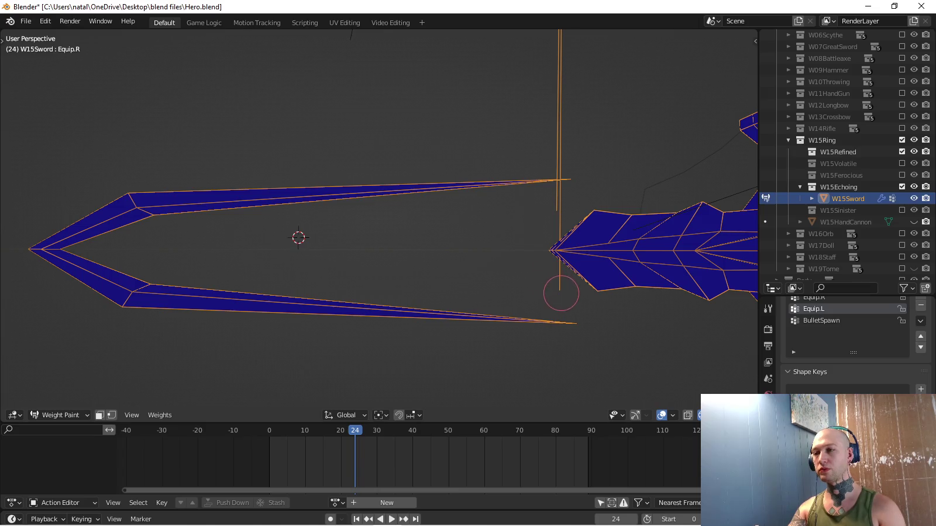
{"action": "mouse_move", "coordinate": [556, 211]}
{"action": "middle_mouse_down"}
{"action": "mouse_move", "coordinate": [522, 237]}
{"action": "mouse_move", "coordinate": [445, 226]}
{"action": "mouse_move", "coordinate": [409, 255]}
{"action": "middle_mouse_up"}
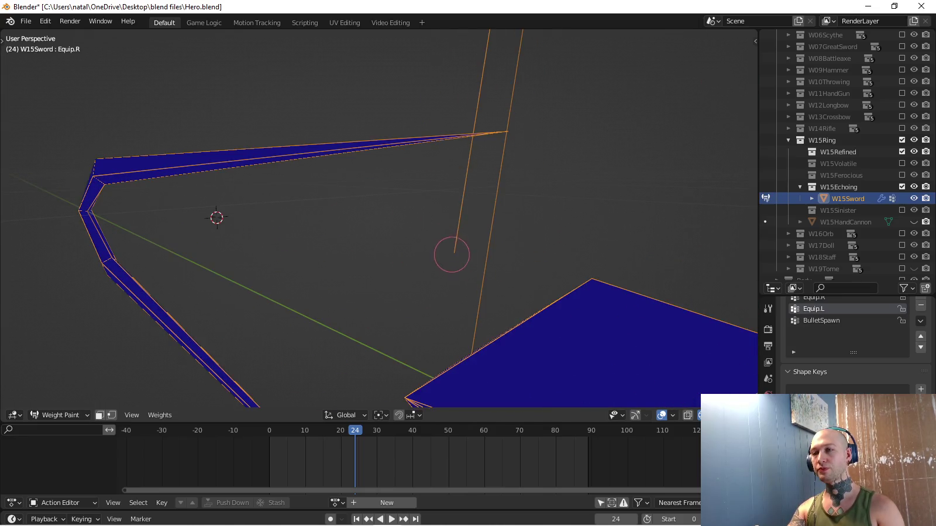
{"action": "scroll", "coordinate": [455, 246], "scroll_direction": "down", "scroll_amount": 2}
{"action": "scroll", "coordinate": [445, 236], "scroll_direction": "down", "scroll_amount": 5}
{"action": "middle_click_drag", "start_coordinate": [428, 208], "coordinate": [412, 175]}
{"action": "mouse_move", "coordinate": [325, 343]}
{"action": "middle_mouse_down"}
{"action": "mouse_move", "coordinate": [440, 294]}
{"action": "mouse_move", "coordinate": [558, 265]}
{"action": "middle_mouse_up"}
{"action": "key", "text": "KP_3"}
Select the Hero armature, clear its pose in Pose Mode, and return to Object Mode.
{"action": "key", "text": "ctrl+Tab"}
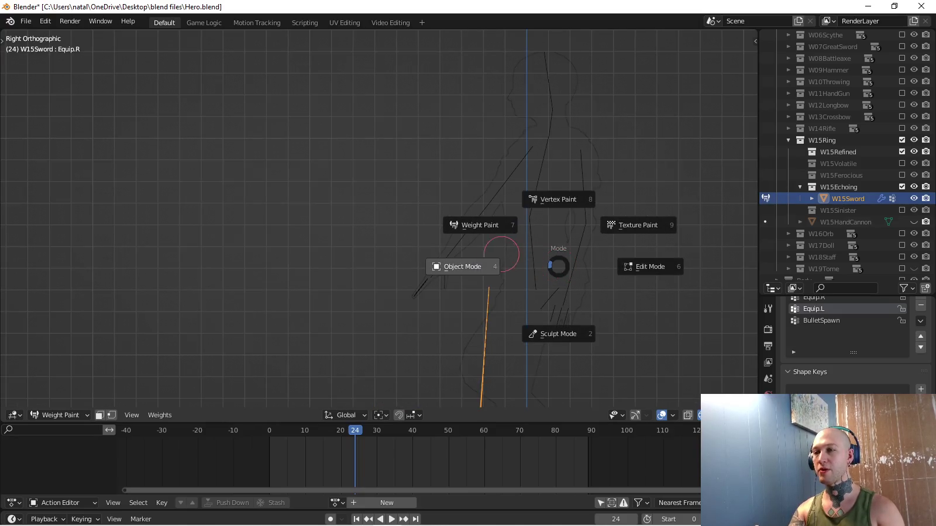
{"action": "left_click", "coordinate": [477, 264]}
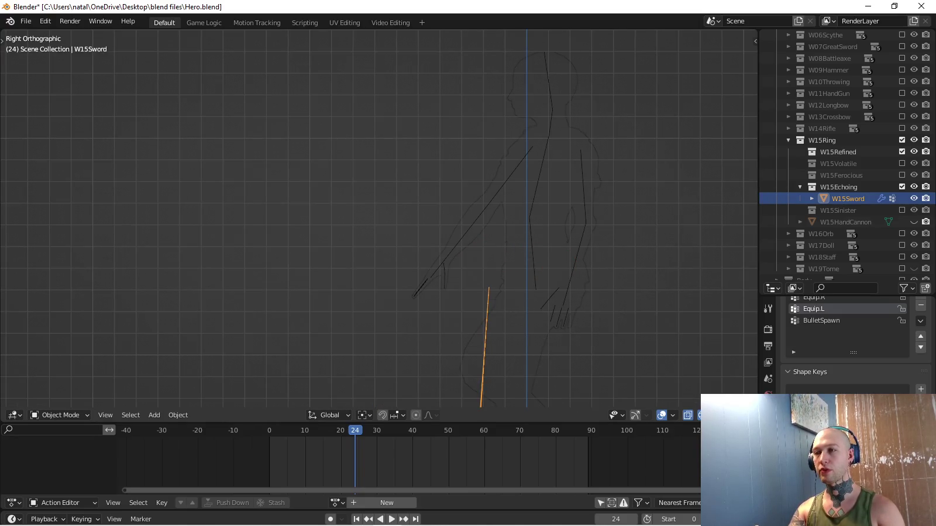
{"action": "left_click", "coordinate": [450, 250]}
{"action": "key", "text": "ctrl+Tab"}
{"action": "key", "text": "alt+r"}
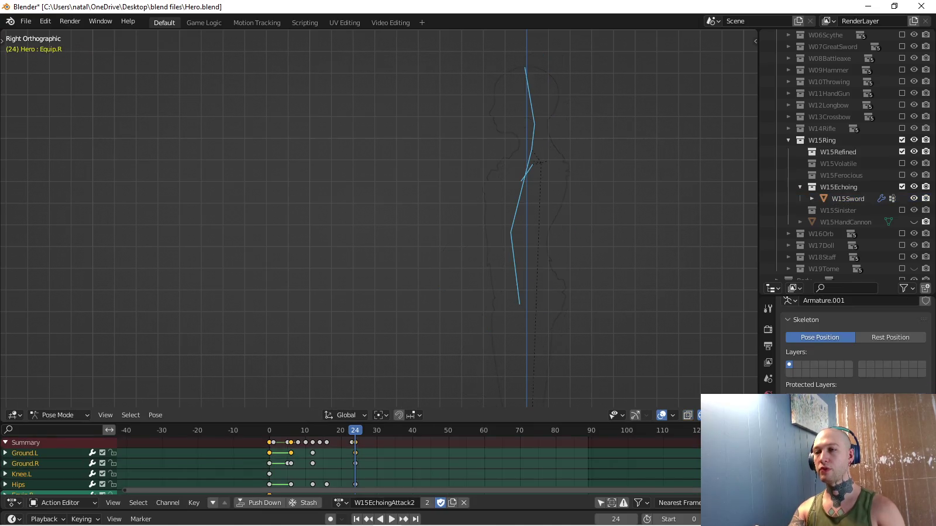
{"action": "key", "text": "ctrl+Tab"}
Reselect the sword and put it back into Weight Paint mode, framing the guard.
{"action": "left_click", "coordinate": [449, 370]}
{"action": "key", "text": "ctrl+Tab"}
{"action": "left_click", "coordinate": [376, 330]}
{"action": "scroll", "coordinate": [447, 250], "scroll_direction": "up", "scroll_amount": 8}
{"action": "middle_click_drag", "start_coordinate": [447, 250], "coordinate": [388, 181], "text": "shift"}
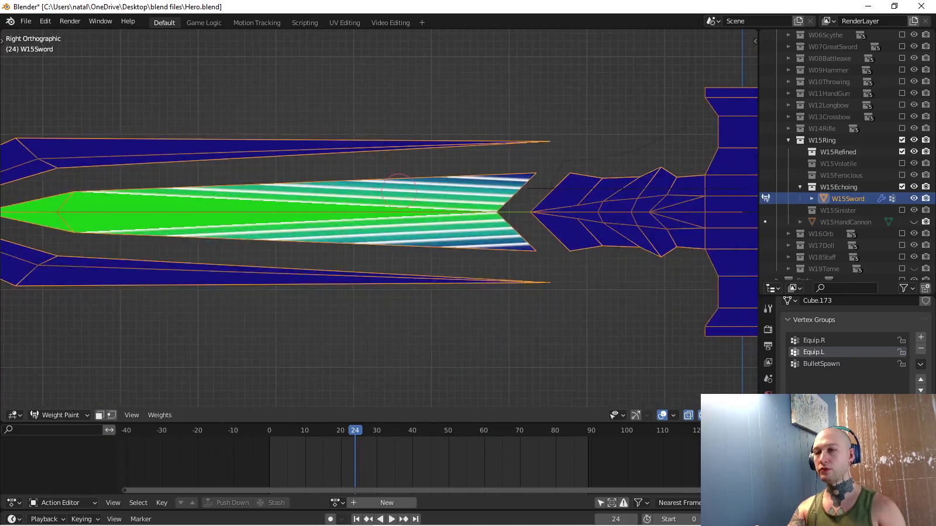
{"action": "left_click", "coordinate": [814, 339]}
{"action": "left_click", "coordinate": [813, 352]}
{"action": "left_click", "coordinate": [813, 340]}
{"action": "left_click", "coordinate": [814, 351]}
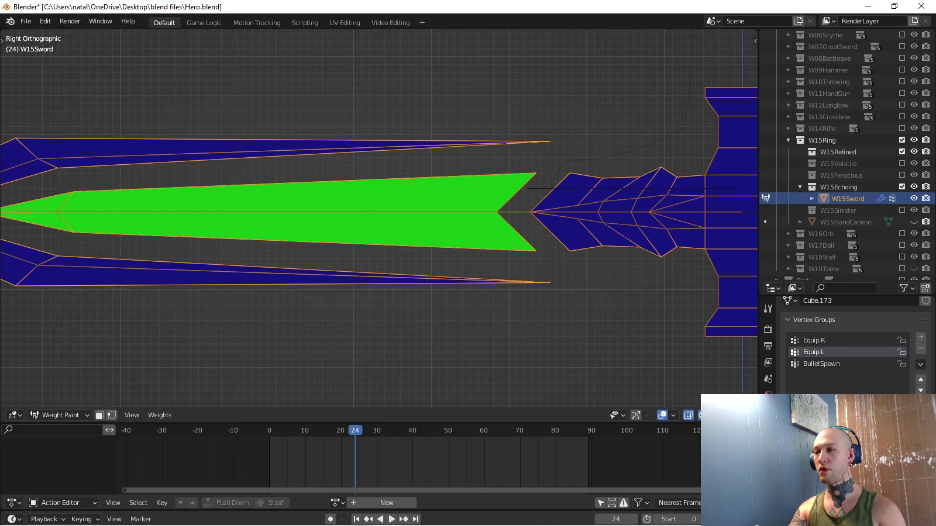
{"action": "left_click", "coordinate": [768, 404]}
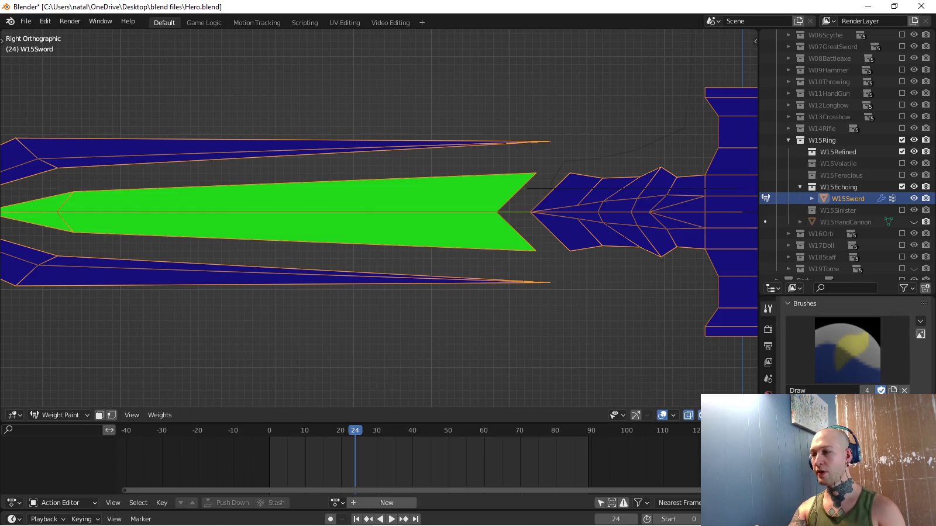
{"action": "left_click", "coordinate": [768, 308]}
{"action": "scroll", "coordinate": [854, 351], "scroll_direction": "down", "scroll_amount": 3}
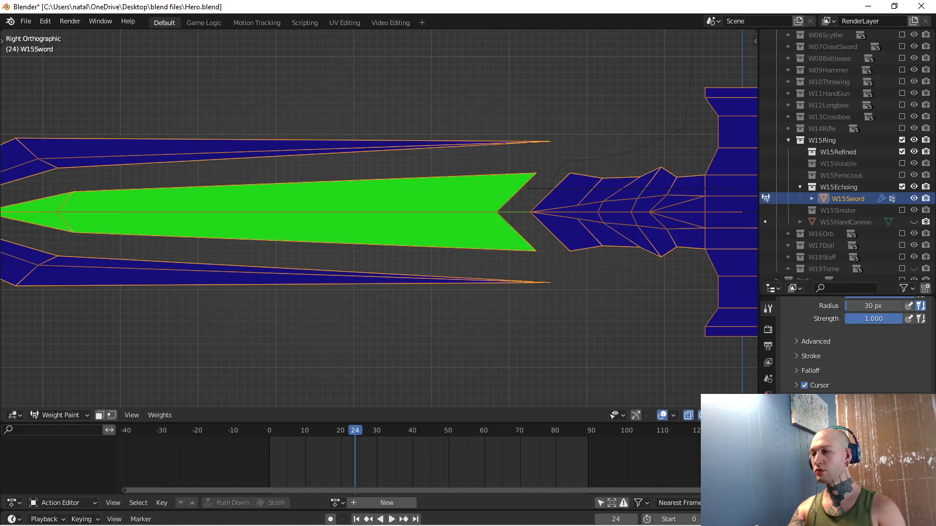
{"action": "scroll", "coordinate": [854, 351], "scroll_direction": "up", "scroll_amount": 2}
{"action": "scroll", "coordinate": [854, 351], "scroll_direction": "up", "scroll_amount": 1}
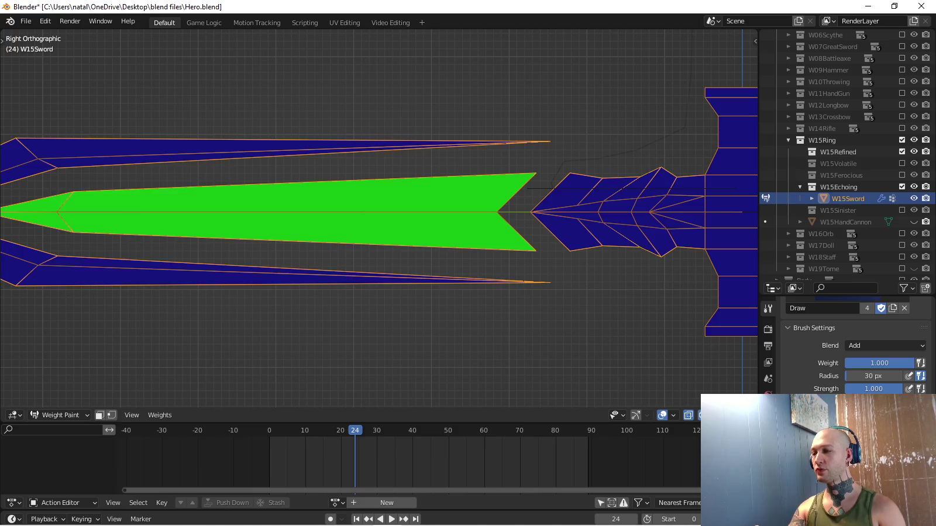
{"action": "scroll", "coordinate": [854, 351], "scroll_direction": "down", "scroll_amount": 3}
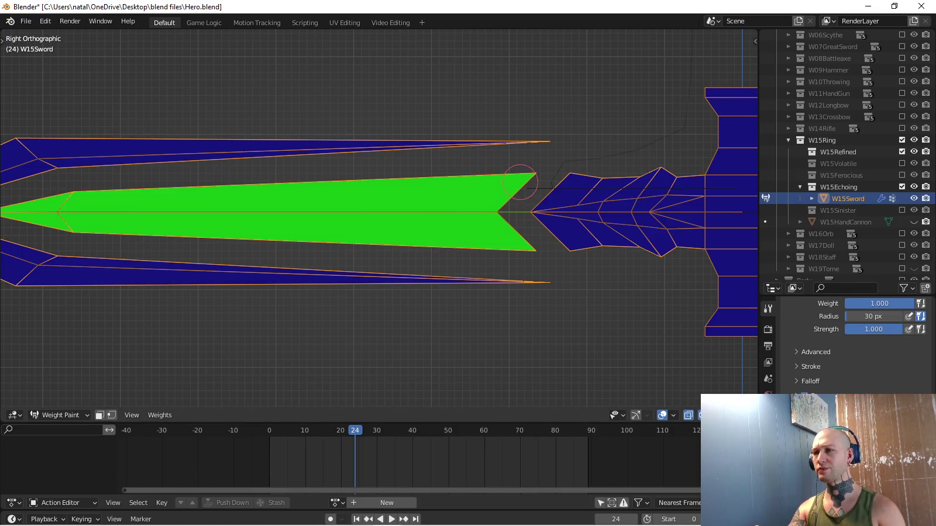
{"action": "left_click", "coordinate": [768, 427]}
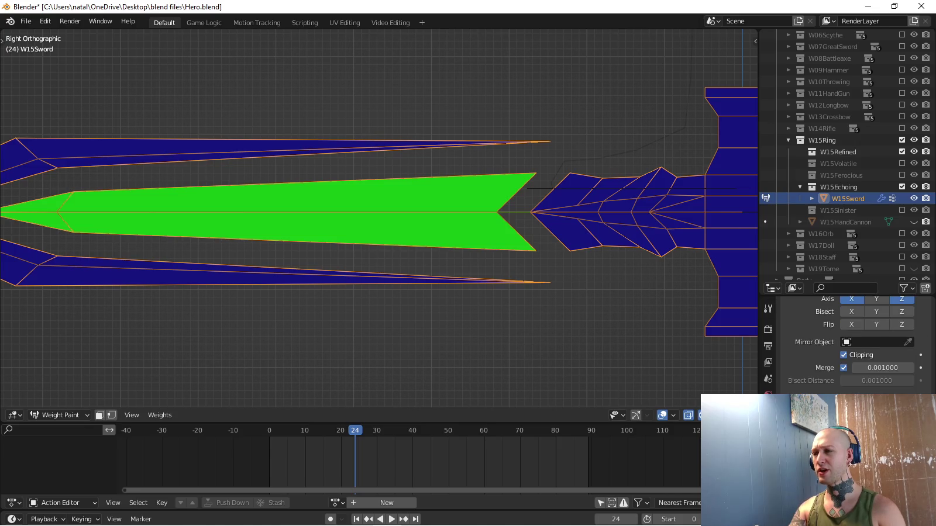
{"action": "left_click", "coordinate": [768, 477]}
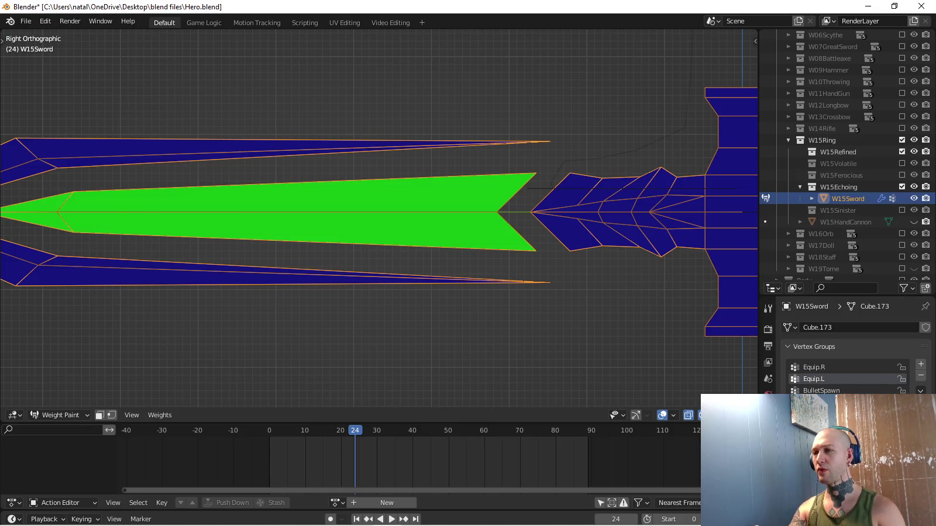
{"action": "left_click", "coordinate": [814, 368]}
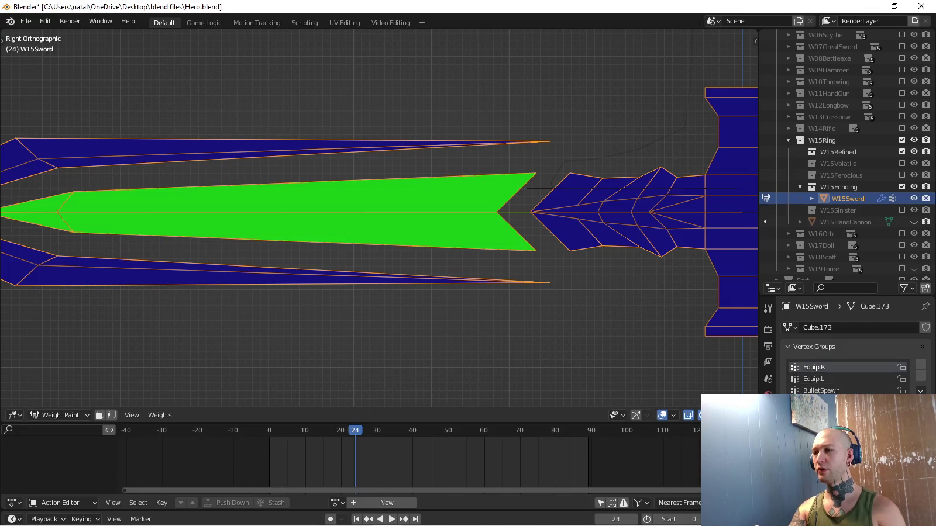
{"action": "left_click", "coordinate": [814, 379]}
{"action": "mouse_move", "coordinate": [395, 176]}
{"action": "middle_mouse_down"}
{"action": "mouse_move", "coordinate": [444, 193]}
{"action": "mouse_move", "coordinate": [491, 187]}
{"action": "middle_mouse_up"}
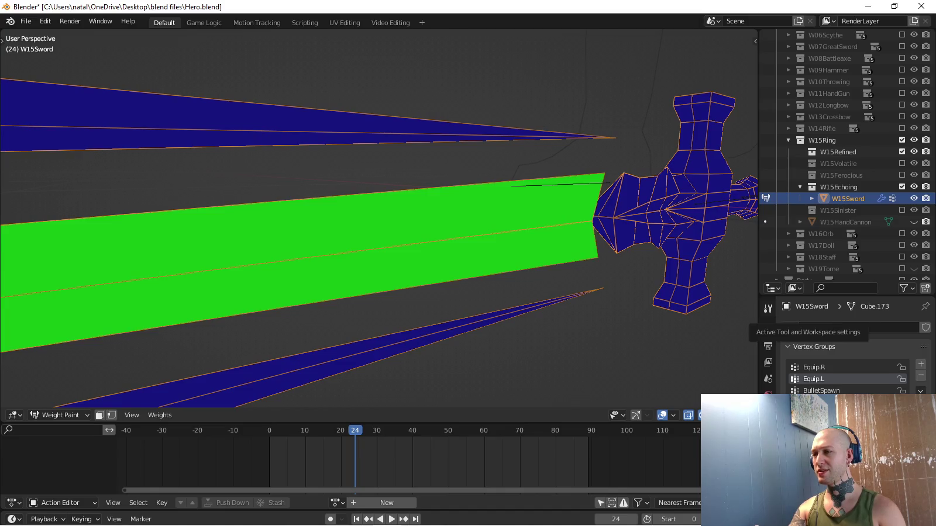
{"action": "left_click", "coordinate": [814, 367]}
{"action": "left_click", "coordinate": [814, 379]}
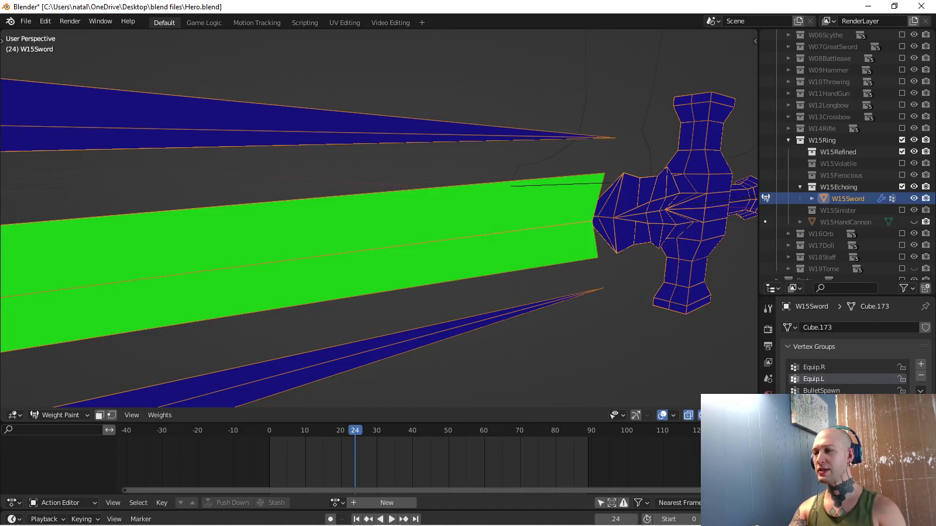
{"action": "left_click", "coordinate": [768, 425]}
{"action": "left_click", "coordinate": [768, 309]}
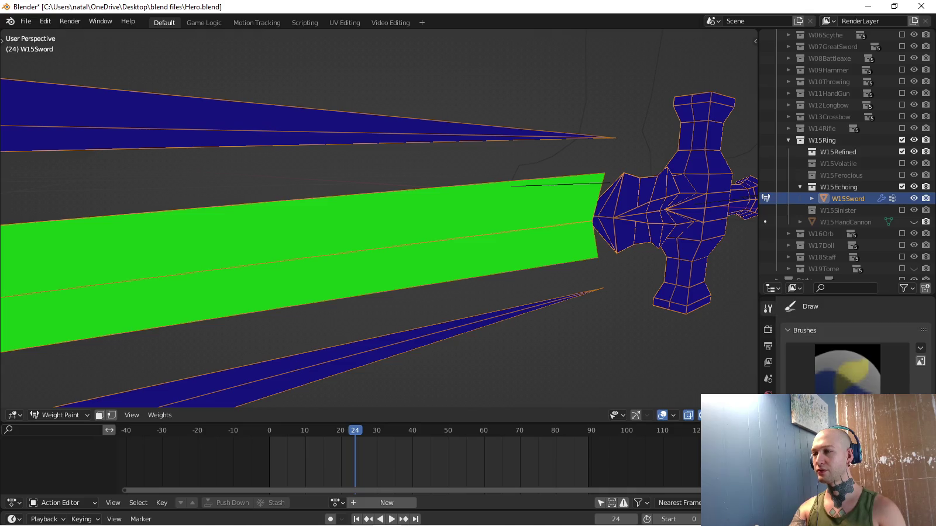
{"action": "scroll", "coordinate": [853, 345], "scroll_direction": "down", "scroll_amount": 3}
{"action": "scroll", "coordinate": [854, 345], "scroll_direction": "down", "scroll_amount": 2}
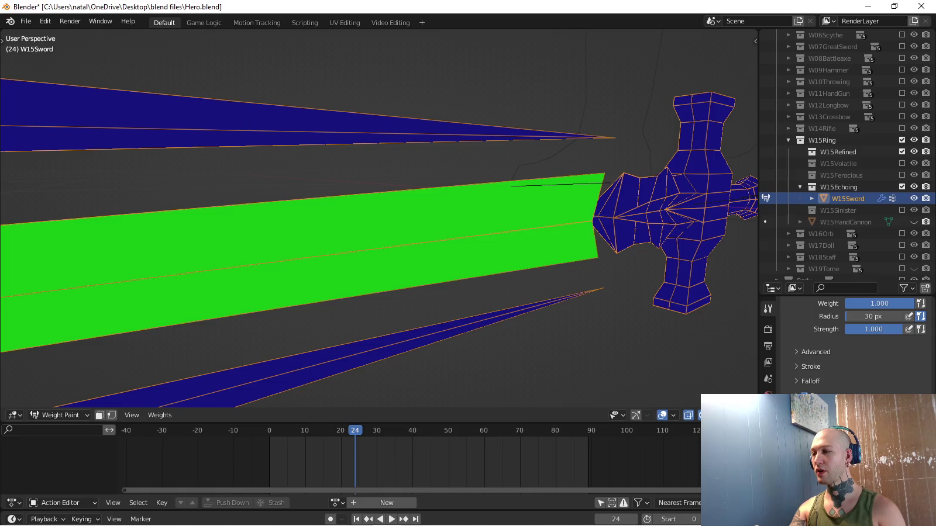
{"action": "left_click", "coordinate": [768, 493]}
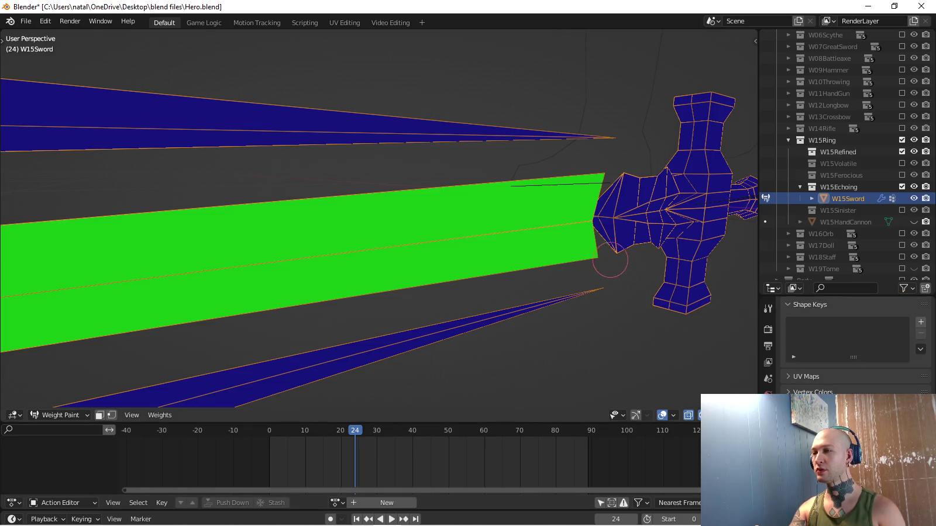
Orbit in around the blade tip and look through the weight brush settings.
{"action": "middle_click_drag", "start_coordinate": [606, 261], "coordinate": [574, 216]}
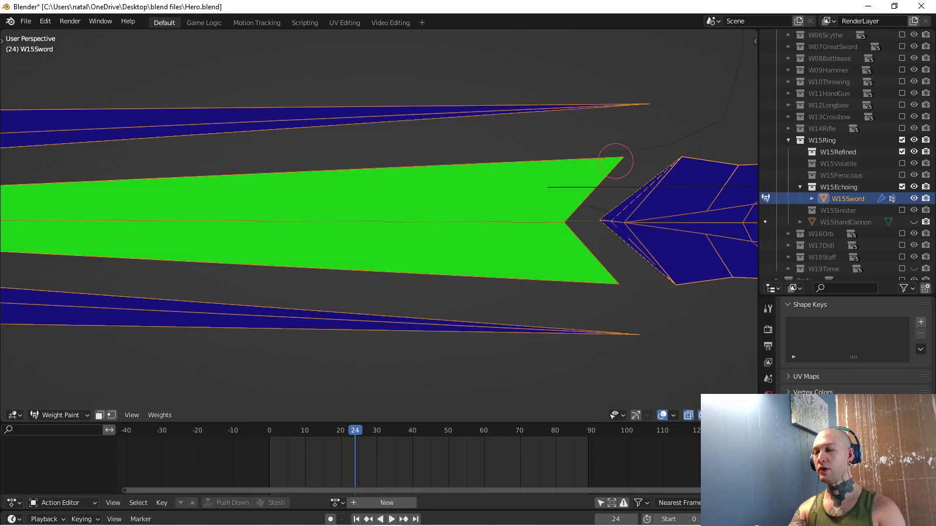
{"action": "middle_click_drag", "start_coordinate": [610, 159], "coordinate": [553, 199]}
{"action": "middle_click_drag", "start_coordinate": [503, 269], "coordinate": [489, 280]}
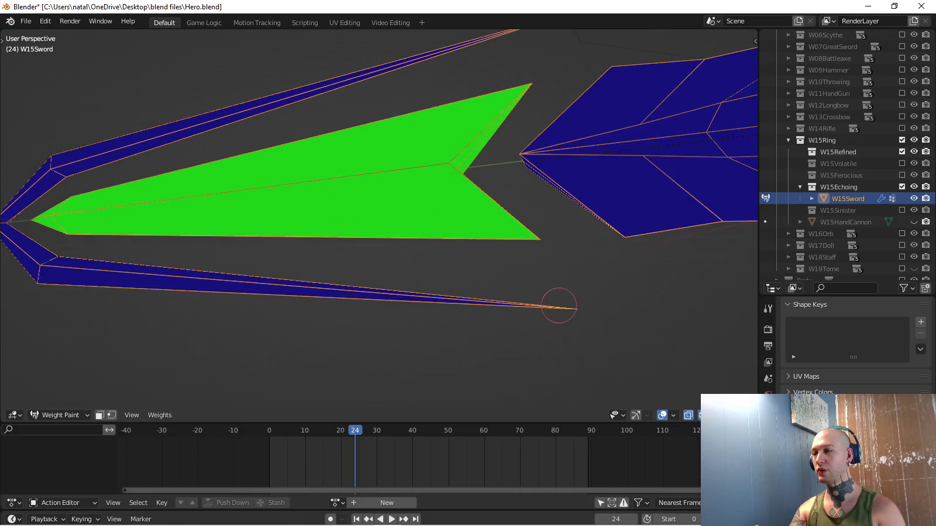
{"action": "middle_click_drag", "start_coordinate": [557, 305], "coordinate": [550, 292]}
{"action": "scroll", "coordinate": [854, 351], "scroll_direction": "up", "scroll_amount": 5}
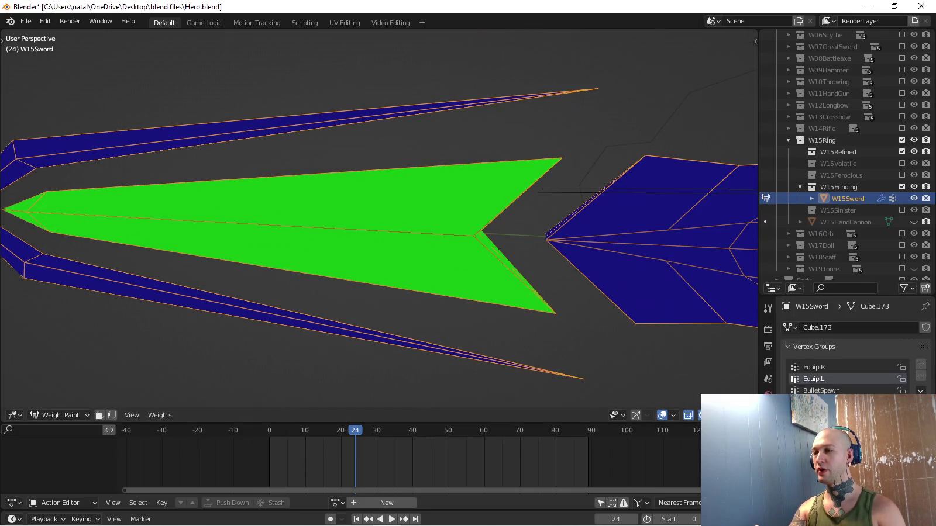
{"action": "left_click", "coordinate": [768, 308]}
{"action": "scroll", "coordinate": [854, 351], "scroll_direction": "down", "scroll_amount": 3}
{"action": "scroll", "coordinate": [854, 350], "scroll_direction": "down", "scroll_amount": 3}
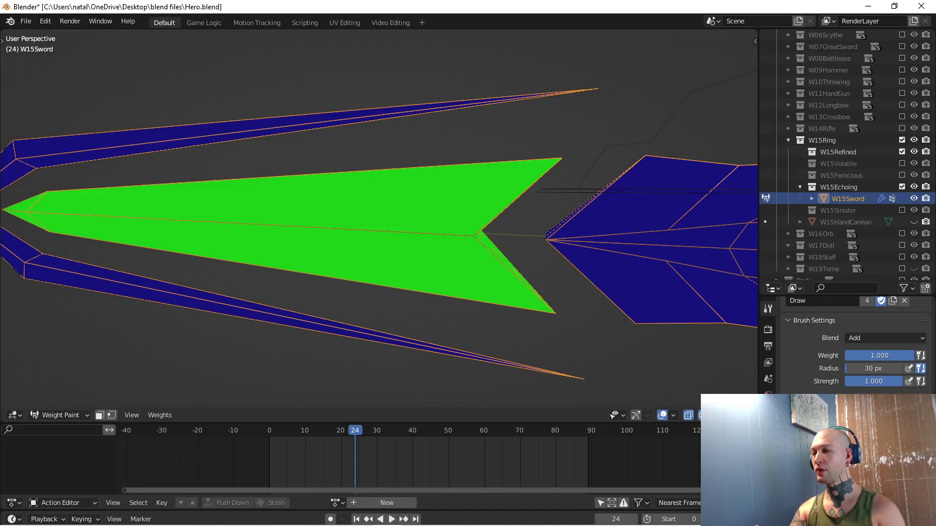
{"action": "scroll", "coordinate": [854, 351], "scroll_direction": "down", "scroll_amount": 3}
{"action": "scroll", "coordinate": [854, 351], "scroll_direction": "down", "scroll_amount": 2}
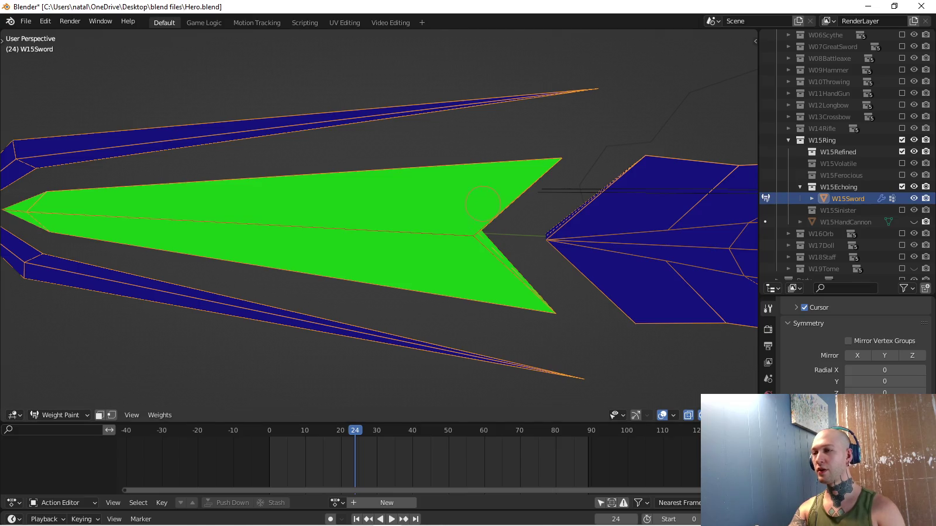
Paint Equip.R weight onto the guard and orbit to check it beside the hand.
{"action": "middle_click_drag", "start_coordinate": [553, 153], "coordinate": [521, 161]}
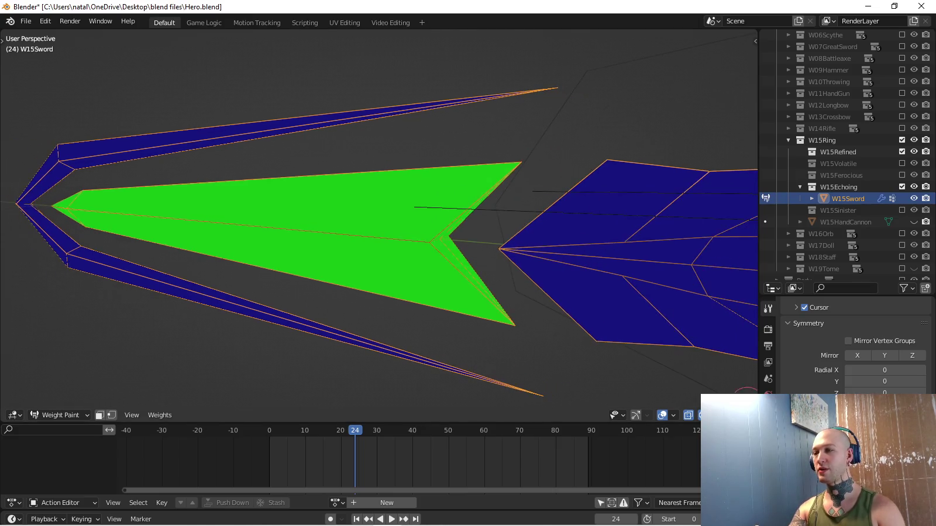
{"action": "scroll", "coordinate": [854, 351], "scroll_direction": "up", "scroll_amount": 3}
{"action": "scroll", "coordinate": [854, 351], "scroll_direction": "up", "scroll_amount": 3}
{"action": "scroll", "coordinate": [854, 351], "scroll_direction": "up", "scroll_amount": 3}
{"action": "scroll", "coordinate": [854, 351], "scroll_direction": "up", "scroll_amount": 2}
{"action": "left_click_drag", "start_coordinate": [671, 277], "coordinate": [607, 167]}
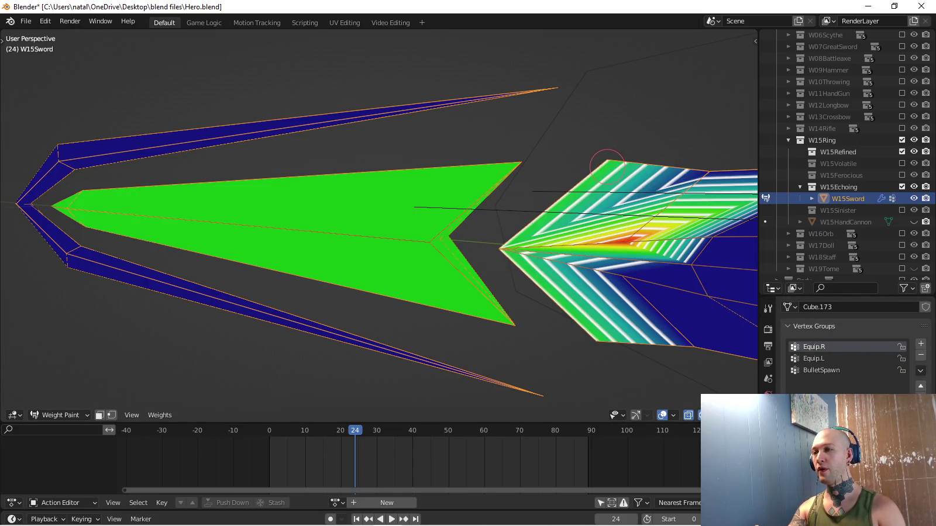
{"action": "middle_click_drag", "start_coordinate": [690, 175], "coordinate": [609, 219]}
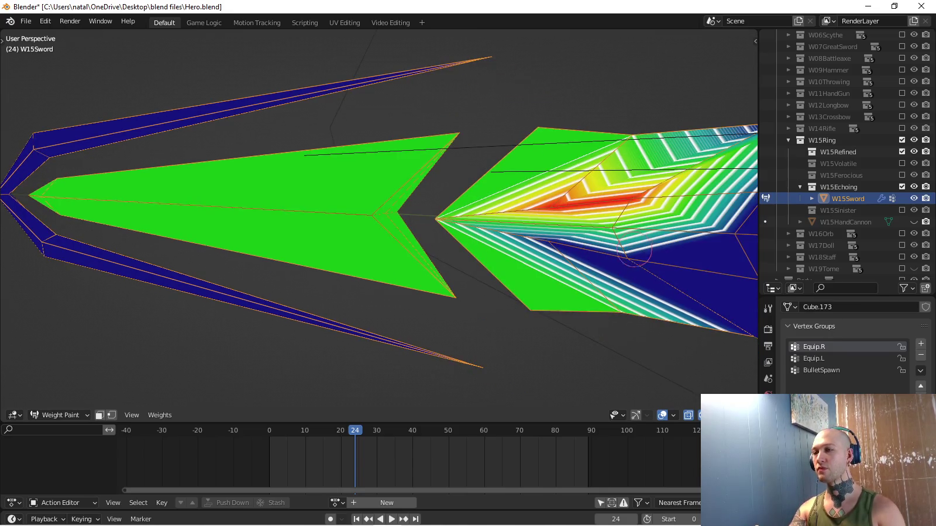
{"action": "mouse_move", "coordinate": [611, 208]}
{"action": "middle_mouse_down"}
{"action": "mouse_move", "coordinate": [468, 298]}
{"action": "mouse_move", "coordinate": [509, 230]}
{"action": "middle_mouse_up"}
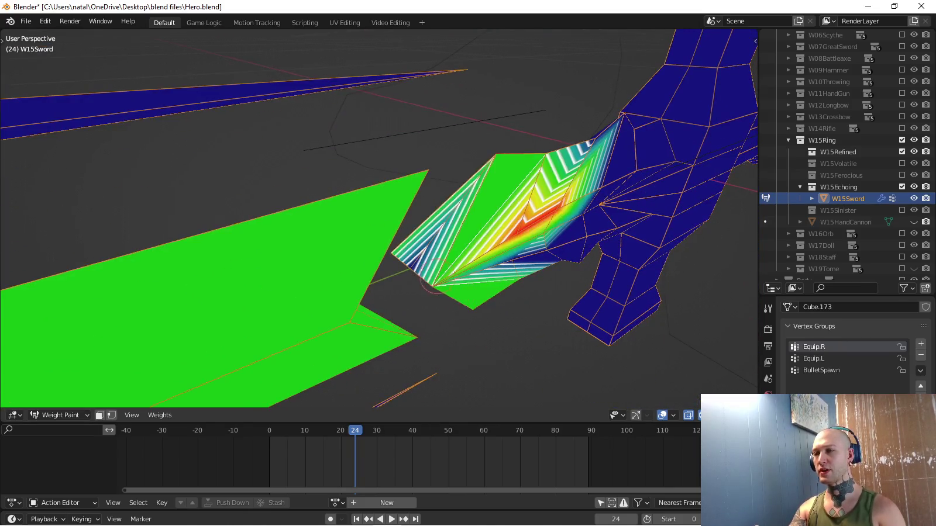
Compare the Equip.L group's weights from the side, then reselect Equip.R.
{"action": "left_click", "coordinate": [813, 358]}
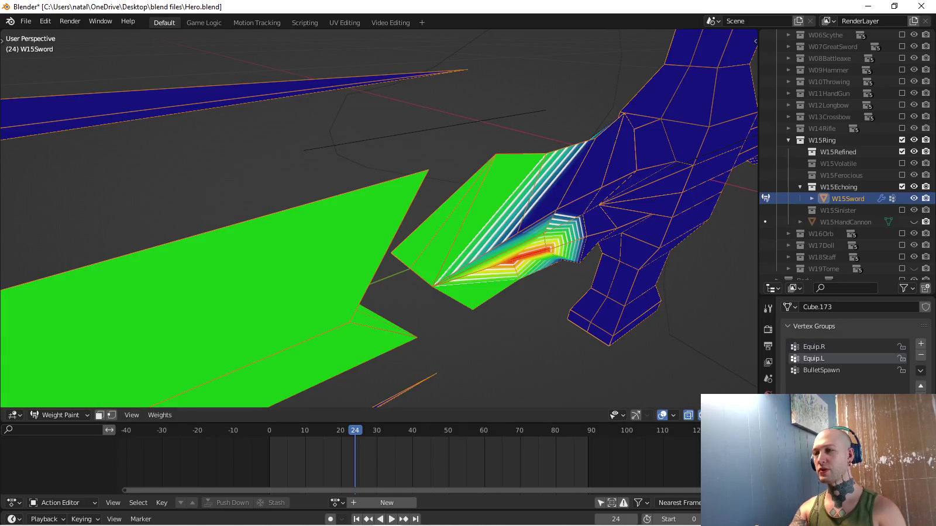
{"action": "middle_click_drag", "start_coordinate": [733, 331], "coordinate": [546, 205]}
{"action": "middle_click_drag", "start_coordinate": [412, 126], "coordinate": [713, 316]}
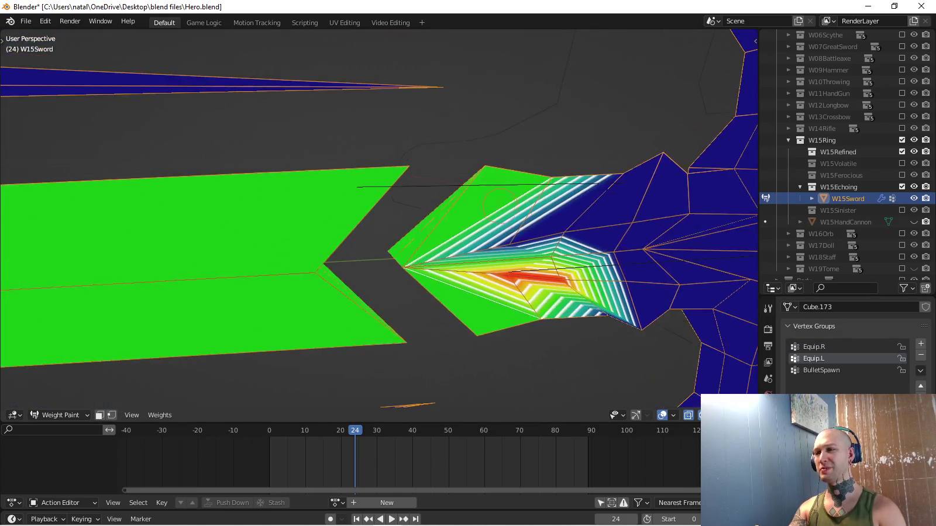
{"action": "left_click", "coordinate": [813, 347]}
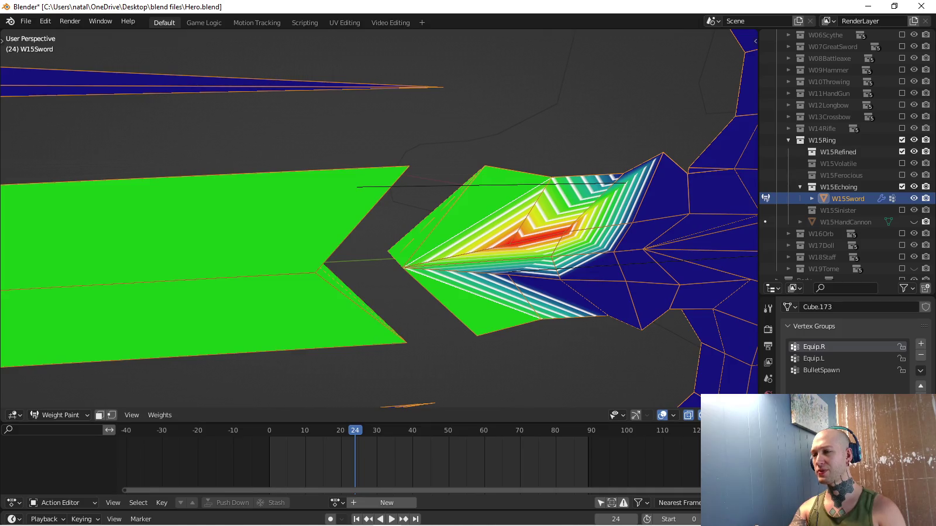
Turn off the Mirror modifier's X and Z axes, briefly previewing X mirroring.
{"action": "left_click", "coordinate": [768, 308]}
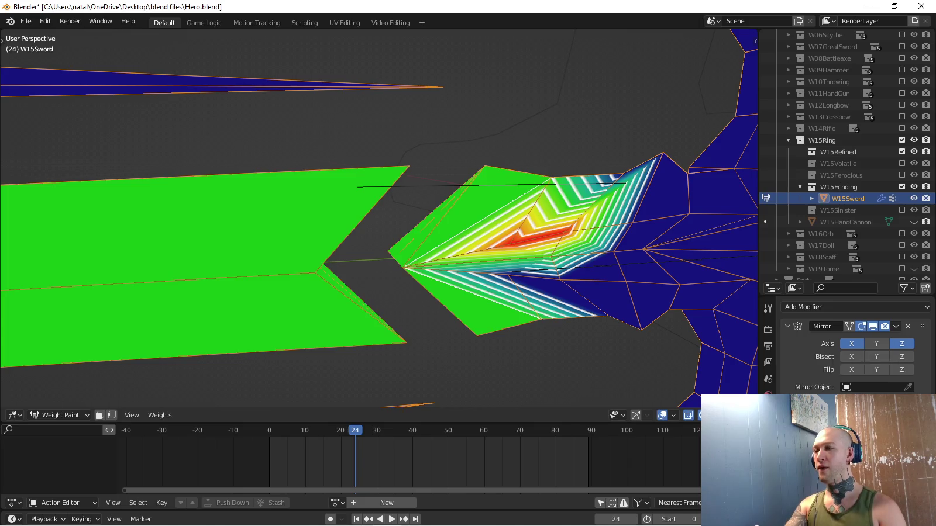
{"action": "scroll", "coordinate": [851, 351], "scroll_direction": "down", "scroll_amount": 2}
{"action": "scroll", "coordinate": [851, 345], "scroll_direction": "up", "scroll_amount": 1}
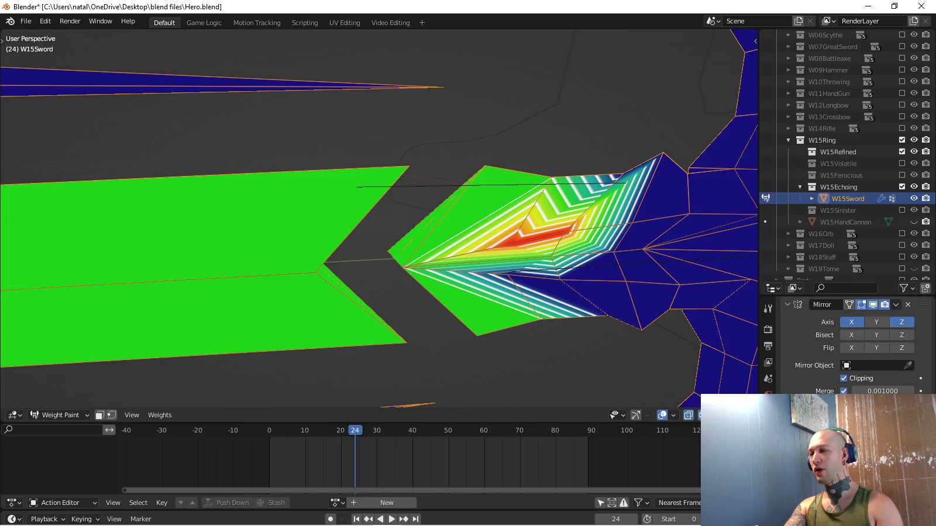
{"action": "left_click", "coordinate": [851, 322]}
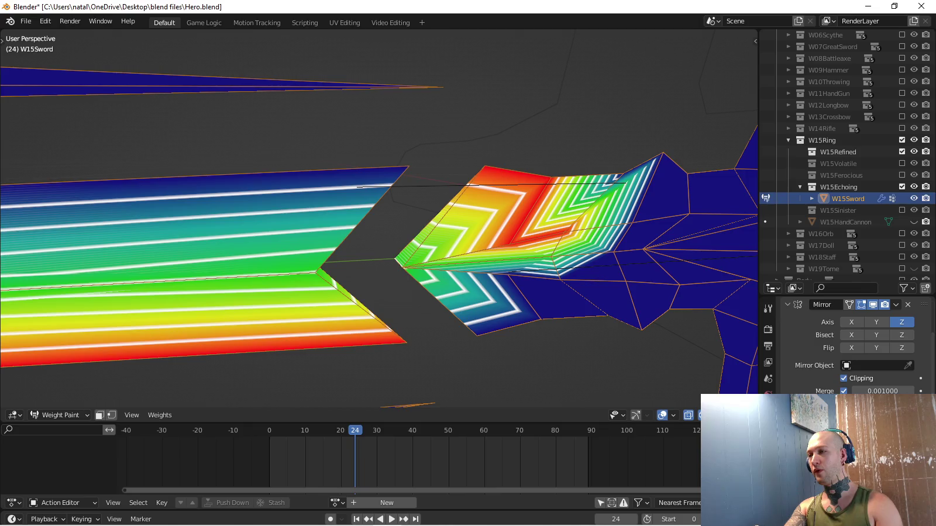
{"action": "left_click", "coordinate": [901, 323]}
{"action": "left_click", "coordinate": [851, 322]}
{"action": "left_click", "coordinate": [851, 322]}
{"action": "scroll", "coordinate": [854, 345], "scroll_direction": "up", "scroll_amount": 2}
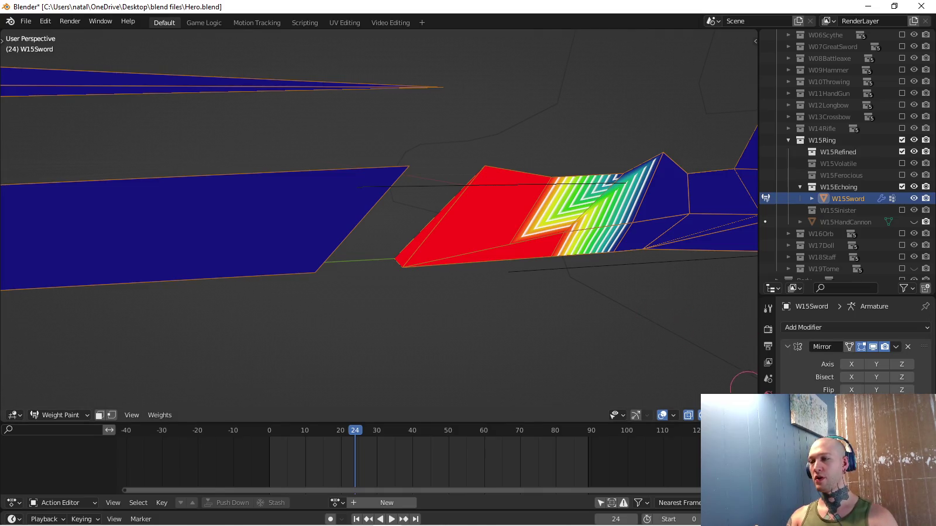
{"action": "left_click", "coordinate": [851, 364]}
With X mirroring off, paint full Equip.R weight across the guard, neck and top block.
{"action": "left_click", "coordinate": [851, 364]}
{"action": "left_click", "coordinate": [768, 493]}
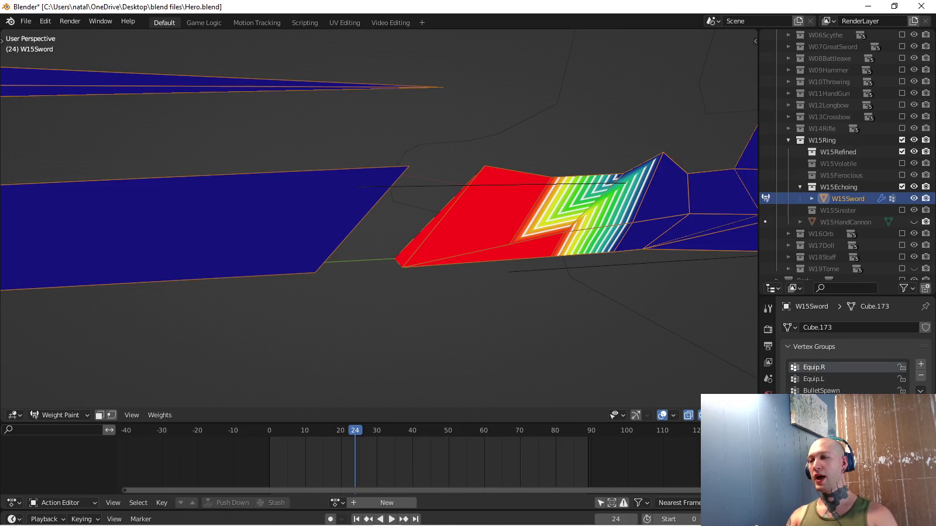
{"action": "mouse_move", "coordinate": [547, 156]}
{"action": "left_mouse_down"}
{"action": "mouse_move", "coordinate": [588, 214]}
{"action": "mouse_move", "coordinate": [726, 181]}
{"action": "left_mouse_up"}
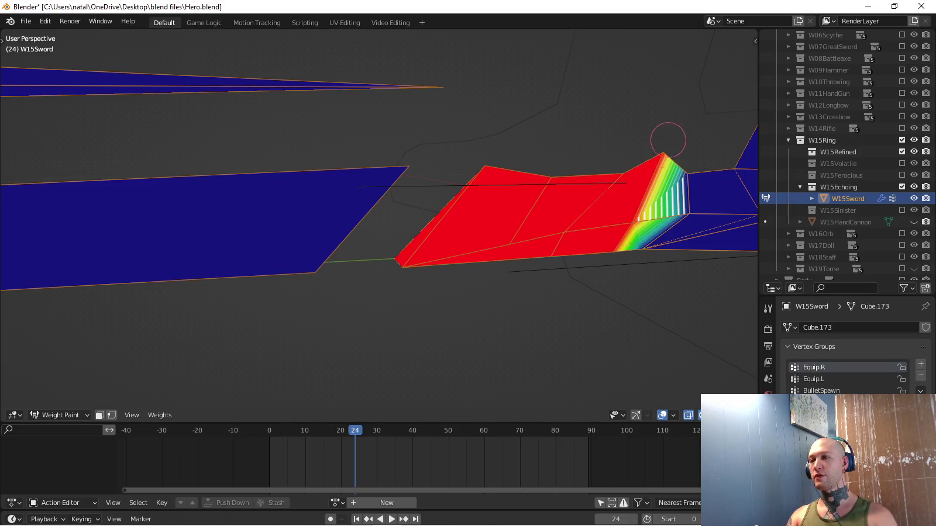
{"action": "middle_click_drag", "start_coordinate": [725, 182], "coordinate": [583, 193], "text": "shift"}
{"action": "left_click_drag", "start_coordinate": [583, 193], "coordinate": [544, 94]}
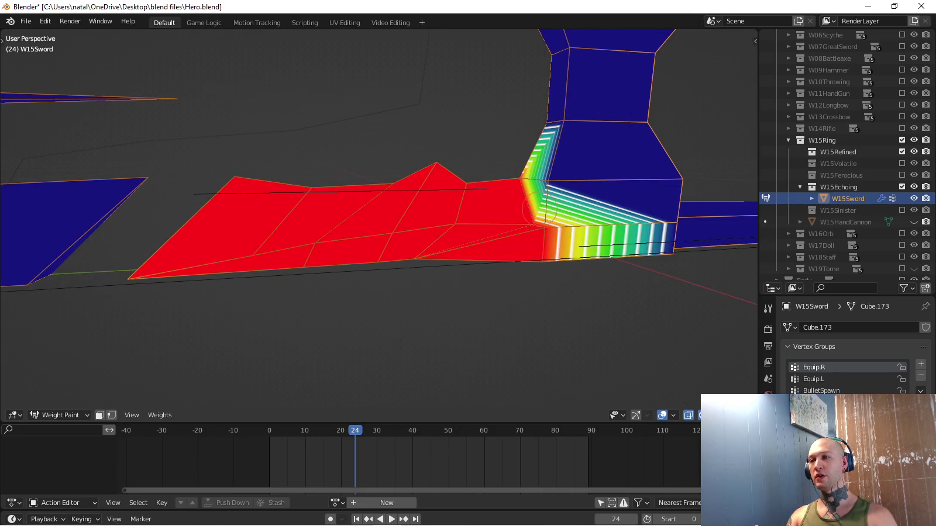
{"action": "middle_click_drag", "start_coordinate": [544, 94], "coordinate": [515, 152]}
{"action": "mouse_move", "coordinate": [514, 176]}
{"action": "left_mouse_down"}
{"action": "mouse_move", "coordinate": [502, 119]}
{"action": "mouse_move", "coordinate": [578, 243]}
{"action": "mouse_move", "coordinate": [656, 115]}
{"action": "left_mouse_up"}
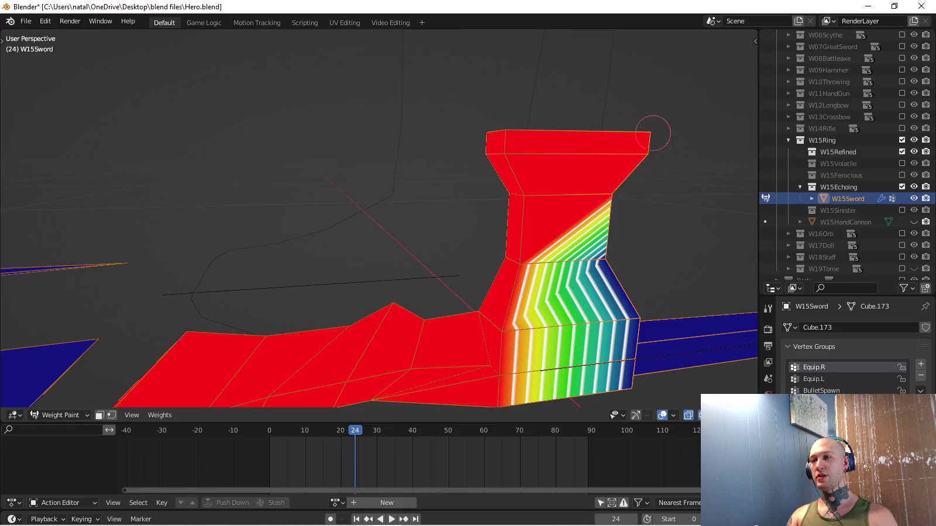
{"action": "middle_click_drag", "start_coordinate": [627, 199], "coordinate": [626, 223]}
Repaint the top block's sides and fill the whole grip with full Equip.R weight.
{"action": "middle_click_drag", "start_coordinate": [630, 270], "coordinate": [460, 125]}
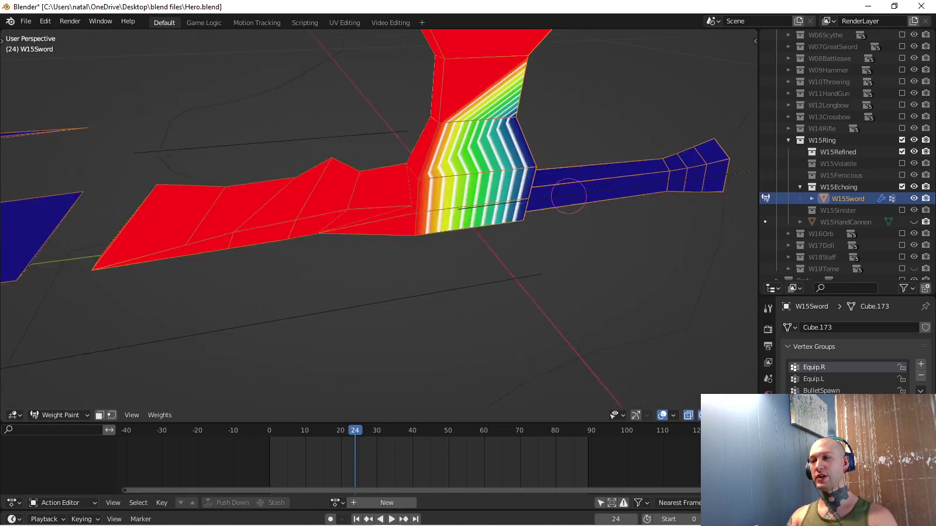
{"action": "left_click_drag", "start_coordinate": [460, 126], "coordinate": [425, 70]}
{"action": "mouse_move", "coordinate": [424, 71]}
{"action": "middle_mouse_down"}
{"action": "mouse_move", "coordinate": [424, 98]}
{"action": "mouse_move", "coordinate": [386, 115]}
{"action": "middle_mouse_up"}
{"action": "mouse_move", "coordinate": [381, 166]}
{"action": "left_mouse_down"}
{"action": "mouse_move", "coordinate": [383, 307]}
{"action": "mouse_move", "coordinate": [412, 239]}
{"action": "left_mouse_up"}
{"action": "middle_click_drag", "start_coordinate": [553, 287], "coordinate": [456, 284]}
{"action": "left_click_drag", "start_coordinate": [517, 240], "coordinate": [591, 245]}
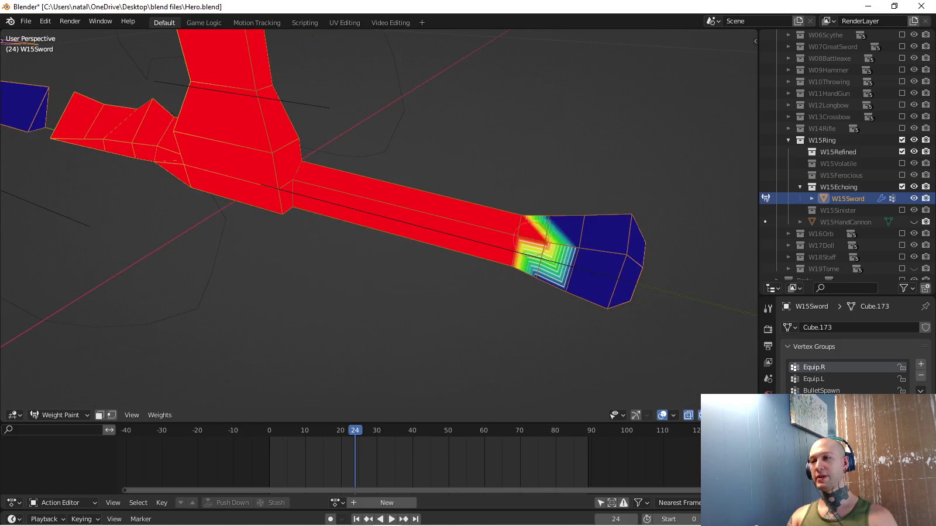
{"action": "left_click_drag", "start_coordinate": [612, 209], "coordinate": [625, 281]}
{"action": "mouse_move", "coordinate": [647, 262]}
{"action": "middle_mouse_down"}
{"action": "mouse_move", "coordinate": [456, 58]}
{"action": "mouse_move", "coordinate": [512, 156]}
{"action": "middle_mouse_up"}
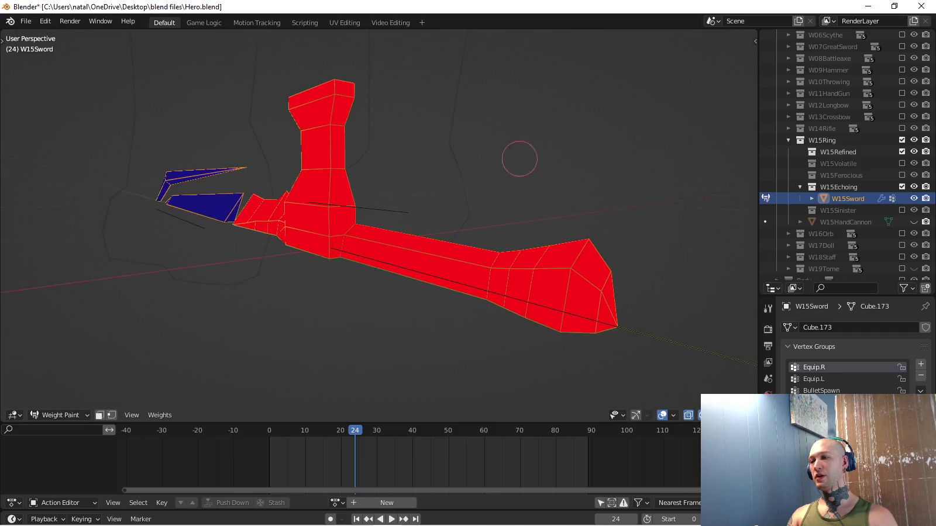
{"action": "left_click", "coordinate": [768, 442]}
Preview Mirror X and Z on the sword, leaving both off, and snap to the right view.
{"action": "left_click", "coordinate": [851, 364]}
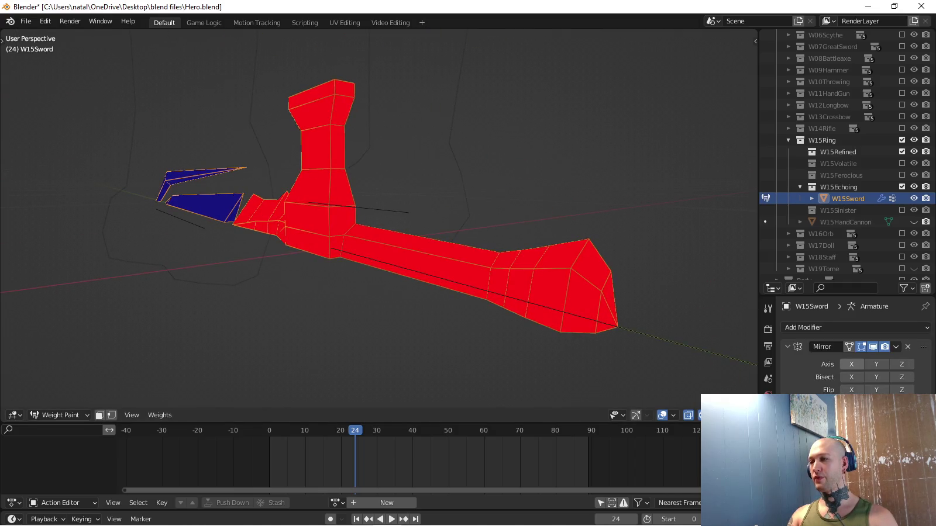
{"action": "left_click", "coordinate": [851, 364]}
{"action": "left_click", "coordinate": [901, 363]}
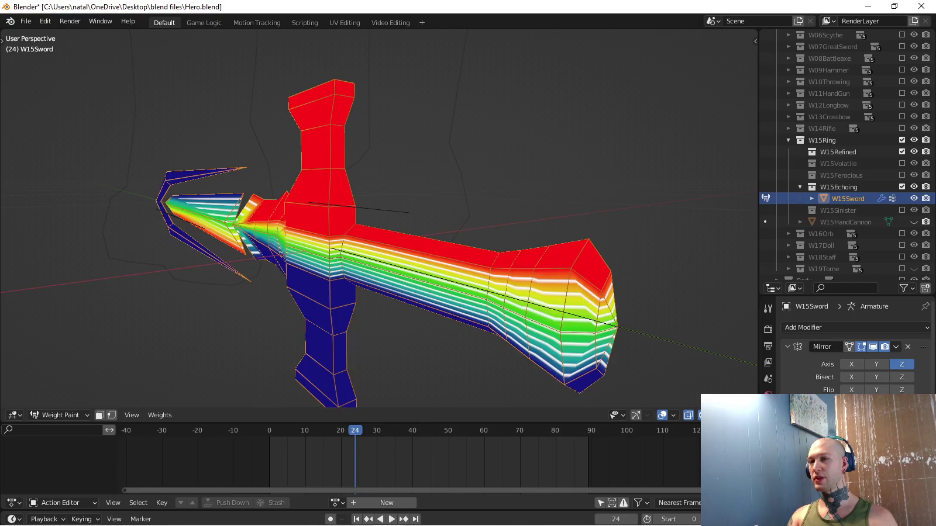
{"action": "left_click", "coordinate": [901, 364]}
{"action": "middle_click_drag", "start_coordinate": [327, 176], "coordinate": [434, 160]}
{"action": "key", "text": "KP_1"}
{"action": "key", "text": "KP_3"}
Look over the draw brush settings, then switch the sword to Object Mode.
{"action": "left_click", "coordinate": [768, 308]}
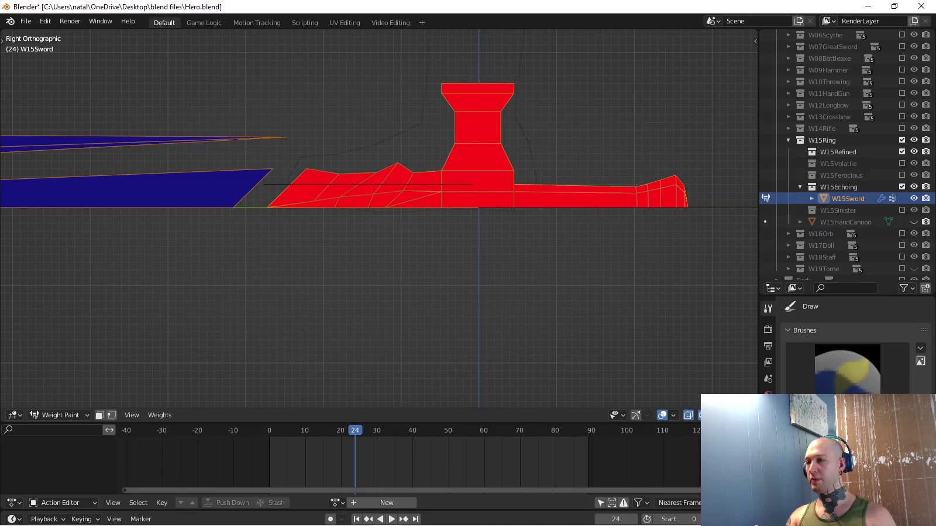
{"action": "scroll", "coordinate": [854, 345], "scroll_direction": "down", "scroll_amount": 5}
{"action": "scroll", "coordinate": [854, 345], "scroll_direction": "down", "scroll_amount": 4}
{"action": "scroll", "coordinate": [854, 345], "scroll_direction": "down", "scroll_amount": 3}
{"action": "scroll", "coordinate": [854, 345], "scroll_direction": "down", "scroll_amount": 3}
{"action": "scroll", "coordinate": [854, 345], "scroll_direction": "up", "scroll_amount": 1}
{"action": "scroll", "coordinate": [854, 345], "scroll_direction": "up", "scroll_amount": 8}
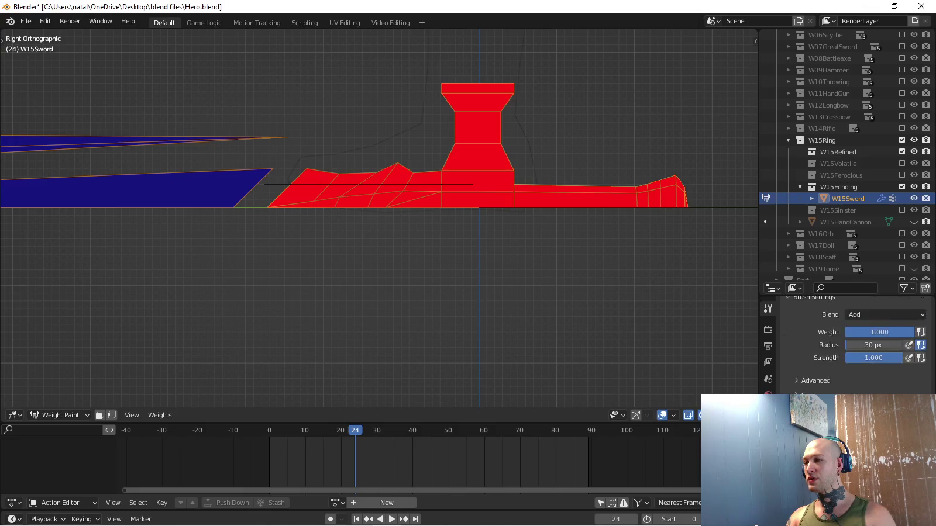
{"action": "key", "text": "ctrl+Tab"}
{"action": "left_click", "coordinate": [334, 318]}
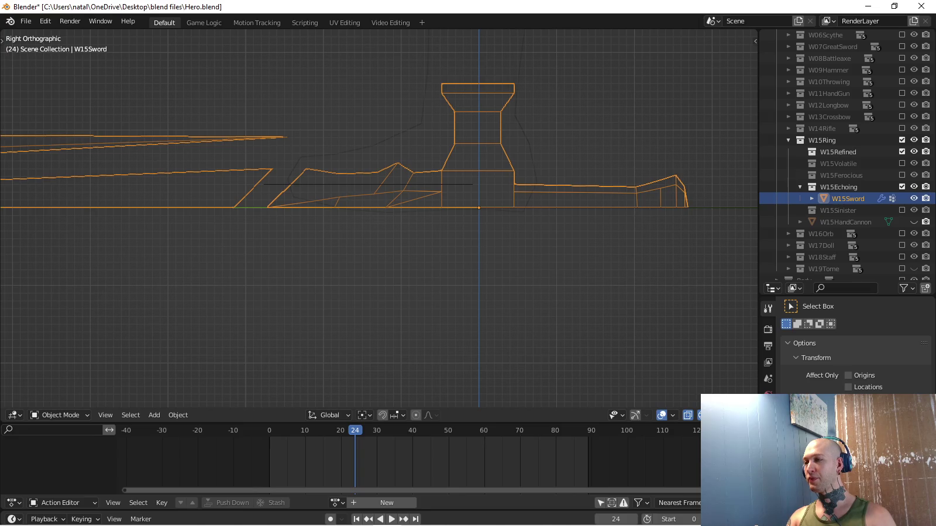
Browse the render properties and tool settings panels.
{"action": "left_click", "coordinate": [768, 329]}
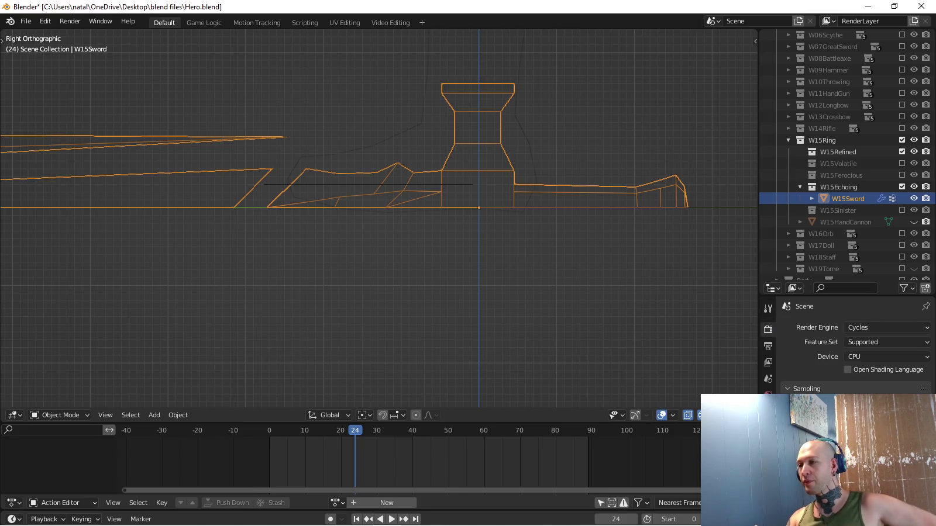
{"action": "left_click", "coordinate": [768, 308]}
{"action": "scroll", "coordinate": [854, 351], "scroll_direction": "down", "scroll_amount": 4}
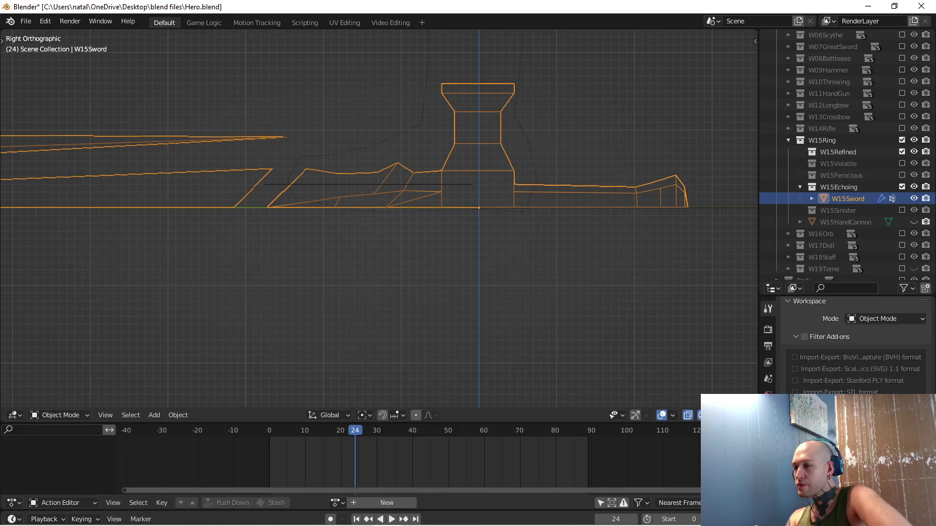
{"action": "scroll", "coordinate": [854, 351], "scroll_direction": "up", "scroll_amount": 4}
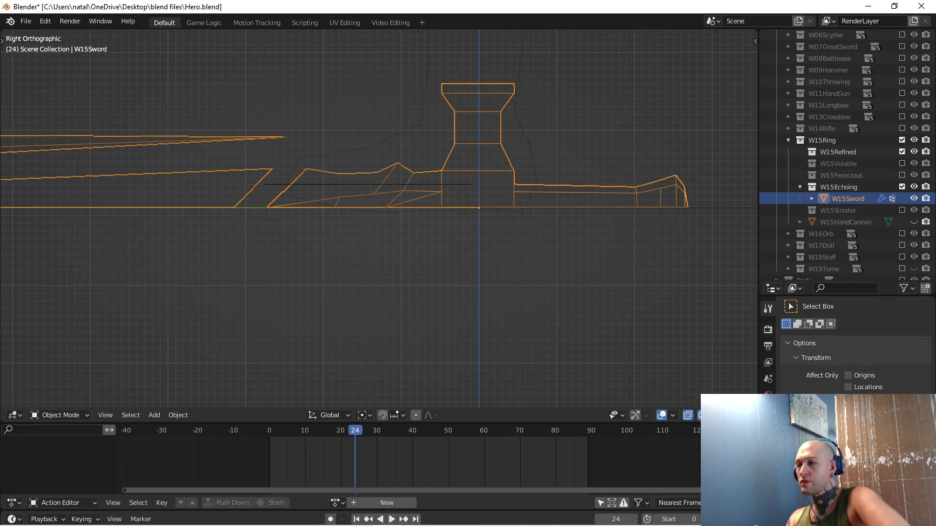
{"action": "left_click", "coordinate": [768, 329]}
{"action": "scroll", "coordinate": [854, 351], "scroll_direction": "down", "scroll_amount": 3}
{"action": "scroll", "coordinate": [854, 351], "scroll_direction": "up", "scroll_amount": 3}
Show the sword's vertex groups Equip.R, Equip.L and BulletSpawn in Object Data properties.
{"action": "left_click", "coordinate": [768, 428]}
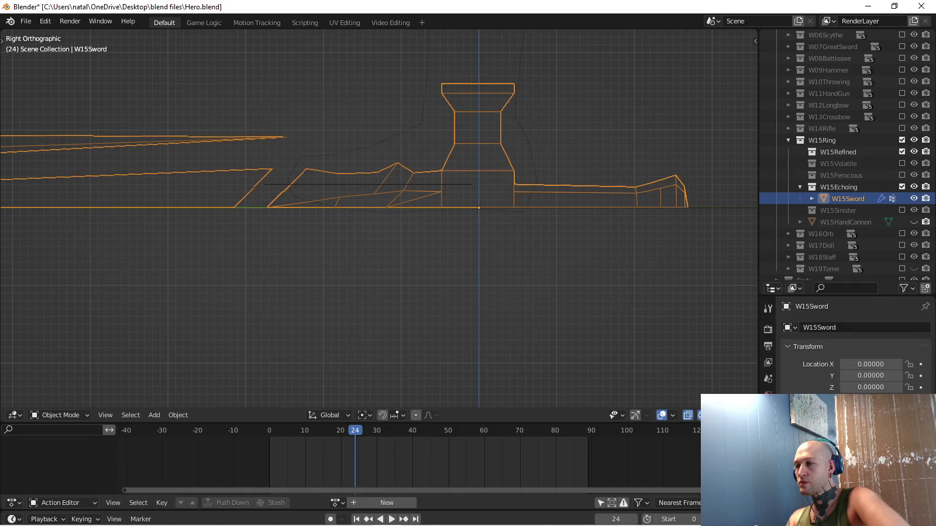
{"action": "scroll", "coordinate": [854, 351], "scroll_direction": "down", "scroll_amount": 4}
{"action": "scroll", "coordinate": [854, 351], "scroll_direction": "down", "scroll_amount": 2}
{"action": "scroll", "coordinate": [768, 374], "scroll_direction": "down", "scroll_amount": 2}
{"action": "left_click", "coordinate": [768, 456]}
{"action": "scroll", "coordinate": [854, 351], "scroll_direction": "up", "scroll_amount": 5}
{"action": "scroll", "coordinate": [854, 351], "scroll_direction": "down", "scroll_amount": 3}
{"action": "scroll", "coordinate": [854, 351], "scroll_direction": "up", "scroll_amount": 3}
{"action": "key", "text": "ctrl+Tab"}
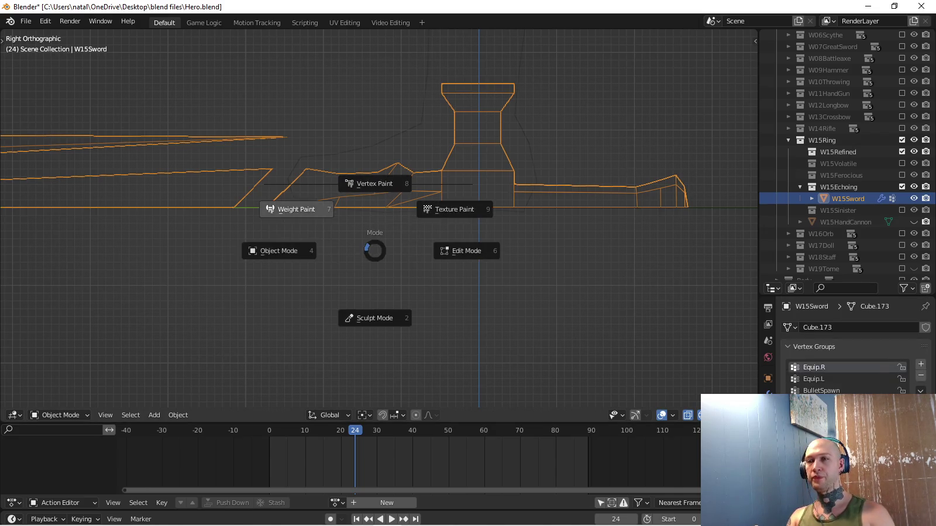
Return W15Sword to Weight Paint mode and reveal its Armature modifier bound to Hero.
{"action": "left_click", "coordinate": [295, 209]}
{"action": "mouse_move", "coordinate": [314, 219]}
{"action": "middle_mouse_down"}
{"action": "mouse_move", "coordinate": [397, 220]}
{"action": "mouse_move", "coordinate": [537, 299]}
{"action": "middle_mouse_up"}
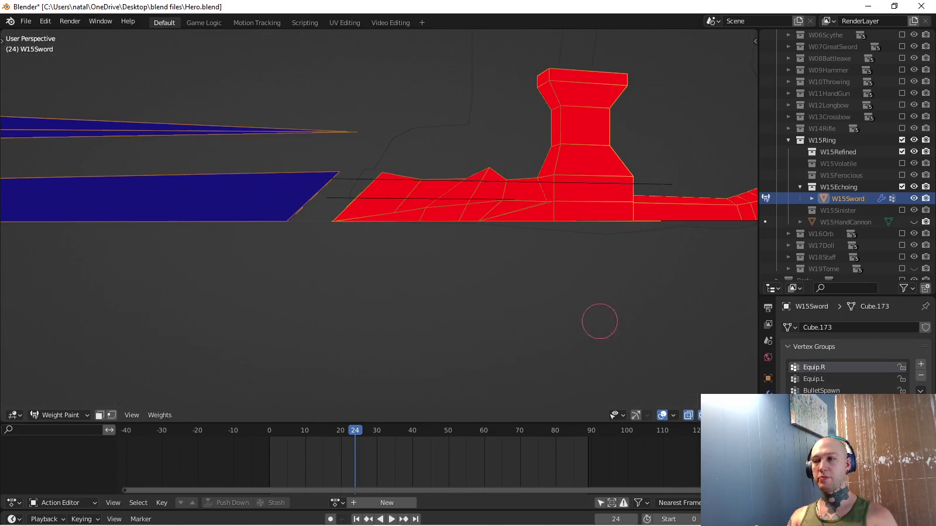
{"action": "left_click", "coordinate": [768, 396]}
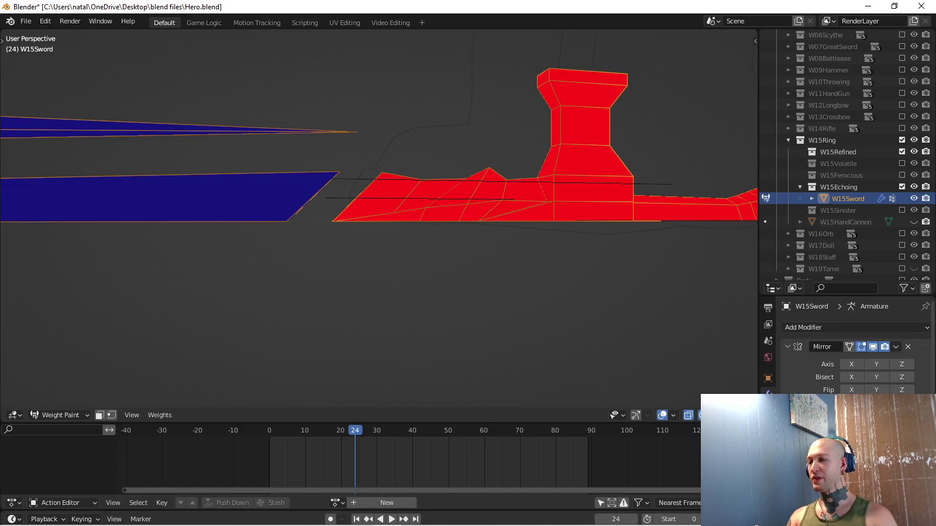
{"action": "scroll", "coordinate": [854, 362], "scroll_direction": "down", "scroll_amount": 5}
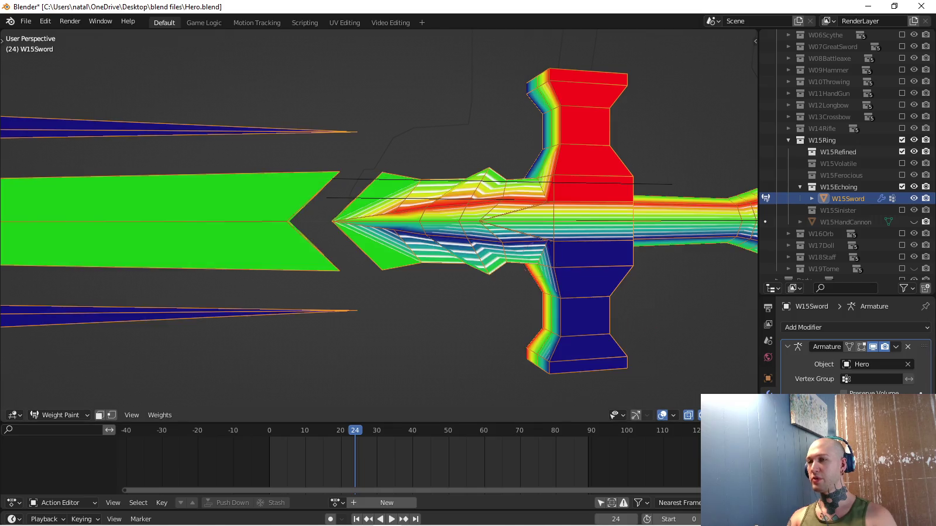
{"action": "middle_click_drag", "start_coordinate": [549, 216], "coordinate": [409, 222]}
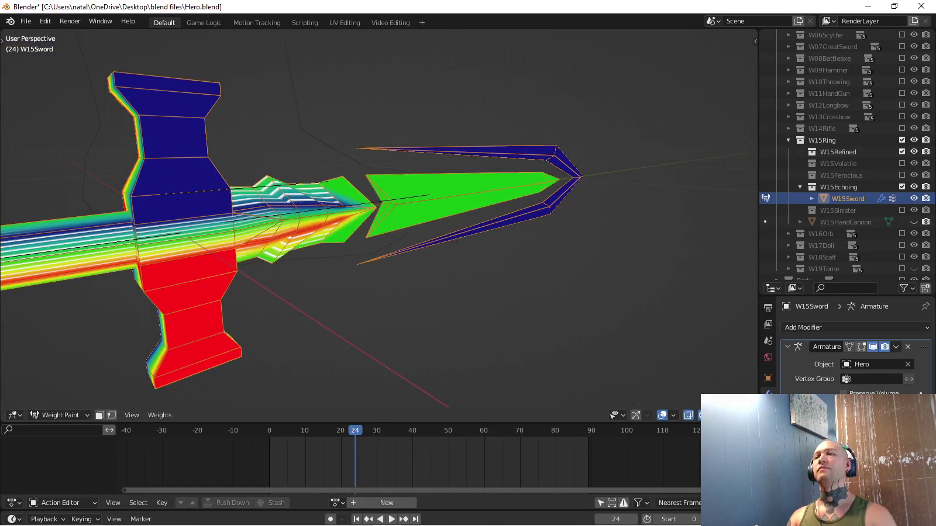
{"action": "middle_click_drag", "start_coordinate": [409, 222], "coordinate": [702, 222]}
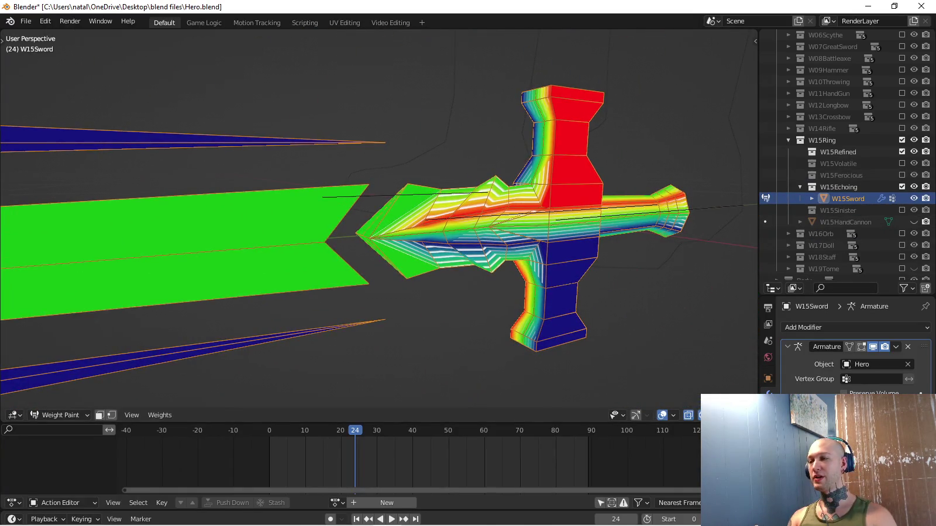
Check the sword's vertex groups in the Object Data properties.
{"action": "left_click", "coordinate": [768, 461]}
{"action": "scroll", "coordinate": [854, 351], "scroll_direction": "down", "scroll_amount": 2}
{"action": "scroll", "coordinate": [854, 351], "scroll_direction": "down", "scroll_amount": 2}
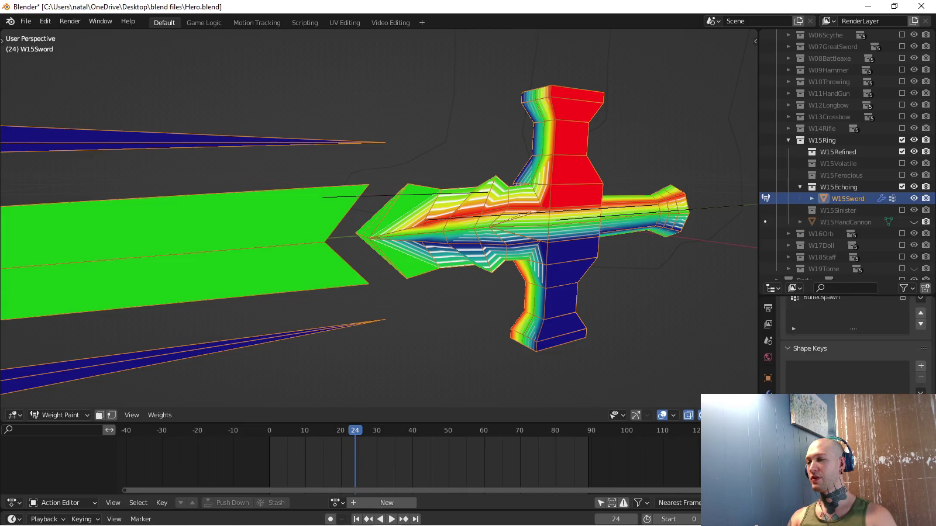
{"action": "scroll", "coordinate": [854, 351], "scroll_direction": "down", "scroll_amount": 2}
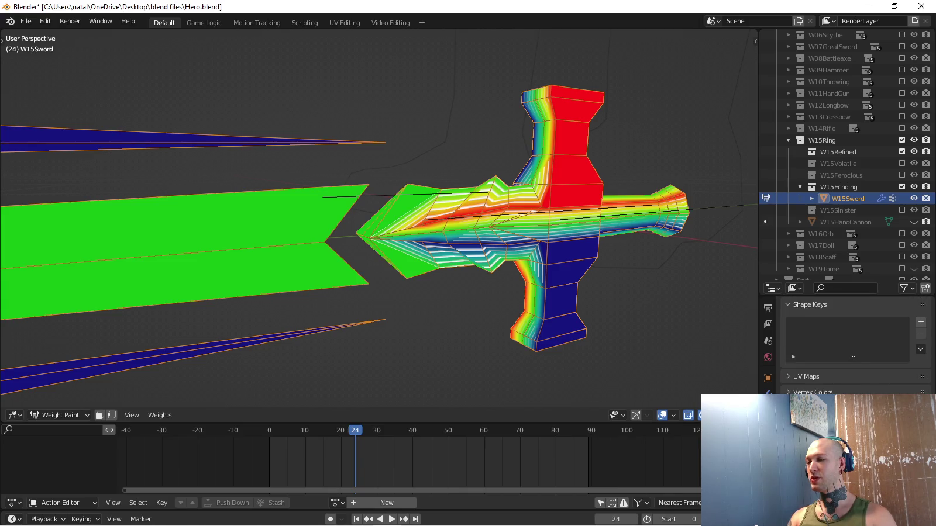
Show the Mirror modifier's X and Z axes, clipping, and 0.001 merge distance.
{"action": "left_click", "coordinate": [768, 410]}
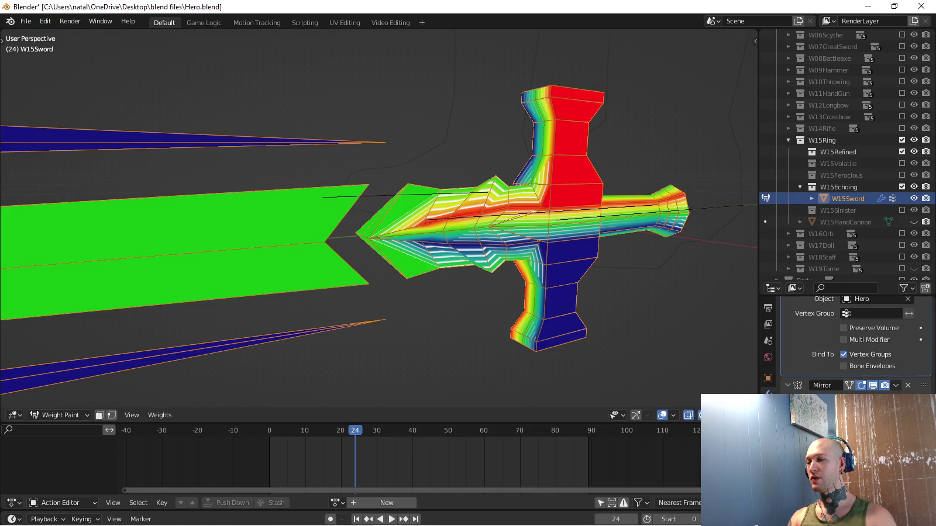
{"action": "scroll", "coordinate": [854, 345], "scroll_direction": "up", "scroll_amount": 2}
{"action": "scroll", "coordinate": [853, 345], "scroll_direction": "up", "scroll_amount": 2}
{"action": "key", "text": "ctrl+a"}
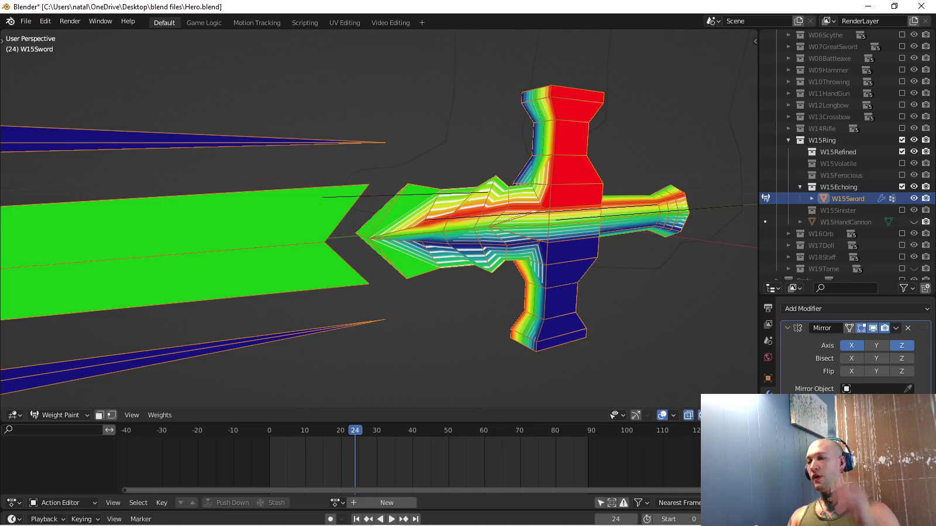
{"action": "scroll", "coordinate": [853, 345], "scroll_direction": "down", "scroll_amount": 1}
{"action": "scroll", "coordinate": [854, 345], "scroll_direction": "down", "scroll_amount": 1}
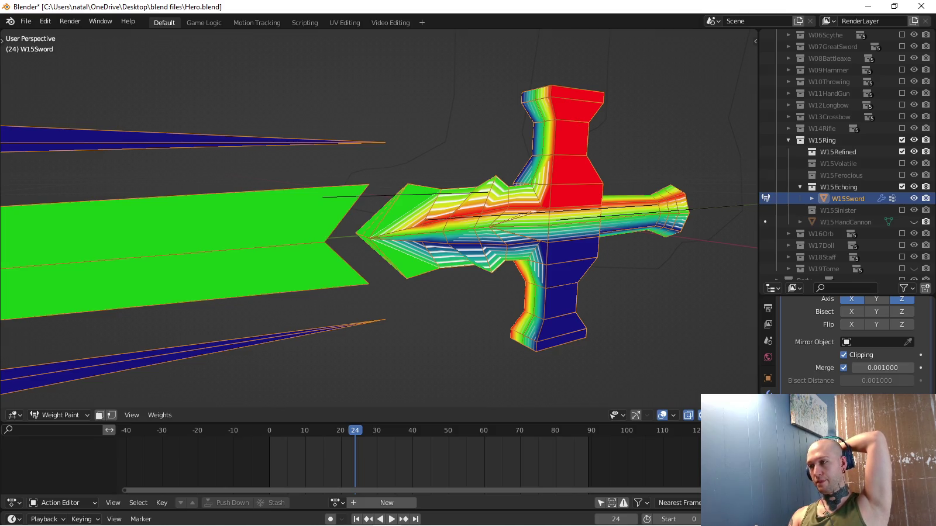
{"action": "left_click", "coordinate": [768, 406]}
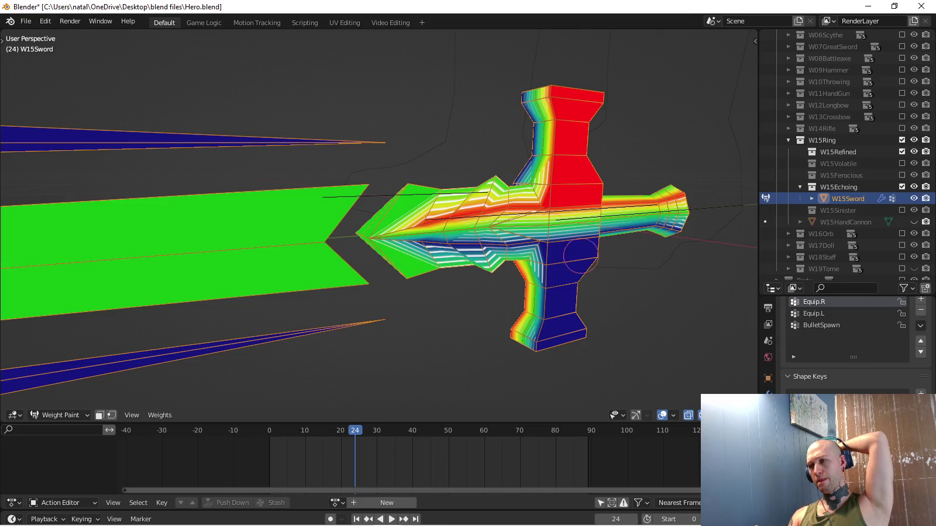
{"action": "left_click", "coordinate": [768, 394]}
{"action": "scroll", "coordinate": [854, 345], "scroll_direction": "up", "scroll_amount": 1}
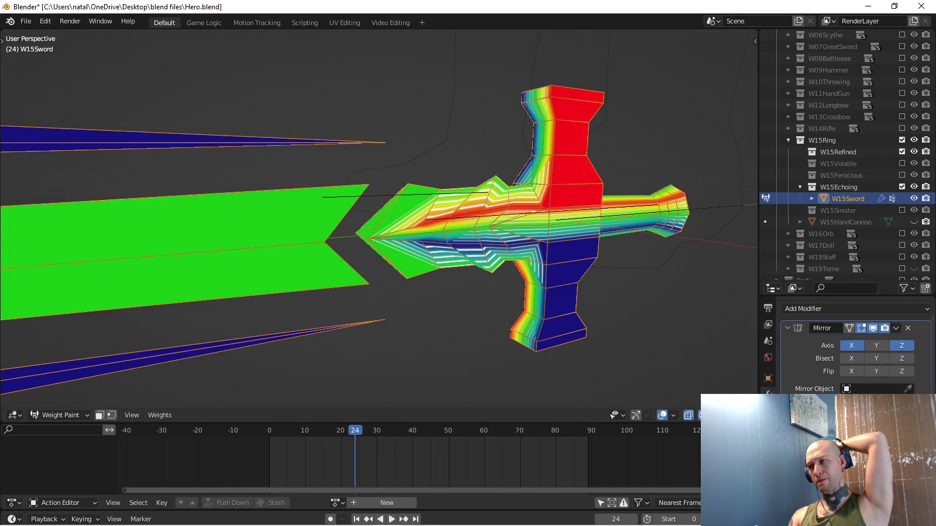
{"action": "left_click", "coordinate": [851, 345]}
{"action": "left_click", "coordinate": [901, 345]}
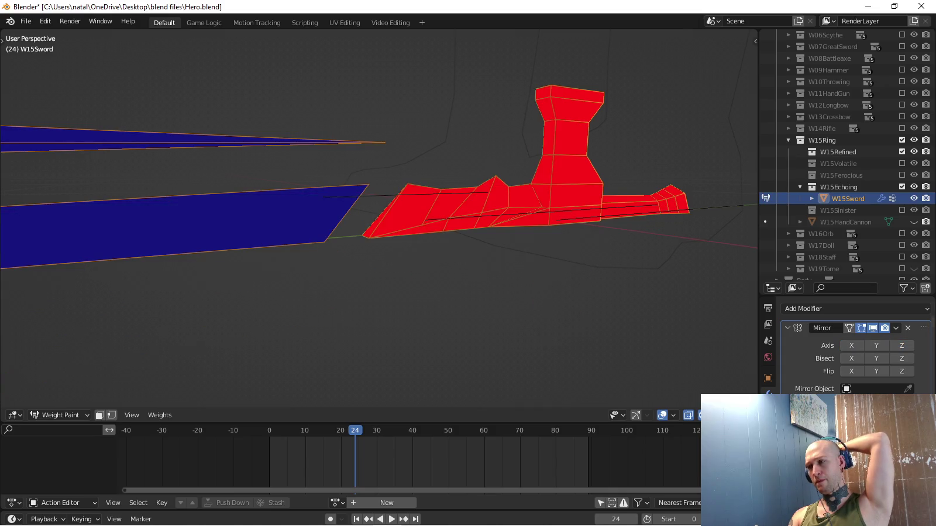
{"action": "left_click", "coordinate": [768, 460]}
{"action": "left_click", "coordinate": [814, 361]}
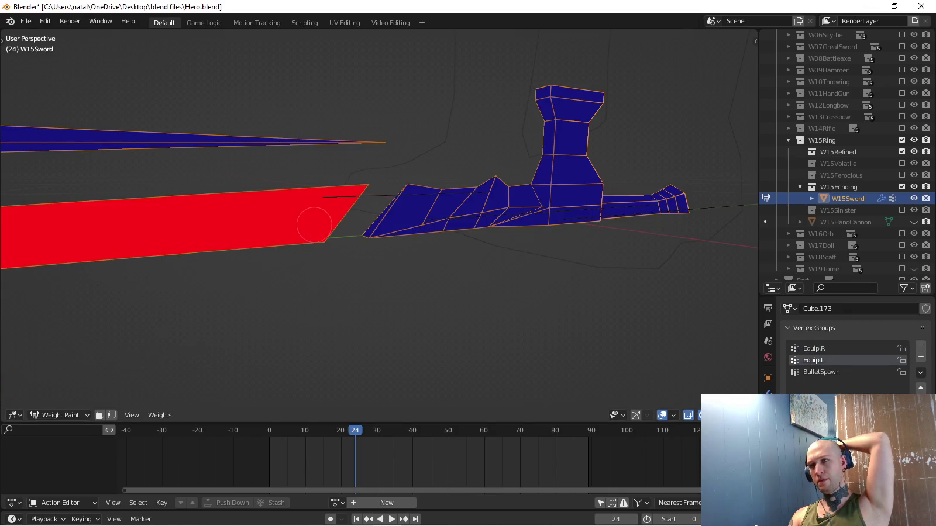
{"action": "left_click", "coordinate": [815, 349]}
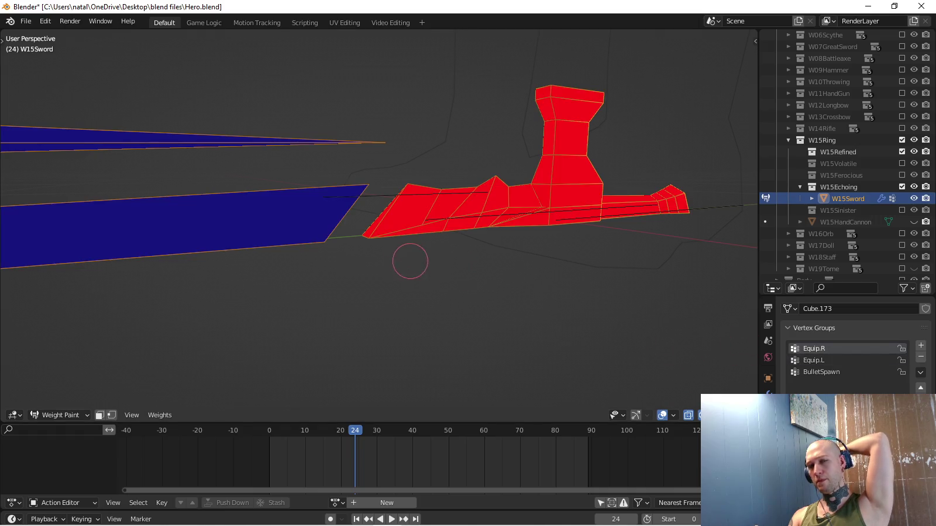
{"action": "scroll", "coordinate": [333, 327], "scroll_direction": "down", "scroll_amount": 3}
{"action": "middle_click_drag", "start_coordinate": [358, 278], "coordinate": [408, 266]}
{"action": "left_click", "coordinate": [768, 395]}
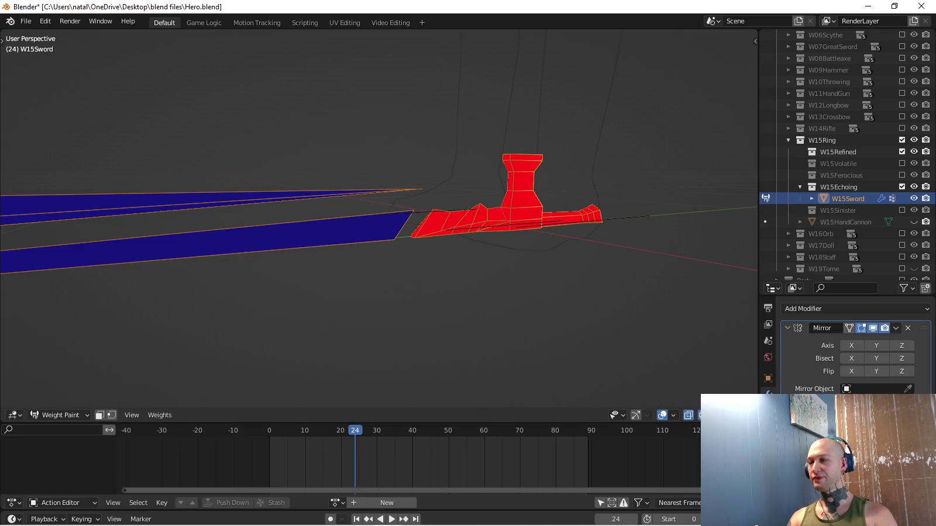
{"action": "left_click", "coordinate": [902, 346]}
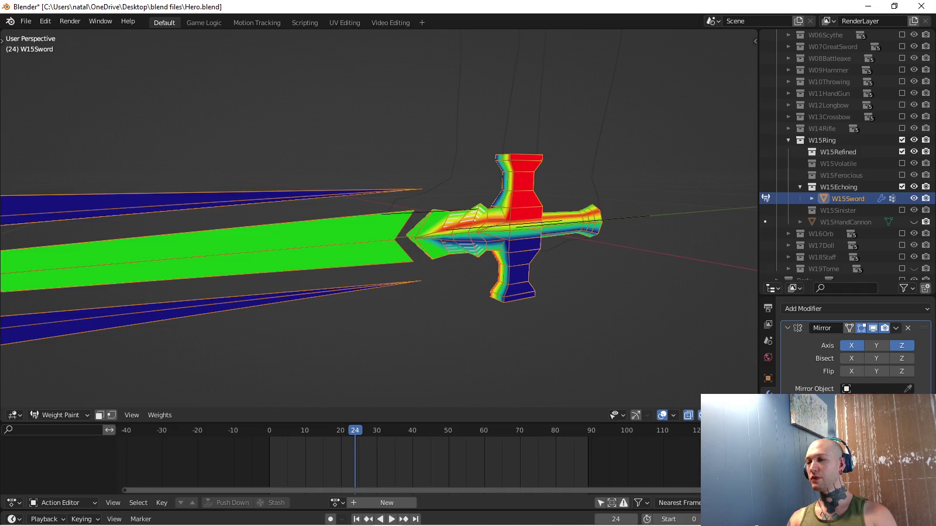
{"action": "scroll", "coordinate": [854, 345], "scroll_direction": "down", "scroll_amount": 2}
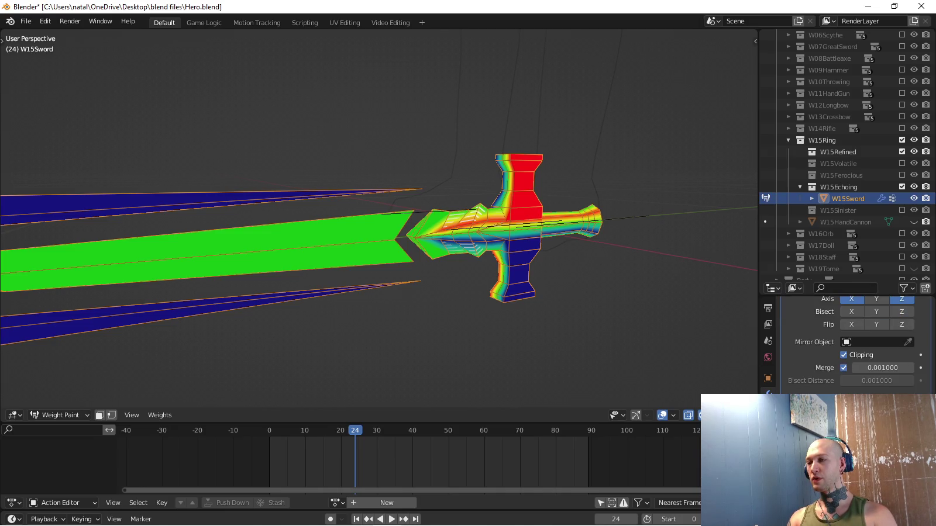
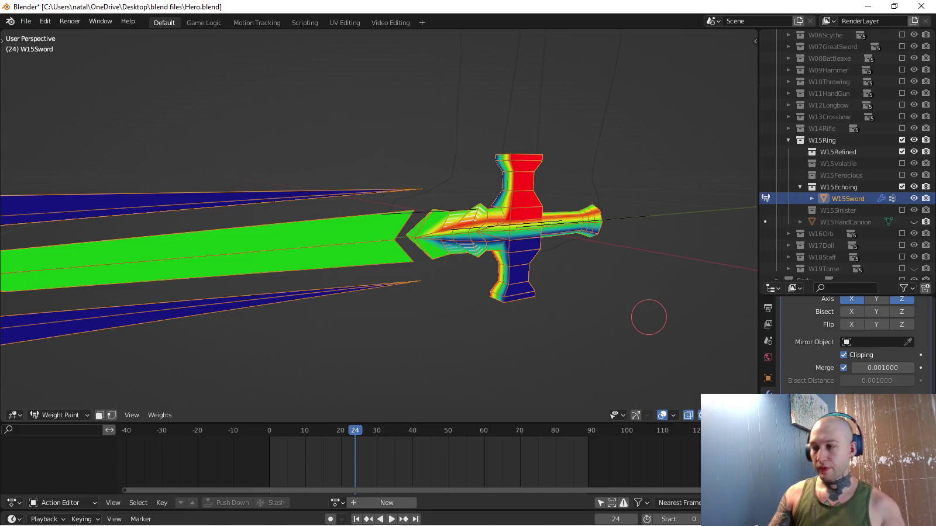
Review the sword's vertex groups and its object transform properties.
{"action": "left_click", "coordinate": [768, 459]}
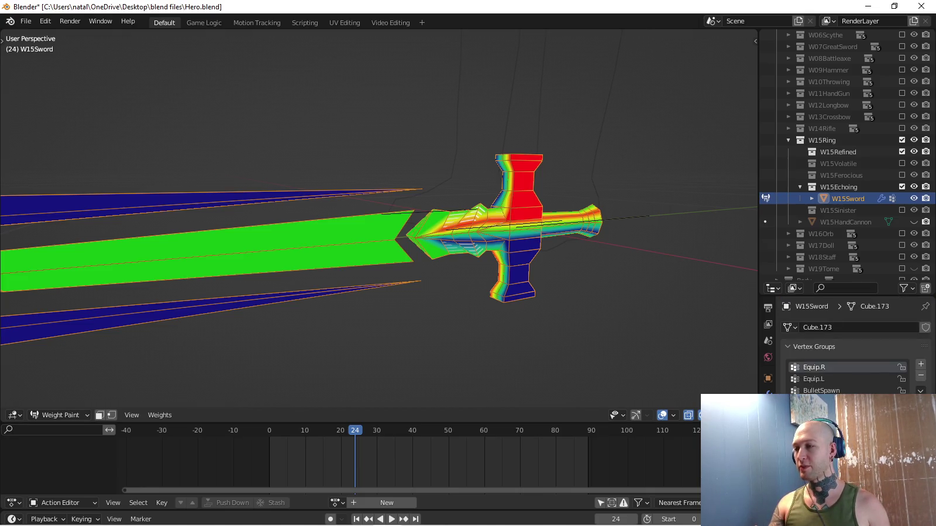
{"action": "scroll", "coordinate": [854, 345], "scroll_direction": "down", "scroll_amount": 2}
{"action": "scroll", "coordinate": [854, 345], "scroll_direction": "down", "scroll_amount": 3}
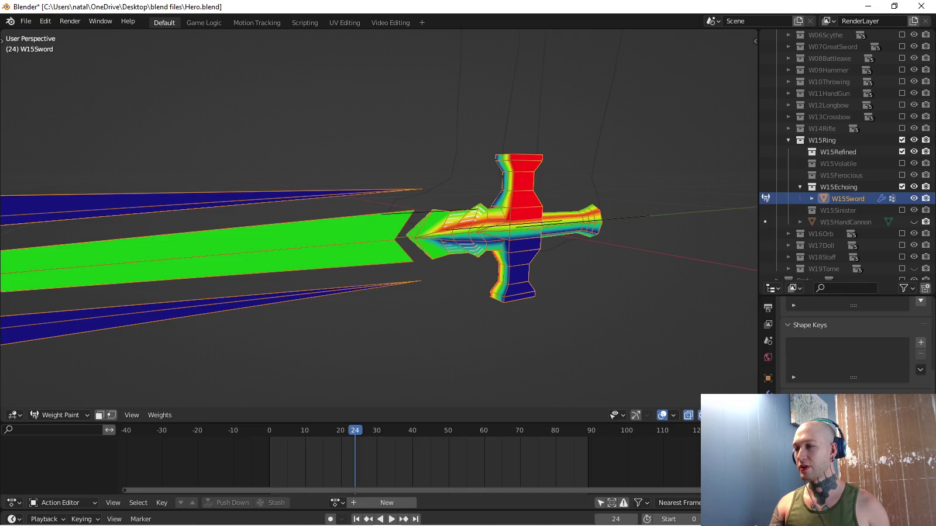
{"action": "scroll", "coordinate": [854, 345], "scroll_direction": "down", "scroll_amount": 1}
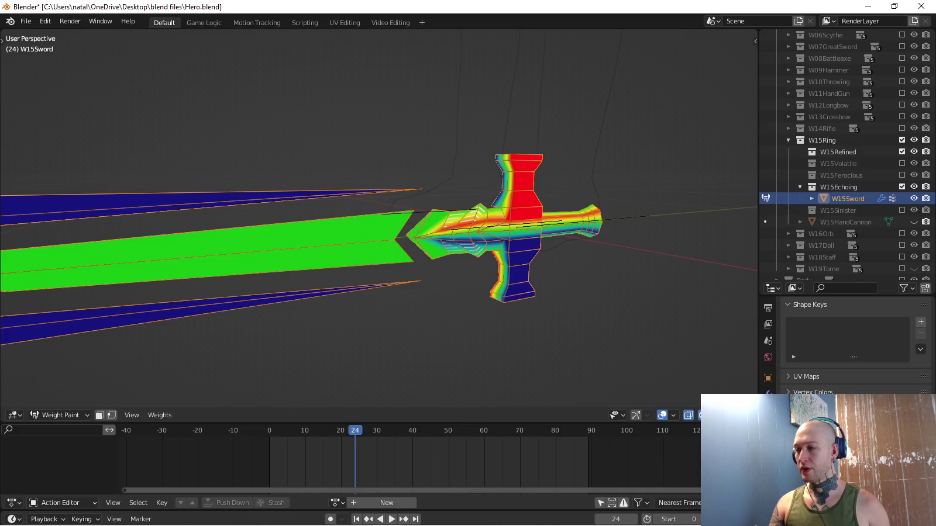
{"action": "left_click", "coordinate": [768, 378]}
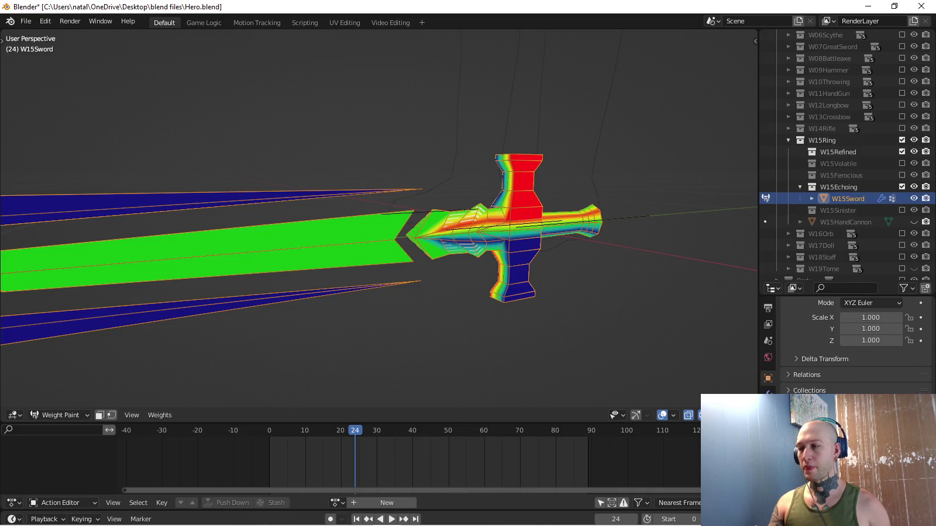
{"action": "scroll", "coordinate": [854, 345], "scroll_direction": "up", "scroll_amount": 3}
{"action": "scroll", "coordinate": [854, 345], "scroll_direction": "up", "scroll_amount": 3}
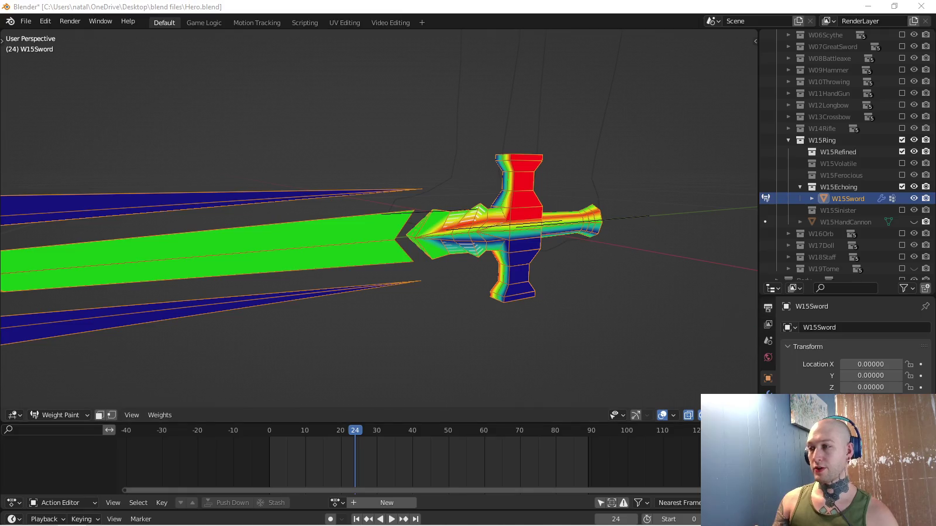
Scroll through the scene's Output settings.
{"action": "left_click", "coordinate": [768, 307]}
{"action": "scroll", "coordinate": [853, 351], "scroll_direction": "down", "scroll_amount": 2}
{"action": "scroll", "coordinate": [854, 351], "scroll_direction": "down", "scroll_amount": 4}
{"action": "scroll", "coordinate": [854, 351], "scroll_direction": "down", "scroll_amount": 2}
{"action": "scroll", "coordinate": [854, 351], "scroll_direction": "down", "scroll_amount": 1}
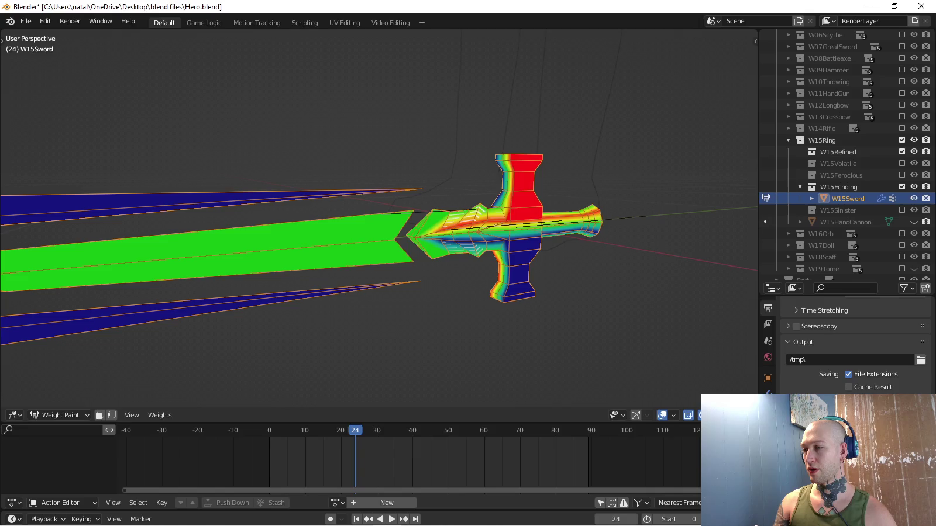
{"action": "scroll", "coordinate": [854, 351], "scroll_direction": "up", "scroll_amount": 4}
{"action": "scroll", "coordinate": [854, 351], "scroll_direction": "up", "scroll_amount": 2}
{"action": "scroll", "coordinate": [854, 351], "scroll_direction": "up", "scroll_amount": 1}
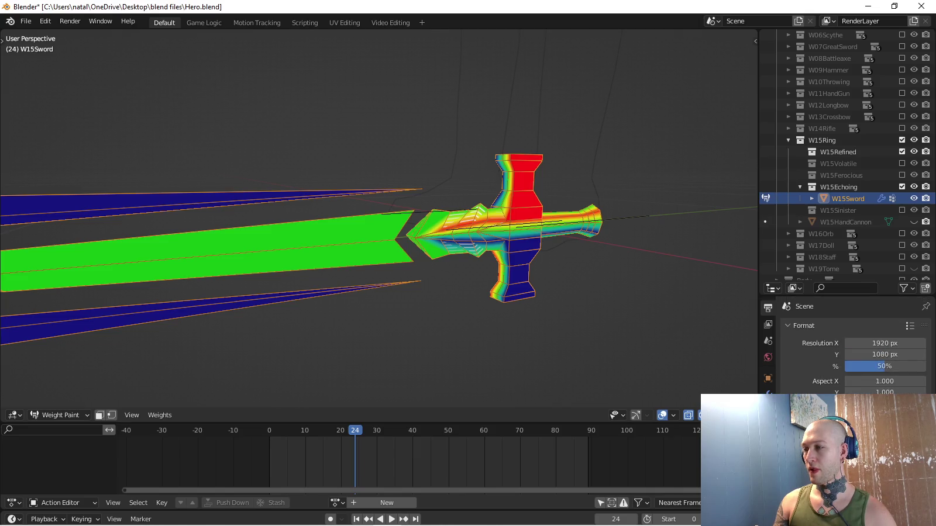
Look over the View Layer, Scene and World settings.
{"action": "left_click", "coordinate": [768, 324]}
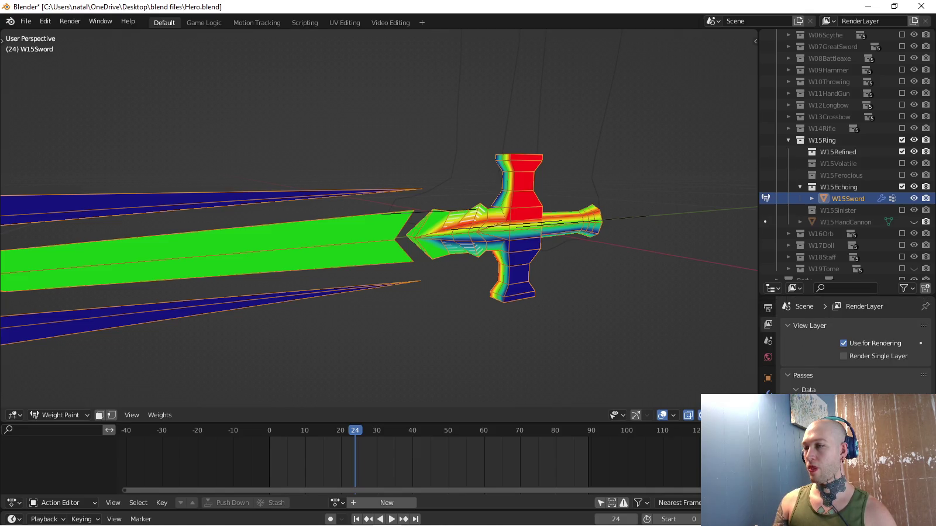
{"action": "scroll", "coordinate": [854, 351], "scroll_direction": "down", "scroll_amount": 3}
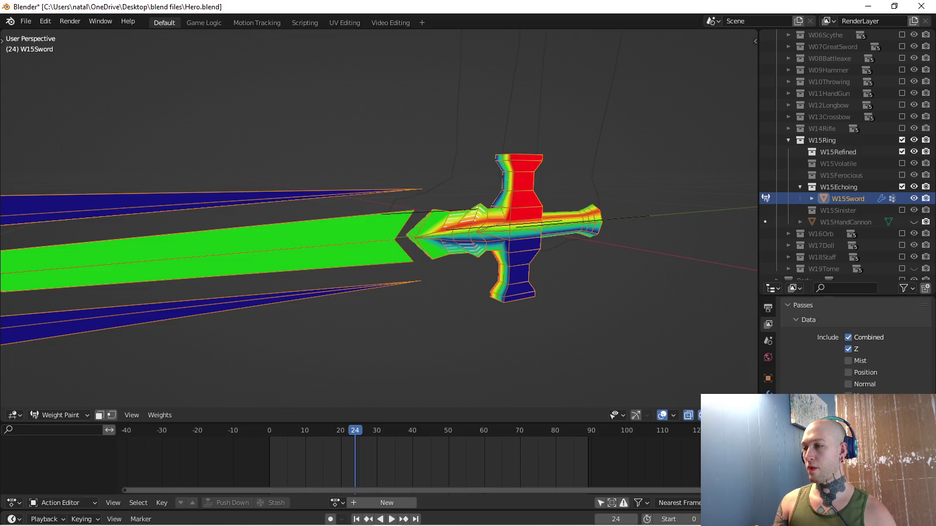
{"action": "scroll", "coordinate": [854, 350], "scroll_direction": "up", "scroll_amount": 3}
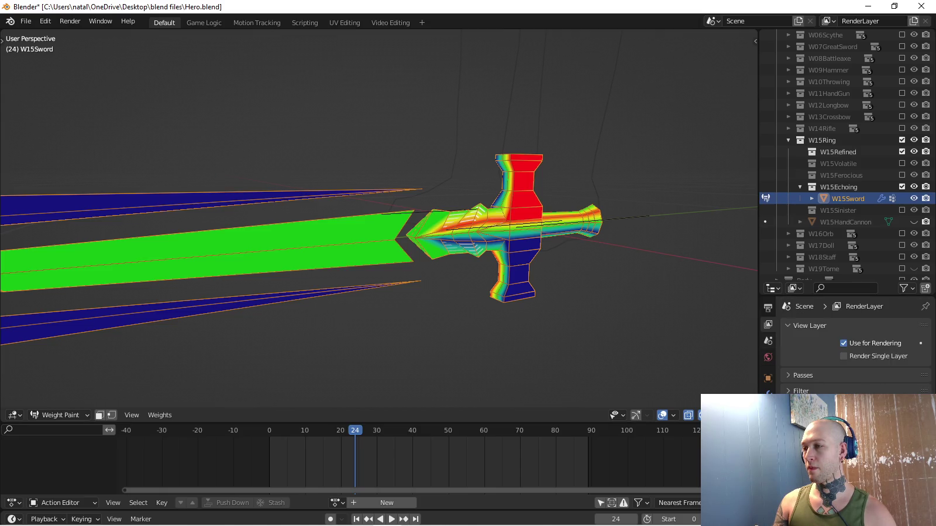
{"action": "left_click", "coordinate": [768, 340]}
{"action": "left_click", "coordinate": [768, 357]}
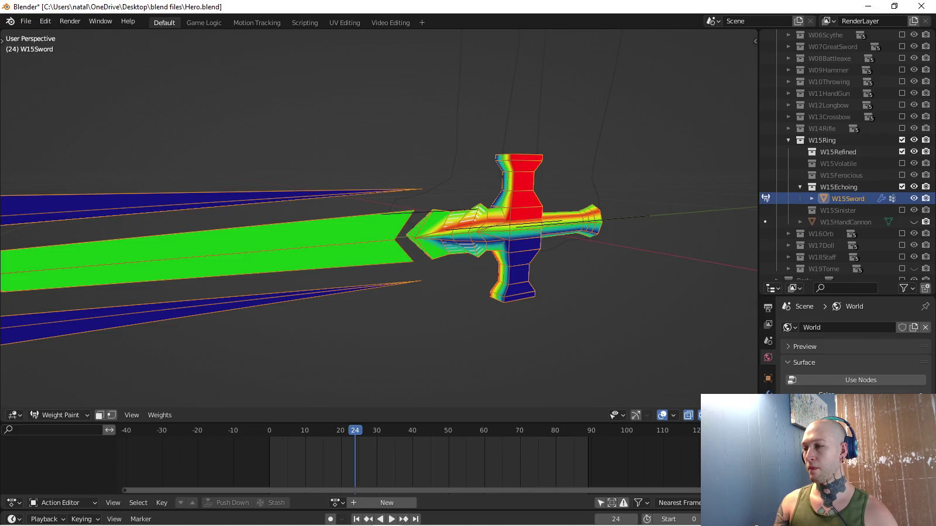
Check the sword's parent under Relations and view its Mirror modifier.
{"action": "left_click", "coordinate": [768, 378]}
{"action": "scroll", "coordinate": [854, 351], "scroll_direction": "down", "scroll_amount": 2}
{"action": "scroll", "coordinate": [853, 351], "scroll_direction": "down", "scroll_amount": 2}
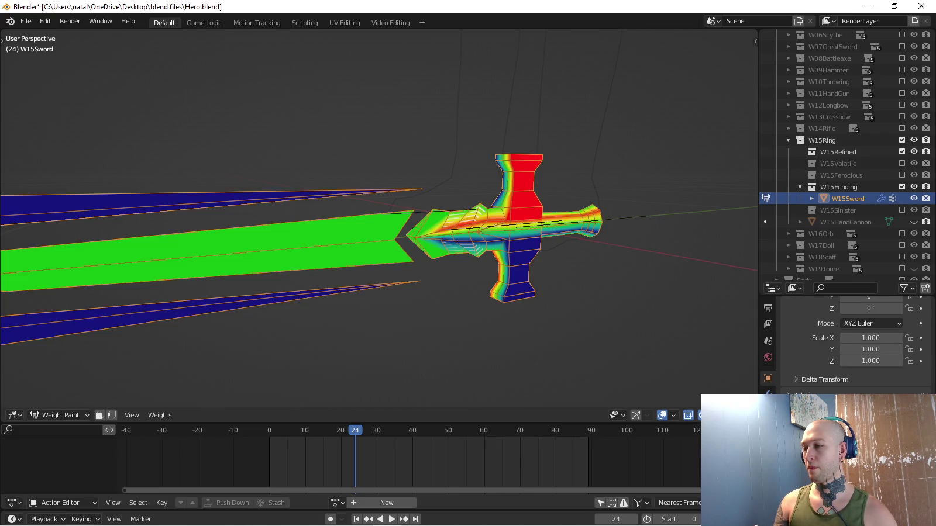
{"action": "scroll", "coordinate": [854, 351], "scroll_direction": "down", "scroll_amount": 2}
{"action": "left_click", "coordinate": [806, 360]}
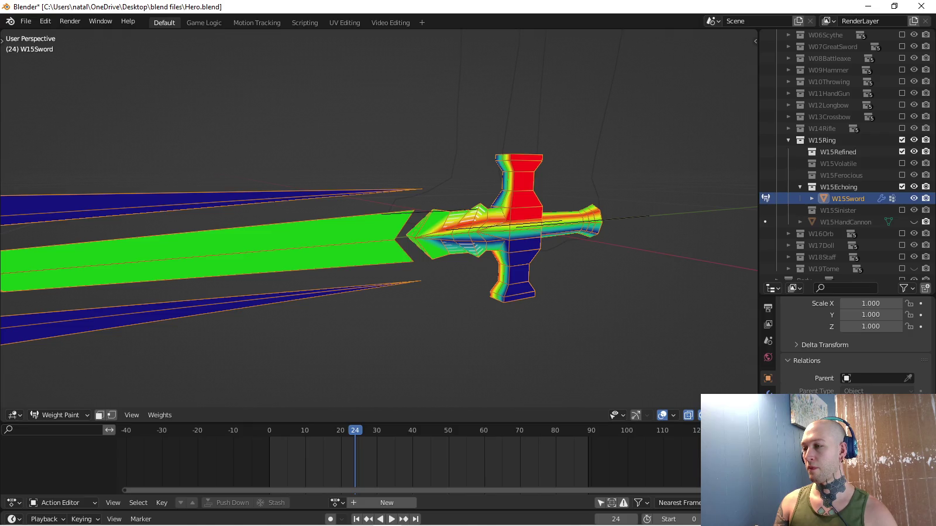
{"action": "left_click", "coordinate": [806, 361]}
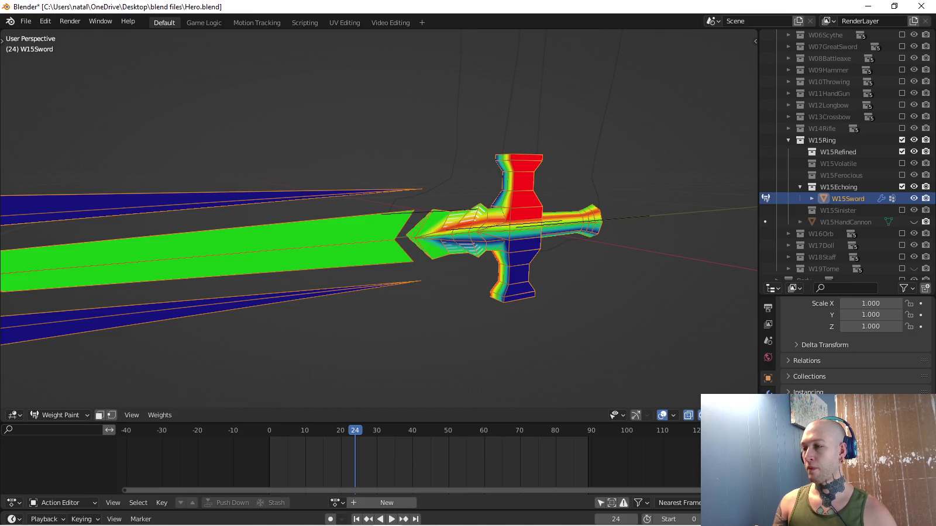
{"action": "left_click", "coordinate": [768, 396]}
{"action": "scroll", "coordinate": [854, 351], "scroll_direction": "up", "scroll_amount": 3}
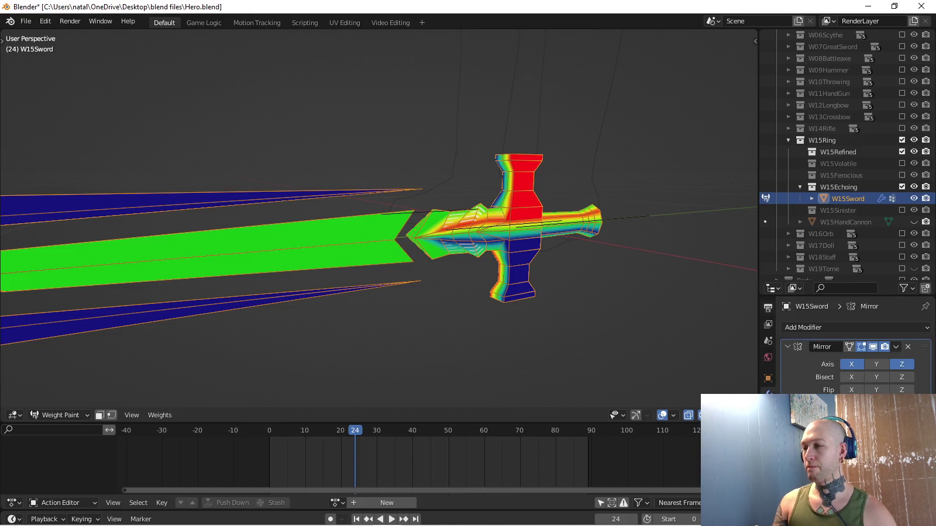
Collapse the Output tab's Format and Frame Range panels, then show View Layer settings.
{"action": "left_click", "coordinate": [768, 324]}
{"action": "left_click", "coordinate": [804, 325]}
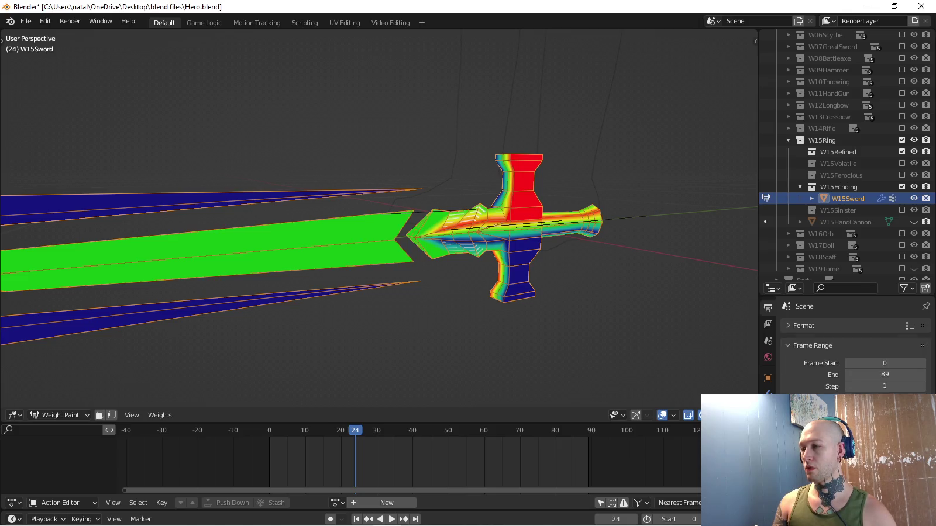
{"action": "left_click", "coordinate": [813, 342]}
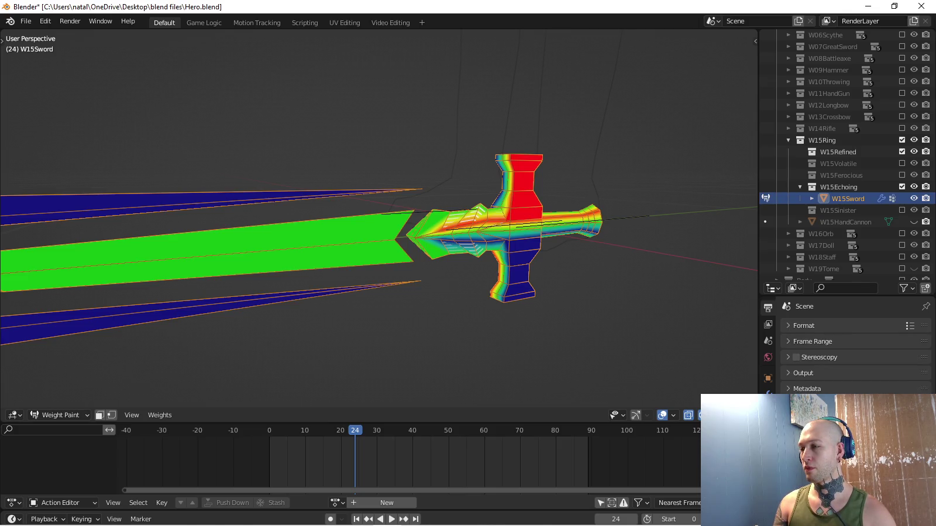
{"action": "left_click", "coordinate": [768, 324]}
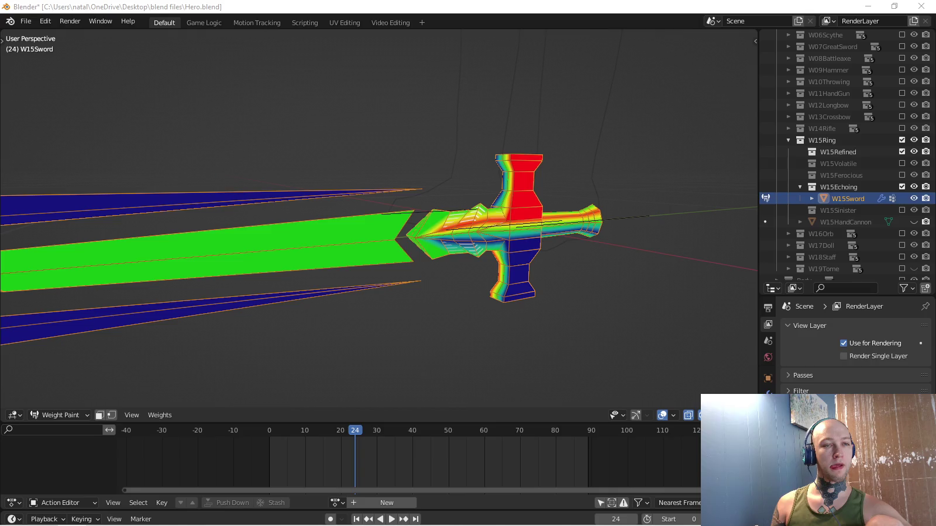
Toggle the Output Format panel and scroll through the weight paint brush settings.
{"action": "left_click", "coordinate": [768, 307]}
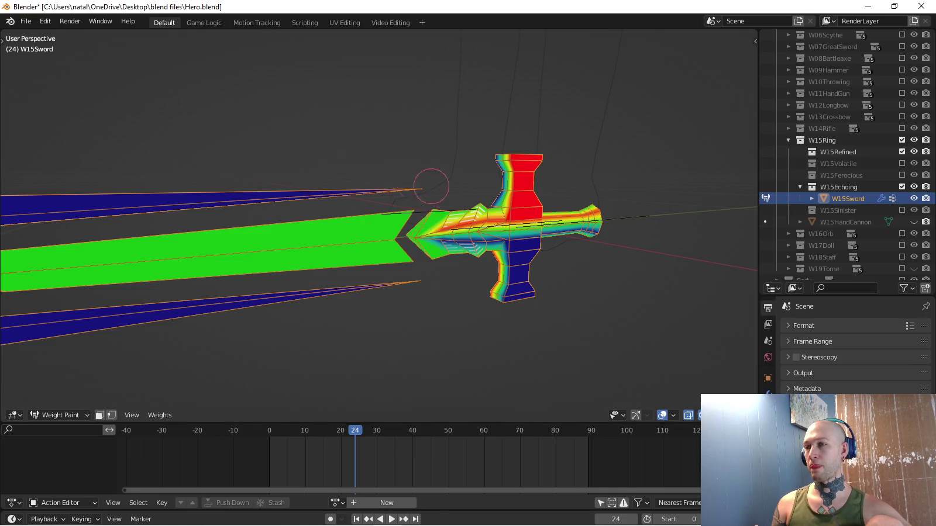
{"action": "left_click", "coordinate": [804, 326]}
{"action": "left_click", "coordinate": [804, 326]}
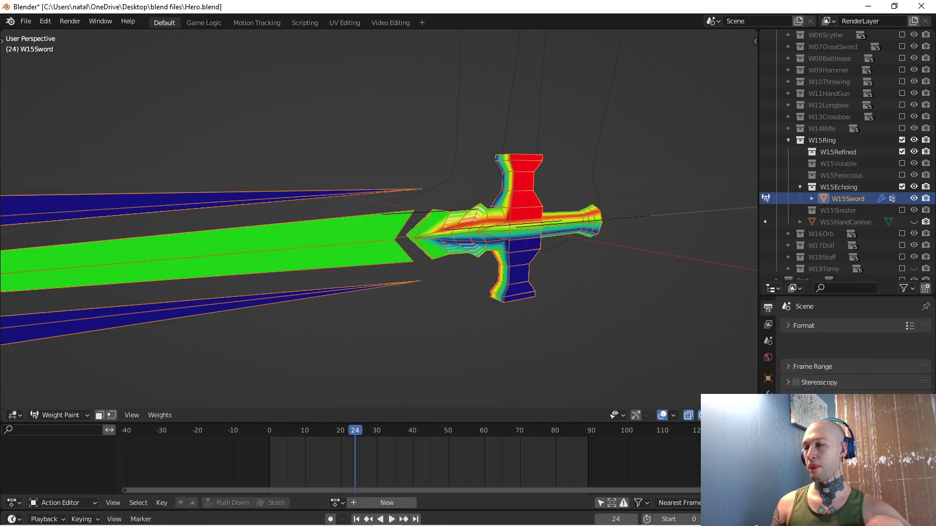
{"action": "left_click", "coordinate": [768, 308]}
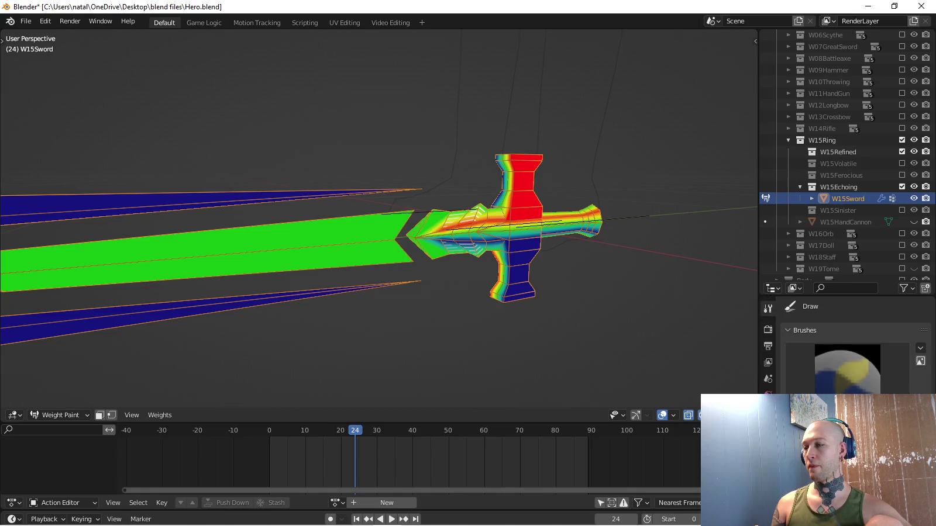
{"action": "scroll", "coordinate": [856, 345], "scroll_direction": "down", "scroll_amount": 2}
{"action": "scroll", "coordinate": [856, 345], "scroll_direction": "down", "scroll_amount": 2}
{"action": "scroll", "coordinate": [856, 345], "scroll_direction": "down", "scroll_amount": 1}
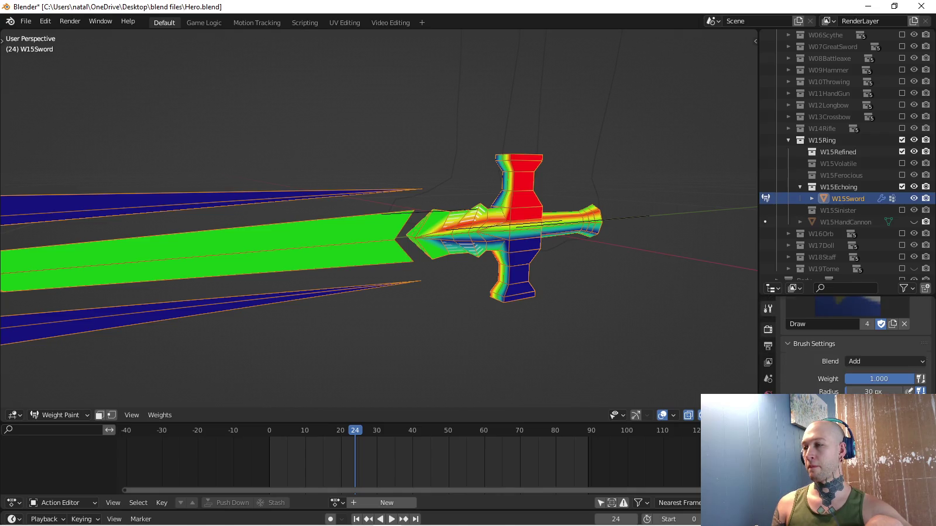
Review the render engine settings, then put the W15Sword into Edit Mode.
{"action": "left_click", "coordinate": [768, 329]}
{"action": "scroll", "coordinate": [856, 345], "scroll_direction": "up", "scroll_amount": 2}
{"action": "scroll", "coordinate": [856, 346], "scroll_direction": "up", "scroll_amount": 1}
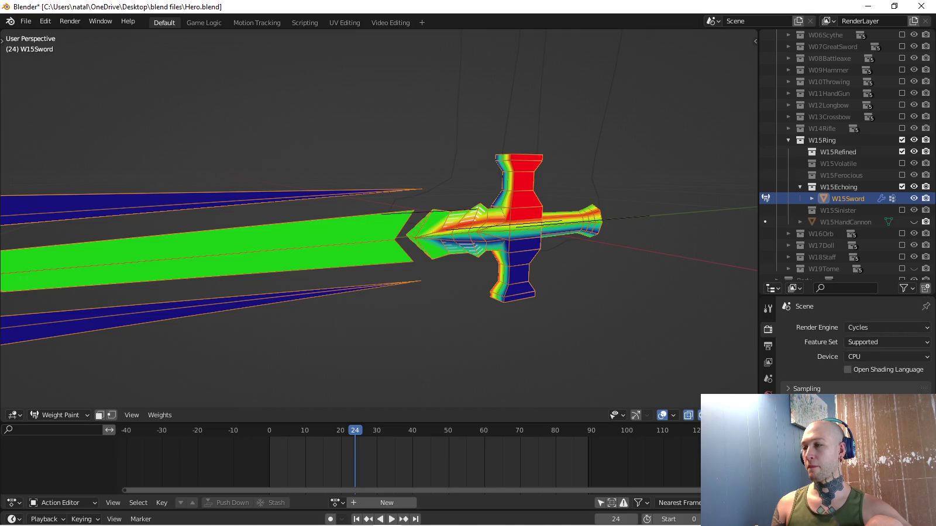
{"action": "scroll", "coordinate": [856, 345], "scroll_direction": "down", "scroll_amount": 3}
{"action": "scroll", "coordinate": [856, 345], "scroll_direction": "down", "scroll_amount": 1}
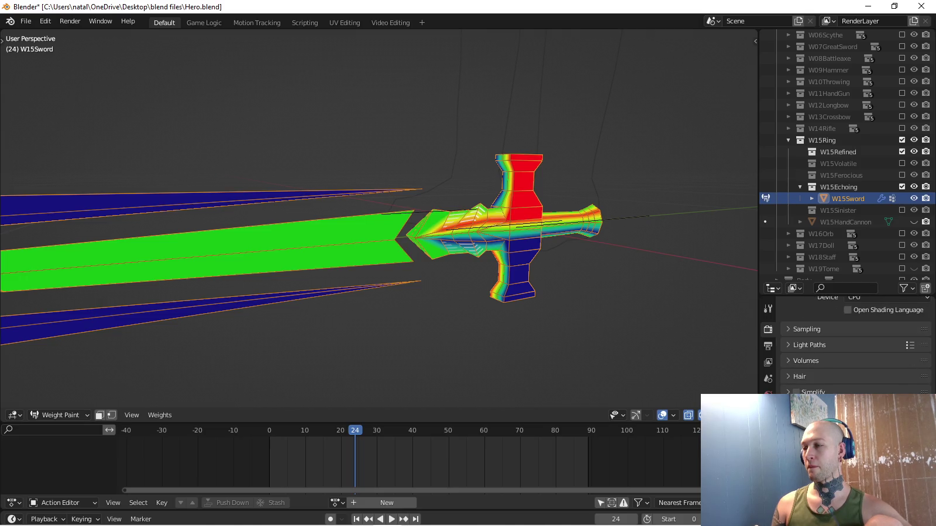
{"action": "scroll", "coordinate": [856, 345], "scroll_direction": "up", "scroll_amount": 4}
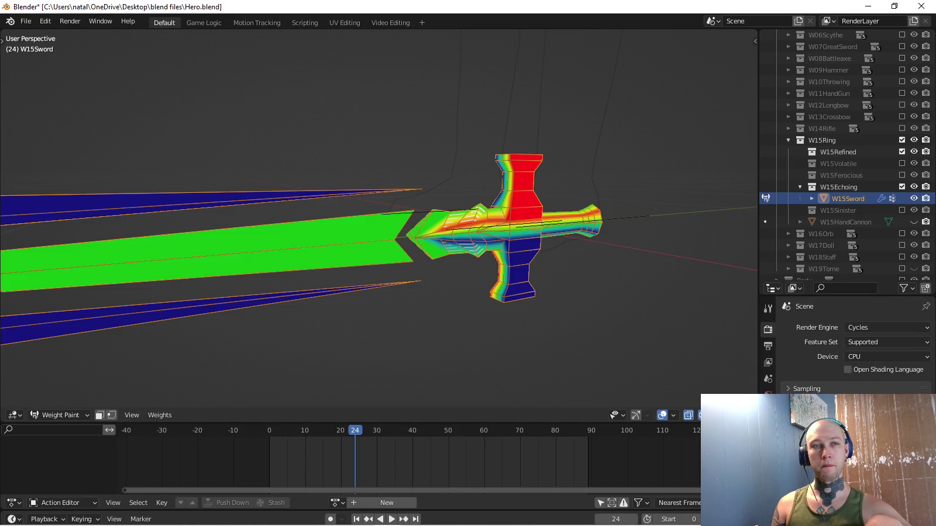
{"action": "left_click", "coordinate": [768, 308]}
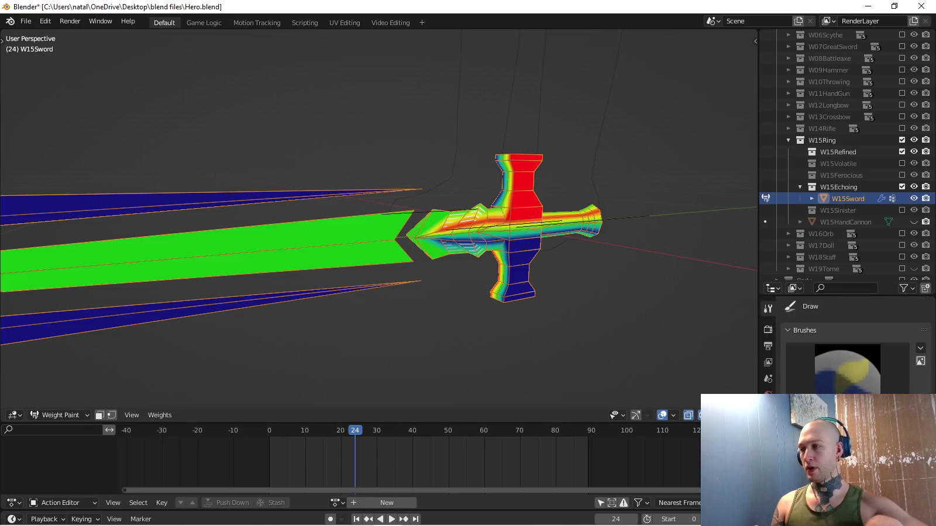
{"action": "key", "text": "Tab"}
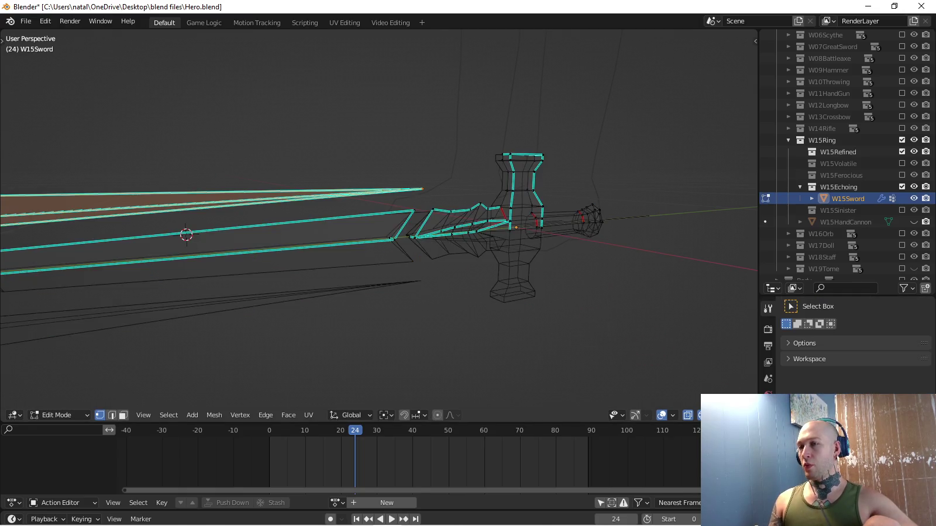
Select a vertex near the hilt and start a move, then cancel it.
{"action": "left_click", "coordinate": [510, 229]}
{"action": "left_click", "coordinate": [804, 343]}
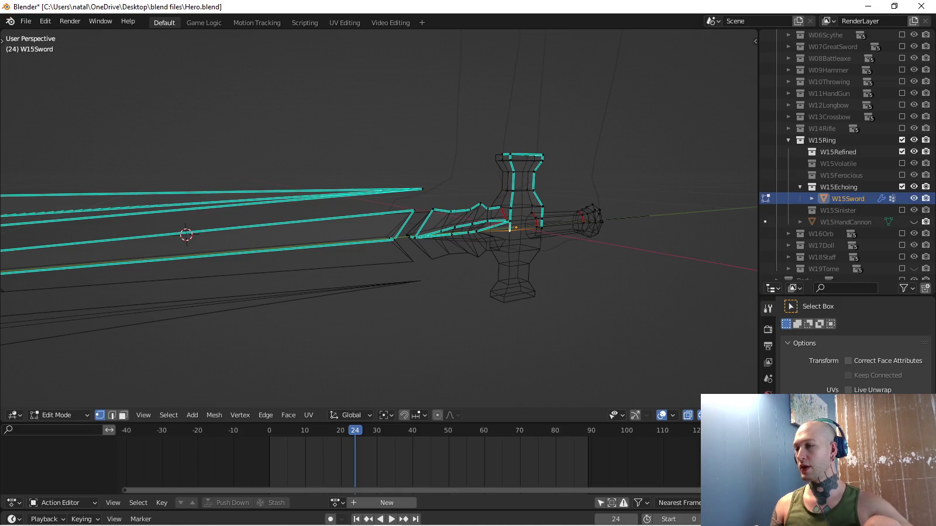
{"action": "key", "text": "g"}
{"action": "key", "text": "Escape"}
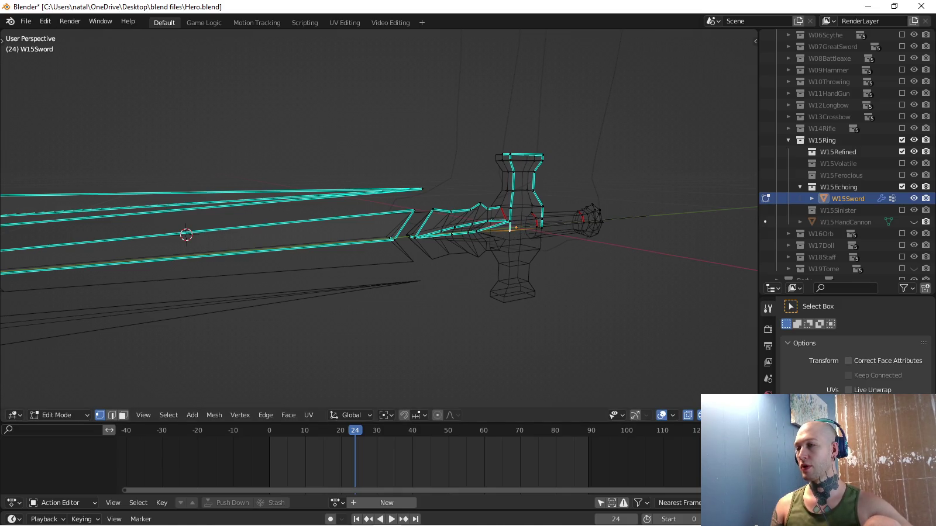
Return to Weight Paint, enable Mirror Vertex Groups, and paint the crossguard flat.
{"action": "key", "text": "ctrl+Tab"}
{"action": "left_click", "coordinate": [323, 167]}
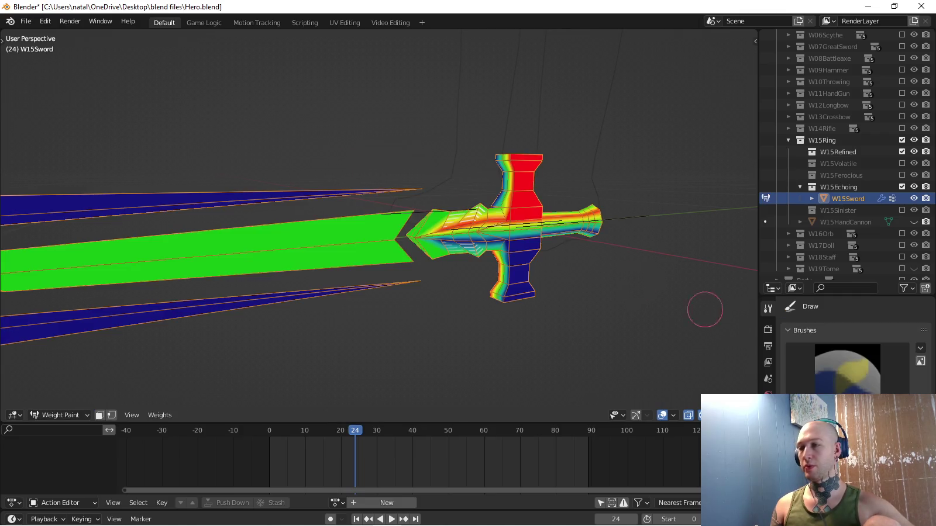
{"action": "scroll", "coordinate": [856, 345], "scroll_direction": "down", "scroll_amount": 2}
{"action": "scroll", "coordinate": [856, 345], "scroll_direction": "down", "scroll_amount": 2}
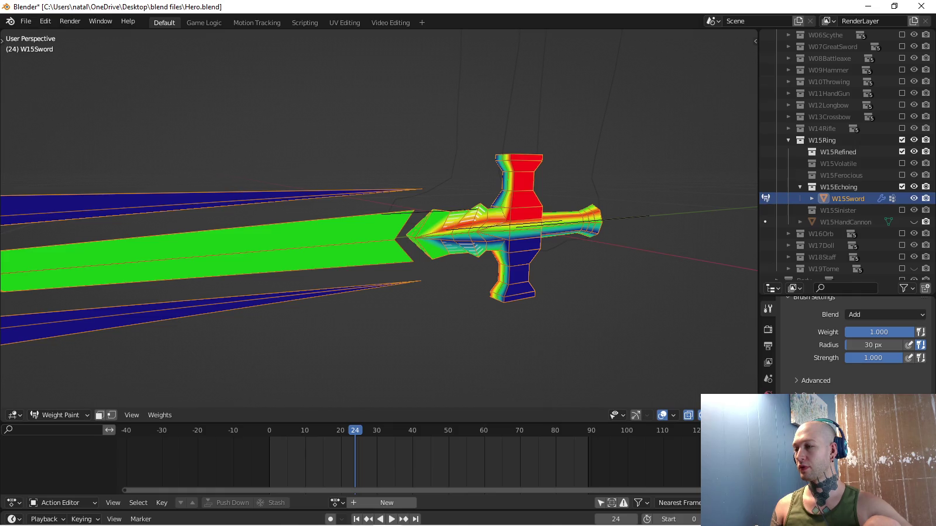
{"action": "scroll", "coordinate": [856, 346], "scroll_direction": "down", "scroll_amount": 3}
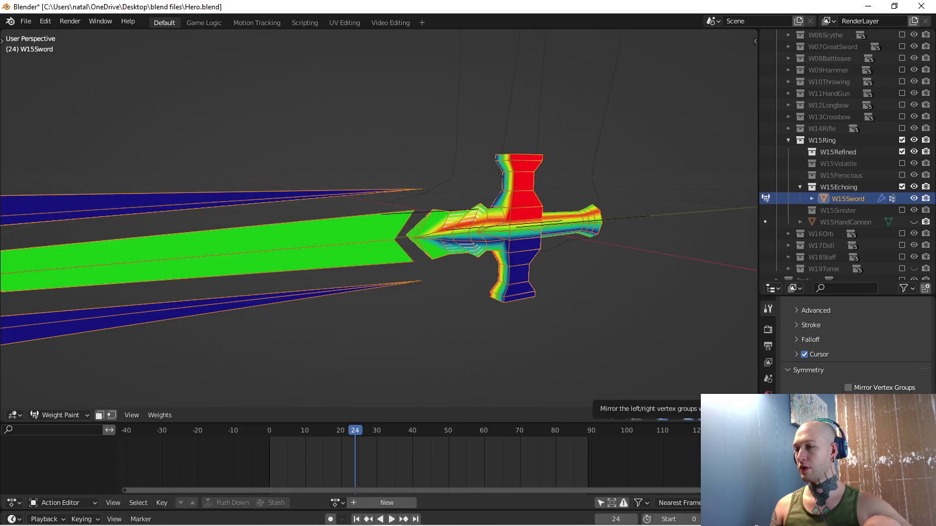
{"action": "left_click", "coordinate": [848, 387]}
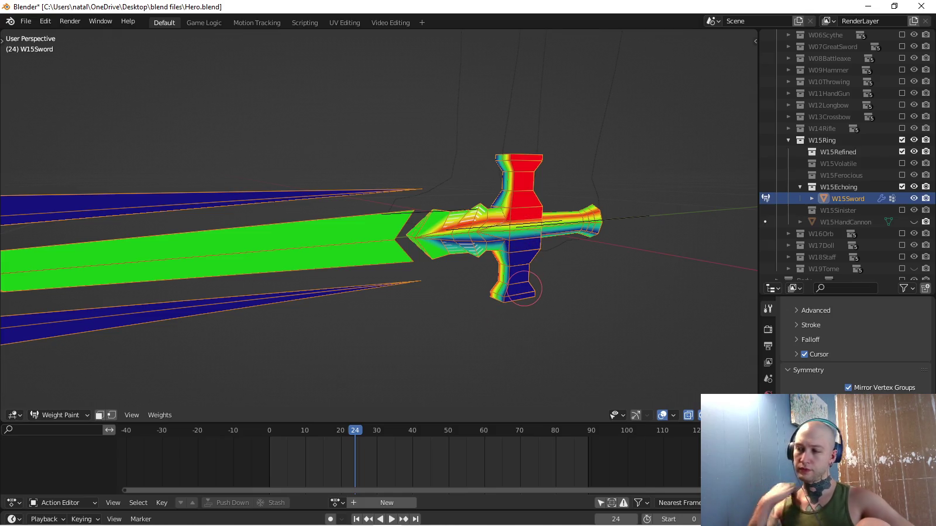
{"action": "mouse_move", "coordinate": [550, 205]}
{"action": "left_mouse_down"}
{"action": "mouse_move", "coordinate": [463, 208]}
{"action": "mouse_move", "coordinate": [447, 225]}
{"action": "left_mouse_up"}
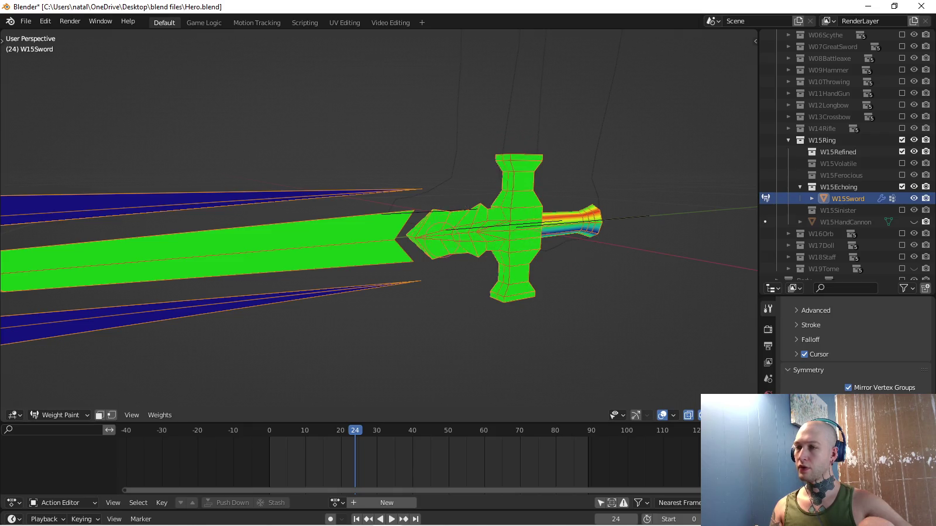
{"action": "left_click_drag", "start_coordinate": [590, 213], "coordinate": [606, 247]}
{"action": "middle_click_drag", "start_coordinate": [591, 327], "coordinate": [636, 354]}
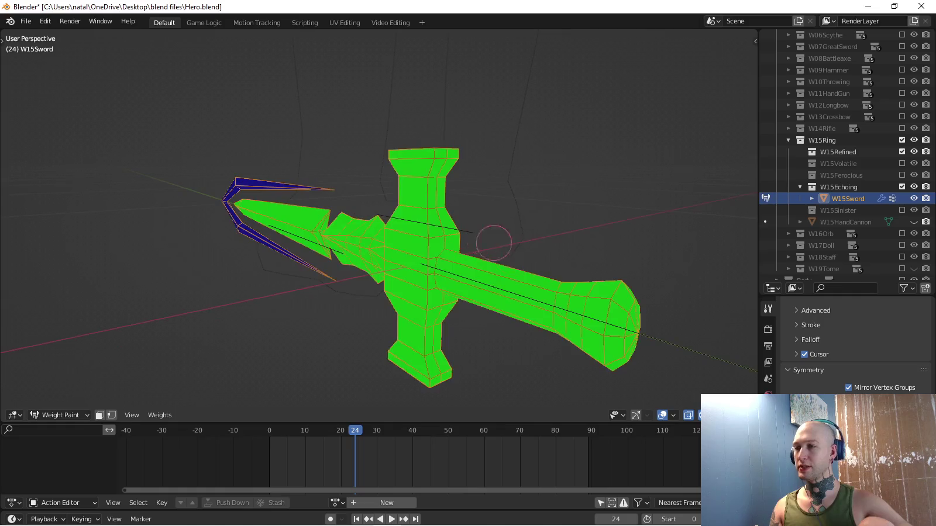
{"action": "middle_click_drag", "start_coordinate": [512, 316], "coordinate": [480, 327]}
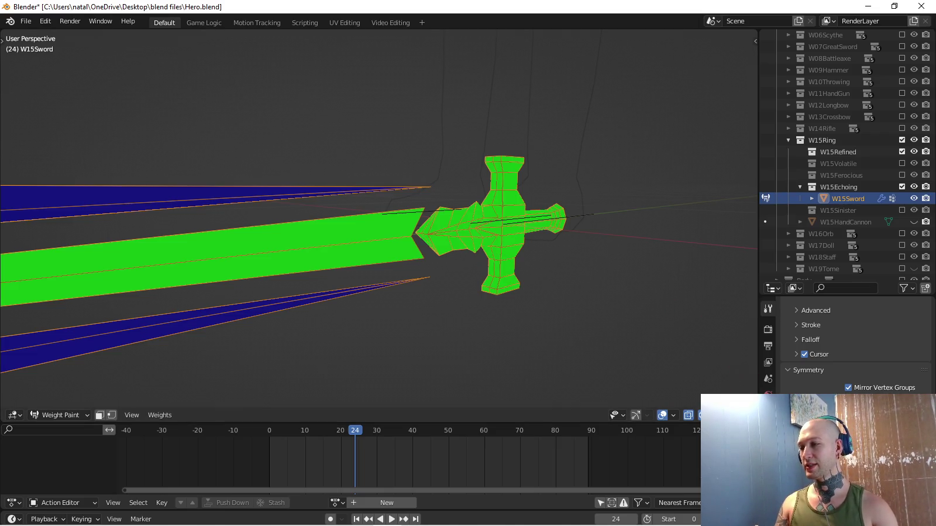
{"action": "mouse_move", "coordinate": [489, 257]}
{"action": "left_mouse_down"}
{"action": "mouse_move", "coordinate": [529, 237]}
{"action": "mouse_move", "coordinate": [436, 229]}
{"action": "left_mouse_up"}
{"action": "left_click_drag", "start_coordinate": [473, 198], "coordinate": [497, 199]}
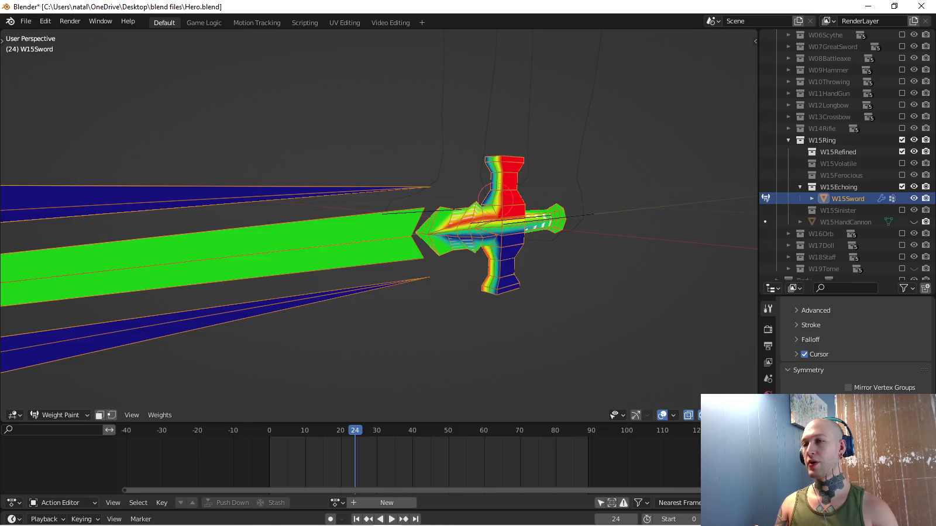
Paint extra weight on the pommel end and orbit around to inspect the sword.
{"action": "scroll", "coordinate": [430, 234], "scroll_direction": "up", "scroll_amount": 2}
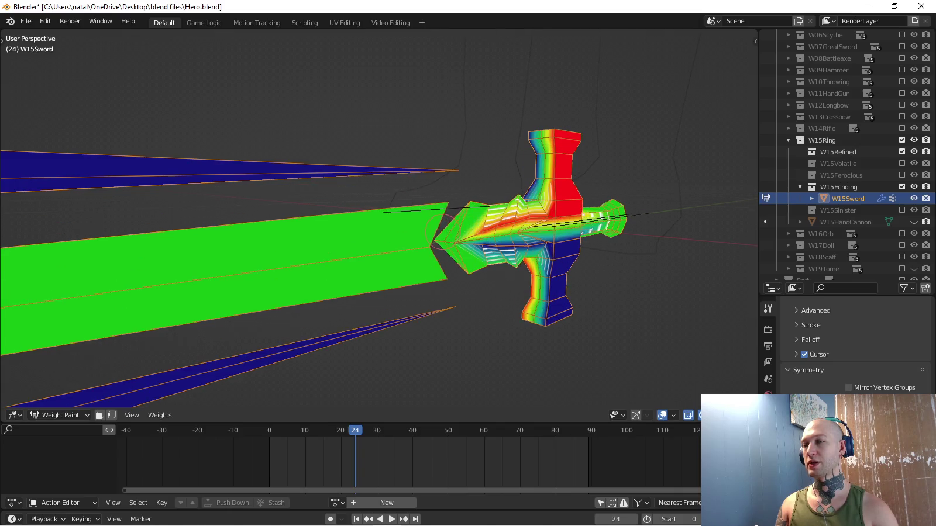
{"action": "middle_click_drag", "start_coordinate": [430, 234], "coordinate": [612, 319]}
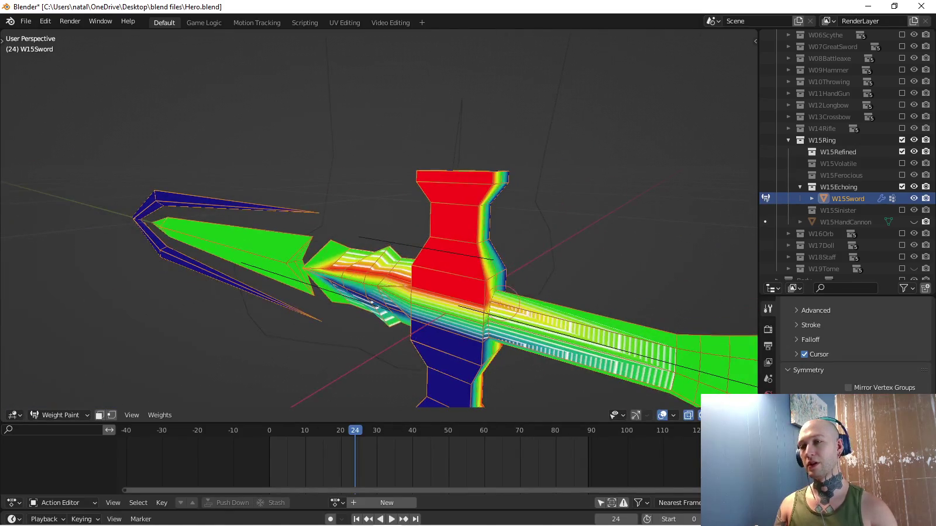
{"action": "middle_click_drag", "start_coordinate": [611, 319], "coordinate": [509, 269]}
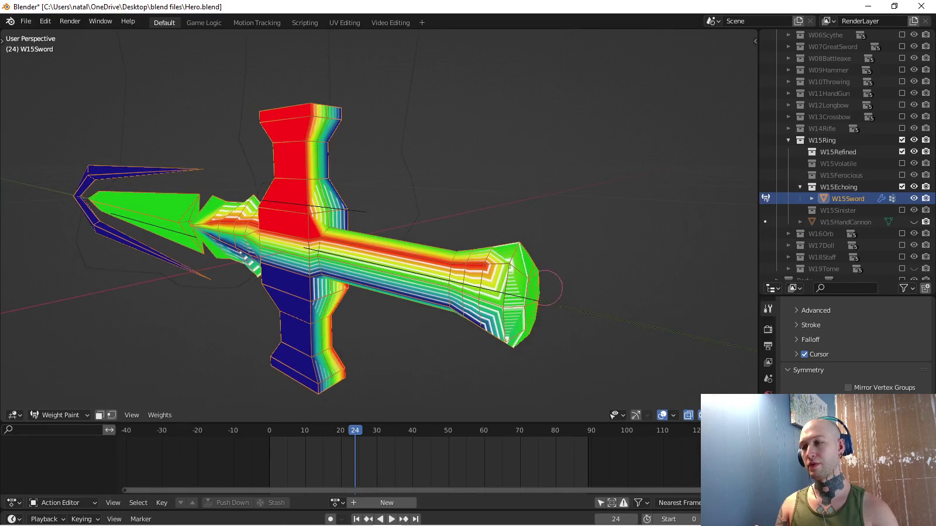
{"action": "left_click_drag", "start_coordinate": [521, 267], "coordinate": [538, 308]}
{"action": "middle_click_drag", "start_coordinate": [461, 243], "coordinate": [527, 246]}
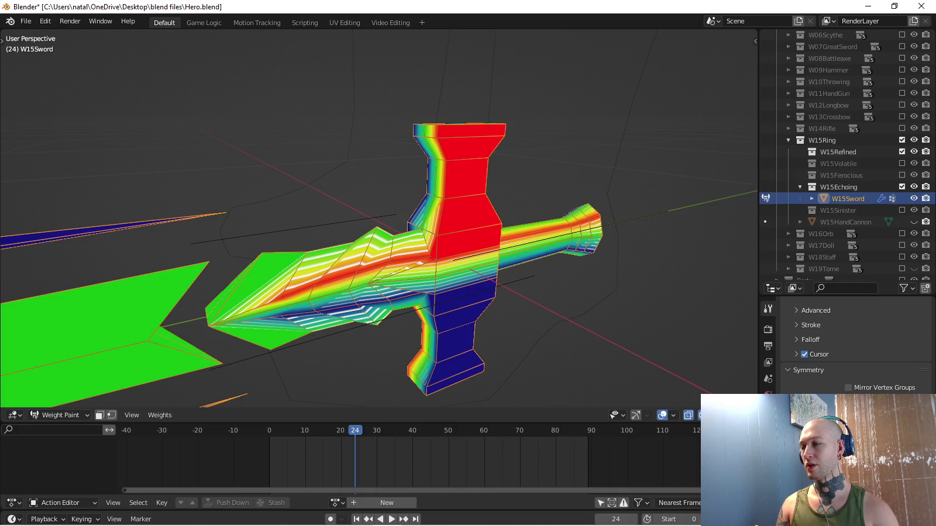
{"action": "scroll", "coordinate": [853, 345], "scroll_direction": "down", "scroll_amount": 2}
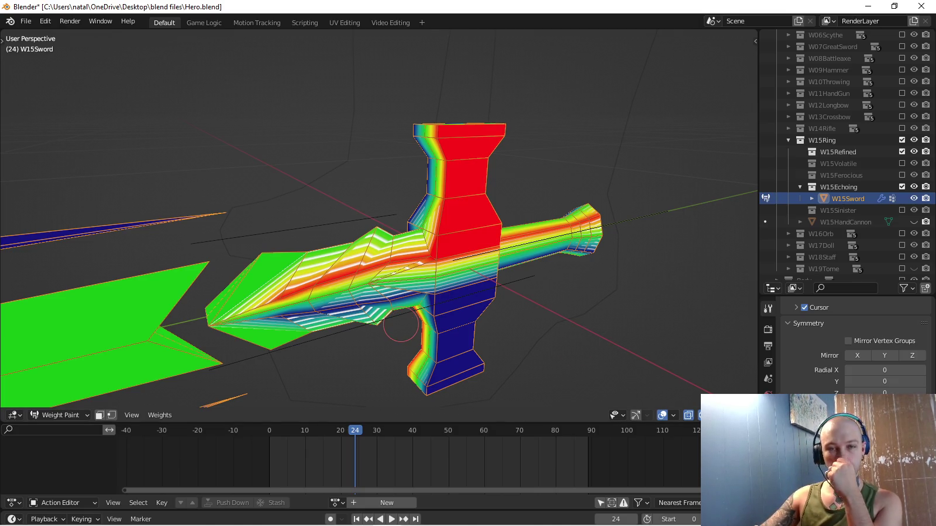
{"action": "mouse_move", "coordinate": [380, 234]}
{"action": "middle_mouse_down"}
{"action": "mouse_move", "coordinate": [526, 234]}
{"action": "mouse_move", "coordinate": [505, 275]}
{"action": "middle_mouse_up"}
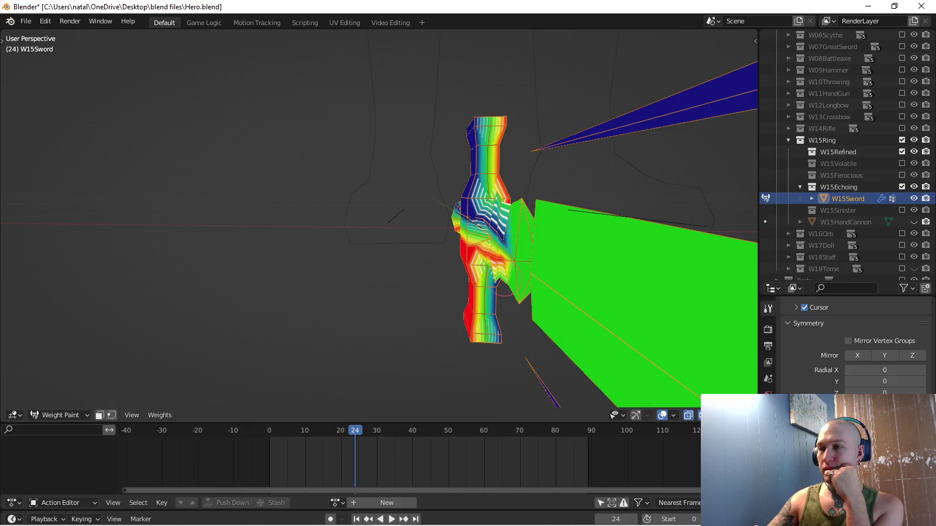
{"action": "middle_click_drag", "start_coordinate": [476, 360], "coordinate": [618, 369]}
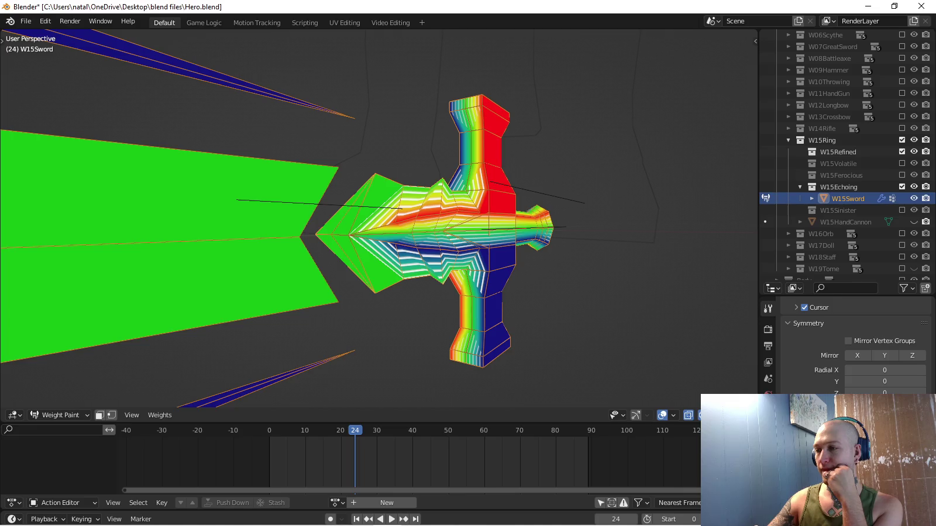
{"action": "scroll", "coordinate": [854, 345], "scroll_direction": "down", "scroll_amount": 5}
{"action": "scroll", "coordinate": [854, 345], "scroll_direction": "up", "scroll_amount": 3}
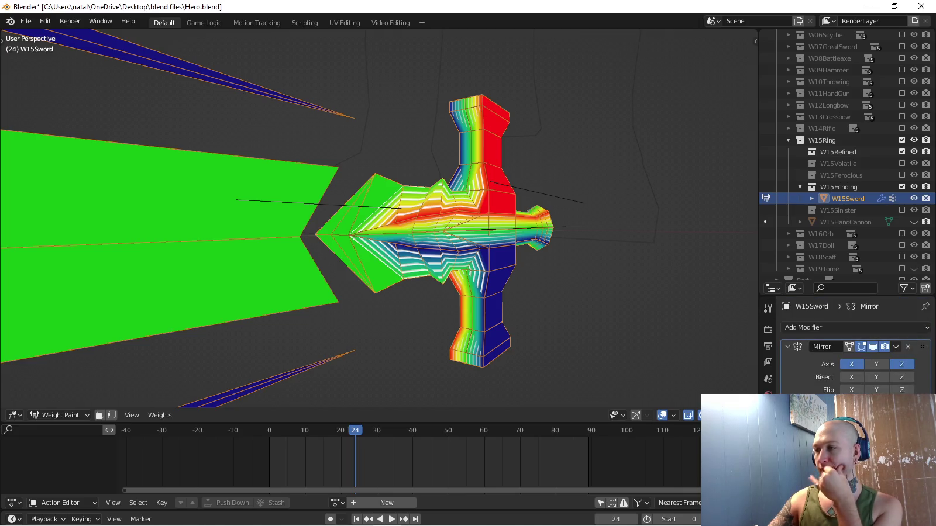
Apply the Mirror modifier and paint full weight over the hilt centre and lower guard.
{"action": "left_click", "coordinate": [895, 347]}
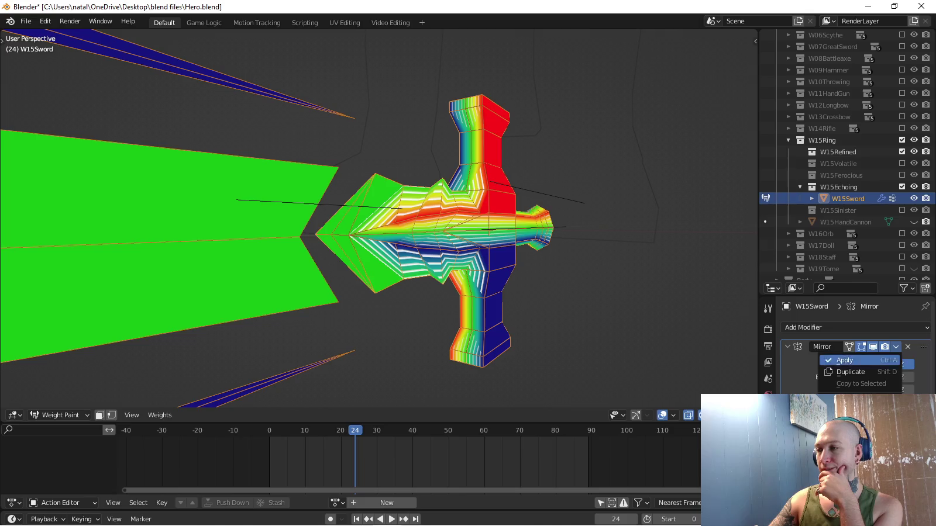
{"action": "left_click", "coordinate": [857, 359]}
{"action": "mouse_move", "coordinate": [543, 261]}
{"action": "left_mouse_down"}
{"action": "mouse_move", "coordinate": [490, 354]}
{"action": "mouse_move", "coordinate": [468, 193]}
{"action": "mouse_move", "coordinate": [433, 257]}
{"action": "mouse_move", "coordinate": [462, 275]}
{"action": "mouse_move", "coordinate": [485, 251]}
{"action": "left_mouse_up"}
Enlarge the brush and paint the handle and crossguard to full weight.
{"action": "key", "text": "f"}
{"action": "middle_click_drag", "start_coordinate": [501, 334], "coordinate": [417, 355]}
{"action": "mouse_move", "coordinate": [455, 157]}
{"action": "left_mouse_down"}
{"action": "mouse_move", "coordinate": [539, 184]}
{"action": "mouse_move", "coordinate": [616, 126]}
{"action": "mouse_move", "coordinate": [575, 200]}
{"action": "left_mouse_up"}
{"action": "middle_click_drag", "start_coordinate": [591, 252], "coordinate": [502, 344]}
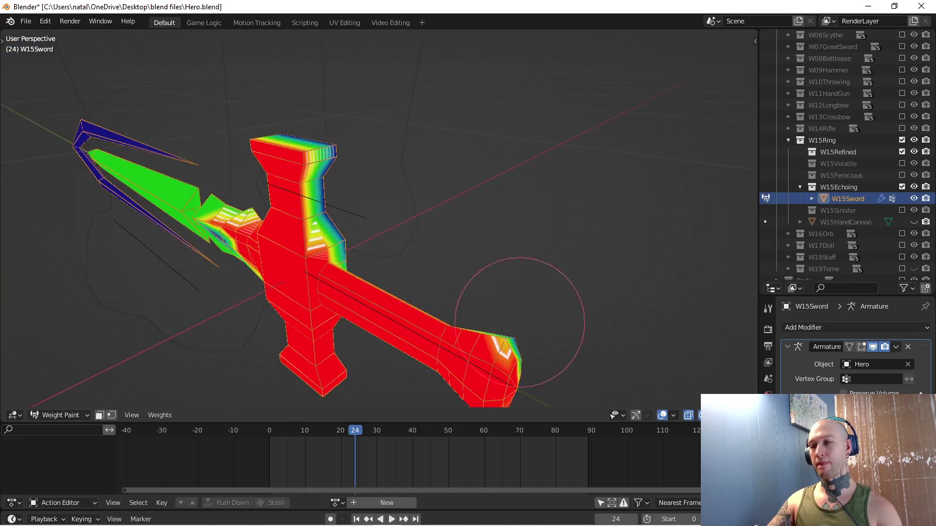
{"action": "mouse_move", "coordinate": [333, 249]}
{"action": "left_mouse_down"}
{"action": "mouse_move", "coordinate": [323, 105]}
{"action": "mouse_move", "coordinate": [386, 293]}
{"action": "left_mouse_up"}
{"action": "middle_click_drag", "start_coordinate": [386, 292], "coordinate": [444, 252]}
Fill the remaining guard, pommel and blade base, then show Equip.L weights.
{"action": "middle_click_drag", "start_coordinate": [251, 248], "coordinate": [462, 245], "text": "shift"}
{"action": "mouse_move", "coordinate": [462, 246]}
{"action": "left_mouse_down"}
{"action": "mouse_move", "coordinate": [500, 294]}
{"action": "mouse_move", "coordinate": [476, 281]}
{"action": "mouse_move", "coordinate": [527, 275]}
{"action": "mouse_move", "coordinate": [522, 282]}
{"action": "mouse_move", "coordinate": [529, 254]}
{"action": "mouse_move", "coordinate": [559, 292]}
{"action": "mouse_move", "coordinate": [547, 184]}
{"action": "mouse_move", "coordinate": [591, 193]}
{"action": "mouse_move", "coordinate": [633, 151]}
{"action": "mouse_move", "coordinate": [606, 94]}
{"action": "left_mouse_up"}
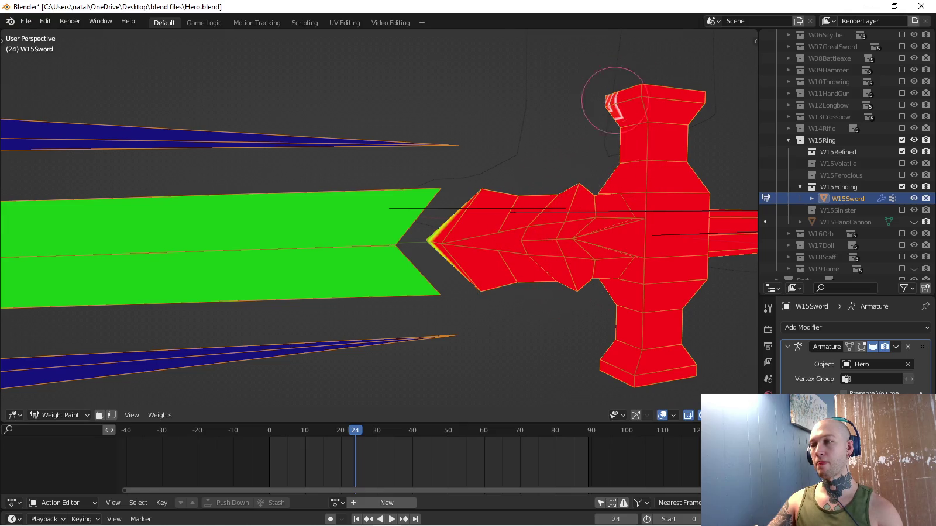
{"action": "middle_click_drag", "start_coordinate": [611, 102], "coordinate": [576, 237]}
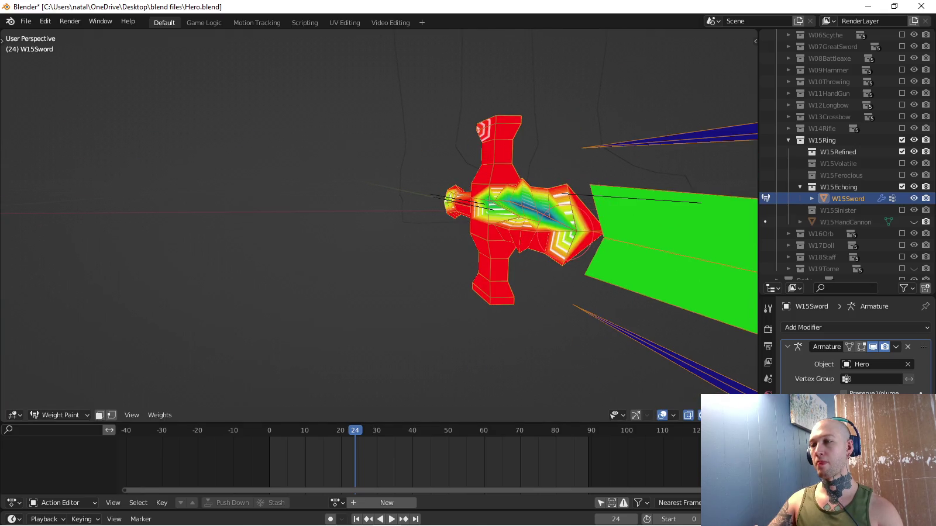
{"action": "mouse_move", "coordinate": [562, 252]}
{"action": "left_mouse_down"}
{"action": "mouse_move", "coordinate": [573, 228]}
{"action": "mouse_move", "coordinate": [552, 208]}
{"action": "mouse_move", "coordinate": [449, 199]}
{"action": "left_mouse_up"}
{"action": "left_click_drag", "start_coordinate": [476, 115], "coordinate": [476, 127]}
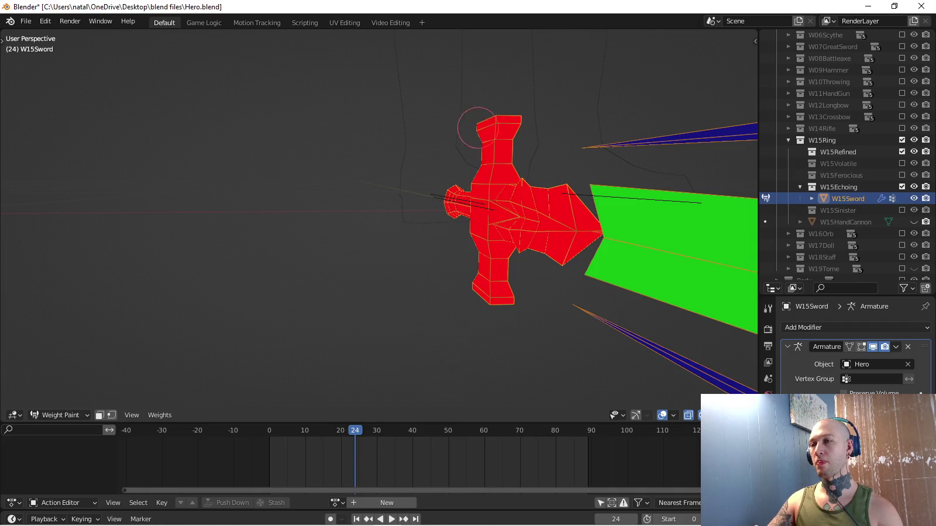
{"action": "mouse_move", "coordinate": [477, 128]}
{"action": "middle_mouse_down"}
{"action": "mouse_move", "coordinate": [547, 157]}
{"action": "mouse_move", "coordinate": [616, 129]}
{"action": "mouse_move", "coordinate": [536, 255]}
{"action": "mouse_move", "coordinate": [459, 175]}
{"action": "middle_mouse_up"}
{"action": "scroll", "coordinate": [401, 278], "scroll_direction": "down", "scroll_amount": 4}
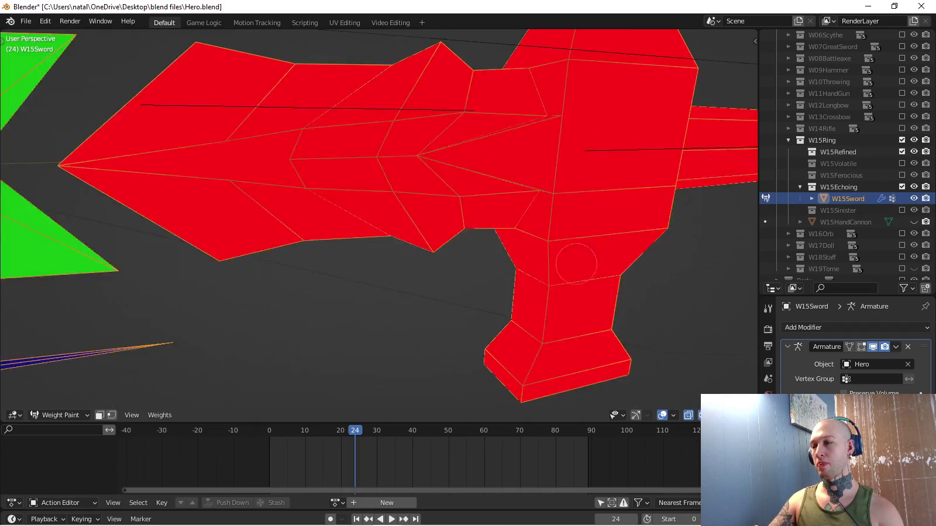
{"action": "scroll", "coordinate": [401, 278], "scroll_direction": "down", "scroll_amount": 4}
{"action": "left_click", "coordinate": [813, 379]}
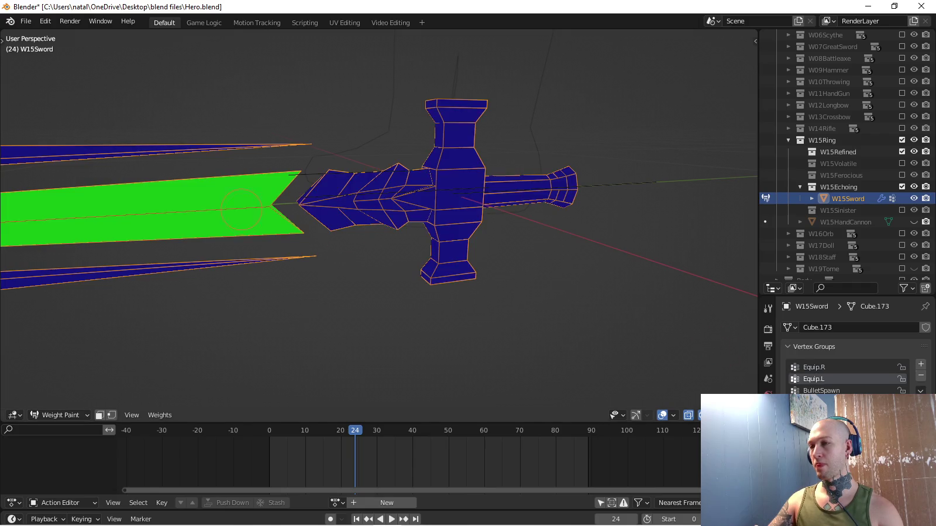
Paint a weight gradient along the blade and adjust it in orthographic right view.
{"action": "middle_click_drag", "start_coordinate": [380, 234], "coordinate": [292, 222]}
{"action": "middle_click_drag", "start_coordinate": [372, 199], "coordinate": [374, 201]}
{"action": "mouse_move", "coordinate": [375, 202]}
{"action": "left_mouse_down"}
{"action": "mouse_move", "coordinate": [383, 260]}
{"action": "mouse_move", "coordinate": [375, 257]}
{"action": "left_mouse_up"}
{"action": "scroll", "coordinate": [374, 257], "scroll_direction": "down", "scroll_amount": 4}
{"action": "middle_click_drag", "start_coordinate": [374, 258], "coordinate": [409, 234]}
{"action": "key", "text": "KP_5"}
{"action": "key", "text": "KP_3"}
{"action": "scroll", "coordinate": [413, 266], "scroll_direction": "up", "scroll_amount": 3}
{"action": "scroll", "coordinate": [412, 266], "scroll_direction": "up", "scroll_amount": 1}
{"action": "left_click_drag", "start_coordinate": [409, 251], "coordinate": [426, 279]}
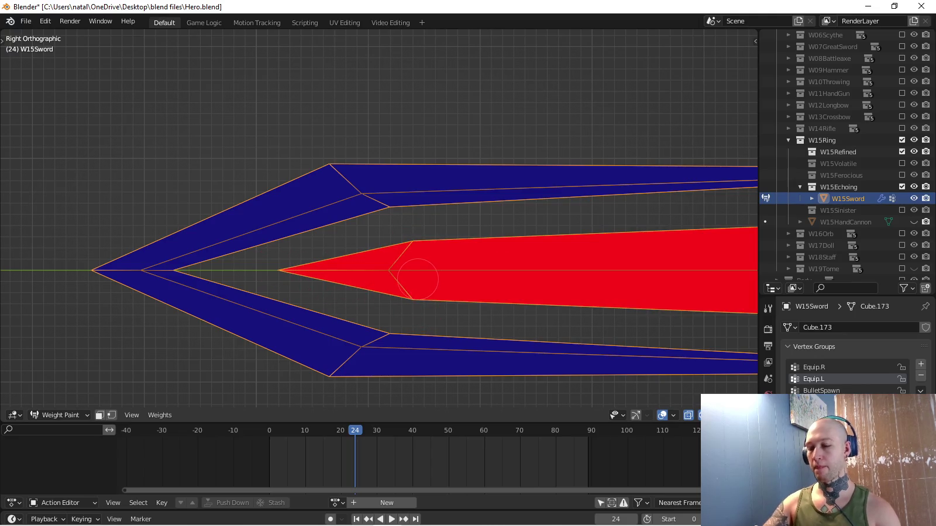
Fill the blade with full weight from the left view, then return to Object Mode.
{"action": "key", "text": "ctrl+KP_3"}
{"action": "left_click", "coordinate": [410, 275]}
{"action": "scroll", "coordinate": [409, 275], "scroll_direction": "down", "scroll_amount": 4}
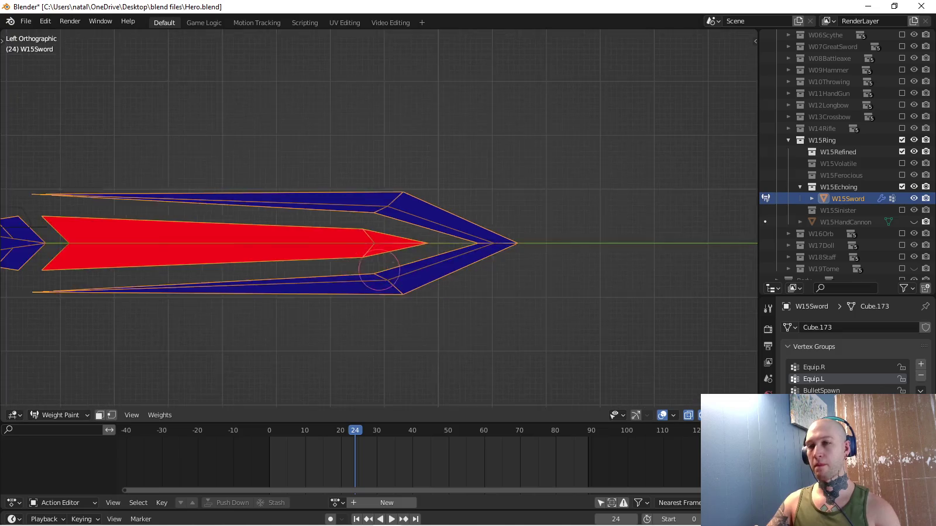
{"action": "middle_click_drag", "start_coordinate": [409, 275], "coordinate": [185, 279]}
{"action": "key", "text": "KP_3"}
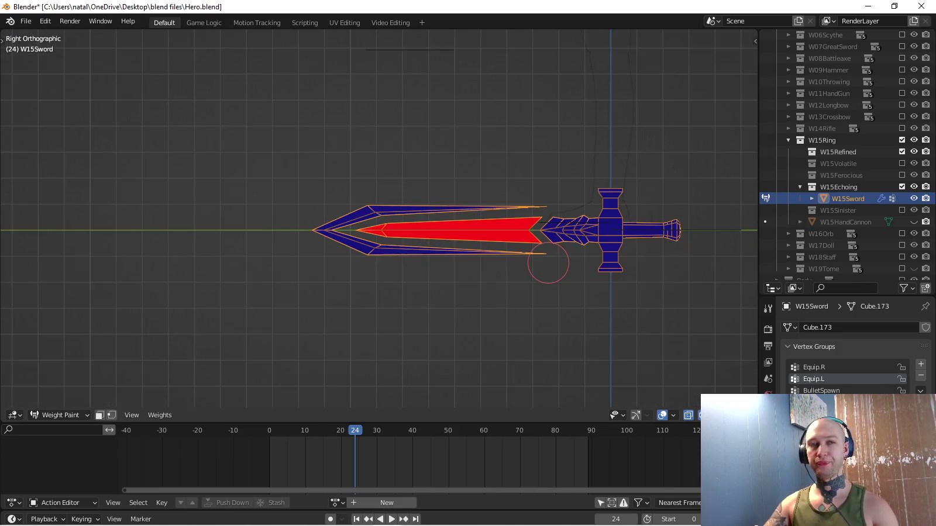
{"action": "key", "text": "ctrl+Tab"}
{"action": "left_click", "coordinate": [478, 258]}
{"action": "middle_click_drag", "start_coordinate": [478, 257], "coordinate": [445, 269], "text": "shift"}
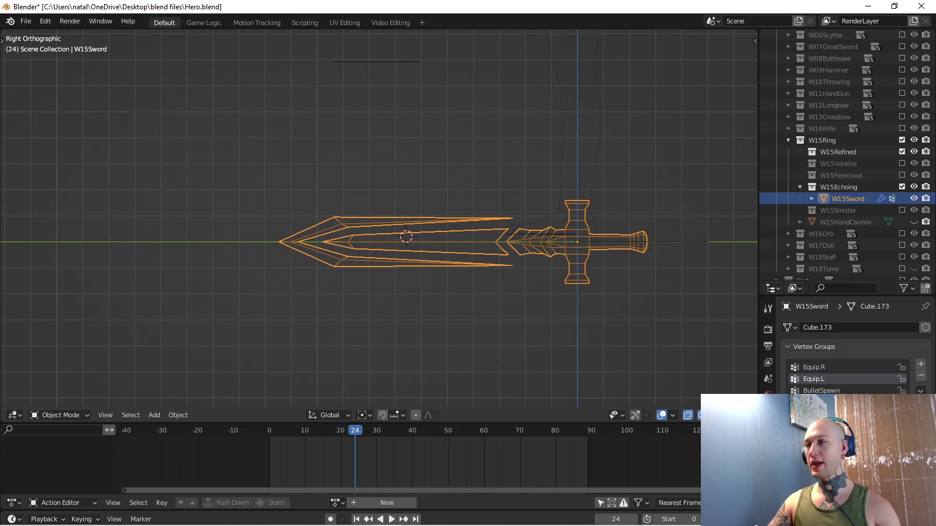
Switch the viewport to Solid shading and frame the character and sword larger.
{"action": "scroll", "coordinate": [848, 187], "scroll_direction": "down", "scroll_amount": 2}
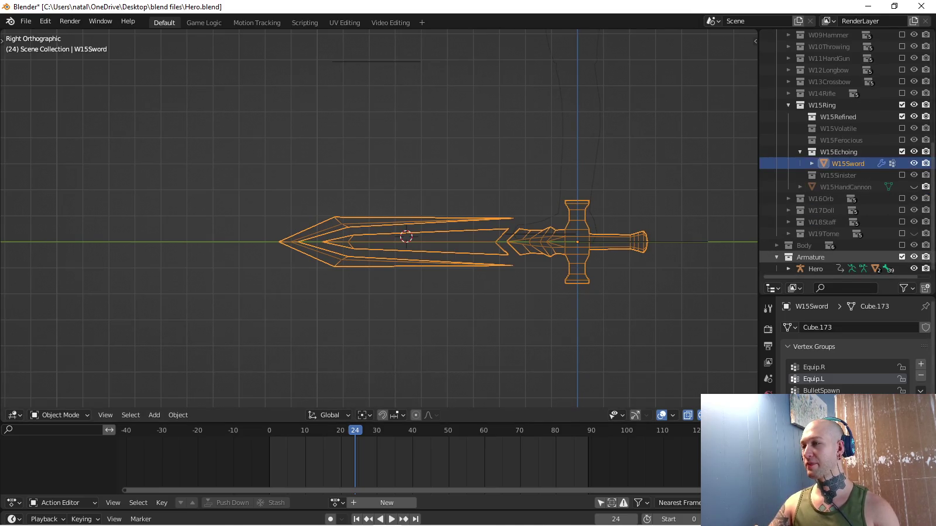
{"action": "scroll", "coordinate": [848, 158], "scroll_direction": "up", "scroll_amount": 8}
{"action": "scroll", "coordinate": [848, 82], "scroll_direction": "down", "scroll_amount": 2}
{"action": "scroll", "coordinate": [848, 117], "scroll_direction": "down", "scroll_amount": 5}
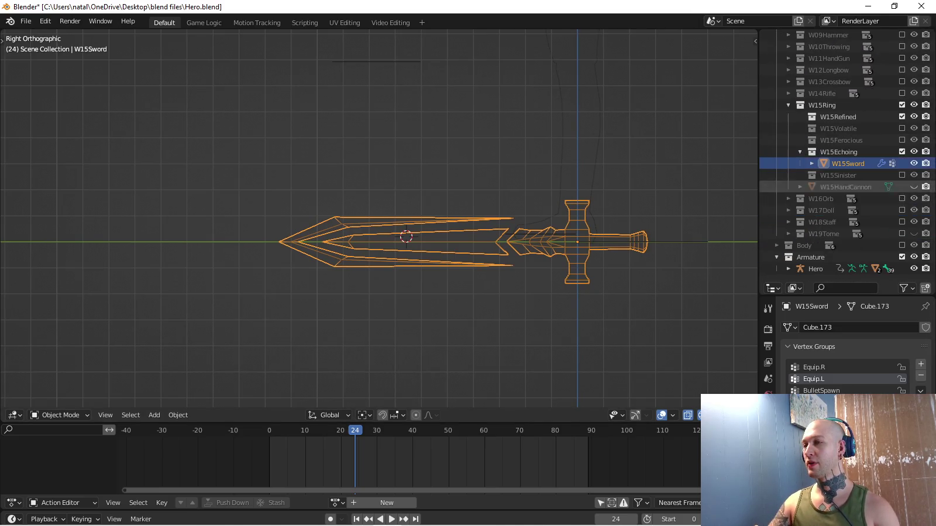
{"action": "scroll", "coordinate": [848, 176], "scroll_direction": "up", "scroll_amount": 7}
{"action": "scroll", "coordinate": [591, 215], "scroll_direction": "down", "scroll_amount": 5}
{"action": "key", "text": "z"}
{"action": "left_click", "coordinate": [501, 215]}
{"action": "middle_click_drag", "start_coordinate": [380, 175], "coordinate": [356, 253], "text": "shift"}
{"action": "scroll", "coordinate": [379, 219], "scroll_direction": "up", "scroll_amount": 2}
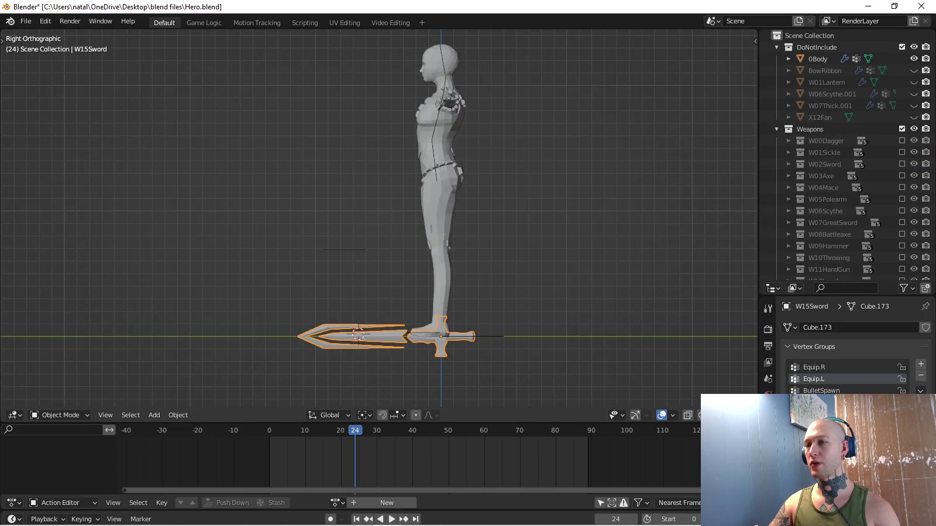
Play the Hero's W15EchoingAttack2 action in Pose Mode and watch the sword swing.
{"action": "left_click", "coordinate": [480, 336]}
{"action": "key", "text": "ctrl+Tab"}
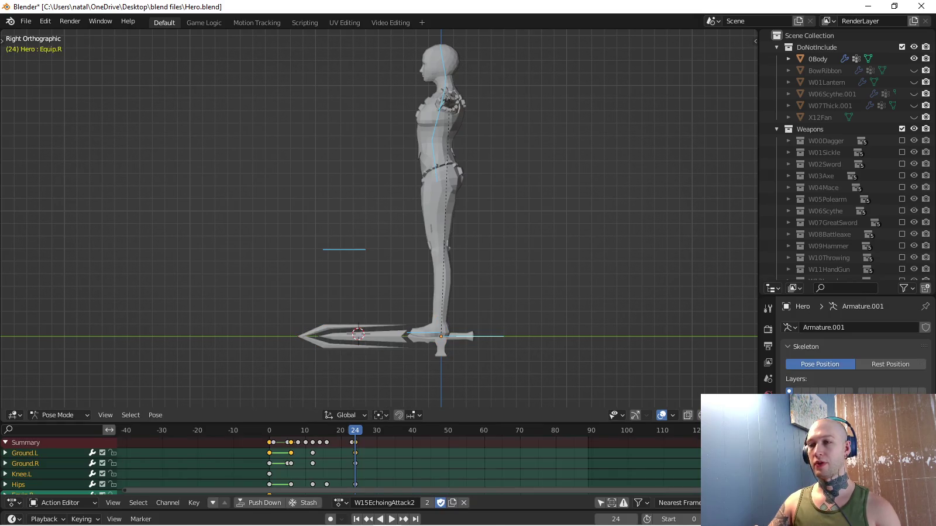
{"action": "key", "text": "space"}
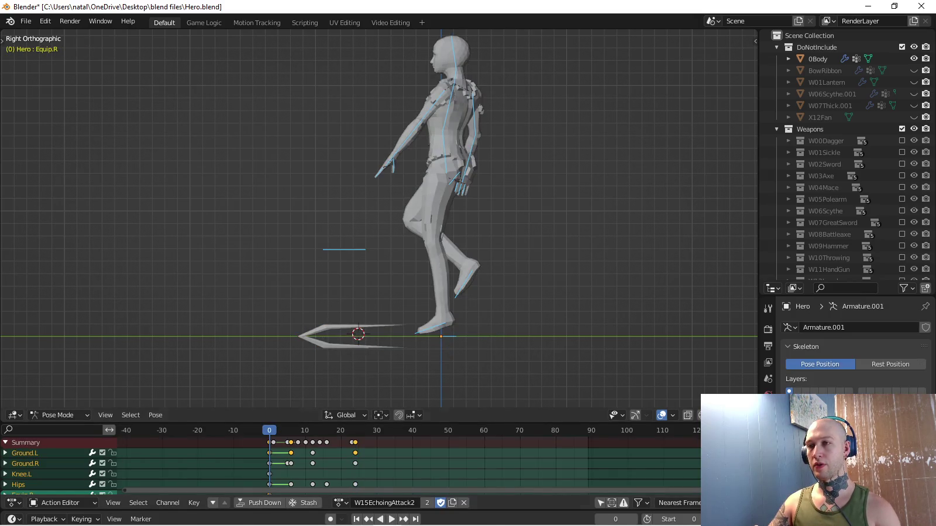
{"action": "middle_click_drag", "start_coordinate": [380, 234], "coordinate": [445, 211]}
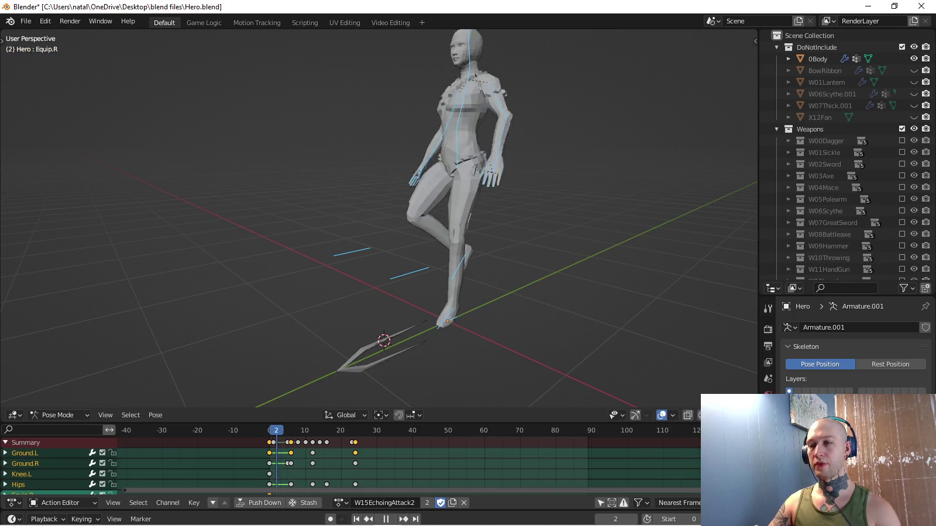
{"action": "left_click", "coordinate": [375, 350]}
{"action": "middle_click_drag", "start_coordinate": [375, 351], "coordinate": [409, 351]}
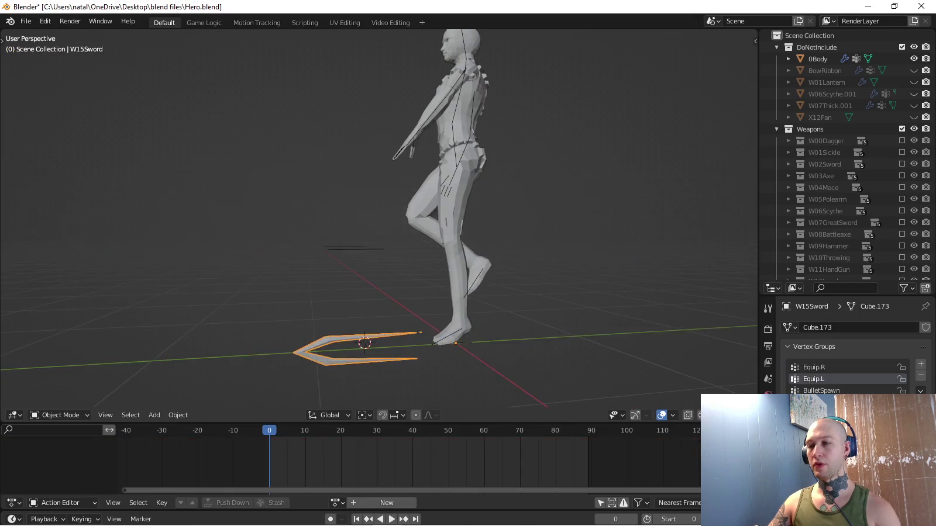
{"action": "key", "text": "ctrl+z"}
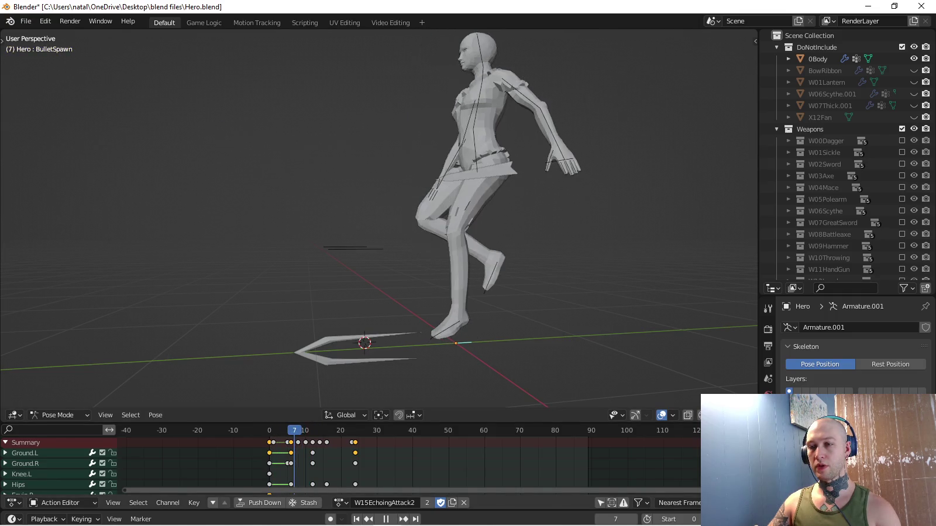
Preview the swing, then select Equip.L's scale channels in the Action Editor.
{"action": "scroll", "coordinate": [351, 462], "scroll_direction": "down", "scroll_amount": 5}
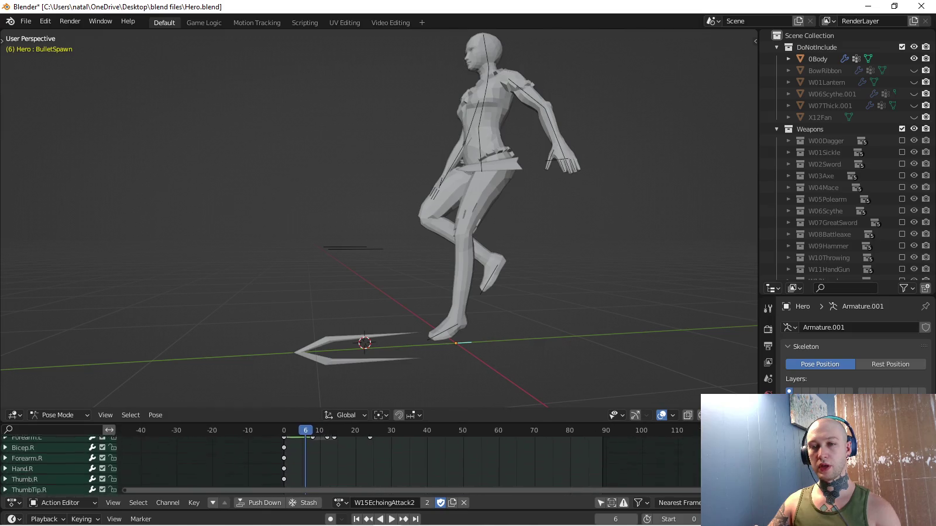
{"action": "scroll", "coordinate": [351, 462], "scroll_direction": "down", "scroll_amount": 4}
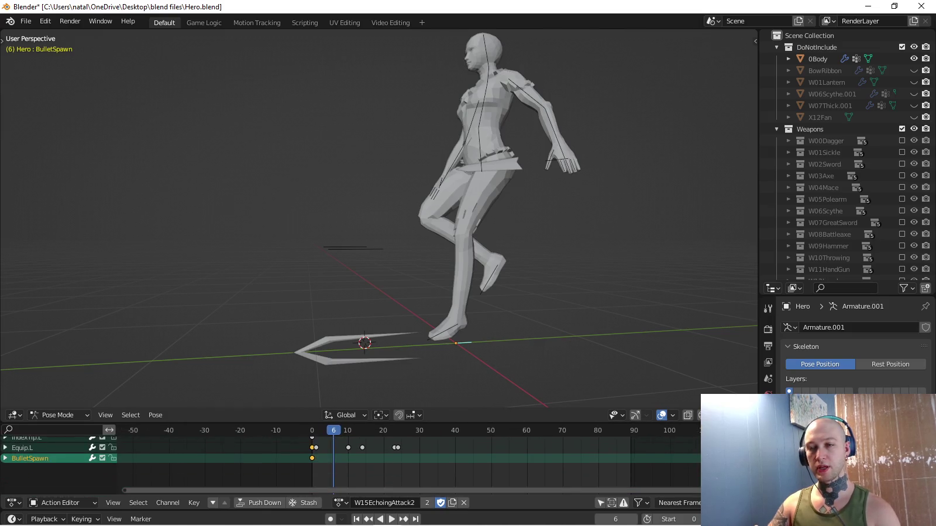
{"action": "scroll", "coordinate": [351, 462], "scroll_direction": "up", "scroll_amount": 4}
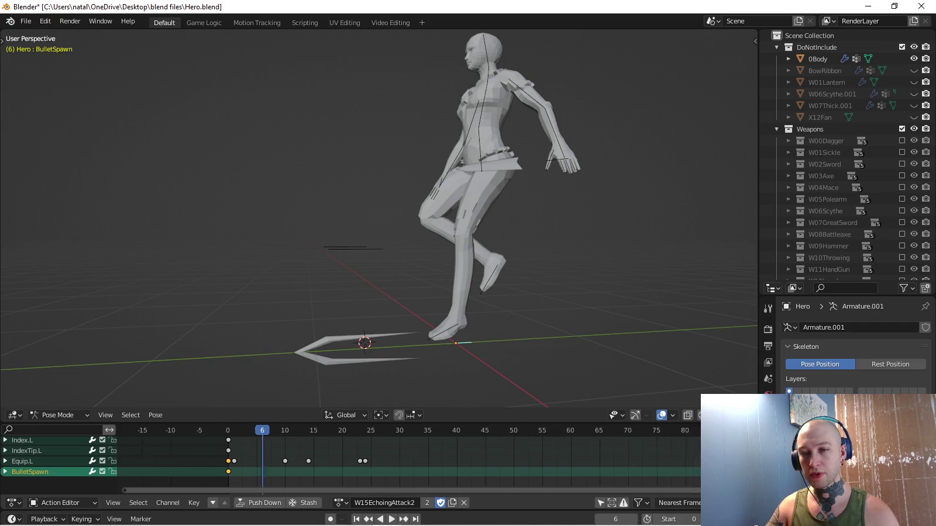
{"action": "key", "text": "space"}
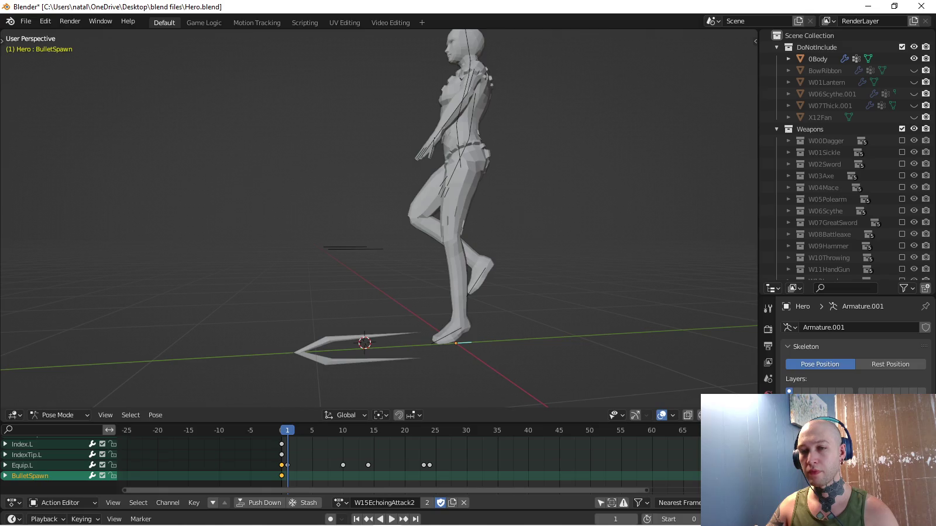
{"action": "left_click", "coordinate": [22, 465]}
{"action": "left_click", "coordinate": [5, 465]}
{"action": "scroll", "coordinate": [58, 465], "scroll_direction": "down", "scroll_amount": 4}
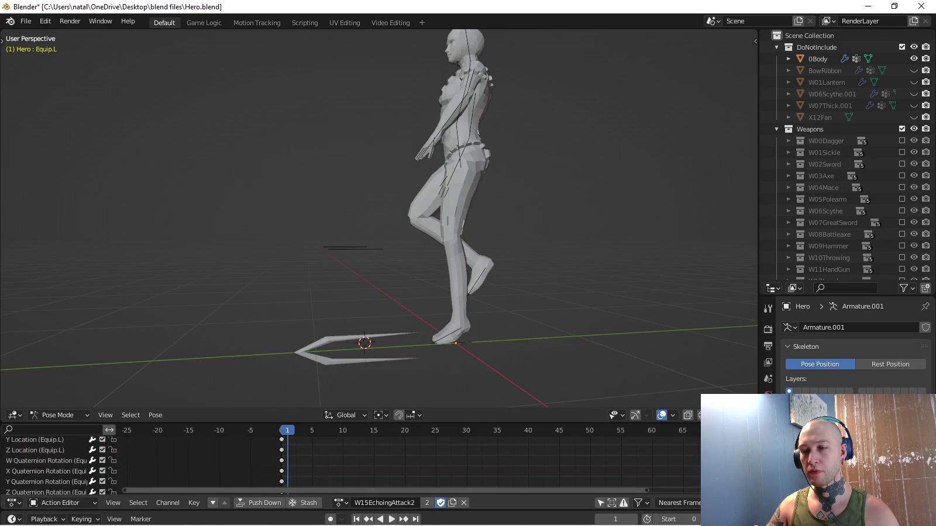
{"action": "scroll", "coordinate": [351, 462], "scroll_direction": "left", "scroll_amount": 3}
{"action": "scroll", "coordinate": [351, 462], "scroll_direction": "down", "scroll_amount": 3}
{"action": "scroll", "coordinate": [351, 462], "scroll_direction": "down", "scroll_amount": 5}
{"action": "scroll", "coordinate": [351, 462], "scroll_direction": "left", "scroll_amount": 1}
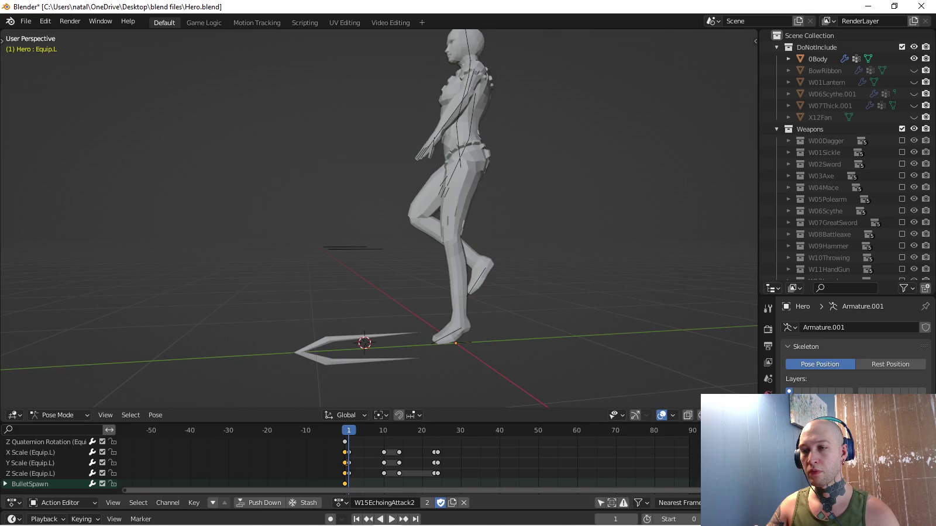
{"action": "left_click", "coordinate": [30, 452]}
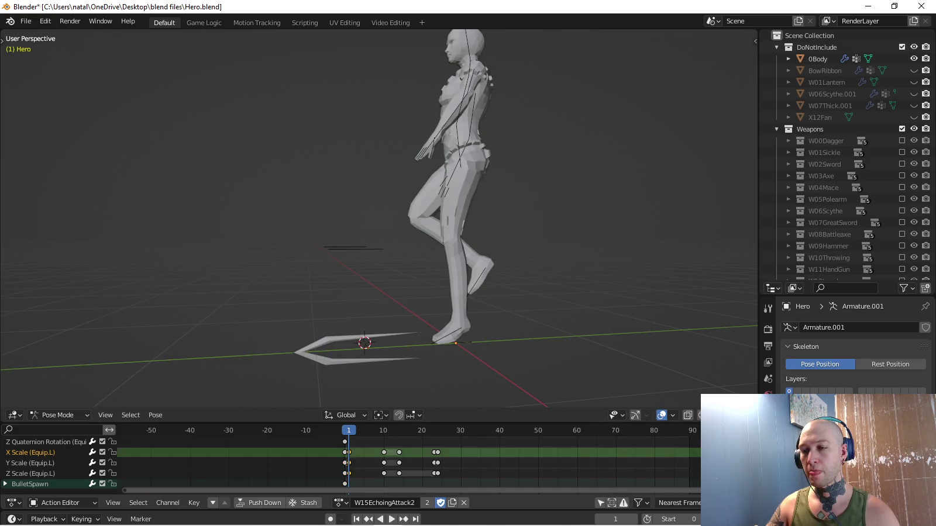
Shift Equip.L's frame 1 keys to frame 0 and frame 23 keys to frame 24.
{"action": "key", "text": "g"}
{"action": "key", "text": "Return"}
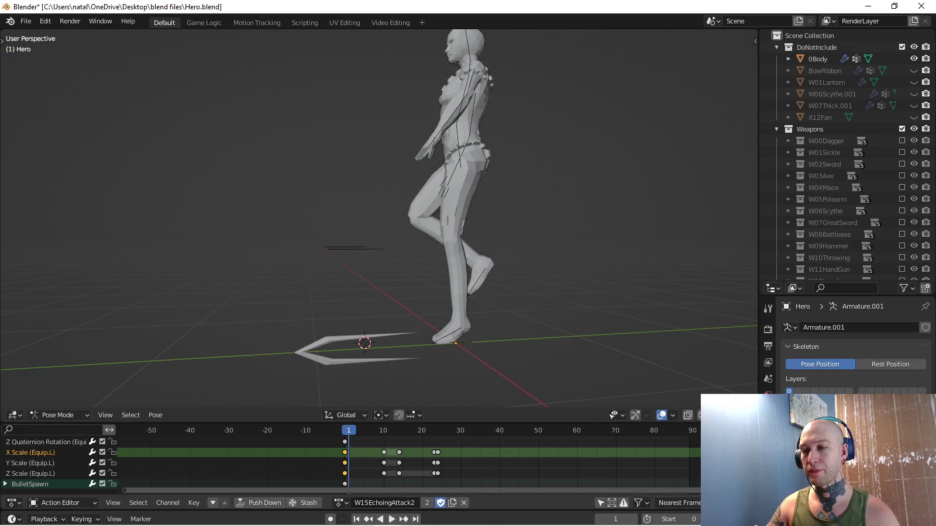
{"action": "key", "text": "space"}
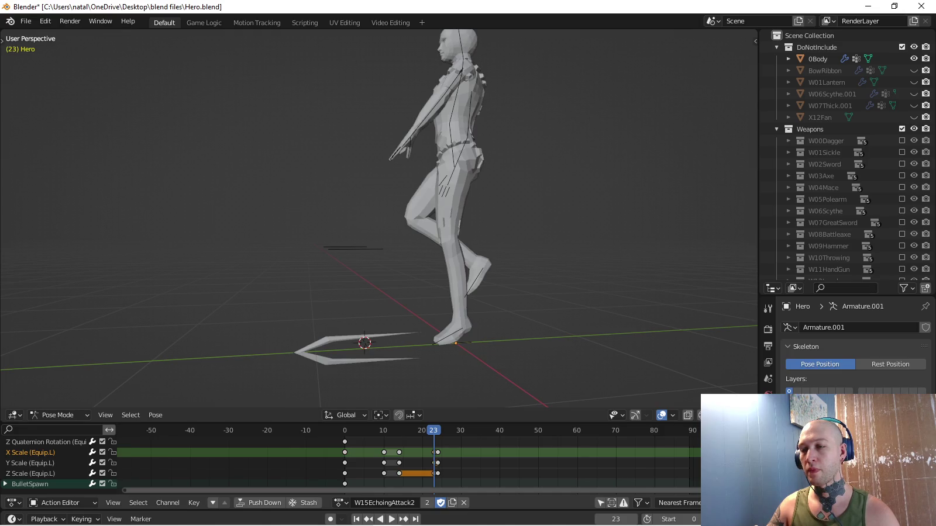
{"action": "key", "text": "g"}
{"action": "key", "text": "Return"}
{"action": "key", "text": "space"}
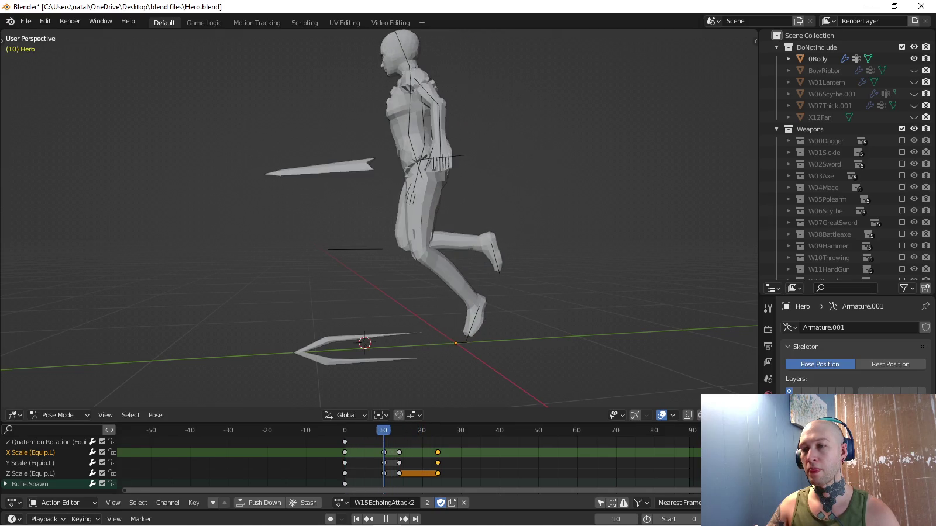
Scale the BulletSpawn bone to zero at frame 0.
{"action": "left_click", "coordinate": [30, 484]}
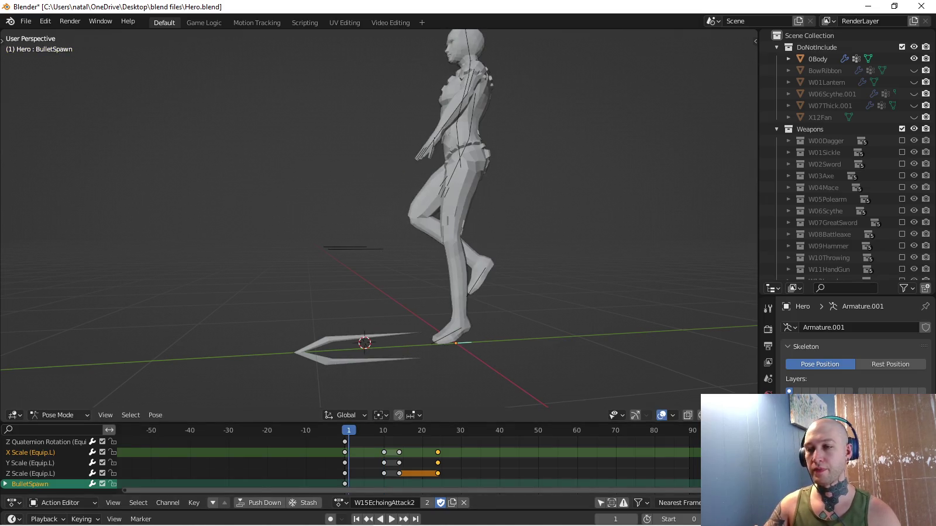
{"action": "key", "text": "Escape"}
{"action": "key", "text": "s"}
{"action": "key", "text": "0"}
{"action": "key", "text": "Return"}
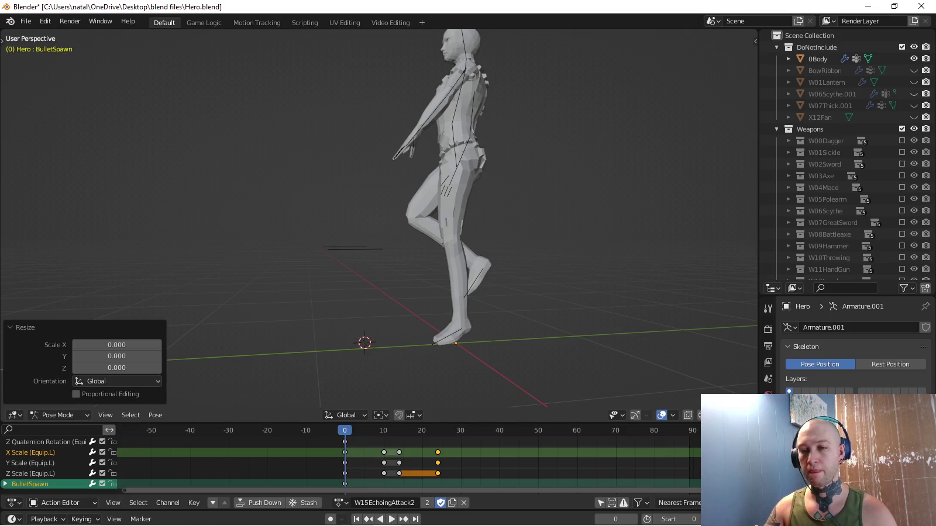
Make Scale the active keying set and key BulletSpawn's zero scale at frame 0.
{"action": "left_click", "coordinate": [82, 519]}
{"action": "left_click", "coordinate": [64, 456]}
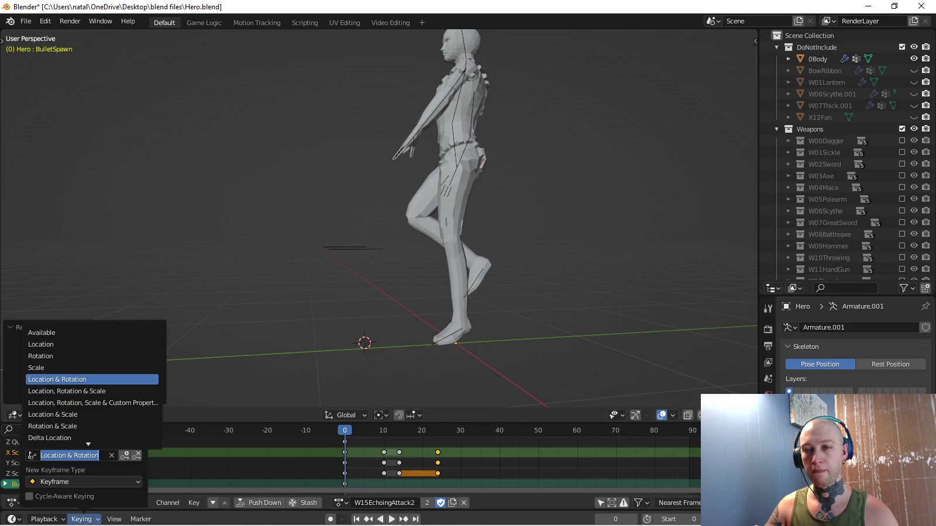
{"action": "left_click", "coordinate": [41, 368]}
{"action": "key", "text": "i"}
Restore BulletSpawn to full scale mid-swing and key it back to zero at frame 24.
{"action": "key", "text": "Up"}
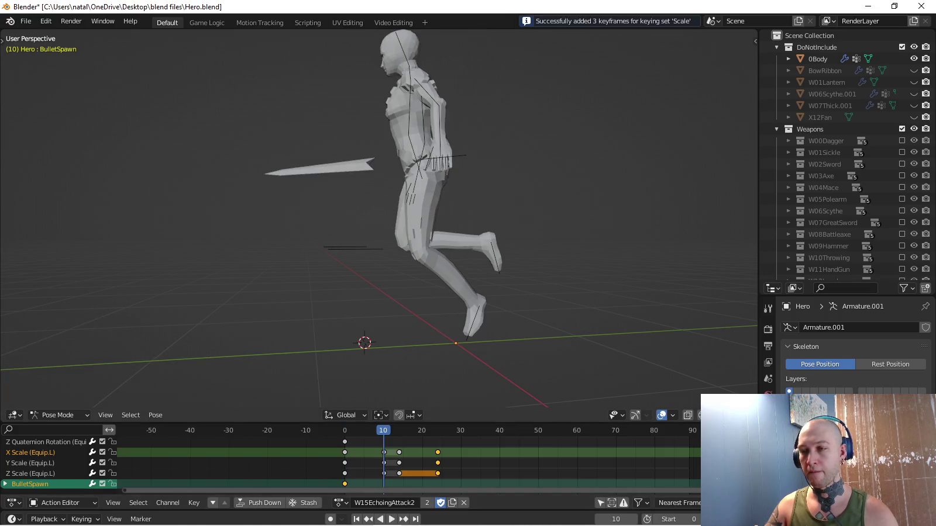
{"action": "key", "text": "alt+s"}
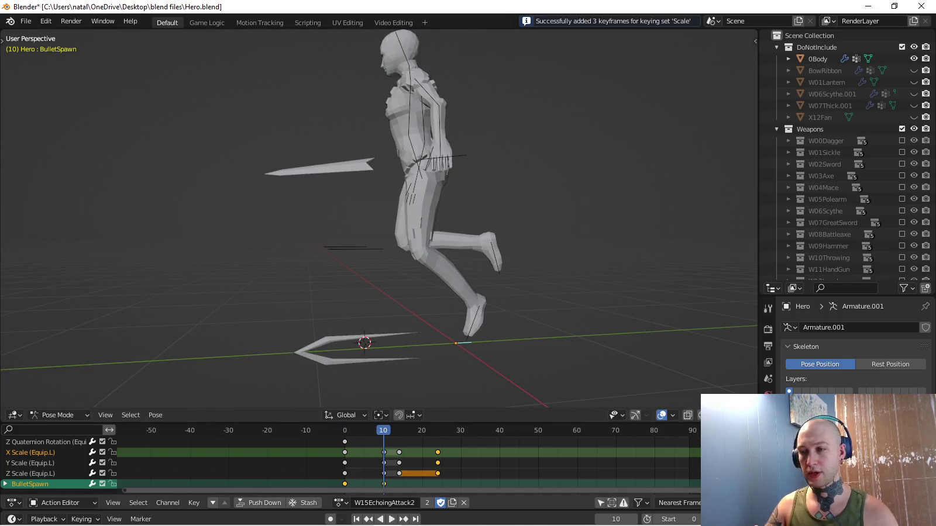
{"action": "key", "text": "Up"}
{"action": "key", "text": "Up"}
{"action": "key", "text": "s"}
{"action": "key", "text": "0"}
{"action": "key", "text": "Return"}
{"action": "key", "text": "i"}
Scale the Equip.R sword bone to zero and key it at frame 0.
{"action": "middle_click_drag", "start_coordinate": [374, 234], "coordinate": [445, 223]}
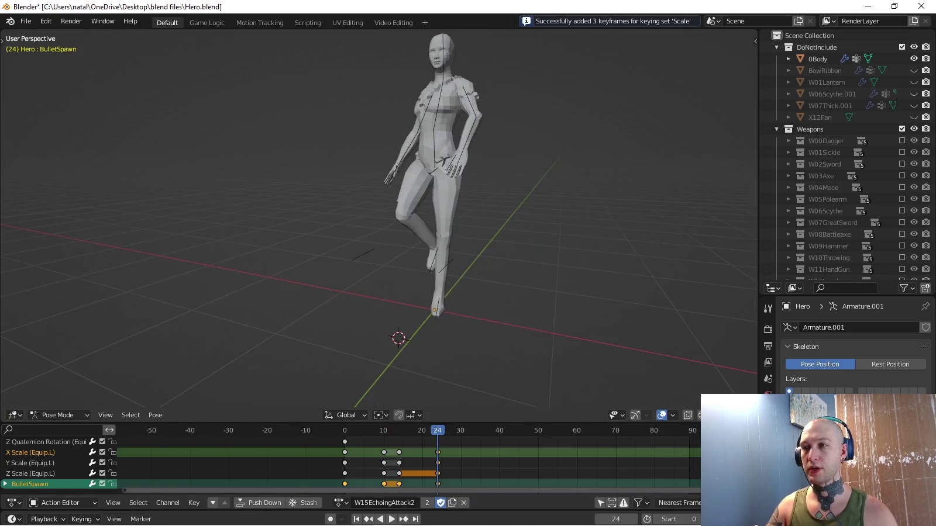
{"action": "key", "text": "shift+Left"}
{"action": "key", "text": "shift+Left"}
{"action": "key", "text": "space"}
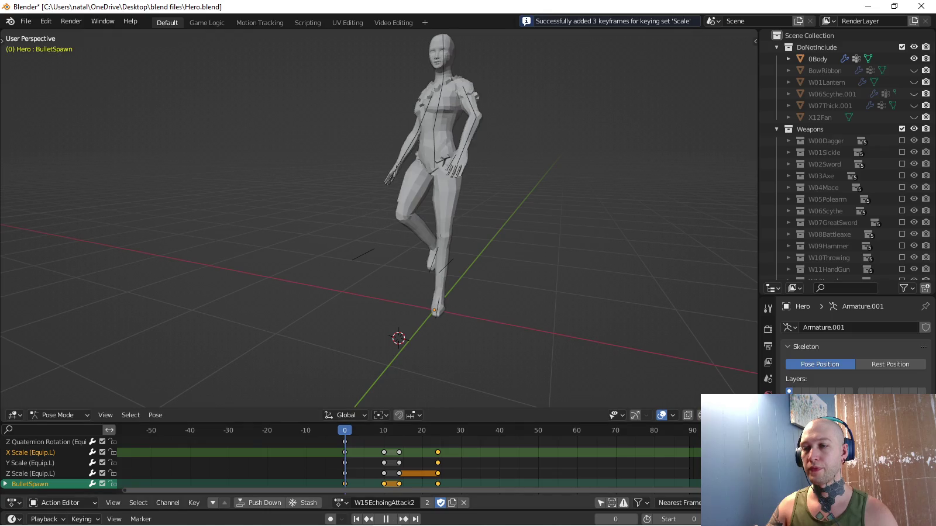
{"action": "left_click", "coordinate": [402, 177]}
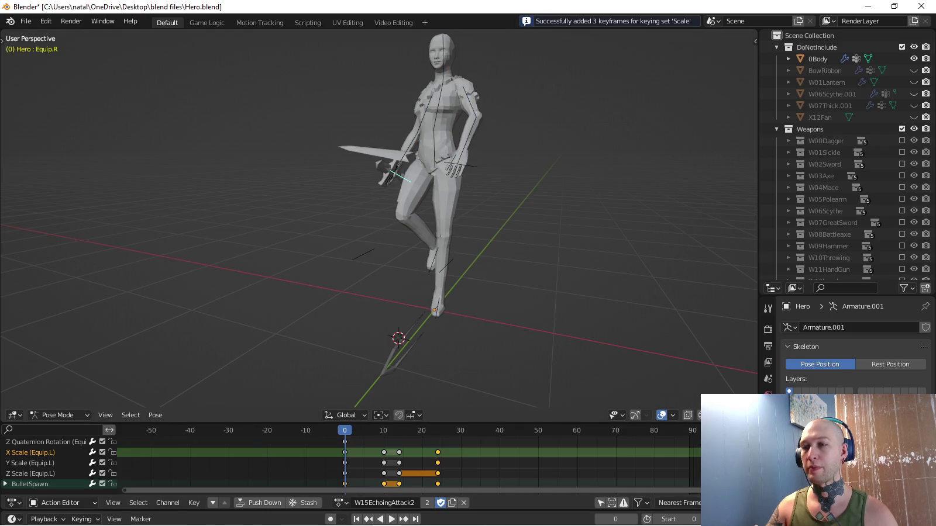
{"action": "key", "text": "s"}
{"action": "key", "text": "0"}
{"action": "key", "text": "Return"}
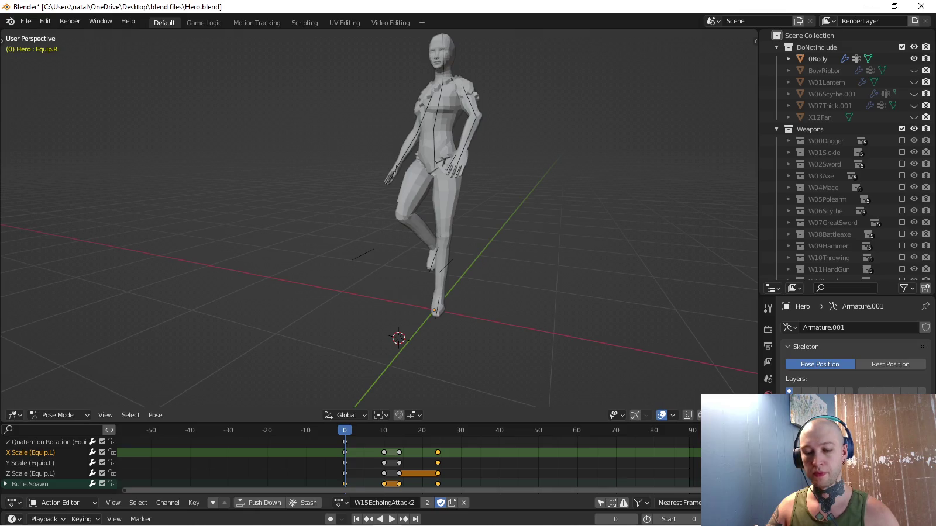
{"action": "key", "text": "i"}
Key the Equip.R sword bone at zero scale at frame 24.
{"action": "key", "text": "Up"}
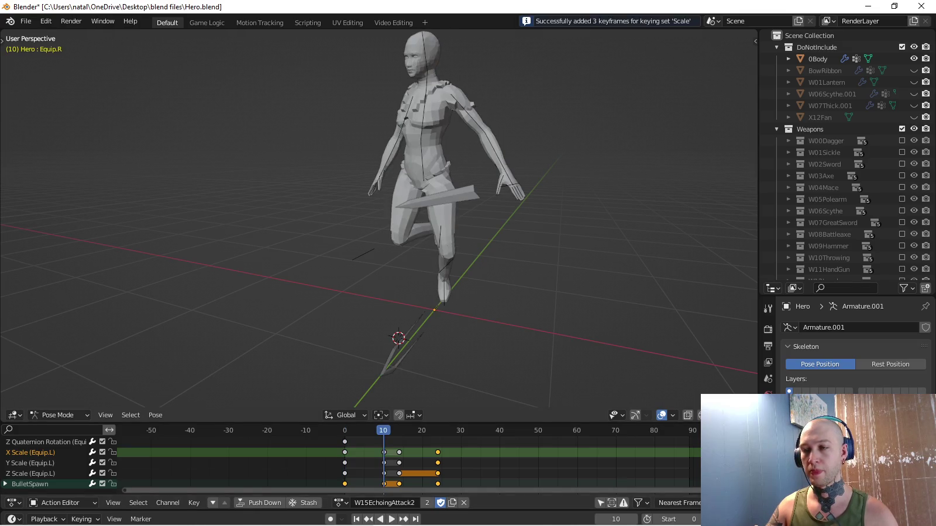
{"action": "key", "text": "Up"}
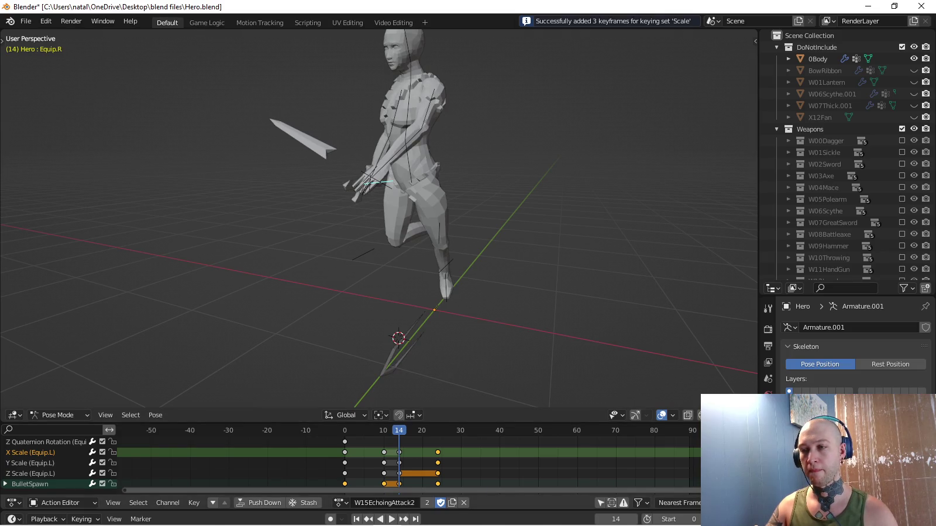
{"action": "key", "text": "Up"}
{"action": "key", "text": "s"}
{"action": "key", "text": "Return"}
{"action": "key", "text": "i"}
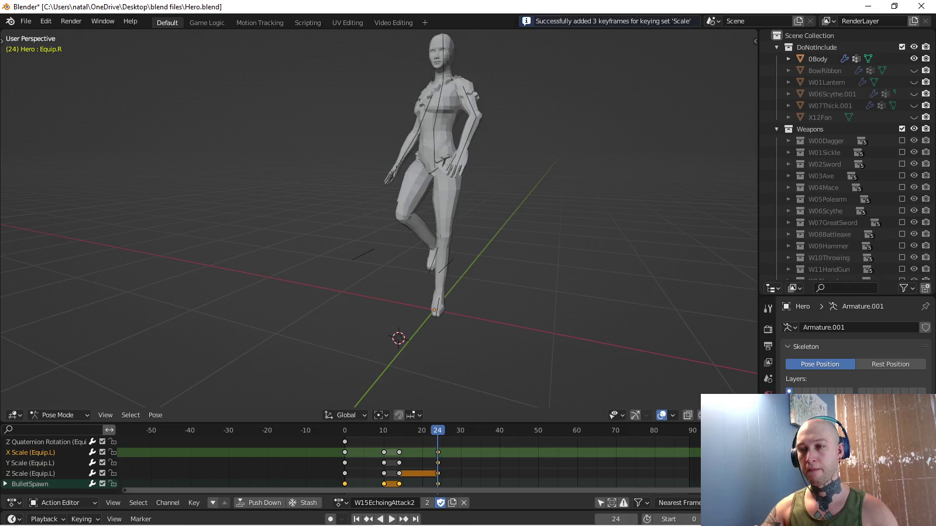
{"action": "key", "text": "KP_3"}
{"action": "scroll", "coordinate": [379, 218], "scroll_direction": "up", "scroll_amount": 3}
Enlarge the action editor, collapse the Equip.L group, and stop at frame 10.
{"action": "scroll", "coordinate": [379, 218], "scroll_direction": "up", "scroll_amount": 2}
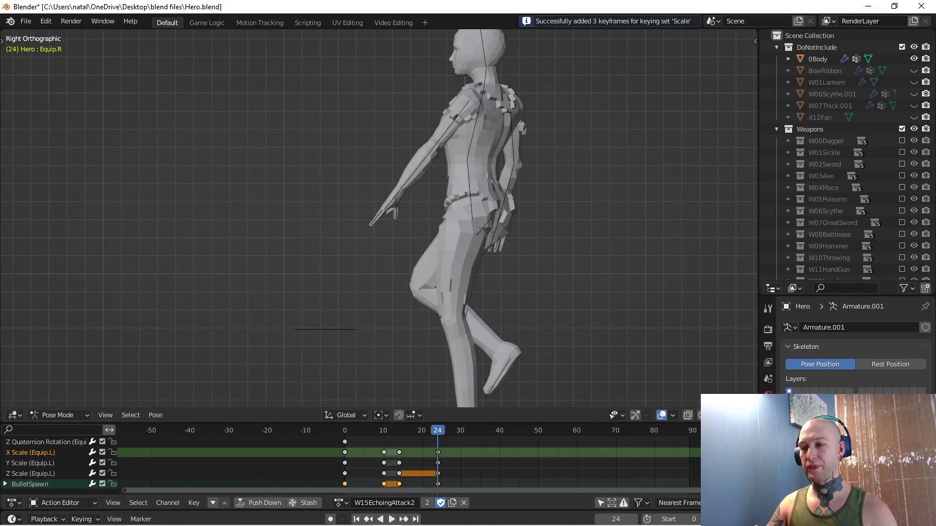
{"action": "left_click_drag", "start_coordinate": [374, 409], "coordinate": [374, 392]}
{"action": "scroll", "coordinate": [374, 457], "scroll_direction": "down", "scroll_amount": 1}
{"action": "scroll", "coordinate": [59, 450], "scroll_direction": "up", "scroll_amount": 2}
{"action": "mouse_move", "coordinate": [410, 234]}
{"action": "middle_mouse_down"}
{"action": "mouse_move", "coordinate": [386, 211]}
{"action": "mouse_move", "coordinate": [374, 223]}
{"action": "middle_mouse_up"}
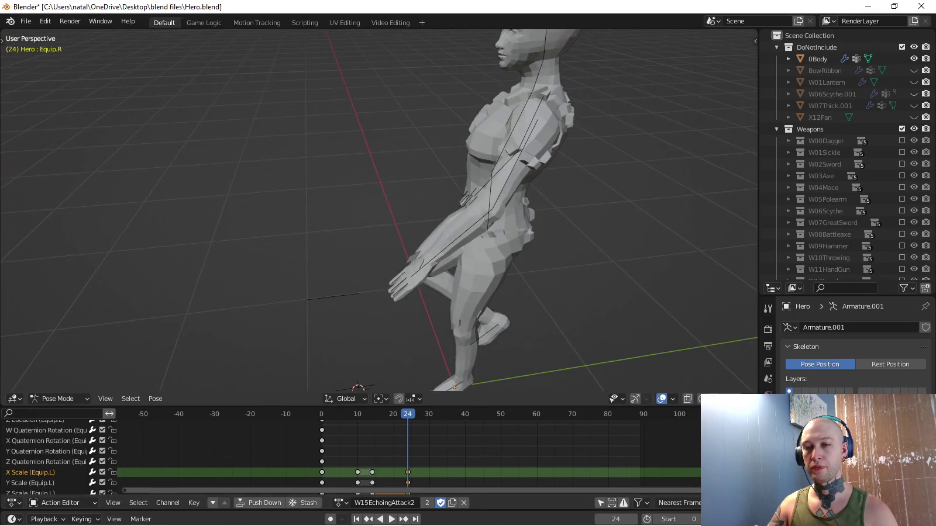
{"action": "middle_click_drag", "start_coordinate": [409, 444], "coordinate": [433, 508]}
{"action": "left_click", "coordinate": [5, 451]}
{"action": "middle_click_drag", "start_coordinate": [409, 445], "coordinate": [395, 452]}
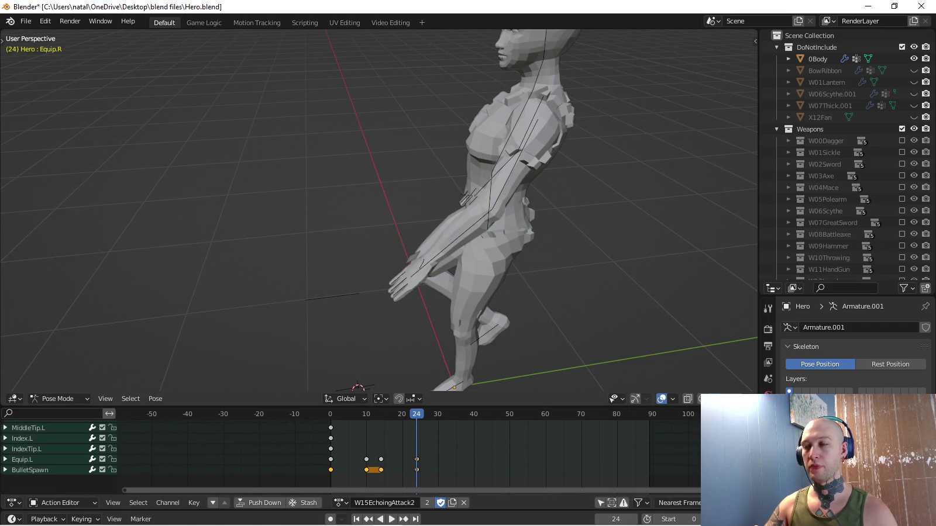
{"action": "key", "text": "KP_3"}
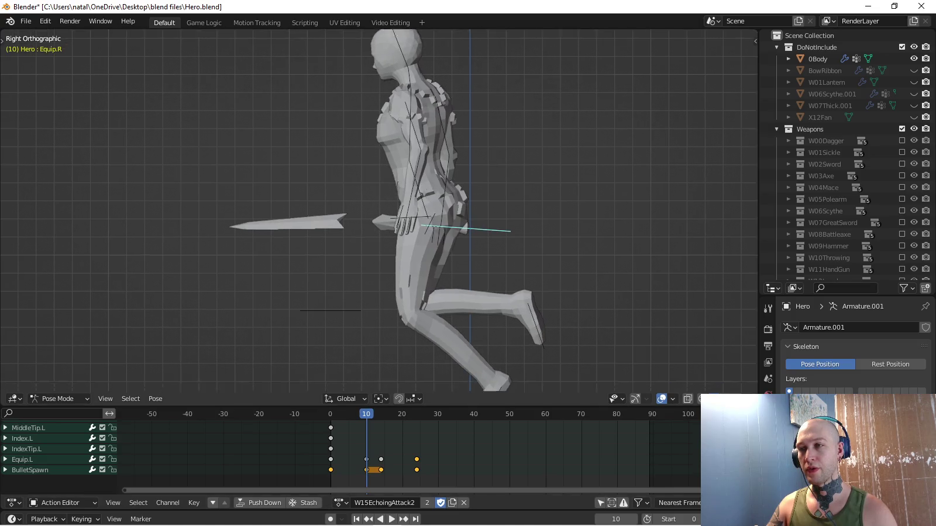
{"action": "key", "text": "space"}
Place the weapon bone in the right hand, rotated about 30 degrees, at frame 10.
{"action": "middle_click_drag", "start_coordinate": [379, 211], "coordinate": [410, 175]}
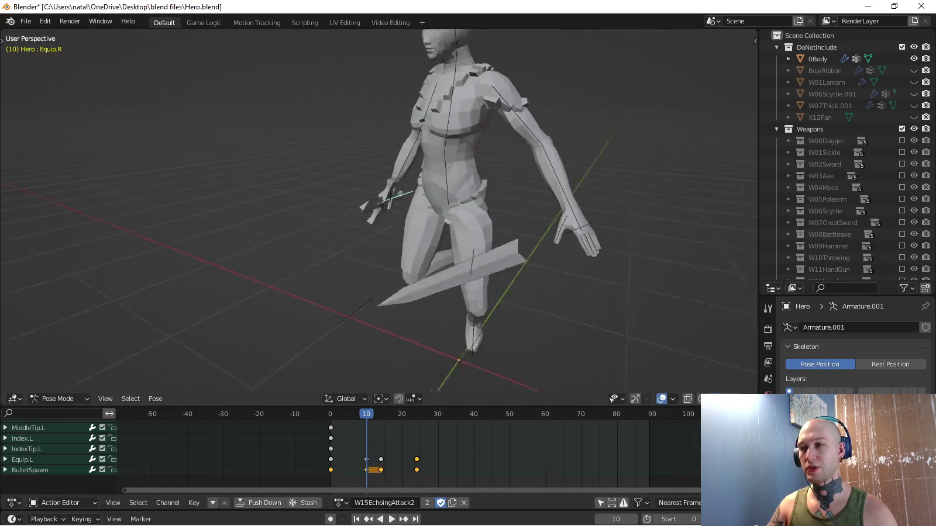
{"action": "key", "text": "KP_7"}
{"action": "key", "text": "g"}
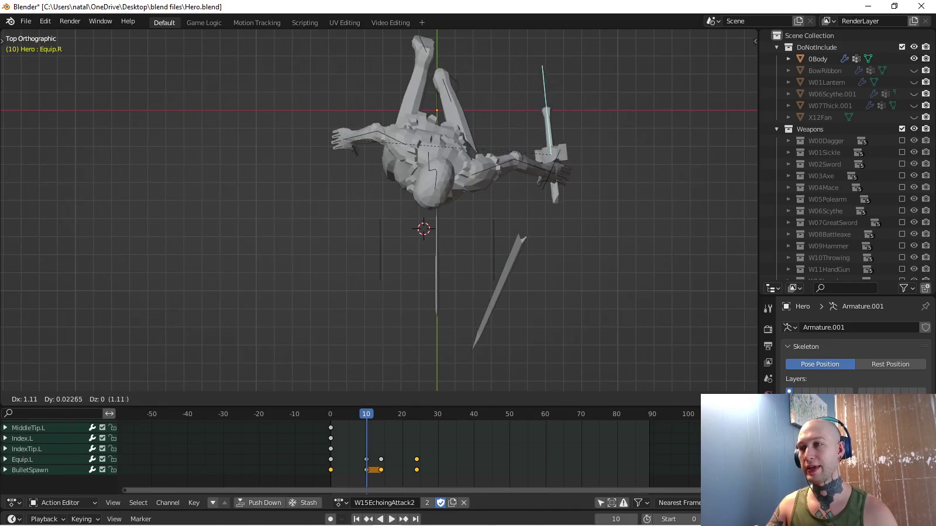
{"action": "key", "text": "Return"}
{"action": "key", "text": "r"}
{"action": "key", "text": "Return"}
{"action": "key", "text": "g"}
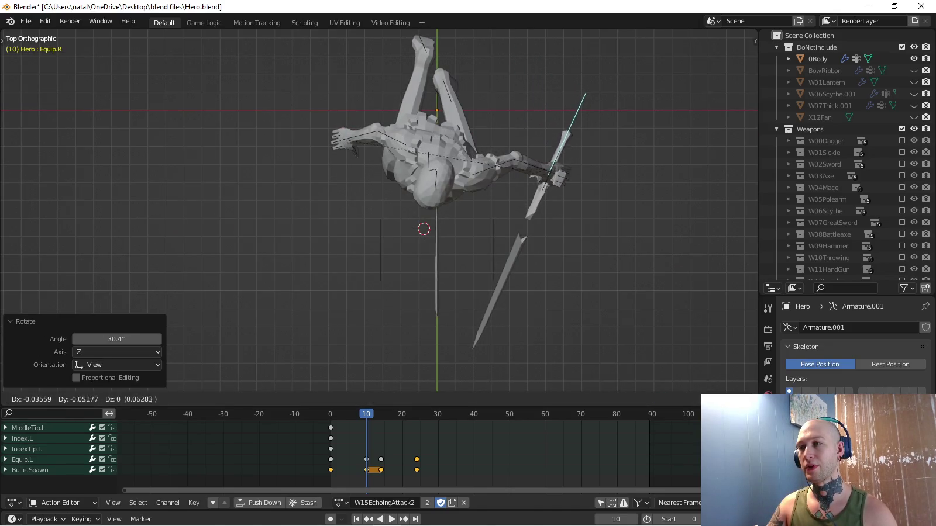
{"action": "key", "text": "Return"}
{"action": "middle_click_drag", "start_coordinate": [526, 176], "coordinate": [514, 222]}
{"action": "mouse_move", "coordinate": [380, 234]}
{"action": "middle_mouse_down"}
{"action": "mouse_move", "coordinate": [375, 199]}
{"action": "mouse_move", "coordinate": [351, 164]}
{"action": "middle_mouse_up"}
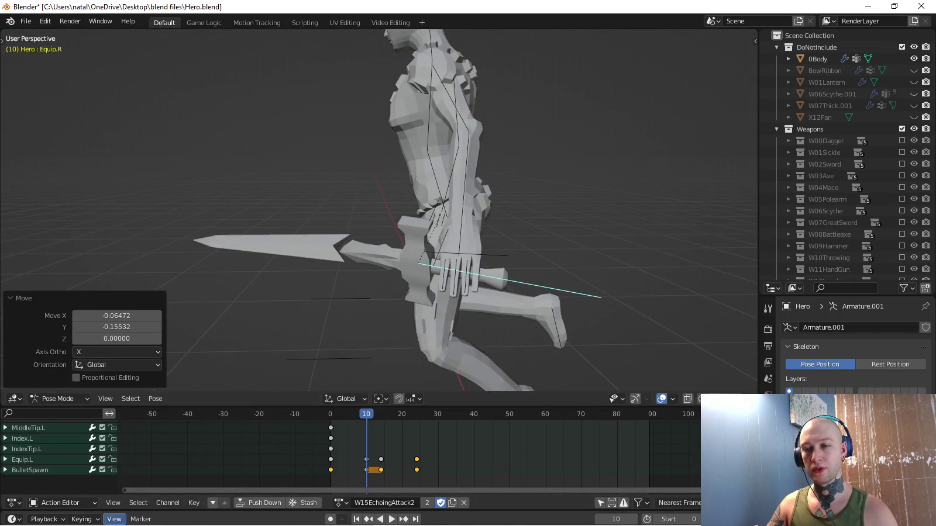
Key the weapon bone with the Location & Rotation keying set and copy the pose.
{"action": "left_click", "coordinate": [82, 520]}
{"action": "left_click", "coordinate": [88, 450]}
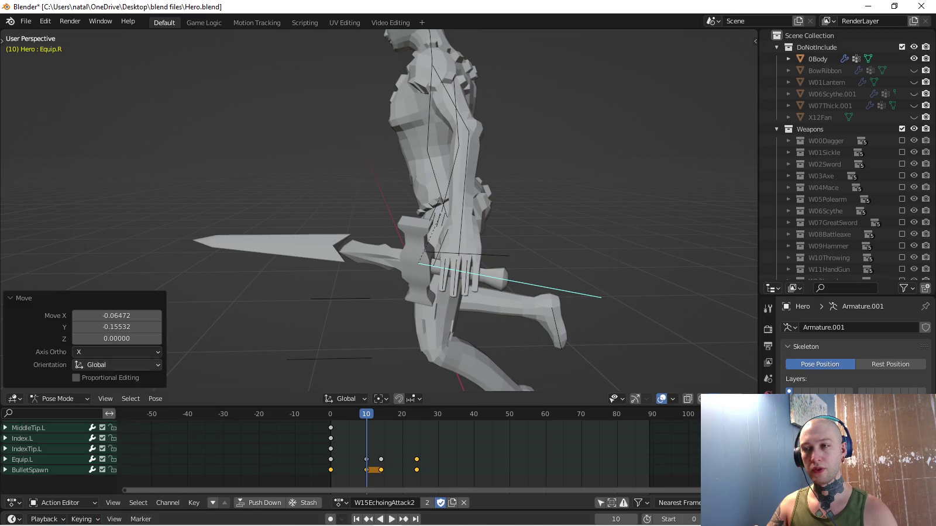
{"action": "key", "text": "i"}
{"action": "key", "text": "KP_7"}
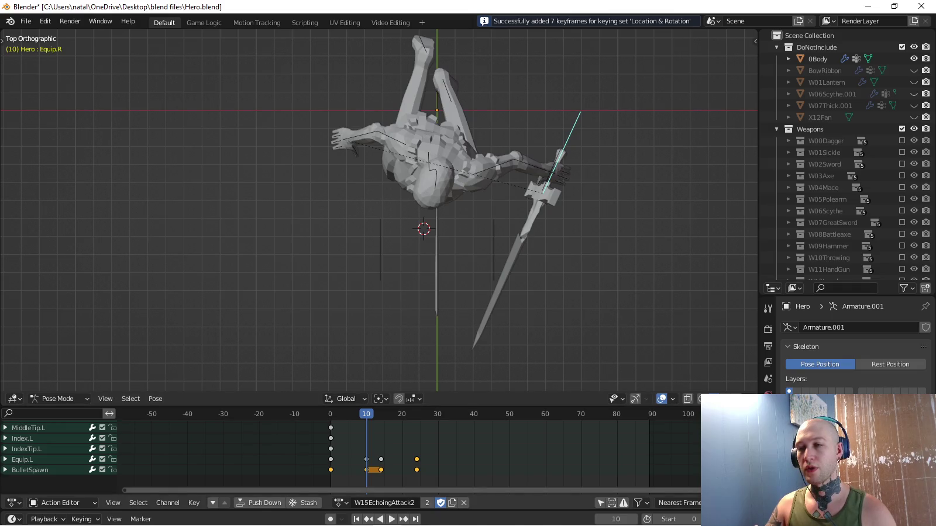
{"action": "key", "text": "ctrl+c"}
{"action": "key", "text": "Return"}
{"action": "key", "text": "shift+Left"}
Paste the copied sword pose at frame 0, adjust it, and key it.
{"action": "key", "text": "ctrl+v"}
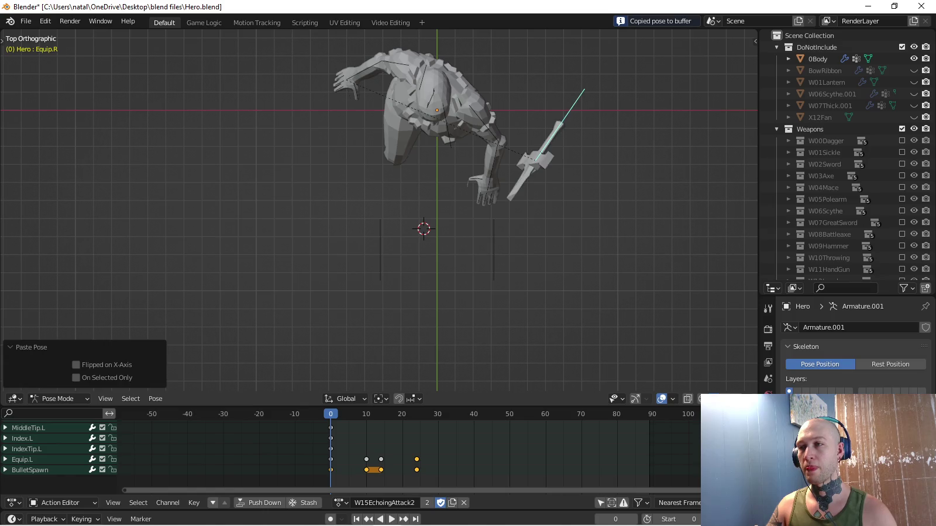
{"action": "key", "text": "g"}
{"action": "key", "text": "Return"}
{"action": "key", "text": "r"}
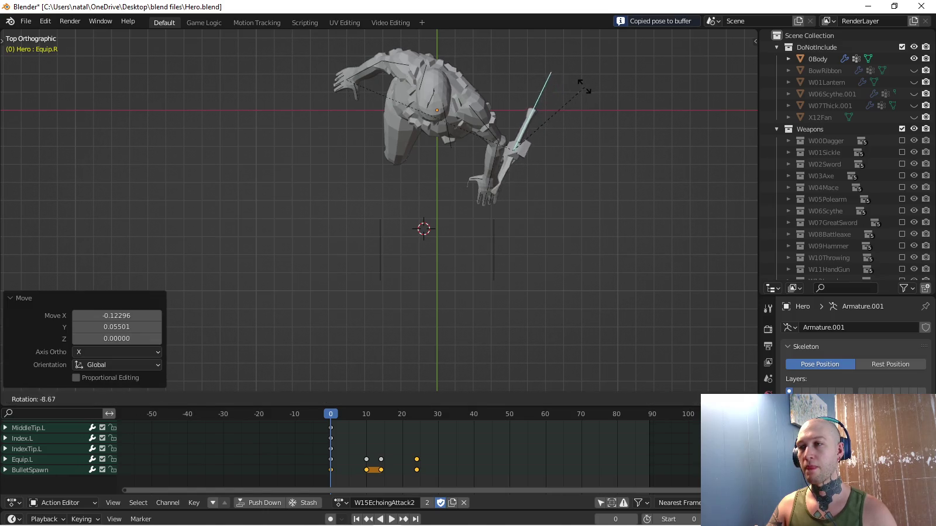
{"action": "key", "text": "Return"}
{"action": "key", "text": "i"}
Play the swing from a couple of angles to check the pasted pose.
{"action": "middle_click_drag", "start_coordinate": [380, 234], "coordinate": [380, 176]}
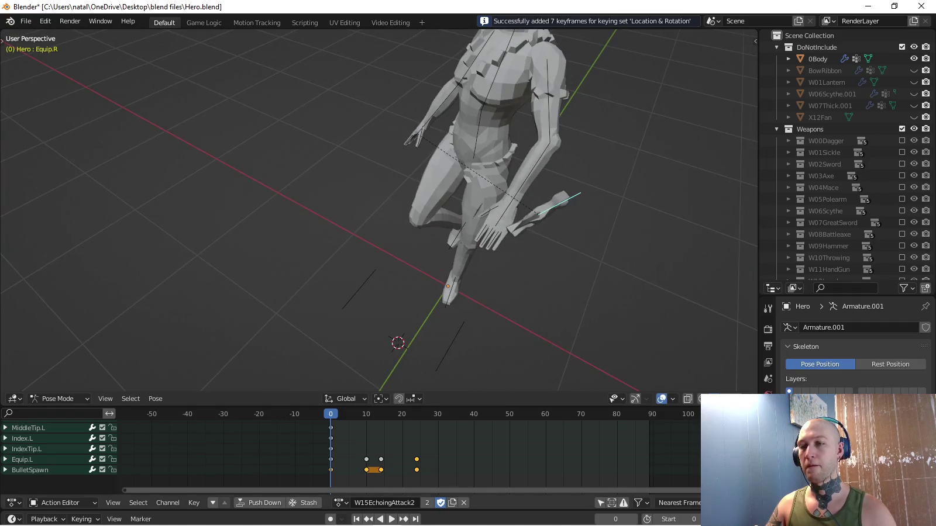
{"action": "key", "text": "space"}
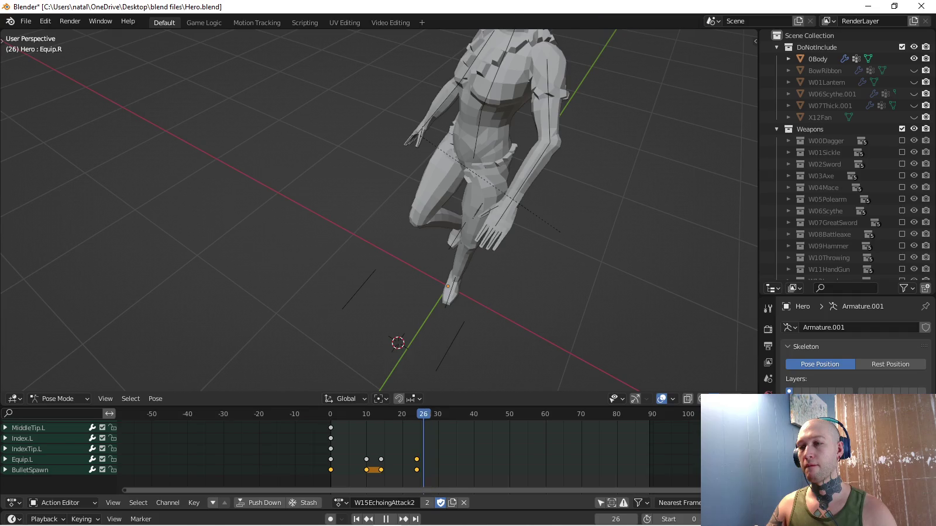
{"action": "key", "text": "space"}
{"action": "middle_click_drag", "start_coordinate": [409, 234], "coordinate": [445, 222]}
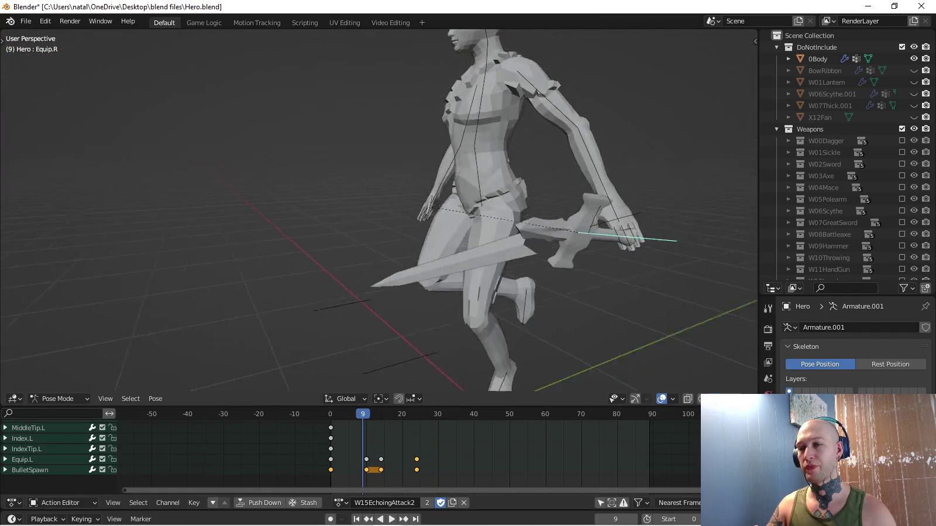
{"action": "key", "text": "space"}
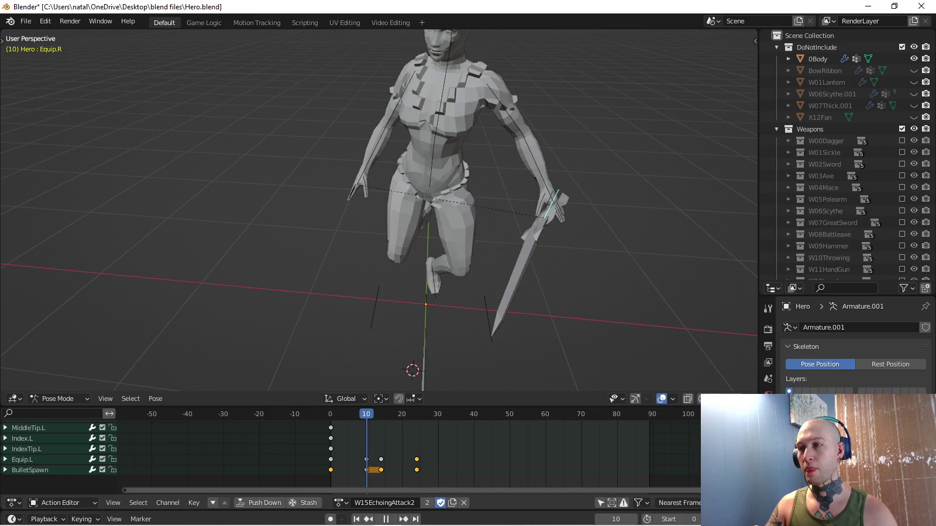
Reposition and slightly rotate the sword at frame 10, then re-key it.
{"action": "key", "text": "KP_7"}
{"action": "key", "text": "g"}
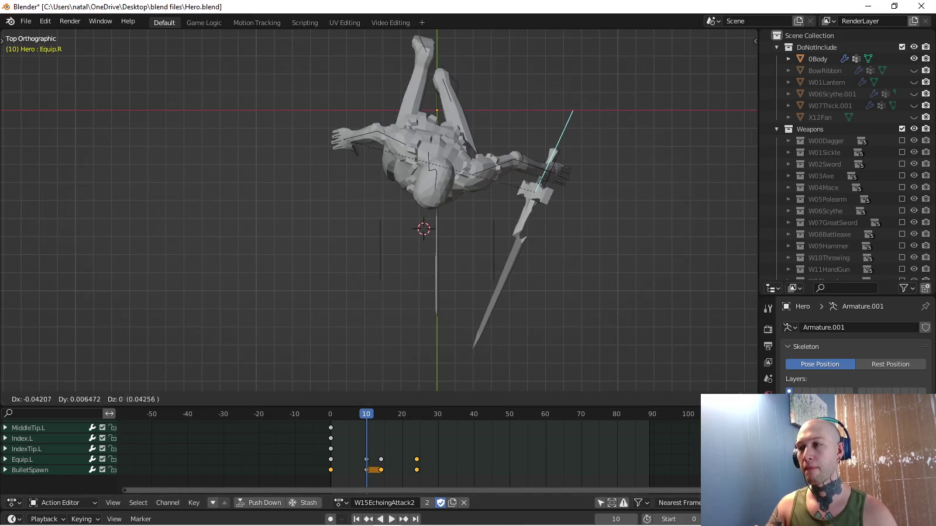
{"action": "key", "text": "Return"}
{"action": "middle_click_drag", "start_coordinate": [409, 234], "coordinate": [409, 146]}
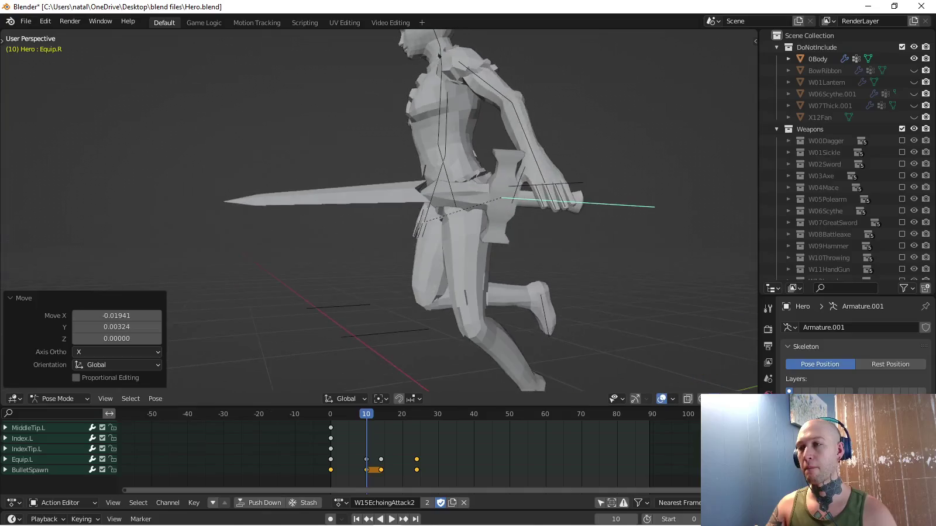
{"action": "key", "text": "KP_3"}
{"action": "scroll", "coordinate": [381, 211], "scroll_direction": "up", "scroll_amount": 4}
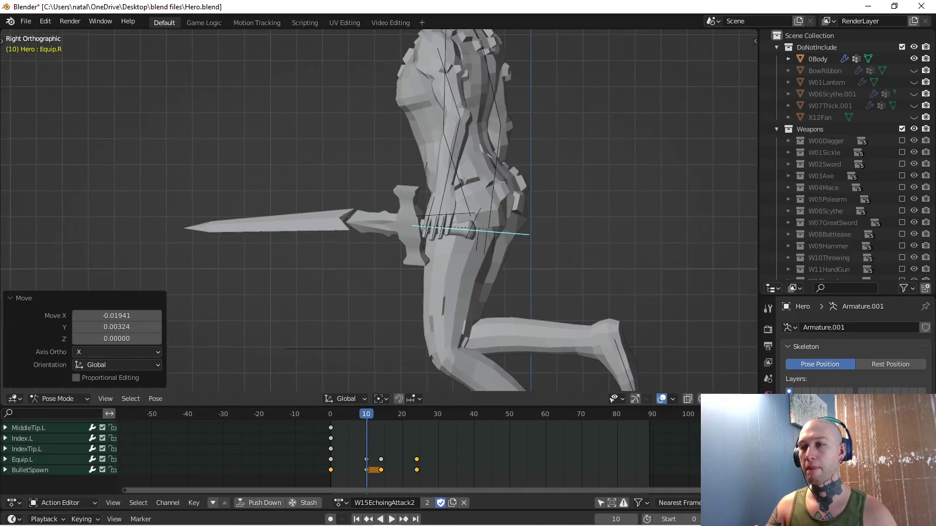
{"action": "middle_click_drag", "start_coordinate": [380, 211], "coordinate": [438, 175]}
{"action": "key", "text": "r"}
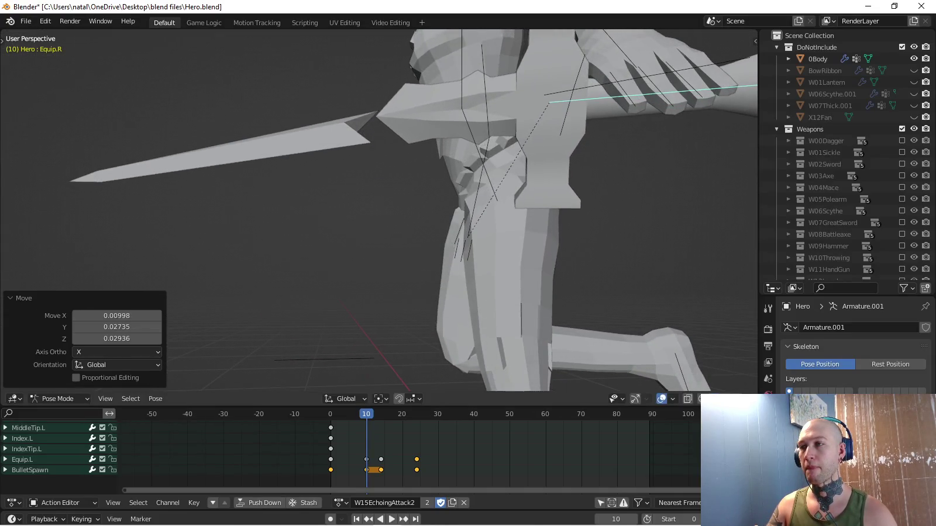
{"action": "left_click", "coordinate": [679, 199]}
{"action": "key", "text": "i"}
Review the revised swing, stopping at frame 7.
{"action": "middle_click_drag", "start_coordinate": [380, 211], "coordinate": [439, 211]}
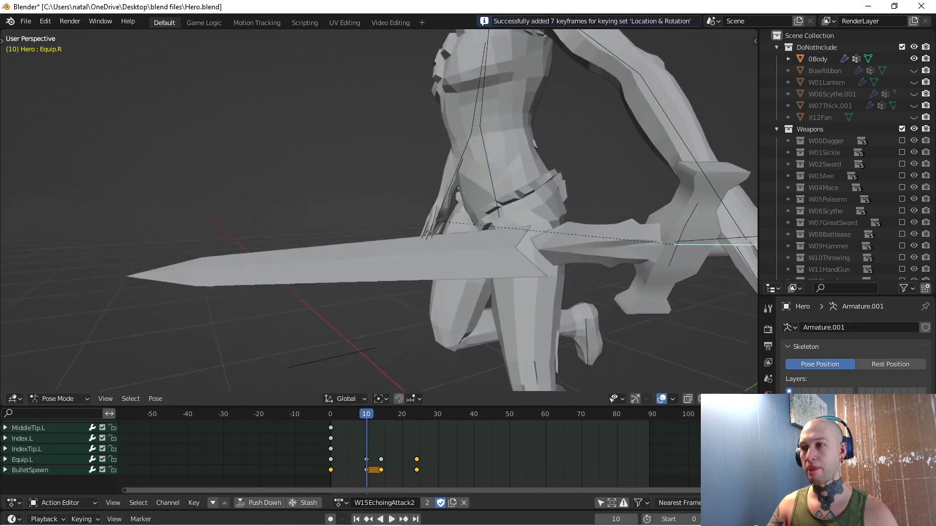
{"action": "middle_click_drag", "start_coordinate": [381, 211], "coordinate": [409, 210]}
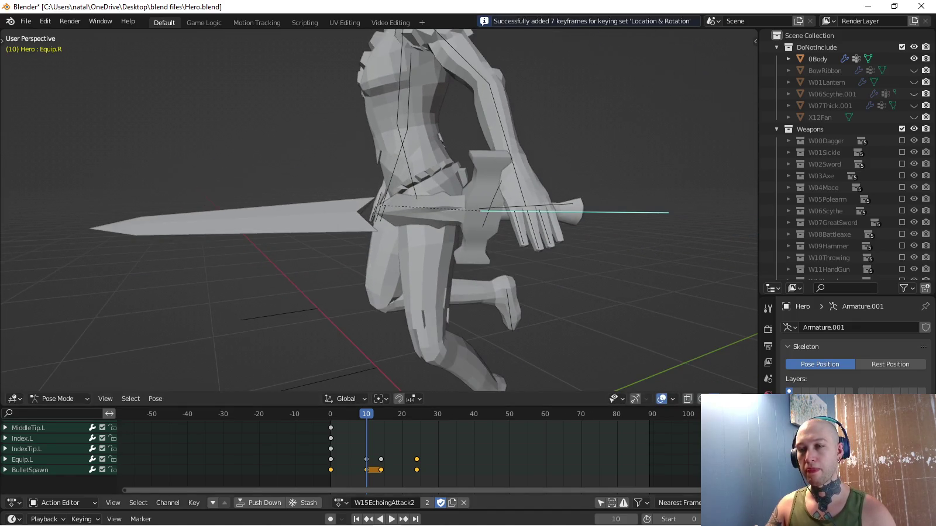
{"action": "key", "text": "space"}
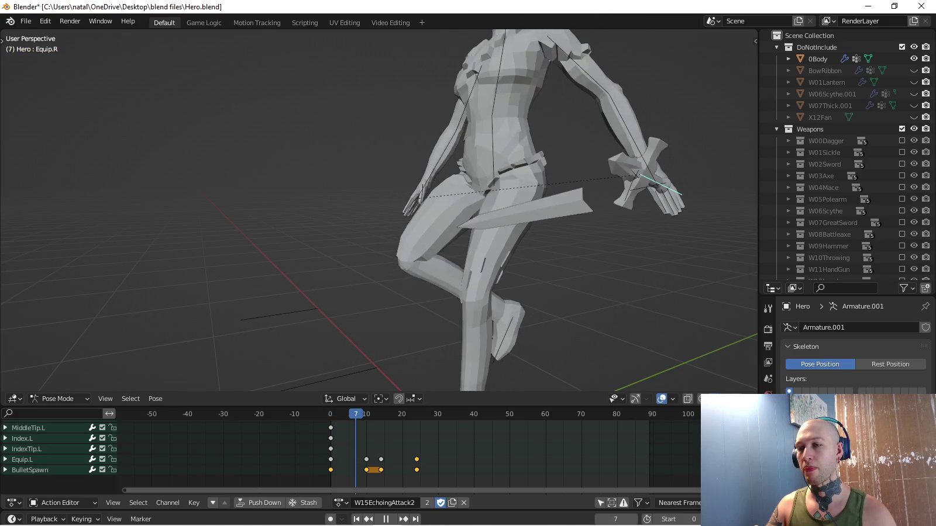
{"action": "key", "text": "space"}
Move the sword, rotate it about -13.5°, and key the pose at frame 7.
{"action": "middle_click_drag", "start_coordinate": [409, 210], "coordinate": [479, 211]}
{"action": "key", "text": "g"}
{"action": "key", "text": "Return"}
{"action": "scroll", "coordinate": [445, 211], "scroll_direction": "up", "scroll_amount": 3}
{"action": "key", "text": "g"}
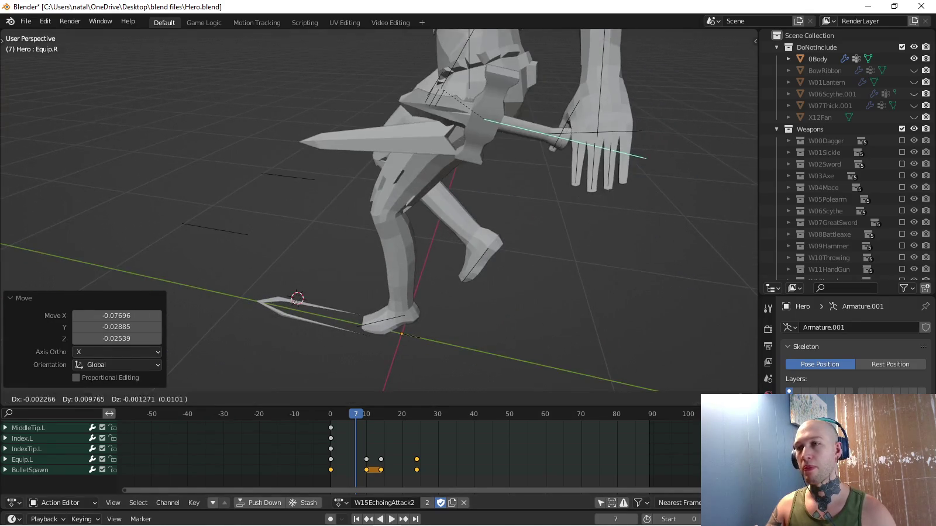
{"action": "key", "text": "Return"}
{"action": "key", "text": "r"}
{"action": "key", "text": "Return"}
{"action": "mouse_move", "coordinate": [673, 215]}
{"action": "middle_mouse_down"}
{"action": "mouse_move", "coordinate": [480, 215]}
{"action": "mouse_move", "coordinate": [457, 275]}
{"action": "mouse_move", "coordinate": [526, 175]}
{"action": "middle_mouse_up"}
{"action": "key", "text": "r"}
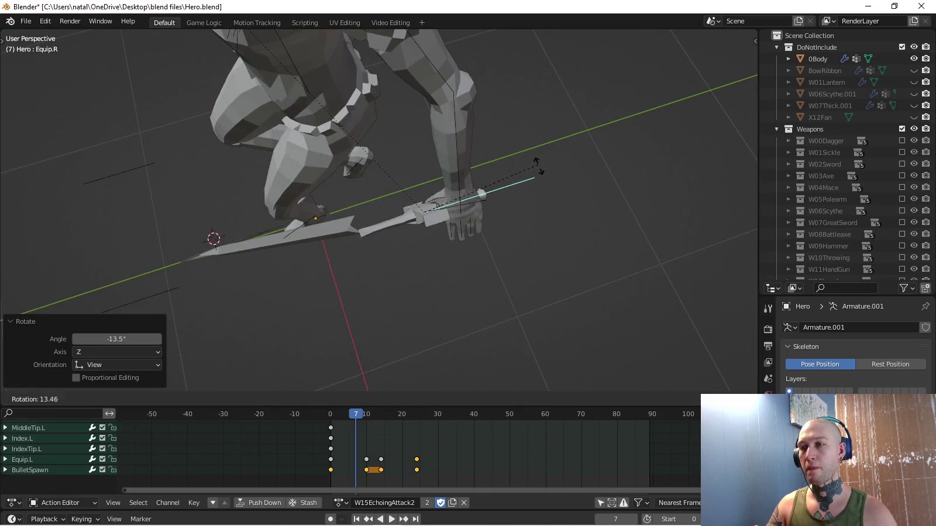
{"action": "key", "text": "Return"}
{"action": "key", "text": "i"}
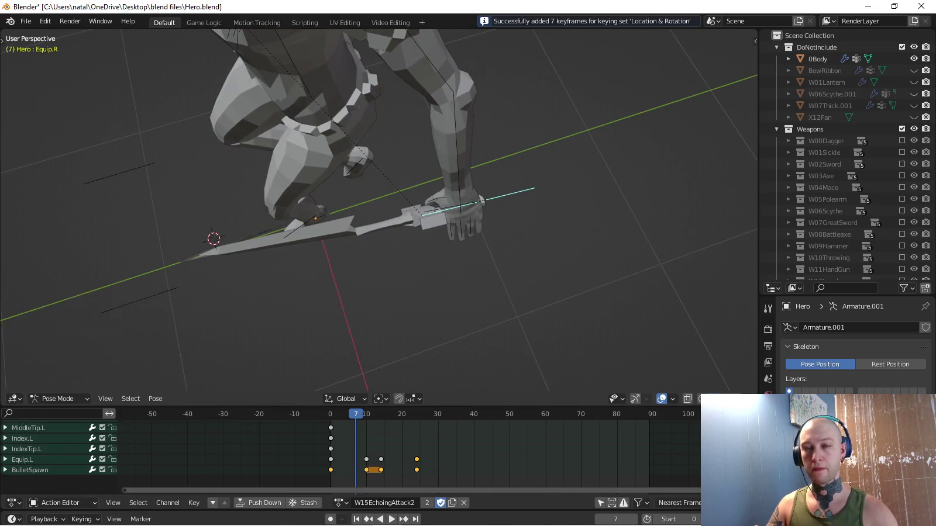
Tuck the sword against the character's side at frame 9 and key it.
{"action": "key", "text": "space"}
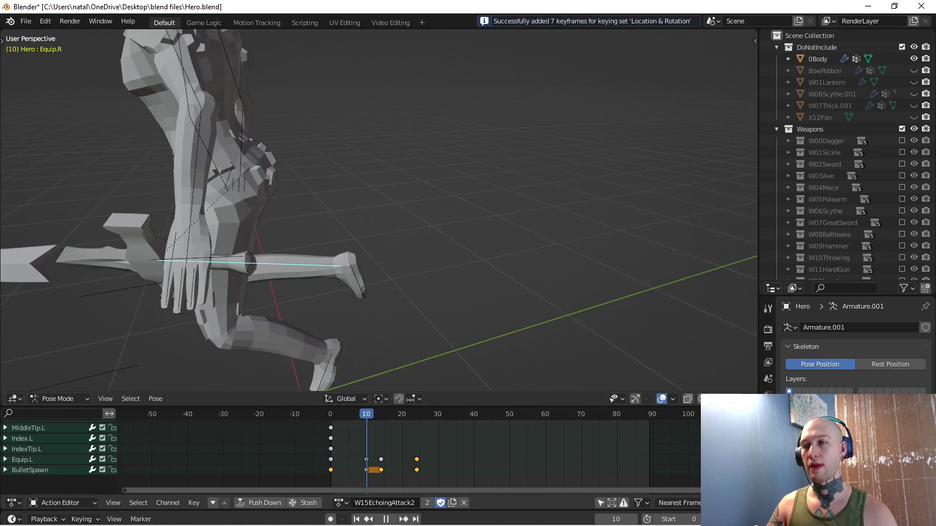
{"action": "key", "text": "space"}
{"action": "mouse_move", "coordinate": [380, 211]}
{"action": "middle_mouse_down"}
{"action": "mouse_move", "coordinate": [410, 176]}
{"action": "mouse_move", "coordinate": [380, 117]}
{"action": "mouse_move", "coordinate": [339, 111]}
{"action": "middle_mouse_up"}
{"action": "key", "text": "g"}
{"action": "key", "text": "Return"}
{"action": "key", "text": "g"}
{"action": "key", "text": "Return"}
{"action": "middle_click_drag", "start_coordinate": [381, 204], "coordinate": [351, 193]}
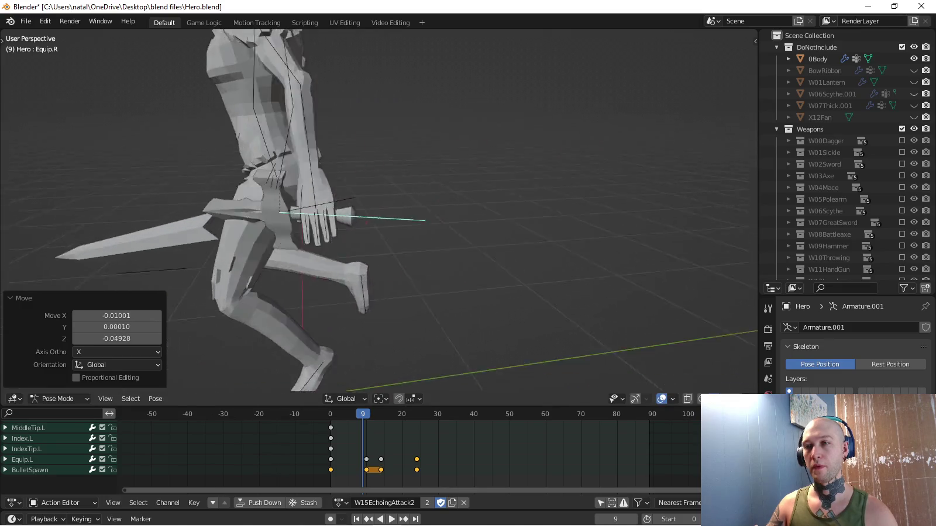
{"action": "scroll", "coordinate": [350, 193], "scroll_direction": "up", "scroll_amount": 3}
{"action": "key", "text": "r"}
{"action": "key", "text": "g"}
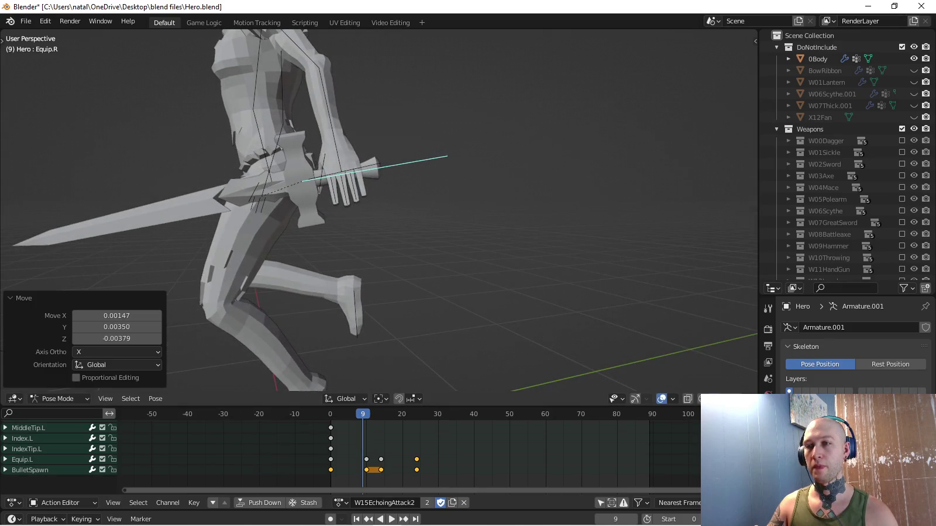
{"action": "key", "text": "i"}
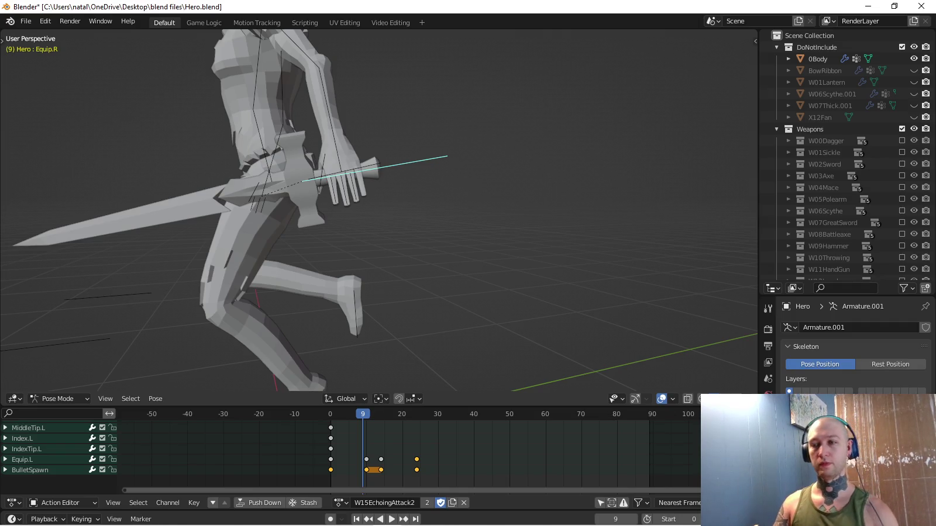
{"action": "key", "text": "space"}
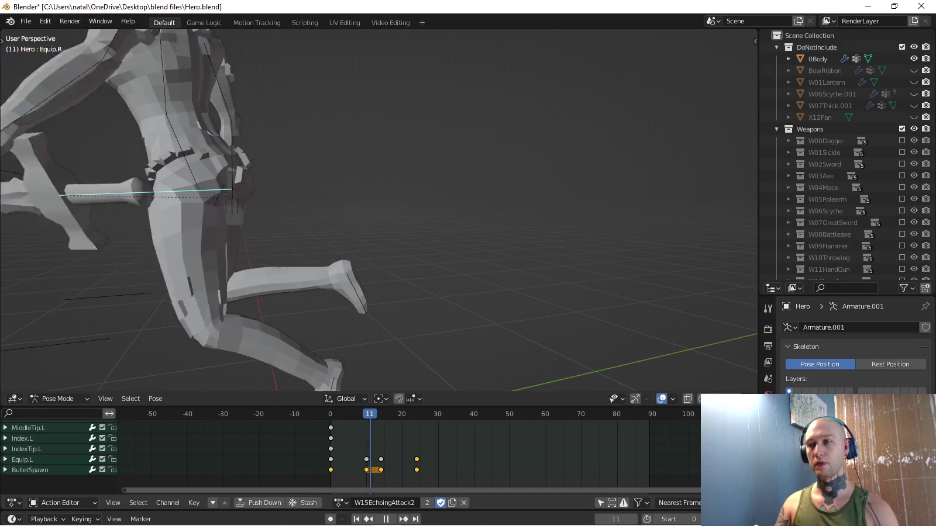
Reposition the Equip.R sword bone and key its pose at frames 13 and 14.
{"action": "key", "text": "space"}
{"action": "mouse_move", "coordinate": [381, 211]}
{"action": "middle_mouse_down"}
{"action": "mouse_move", "coordinate": [351, 193]}
{"action": "mouse_move", "coordinate": [445, 199]}
{"action": "mouse_move", "coordinate": [410, 264]}
{"action": "middle_mouse_up"}
{"action": "key", "text": "g"}
{"action": "key", "text": "Return"}
{"action": "key", "text": "g"}
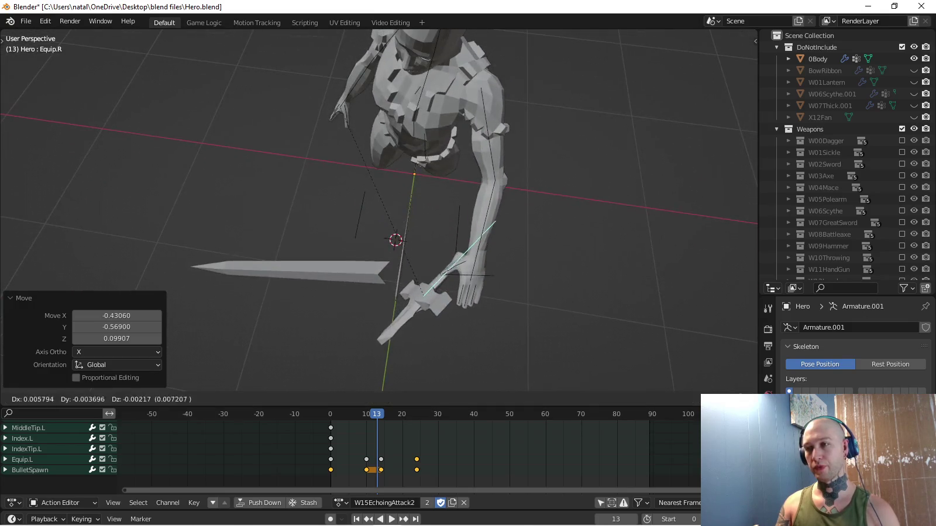
{"action": "key", "text": "i"}
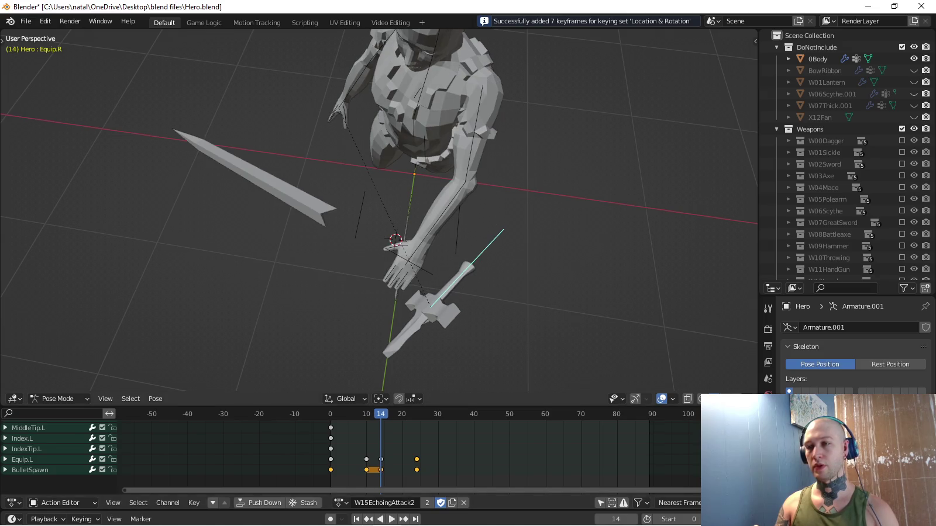
{"action": "scroll", "coordinate": [379, 211], "scroll_direction": "down", "scroll_amount": 4}
{"action": "key", "text": "Return"}
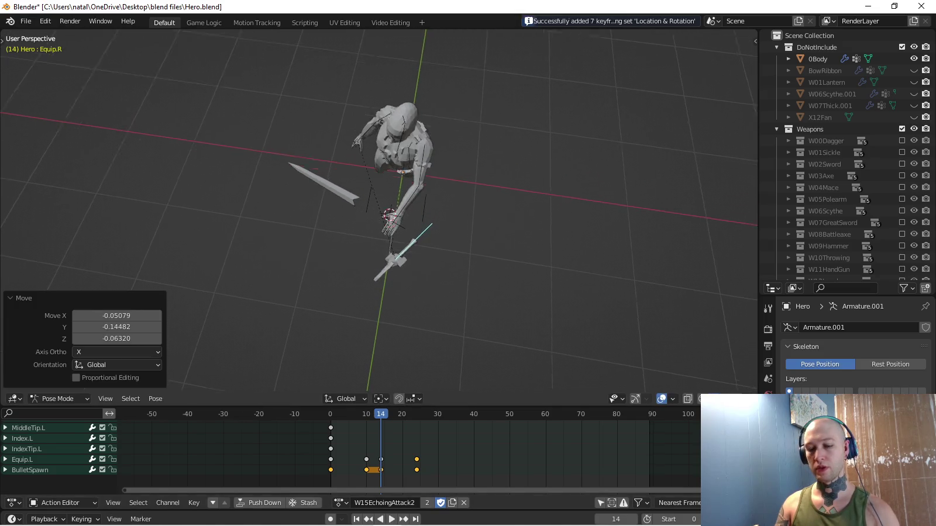
{"action": "key", "text": "i"}
Replay the swing from the start, then move and key Equip.R at frame 11.
{"action": "key", "text": "shift+Left"}
{"action": "key", "text": "space"}
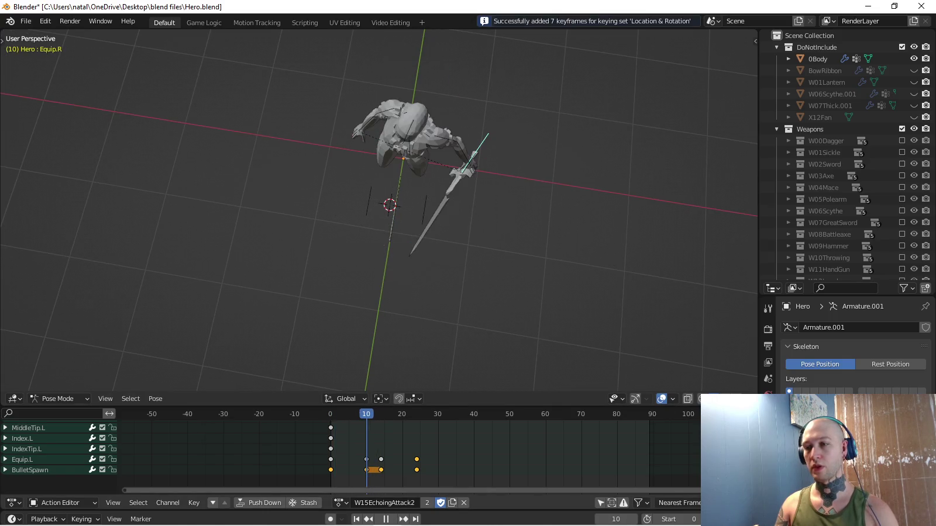
{"action": "scroll", "coordinate": [427, 199], "scroll_direction": "up", "scroll_amount": 4}
{"action": "scroll", "coordinate": [427, 199], "scroll_direction": "down", "scroll_amount": 2}
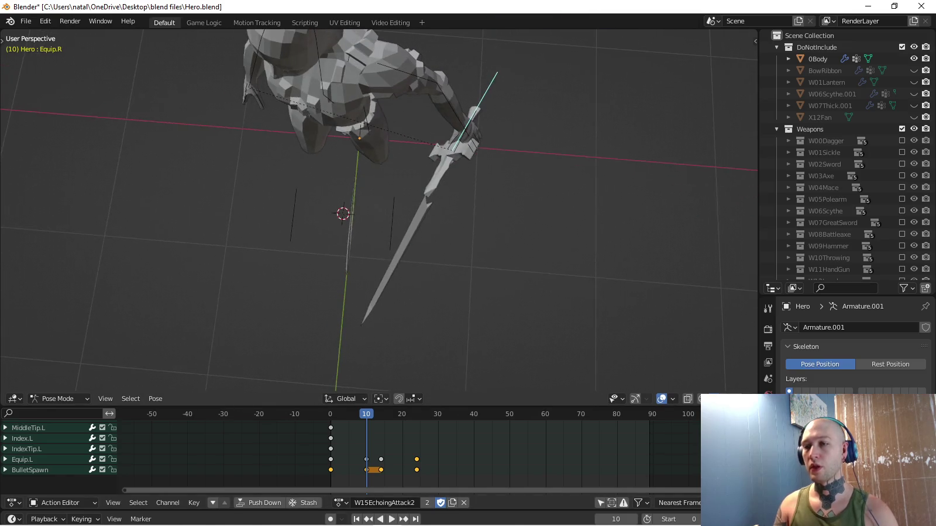
{"action": "key", "text": "space"}
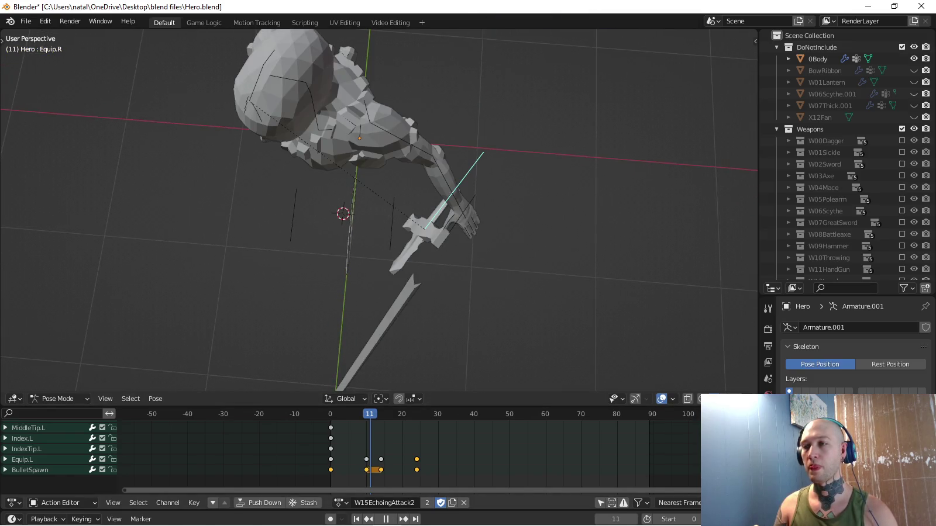
{"action": "key", "text": "space"}
{"action": "key", "text": "g"}
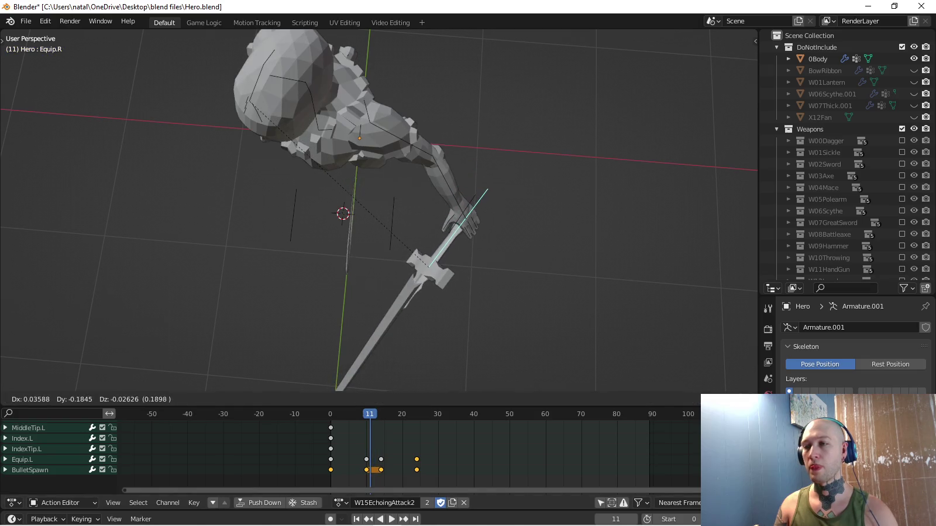
{"action": "key", "text": "Return"}
{"action": "key", "text": "i"}
Move and key Equip.R at frame 12, then enlarge the Action Editor to show more bone channels.
{"action": "key", "text": "space"}
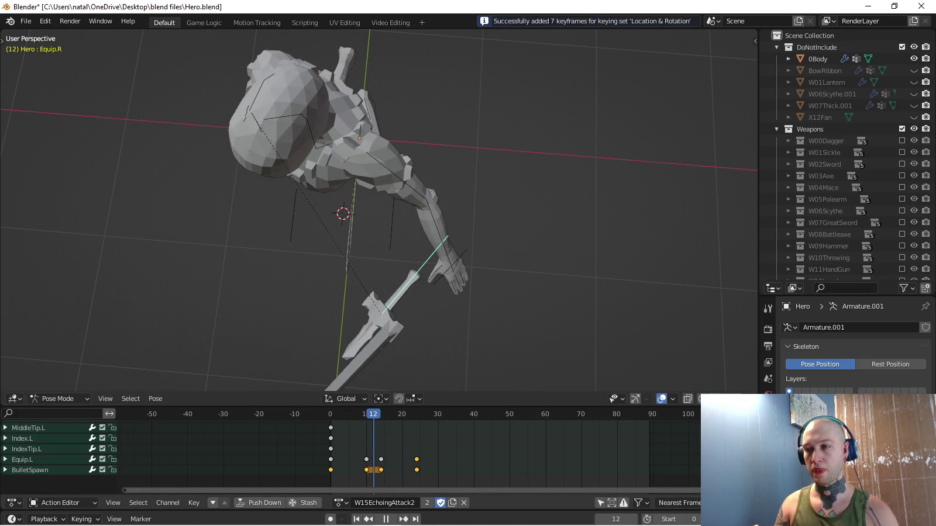
{"action": "key", "text": "space"}
{"action": "key", "text": "g"}
{"action": "key", "text": "Return"}
{"action": "key", "text": "i"}
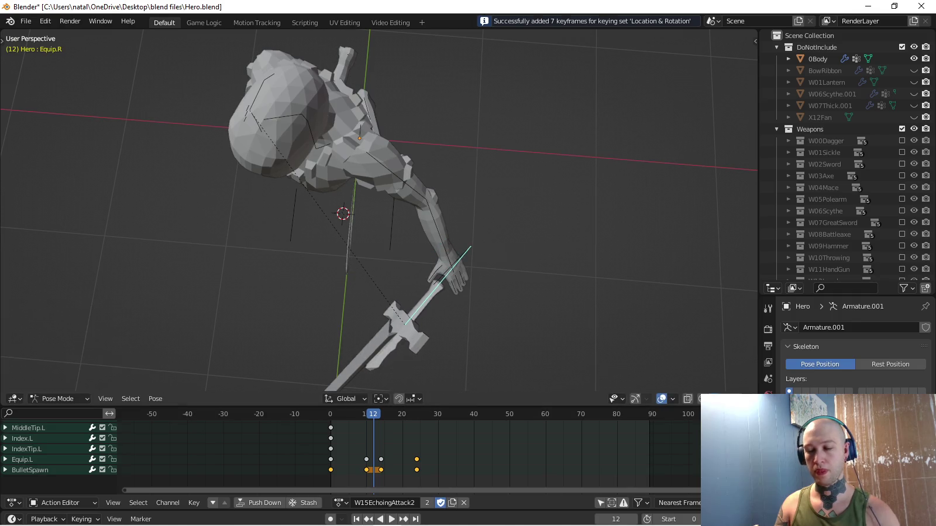
{"action": "key", "text": "space"}
{"action": "left_click_drag", "start_coordinate": [468, 406], "coordinate": [468, 376]}
{"action": "scroll", "coordinate": [378, 193], "scroll_direction": "down", "scroll_amount": 3}
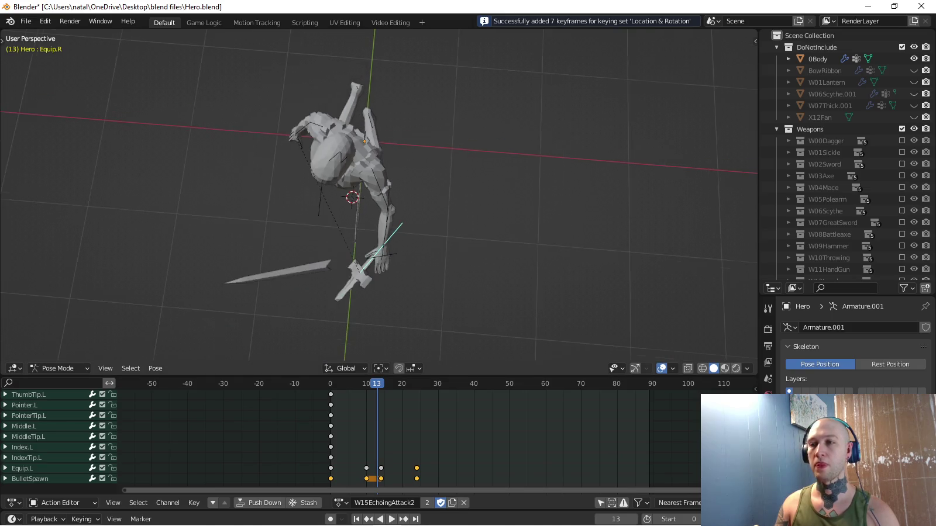
Shrink the Action Editor and play the W15EchoingAttack2 swing, orbiting to review it until frame 20.
{"action": "middle_click_drag", "start_coordinate": [379, 193], "coordinate": [410, 175]}
{"action": "left_click_drag", "start_coordinate": [468, 376], "coordinate": [468, 439]}
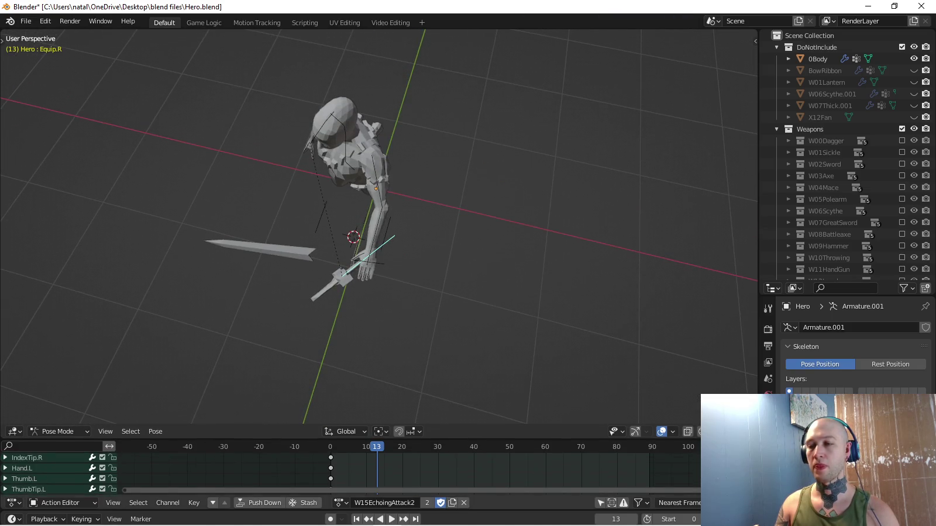
{"action": "key", "text": "space"}
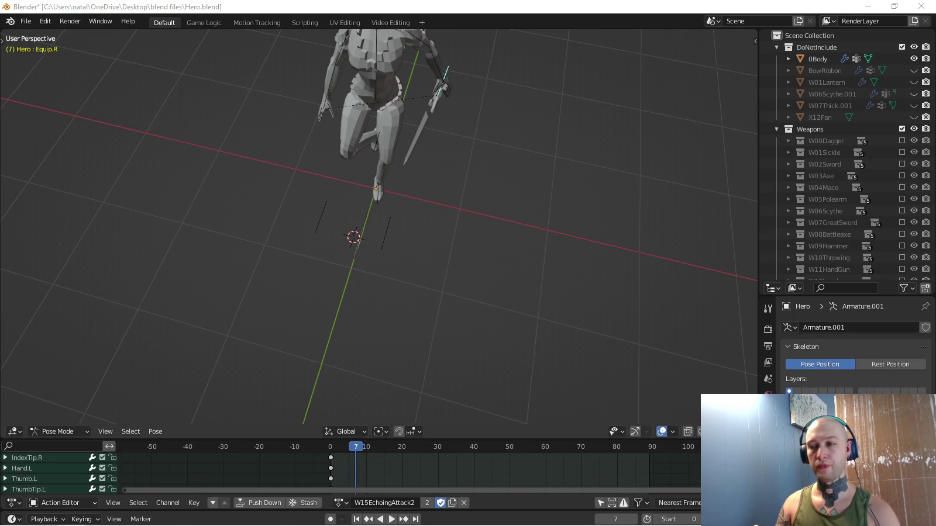
{"action": "mouse_move", "coordinate": [380, 234]}
{"action": "middle_mouse_down"}
{"action": "mouse_move", "coordinate": [410, 211]}
{"action": "mouse_move", "coordinate": [362, 245]}
{"action": "middle_mouse_up"}
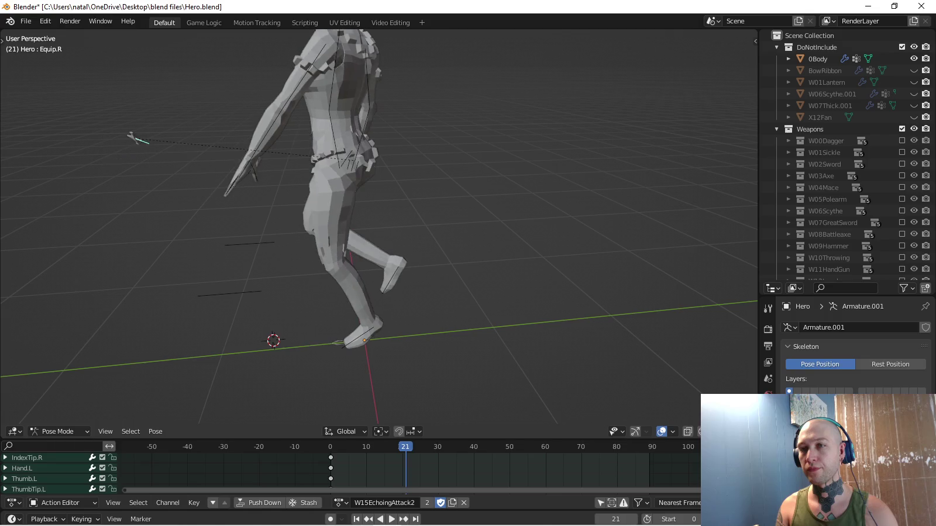
{"action": "middle_click_drag", "start_coordinate": [380, 234], "coordinate": [439, 222]}
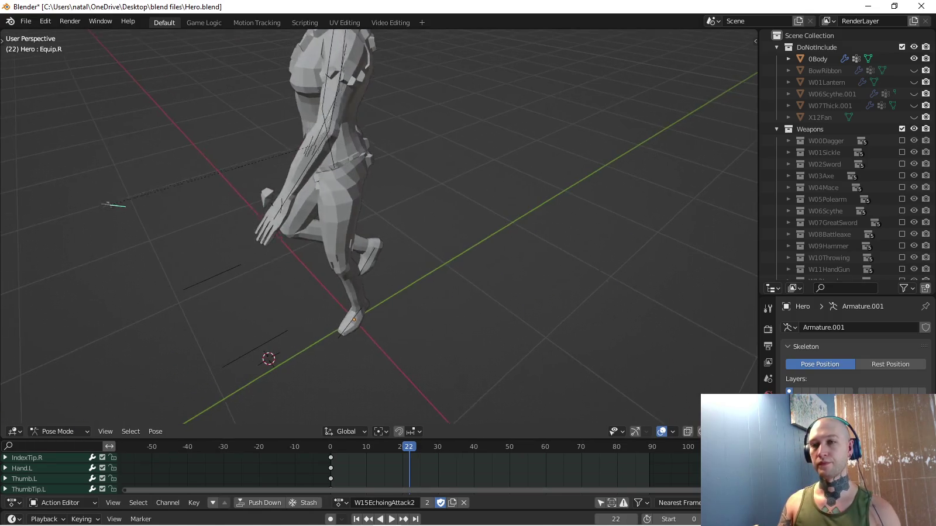
{"action": "key", "text": "space"}
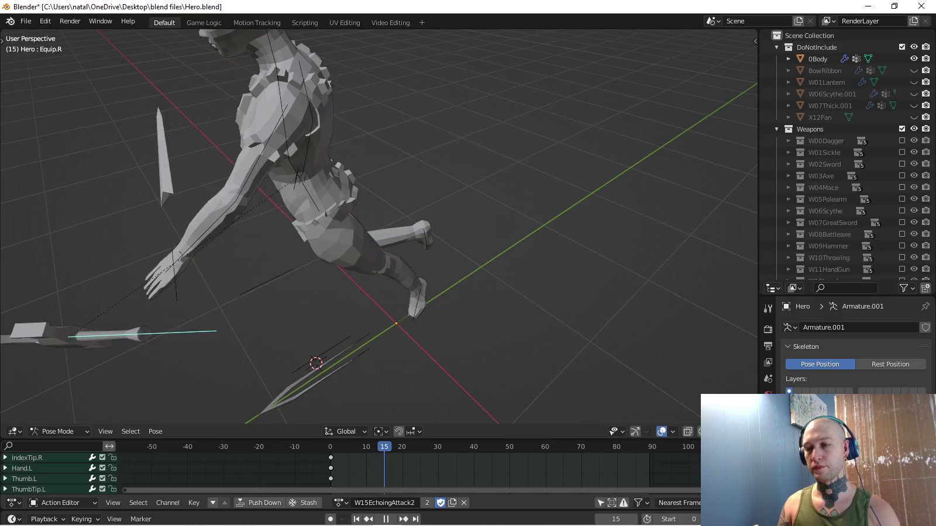
{"action": "key", "text": "space"}
{"action": "scroll", "coordinate": [351, 471], "scroll_direction": "up", "scroll_amount": 5}
{"action": "scroll", "coordinate": [351, 470], "scroll_direction": "up", "scroll_amount": 2}
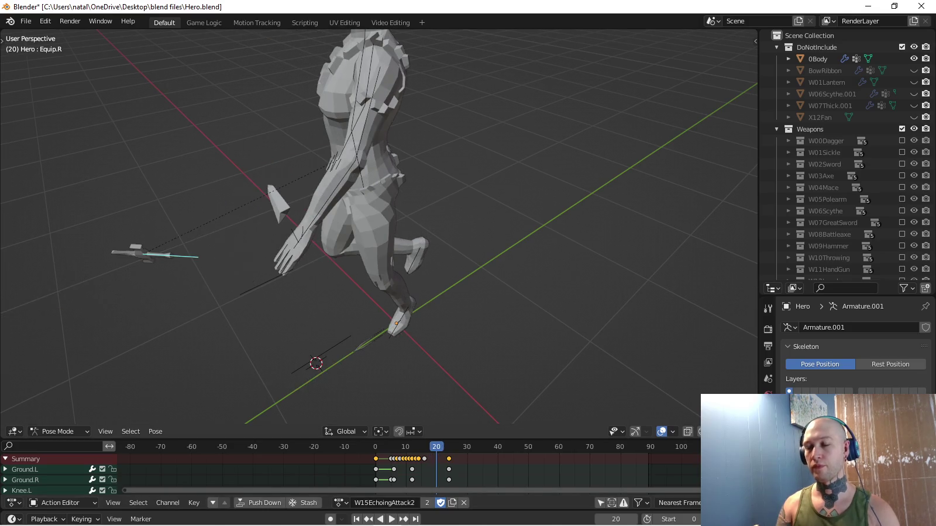
In top view, reposition Equip.R and key its location and rotation at frame 20.
{"action": "key", "text": "KP_7"}
{"action": "key", "text": "Return"}
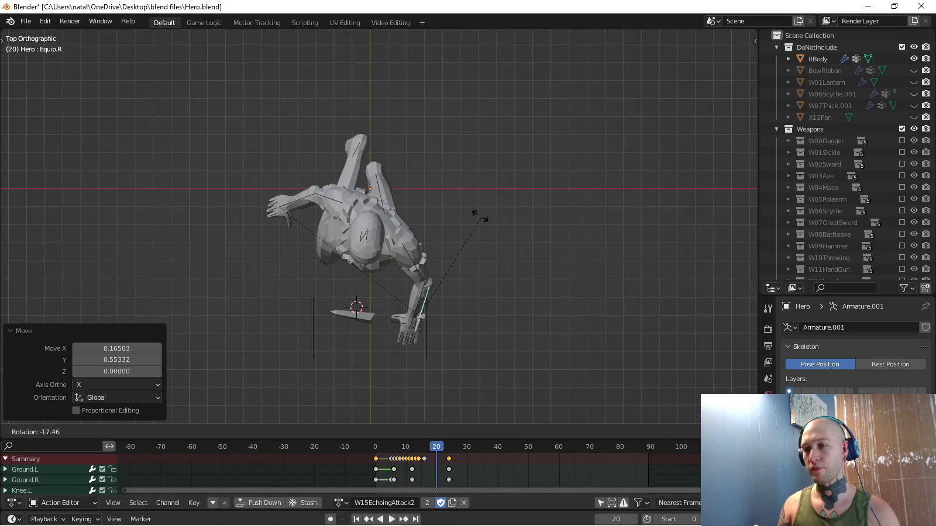
{"action": "mouse_move", "coordinate": [481, 218]}
{"action": "middle_mouse_down"}
{"action": "mouse_move", "coordinate": [486, 117]}
{"action": "mouse_move", "coordinate": [409, 122]}
{"action": "middle_mouse_up"}
{"action": "key", "text": "g"}
{"action": "key", "text": "i"}
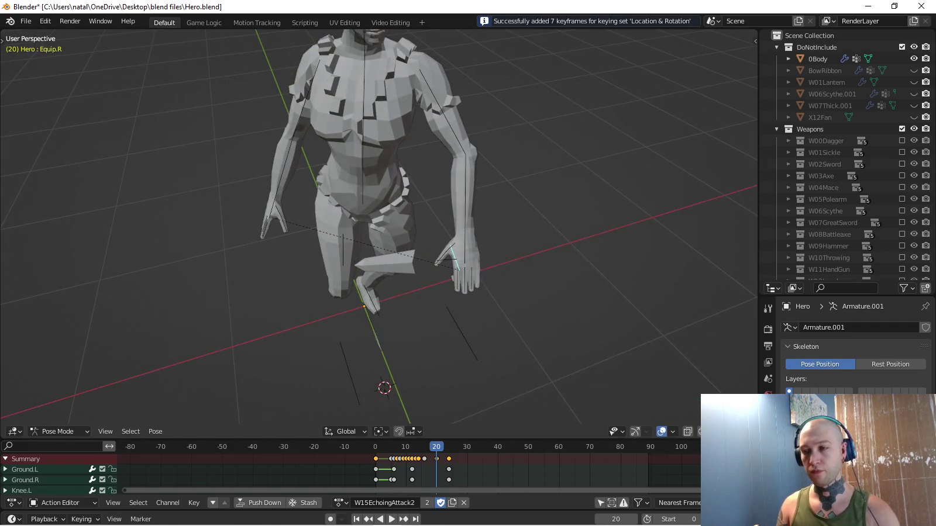
Step through the neighbouring frames and orbit to check the sword's motion.
{"action": "key", "text": "Down"}
{"action": "key", "text": "Left"}
{"action": "key", "text": "Right"}
{"action": "key", "text": "Right"}
{"action": "key", "text": "Right"}
{"action": "key", "text": "Right"}
{"action": "key", "text": "Right"}
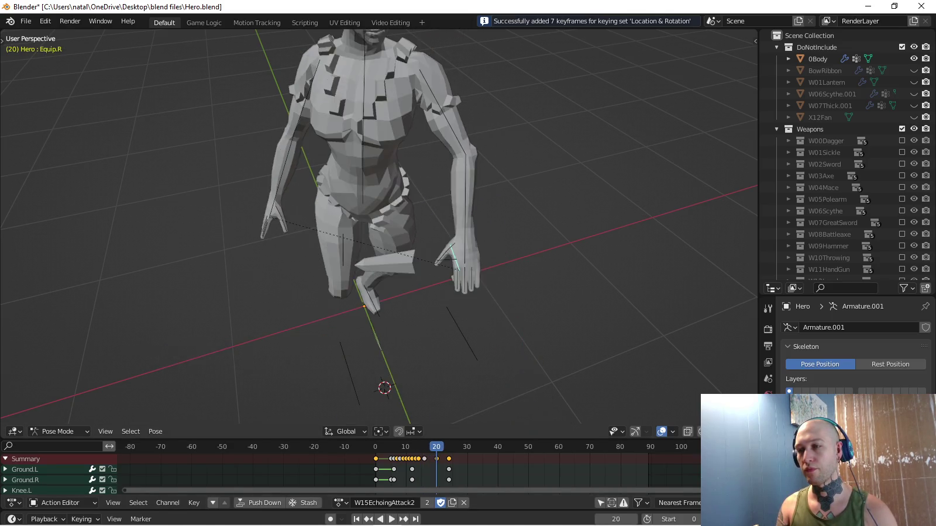
{"action": "key", "text": "Right"}
{"action": "key", "text": "Right"}
{"action": "key", "text": "Right"}
{"action": "key", "text": "Right"}
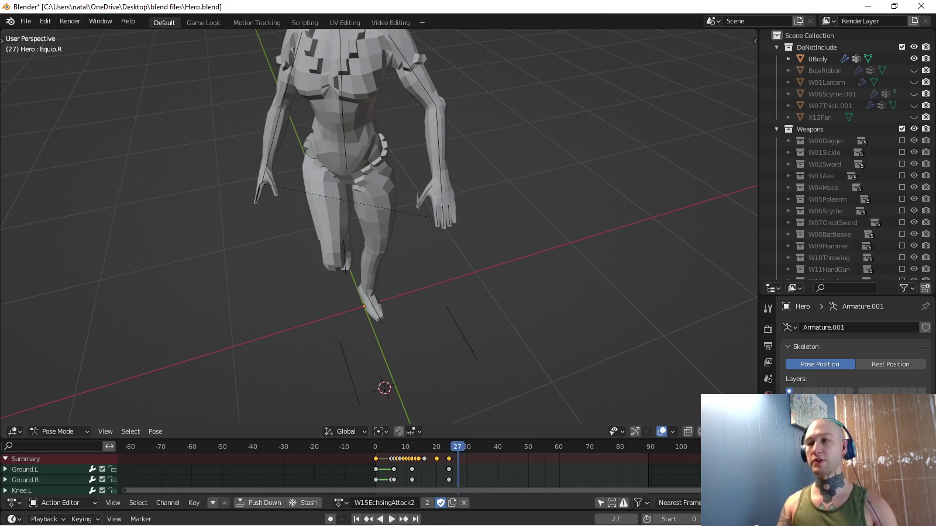
{"action": "middle_click_drag", "start_coordinate": [410, 234], "coordinate": [322, 234]}
{"action": "middle_click_drag", "start_coordinate": [409, 234], "coordinate": [473, 234]}
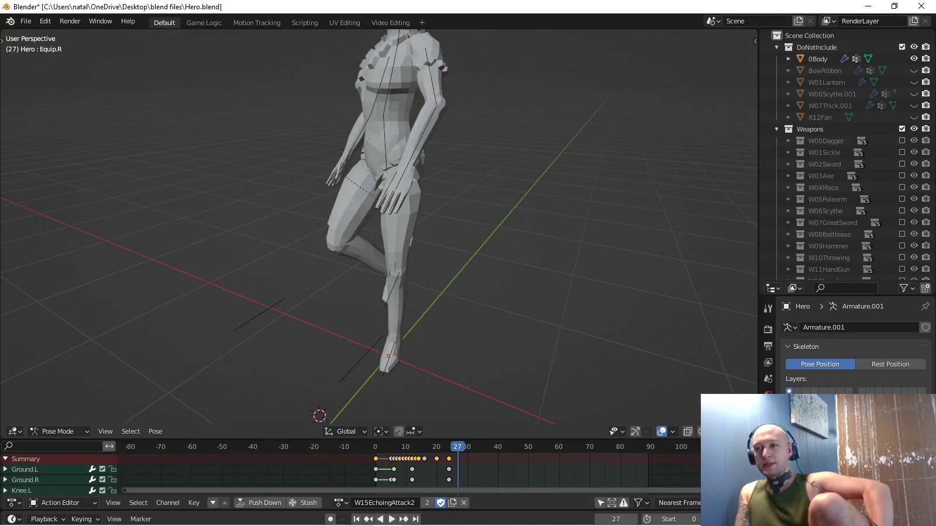
Return to the animation's first frame and zoom in around the character's hips.
{"action": "key", "text": "shift+Left"}
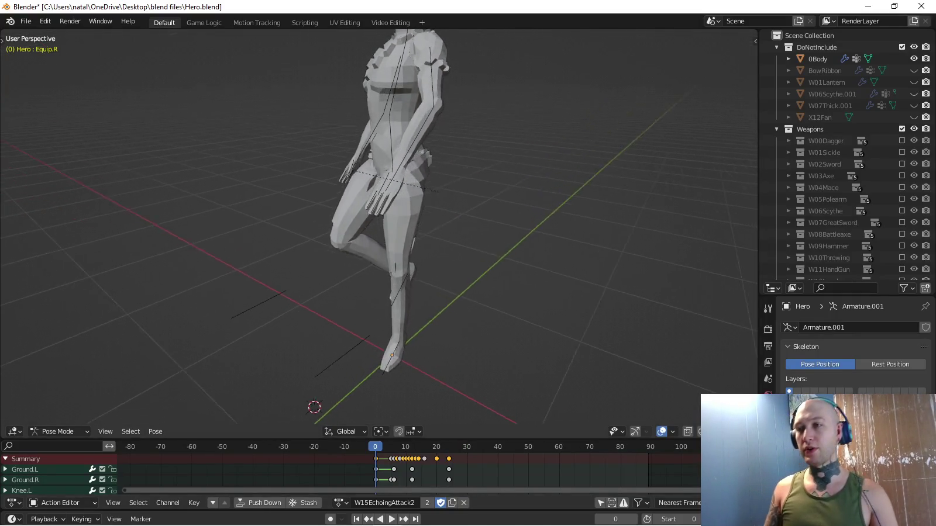
{"action": "scroll", "coordinate": [379, 227], "scroll_direction": "up", "scroll_amount": 1}
{"action": "scroll", "coordinate": [379, 227], "scroll_direction": "up", "scroll_amount": 1}
{"action": "scroll", "coordinate": [379, 226], "scroll_direction": "up", "scroll_amount": 1}
{"action": "scroll", "coordinate": [379, 227], "scroll_direction": "up", "scroll_amount": 1}
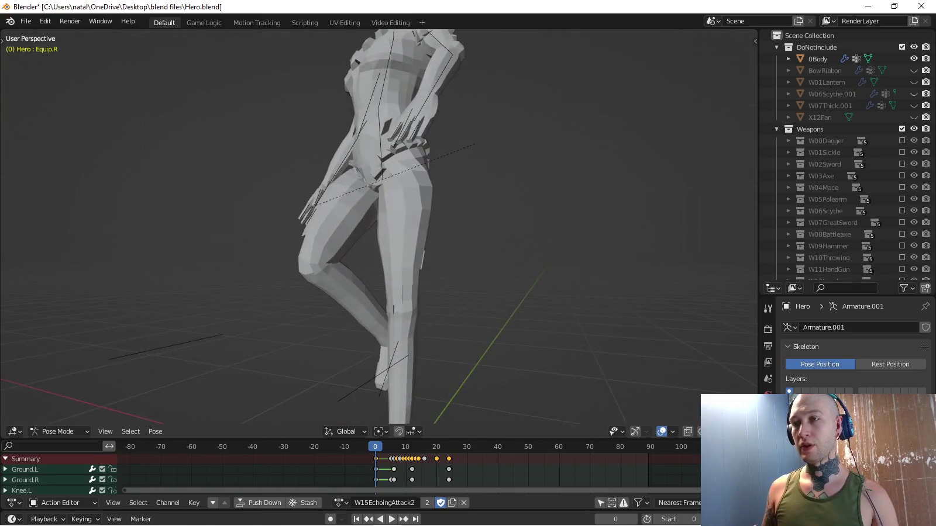
{"action": "scroll", "coordinate": [379, 227], "scroll_direction": "up", "scroll_amount": 2}
{"action": "middle_click_drag", "start_coordinate": [379, 227], "coordinate": [413, 222]}
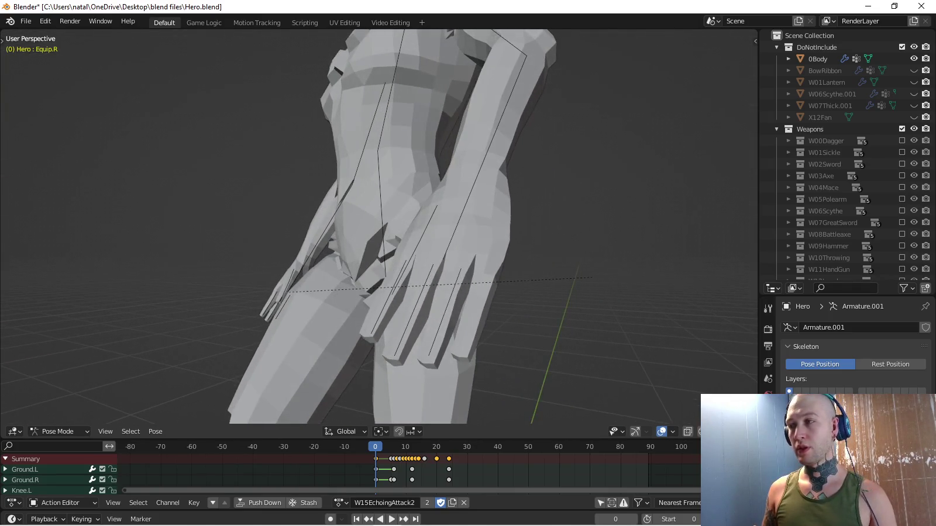
Select W15Sword under the W15Ring collection and view it in Weight Paint mode.
{"action": "scroll", "coordinate": [842, 175], "scroll_direction": "down", "scroll_amount": 8}
{"action": "left_click", "coordinate": [788, 105]}
{"action": "left_click", "coordinate": [847, 164]}
{"action": "key", "text": "ctrl+Tab"}
{"action": "left_click", "coordinate": [560, 188]}
{"action": "mouse_move", "coordinate": [560, 188]}
{"action": "middle_mouse_down"}
{"action": "mouse_move", "coordinate": [712, 355]}
{"action": "mouse_move", "coordinate": [430, 226]}
{"action": "middle_mouse_up"}
{"action": "scroll", "coordinate": [430, 226], "scroll_direction": "up", "scroll_amount": 3}
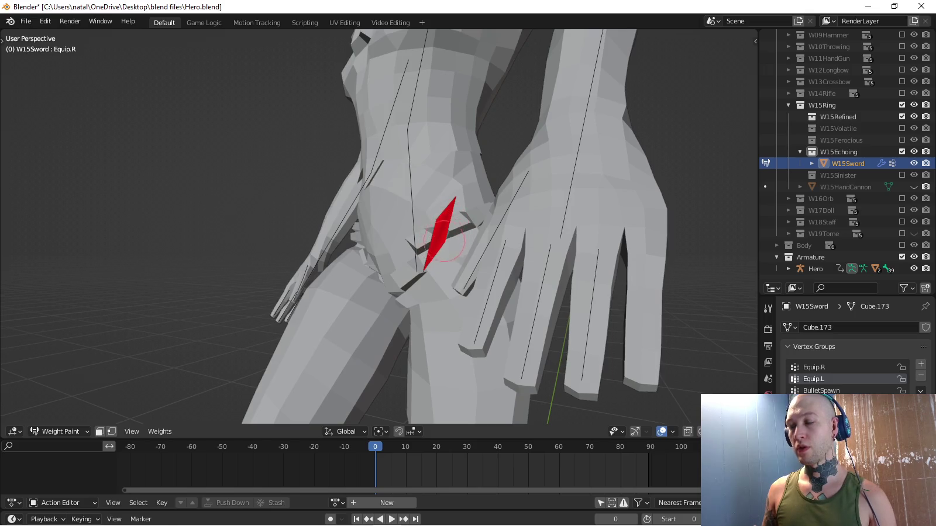
Try Vertex Paint, return the sword to Object Mode, and select then deselect all Hero bones.
{"action": "key", "text": "ctrl+Tab"}
{"action": "left_click", "coordinate": [520, 199]}
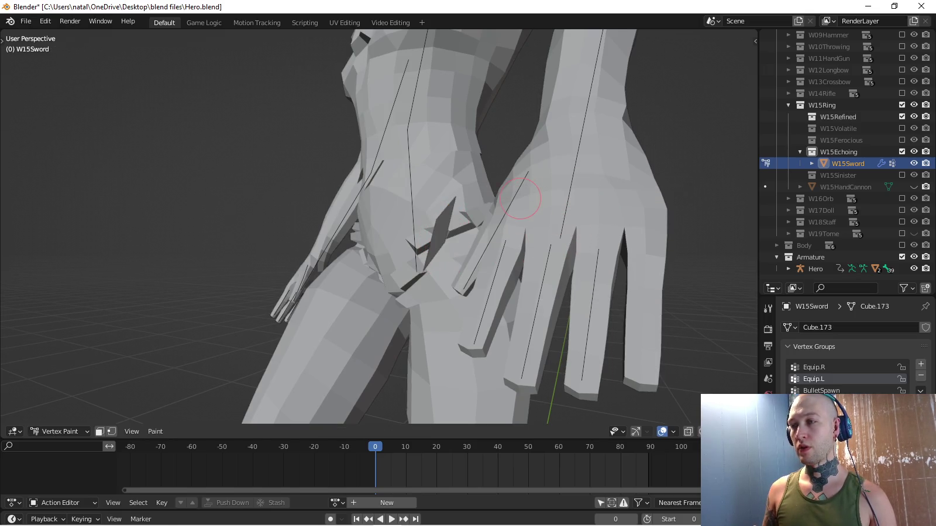
{"action": "key", "text": "ctrl+Tab"}
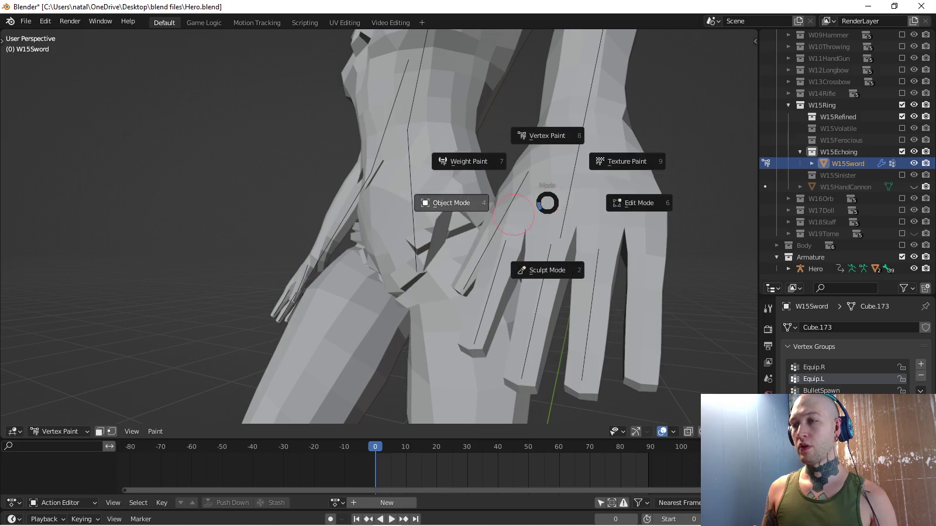
{"action": "left_click", "coordinate": [449, 203]}
{"action": "left_click", "coordinate": [851, 268]}
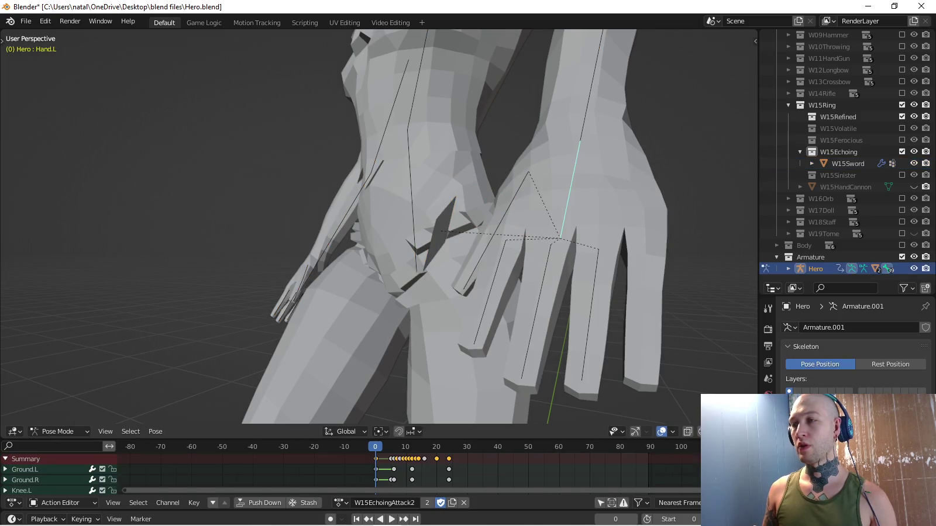
{"action": "key", "text": "a"}
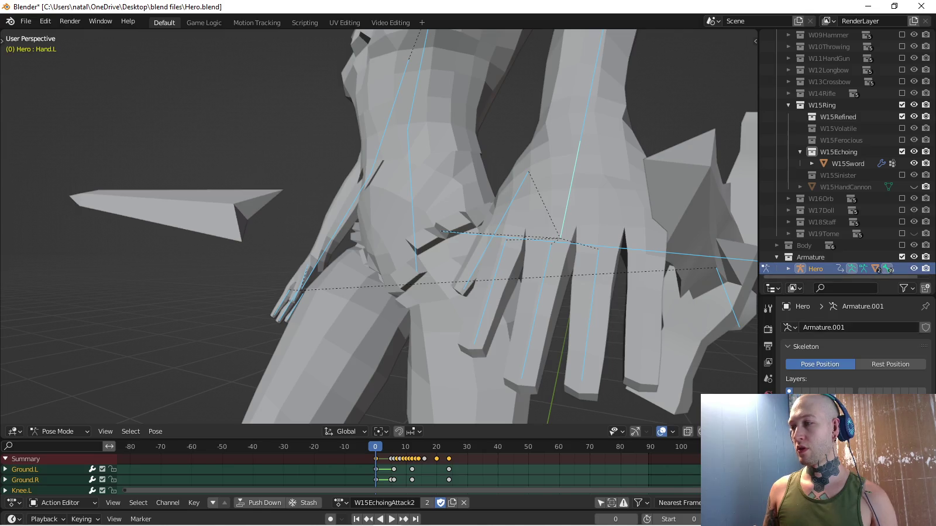
{"action": "key", "text": "alt+a"}
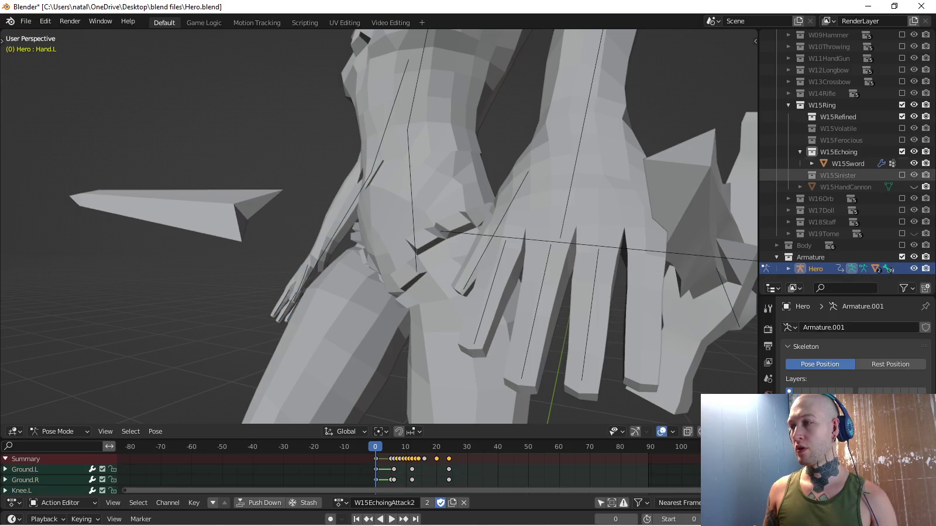
Reselect W15Sword and inspect its weights again in Weight Paint mode.
{"action": "left_click", "coordinate": [847, 163]}
{"action": "key", "text": "ctrl+Tab"}
{"action": "left_click", "coordinate": [389, 176]}
{"action": "mouse_move", "coordinate": [327, 146]}
{"action": "middle_mouse_down"}
{"action": "mouse_move", "coordinate": [257, 100]}
{"action": "mouse_move", "coordinate": [186, 221]}
{"action": "mouse_move", "coordinate": [283, 131]}
{"action": "mouse_move", "coordinate": [199, 234]}
{"action": "mouse_move", "coordinate": [351, 275]}
{"action": "middle_mouse_up"}
Put the sword back in Object Mode, select the Hero armature, and step through the swing frames.
{"action": "key", "text": "ctrl+Tab"}
{"action": "left_click", "coordinate": [287, 266]}
{"action": "left_click", "coordinate": [815, 268]}
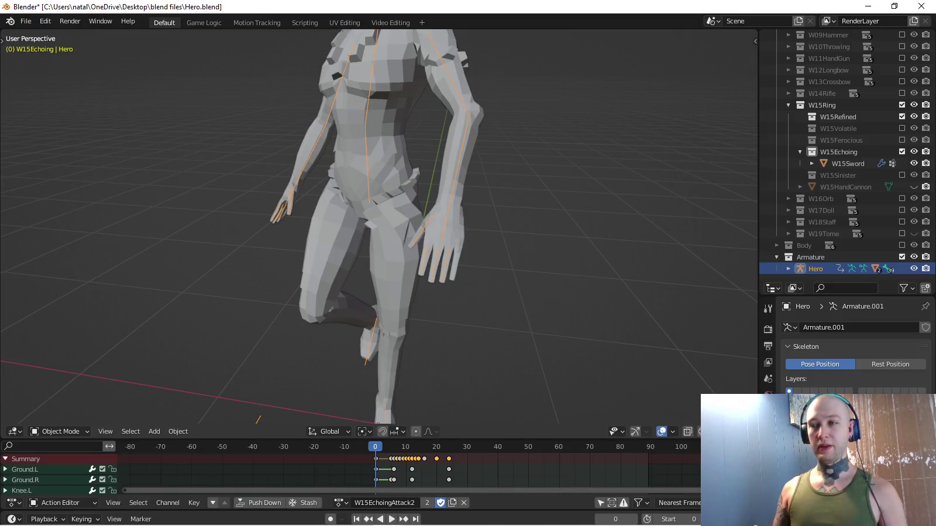
{"action": "key", "text": "Right"}
{"action": "key", "text": "Right"}
{"action": "key", "text": "Right"}
{"action": "key", "text": "Right"}
{"action": "key", "text": "Right"}
{"action": "key", "text": "Right"}
{"action": "key", "text": "Right"}
{"action": "key", "text": "Left"}
{"action": "key", "text": "Left"}
{"action": "key", "text": "Left"}
{"action": "key", "text": "Left"}
{"action": "key", "text": "Left"}
{"action": "key", "text": "Left"}
{"action": "key", "text": "Right"}
{"action": "key", "text": "Right"}
{"action": "key", "text": "Right"}
{"action": "key", "text": "Right"}
{"action": "key", "text": "Right"}
{"action": "key", "text": "Right"}
{"action": "key", "text": "Right"}
{"action": "key", "text": "Right"}
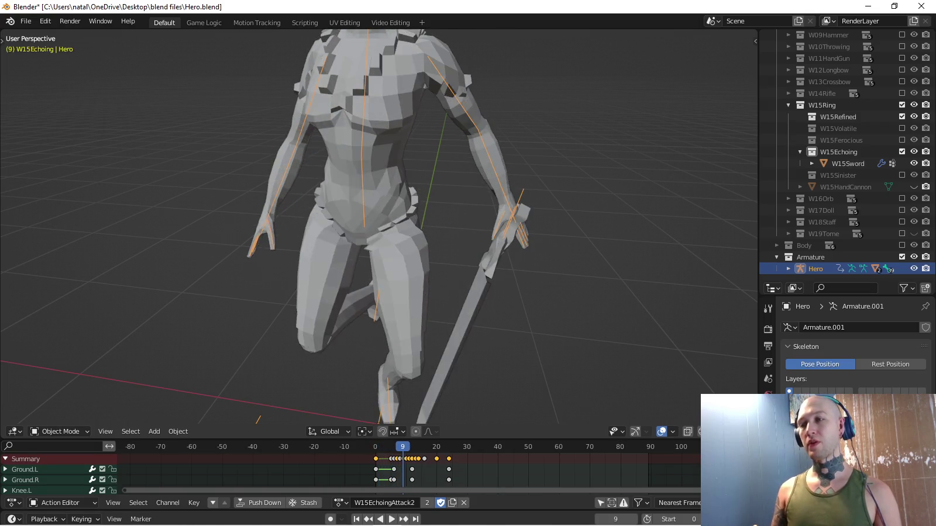
{"action": "key", "text": "Right"}
{"action": "key", "text": "Right"}
{"action": "key", "text": "Home"}
Zoom in on a top view at frame 10 and put the Hero armature in Pose Mode.
{"action": "key", "text": "KP_7"}
{"action": "scroll", "coordinate": [385, 374], "scroll_direction": "up", "scroll_amount": 1}
{"action": "scroll", "coordinate": [386, 375], "scroll_direction": "up", "scroll_amount": 1}
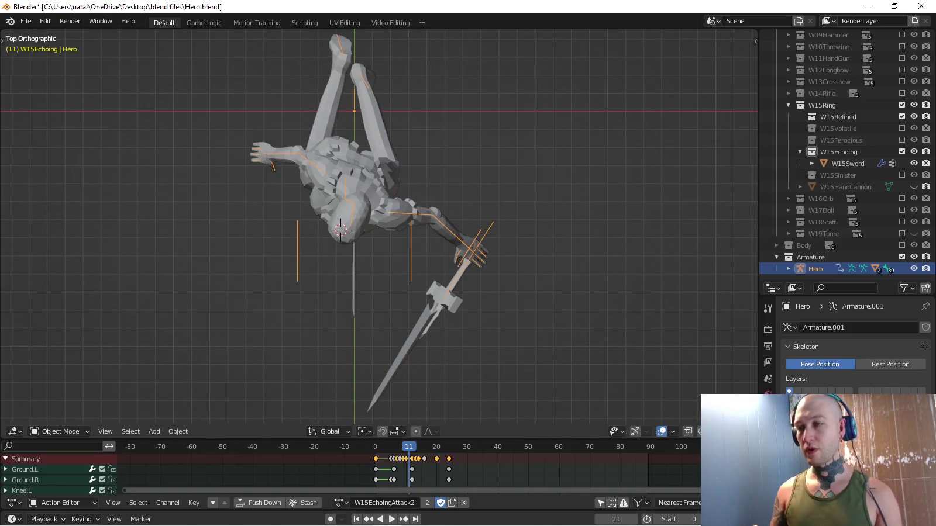
{"action": "key", "text": "Left"}
{"action": "scroll", "coordinate": [454, 410], "scroll_direction": "up", "scroll_amount": 1}
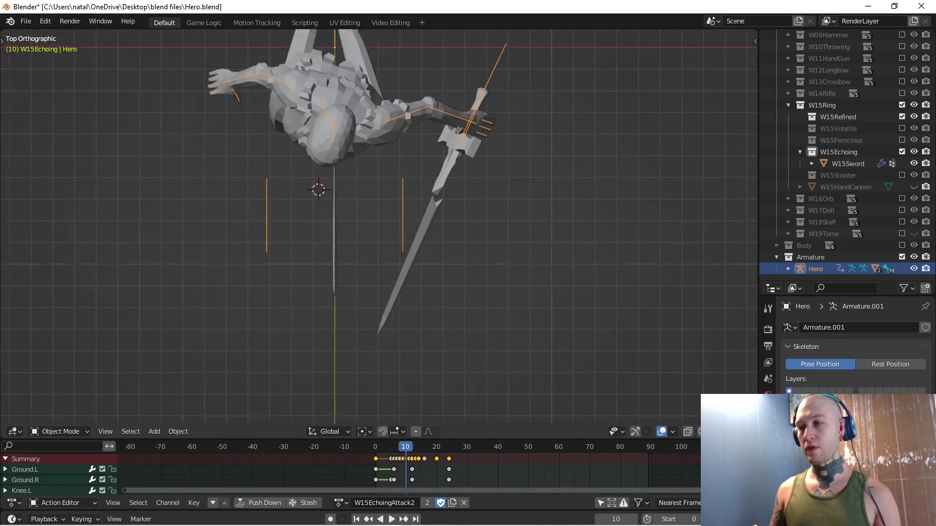
{"action": "scroll", "coordinate": [409, 351], "scroll_direction": "up", "scroll_amount": 1}
{"action": "left_click", "coordinate": [847, 163]}
{"action": "left_click", "coordinate": [815, 268]}
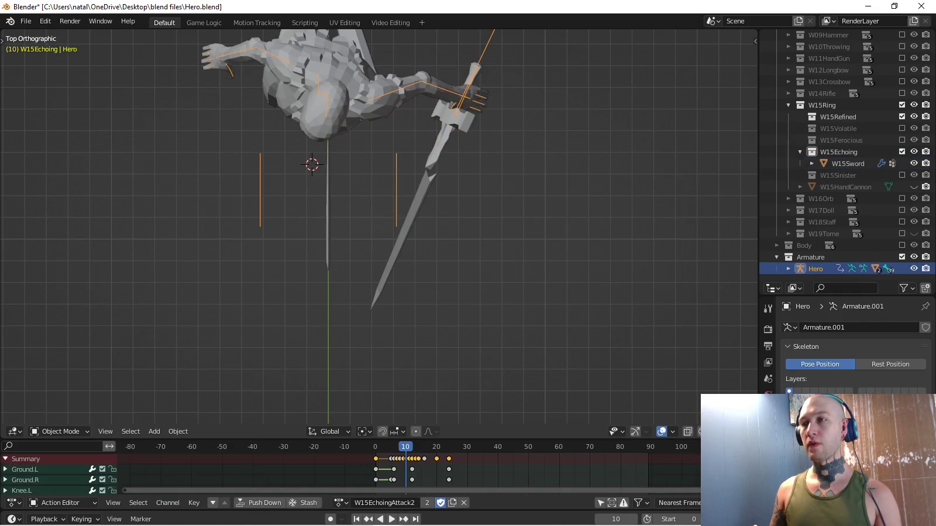
{"action": "left_click", "coordinate": [851, 269]}
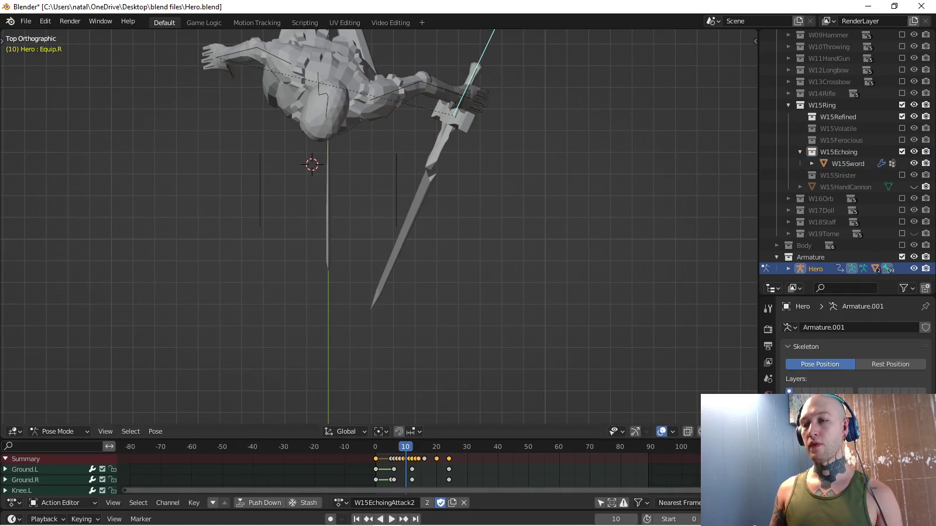
Reposition the Equip.L bone at frame 11 and key its location and rotation.
{"action": "key", "text": "Right"}
{"action": "key", "text": "g"}
{"action": "key", "text": "Escape"}
{"action": "key", "text": "g"}
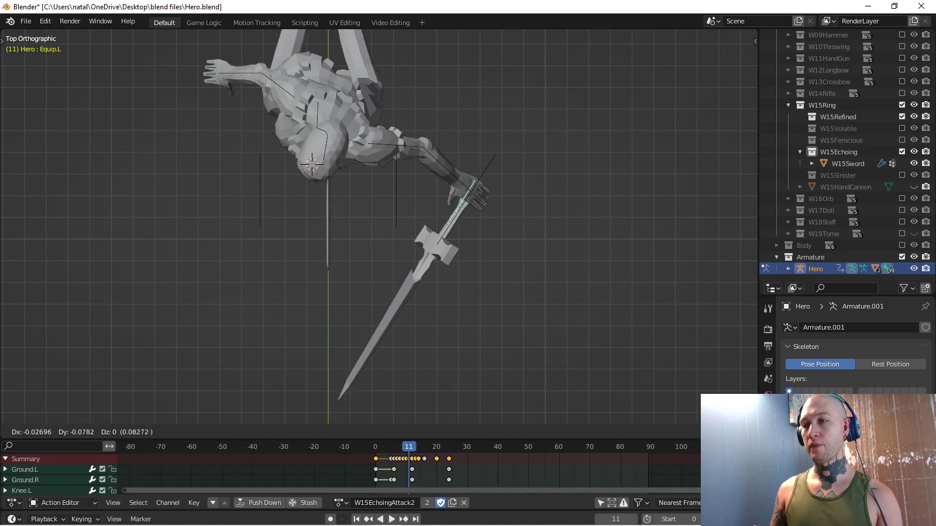
{"action": "key", "text": "Return"}
{"action": "mouse_move", "coordinate": [410, 321]}
{"action": "middle_mouse_down"}
{"action": "mouse_move", "coordinate": [410, 205]}
{"action": "mouse_move", "coordinate": [351, 234]}
{"action": "mouse_move", "coordinate": [398, 234]}
{"action": "middle_mouse_up"}
{"action": "key", "text": "g"}
{"action": "key", "text": "Return"}
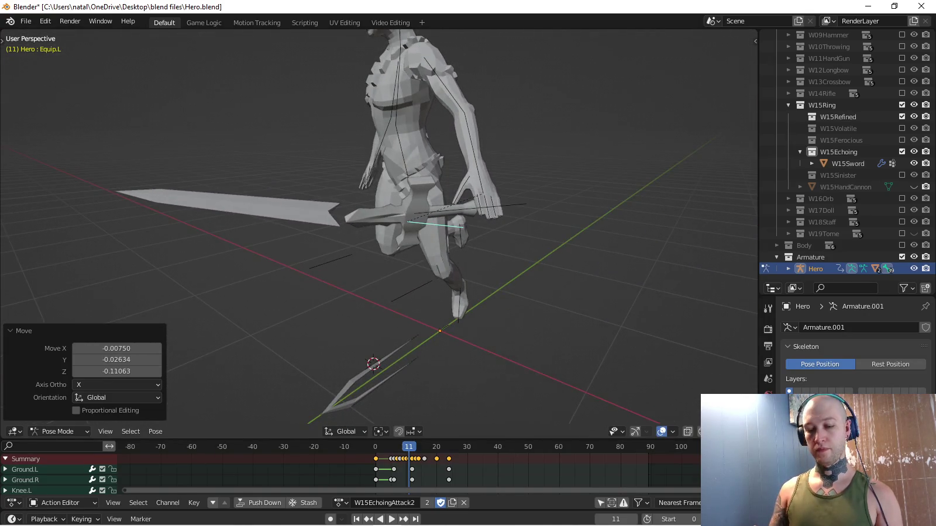
{"action": "key", "text": "KP_7"}
{"action": "scroll", "coordinate": [379, 226], "scroll_direction": "down", "scroll_amount": 4}
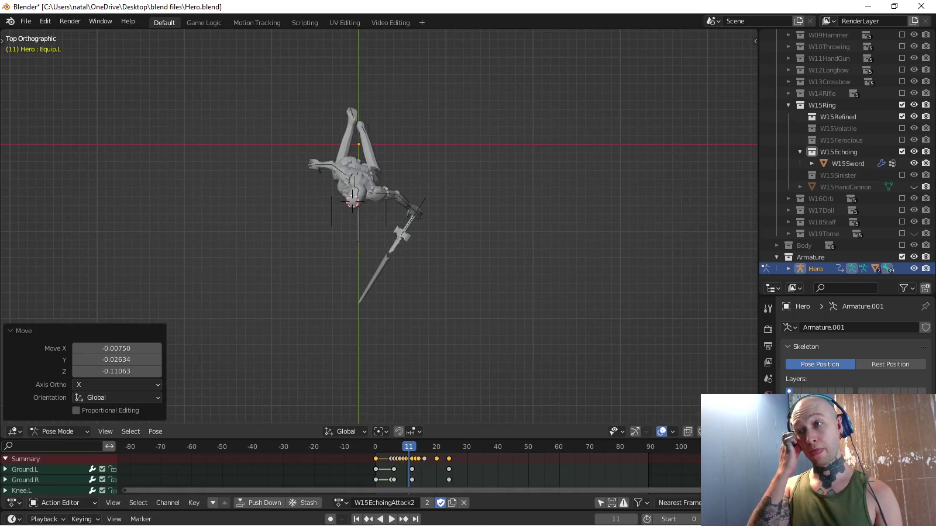
{"action": "key", "text": "i"}
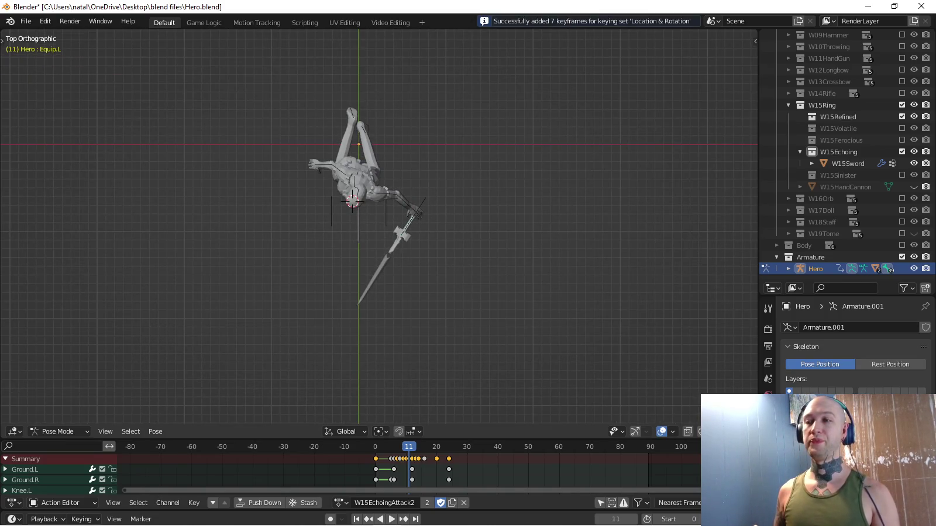
Review the swing, then rotate and move the sword bone into a new pose from top view.
{"action": "middle_click_drag", "start_coordinate": [379, 226], "coordinate": [386, 147]}
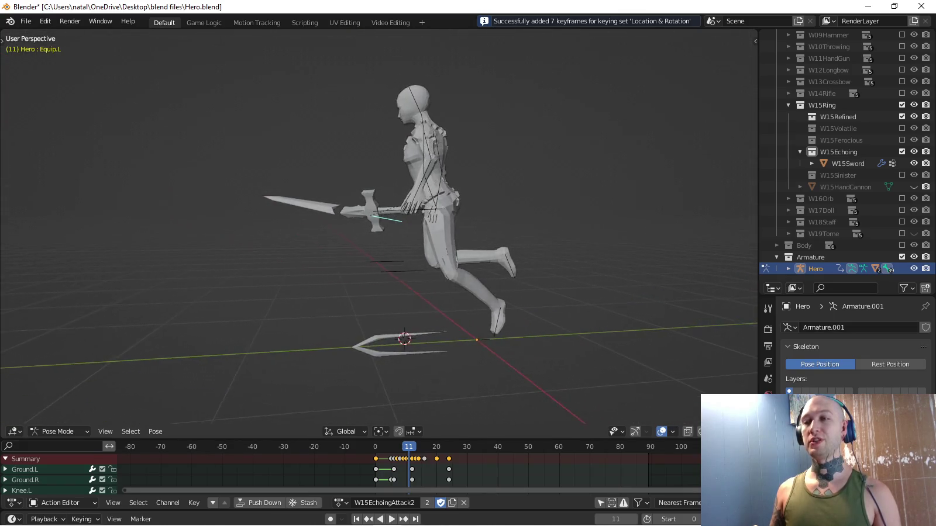
{"action": "key", "text": "space"}
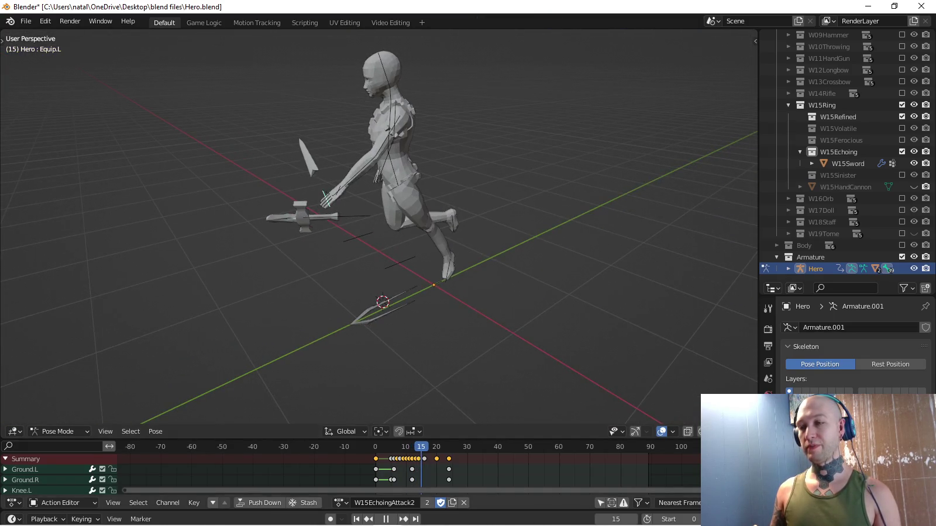
{"action": "key", "text": "KP_7"}
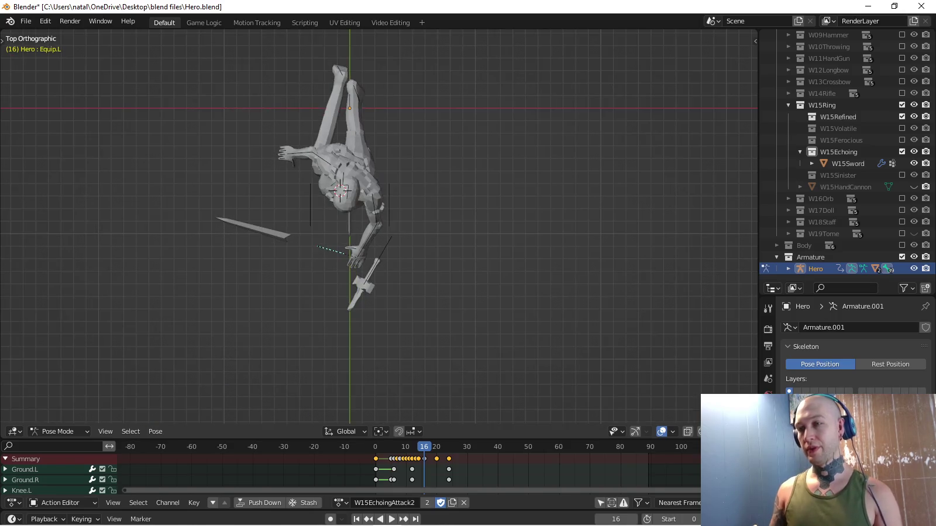
{"action": "key", "text": "r"}
{"action": "left_click", "coordinate": [345, 120]}
{"action": "key", "text": "g"}
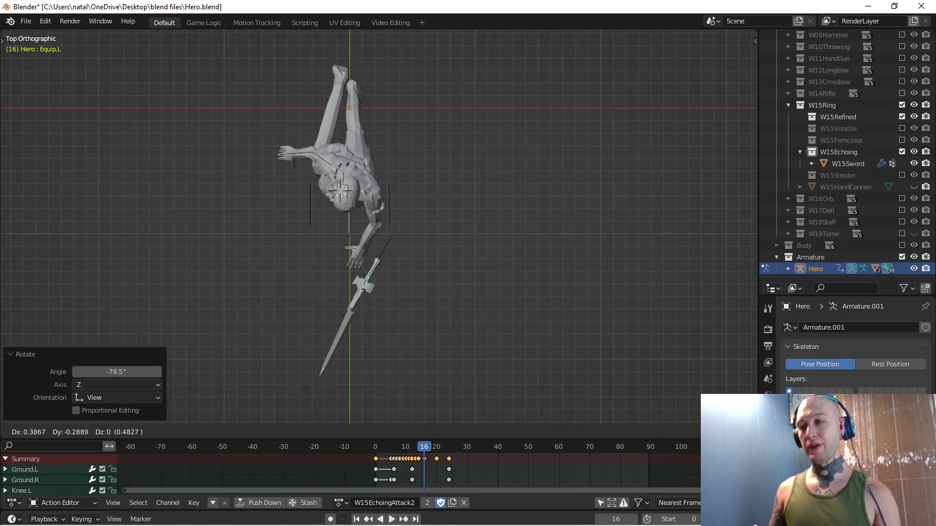
{"action": "key", "text": "Return"}
{"action": "key", "text": "r"}
{"action": "key", "text": "Return"}
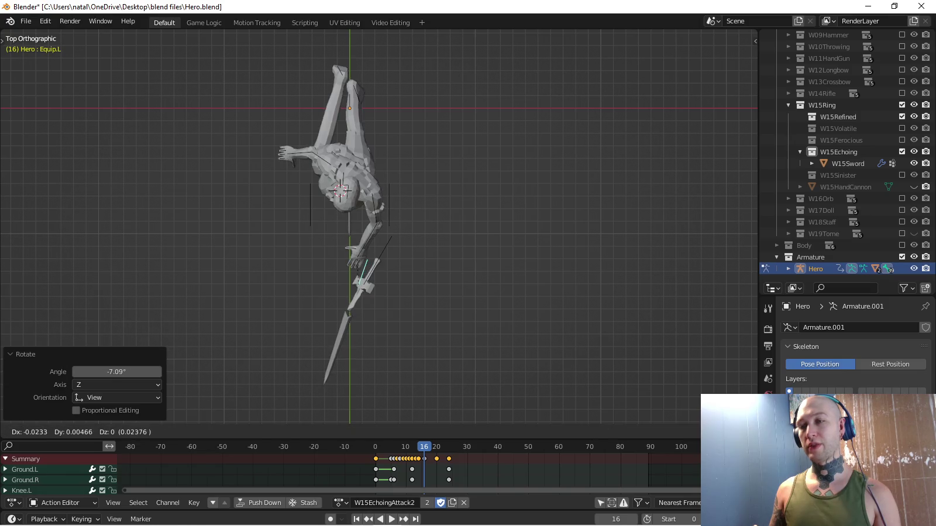
{"action": "key", "text": "Return"}
Key the sword bone's new location and rotation and preview the swing.
{"action": "middle_click_drag", "start_coordinate": [409, 234], "coordinate": [445, 176]}
{"action": "key", "text": "KP_3"}
{"action": "key", "text": "i"}
{"action": "key", "text": "space"}
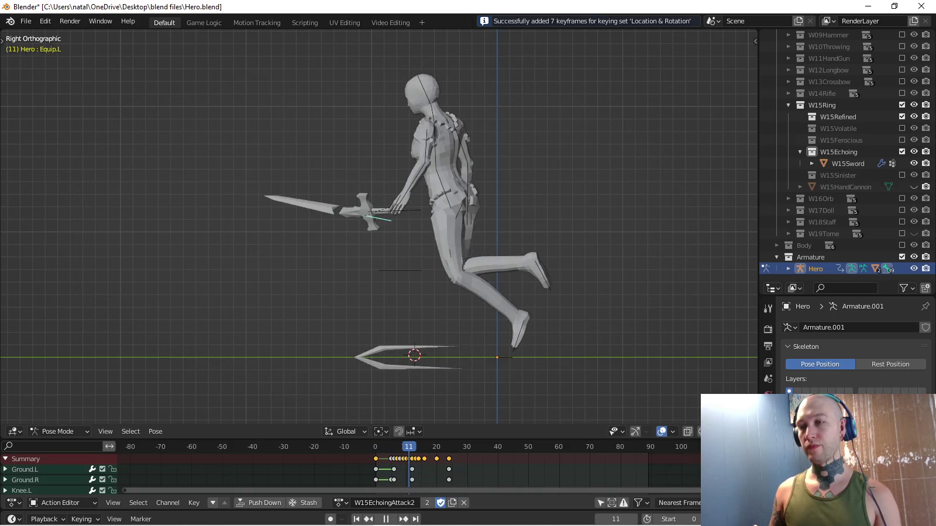
{"action": "key", "text": "space"}
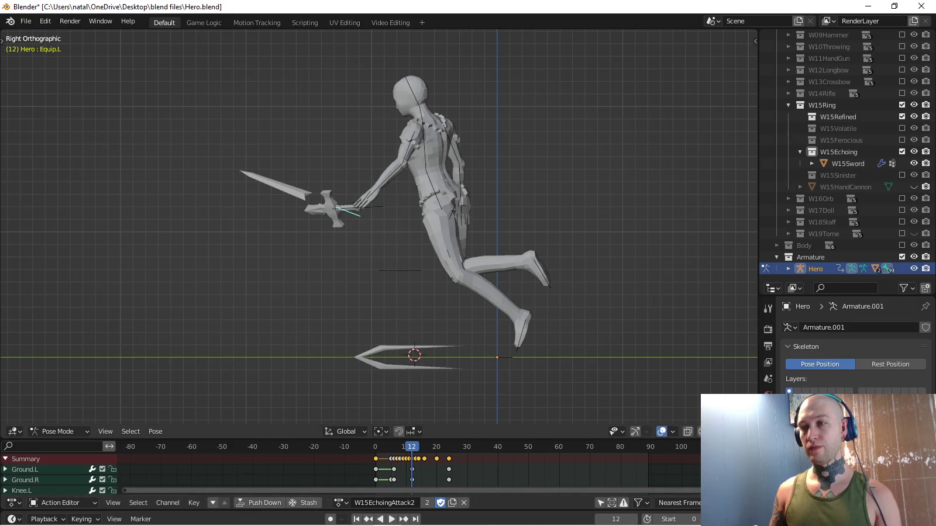
{"action": "key", "text": "KP_7"}
{"action": "middle_click_drag", "start_coordinate": [380, 234], "coordinate": [410, 193]}
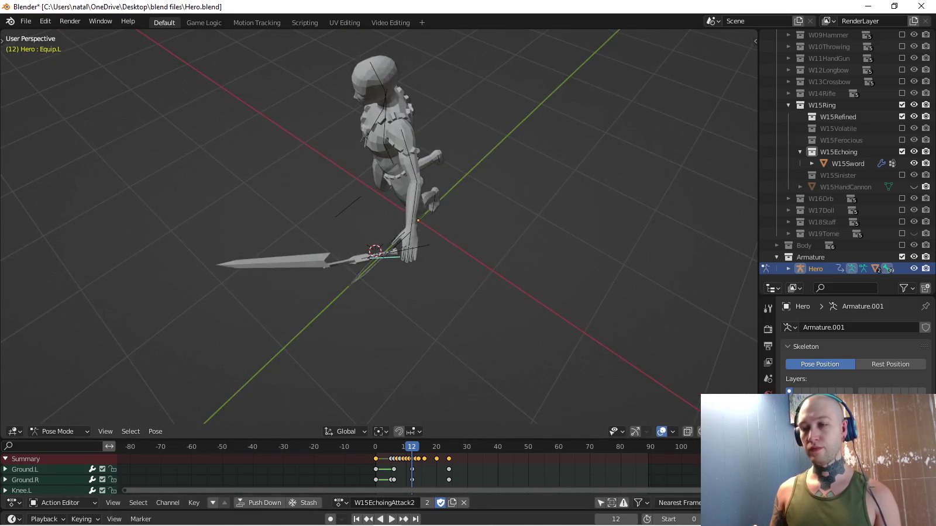
{"action": "left_click_drag", "start_coordinate": [381, 425], "coordinate": [380, 188]}
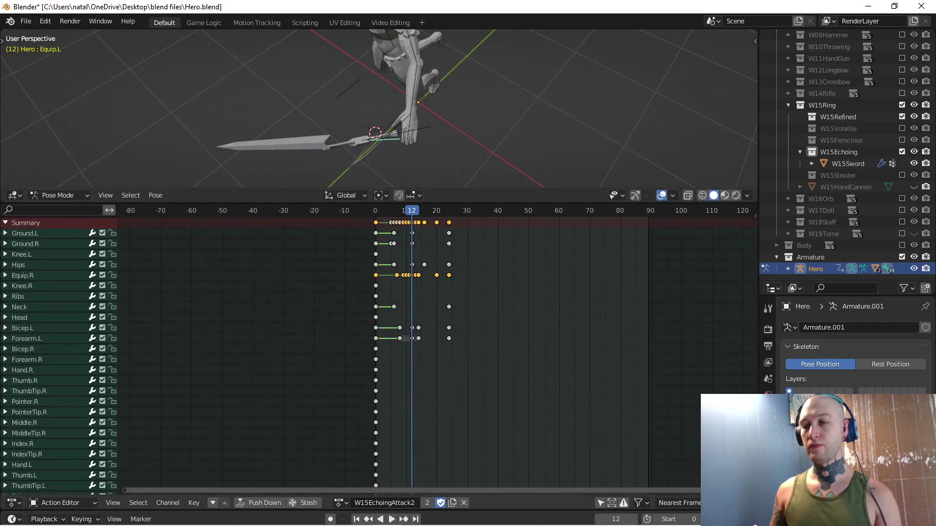
Play the Attack2 swing, then switch to a top-down view.
{"action": "scroll", "coordinate": [409, 322], "scroll_direction": "down", "scroll_amount": 10}
{"action": "scroll", "coordinate": [385, 351], "scroll_direction": "up", "scroll_amount": 2}
{"action": "scroll", "coordinate": [385, 351], "scroll_direction": "up", "scroll_amount": 2}
{"action": "scroll", "coordinate": [385, 351], "scroll_direction": "up", "scroll_amount": 2}
{"action": "scroll", "coordinate": [385, 351], "scroll_direction": "up", "scroll_amount": 1}
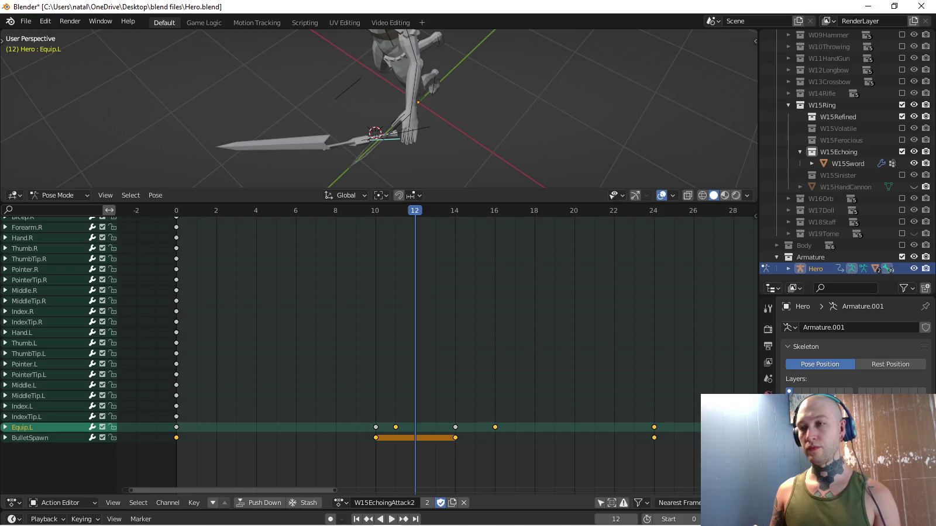
{"action": "key", "text": "shift+ctrl+space"}
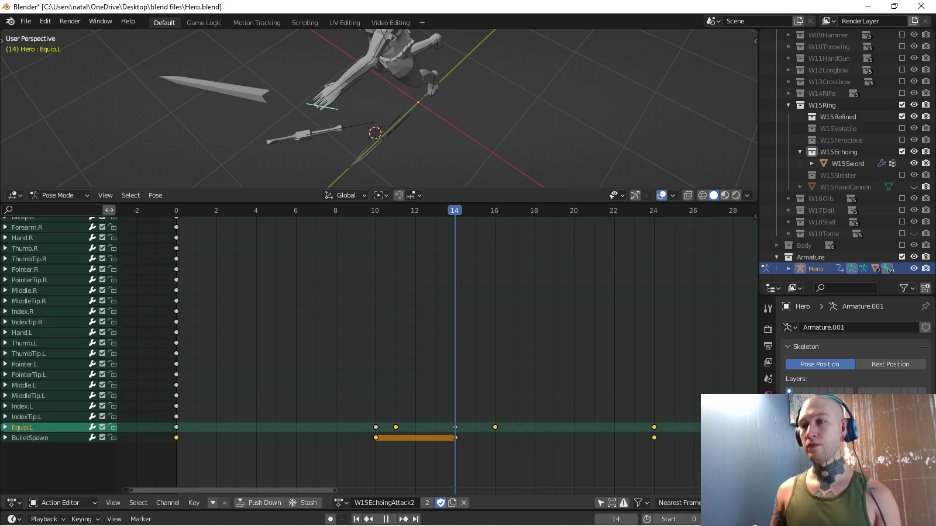
{"action": "key", "text": "KP_7"}
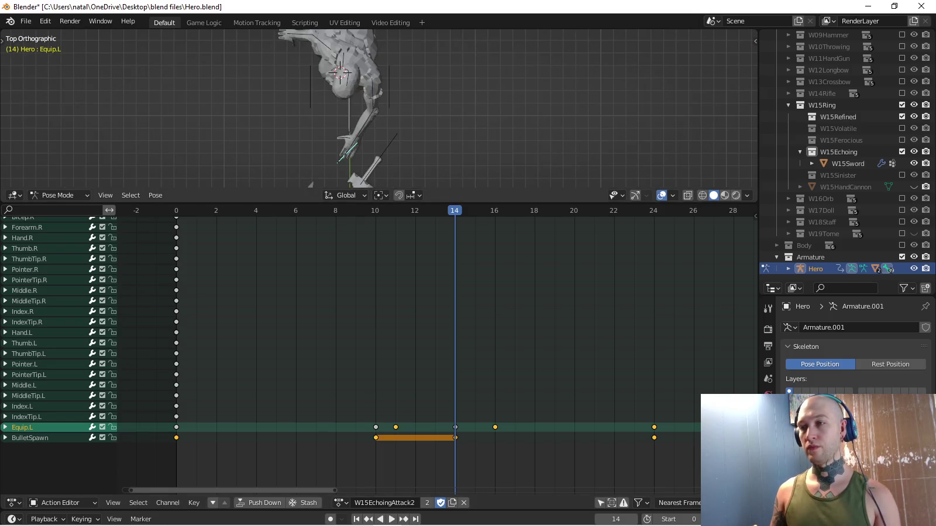
Move the left sword bone, rotate it to -26.3°, and key location and rotation at frame 14.
{"action": "key", "text": "g"}
{"action": "left_click", "coordinate": [351, 146]}
{"action": "key", "text": "r"}
{"action": "left_click", "coordinate": [358, 138]}
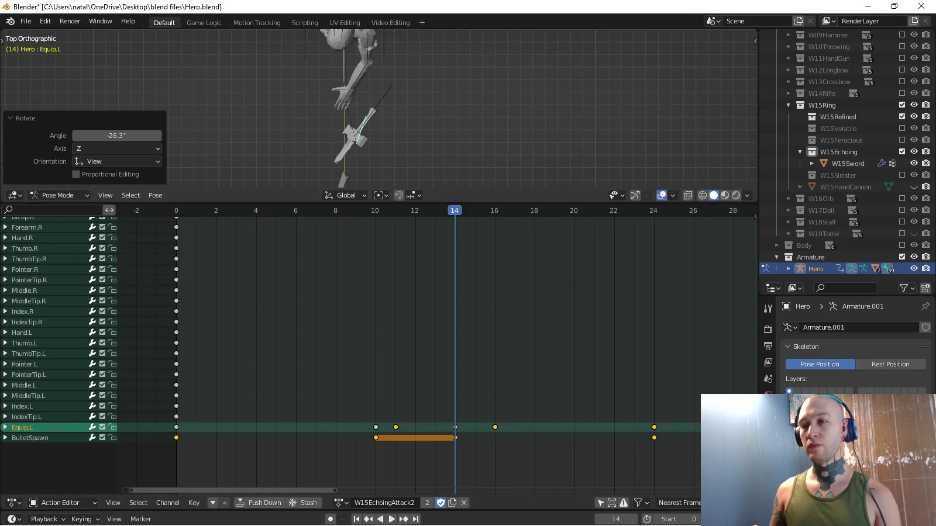
{"action": "key", "text": "i"}
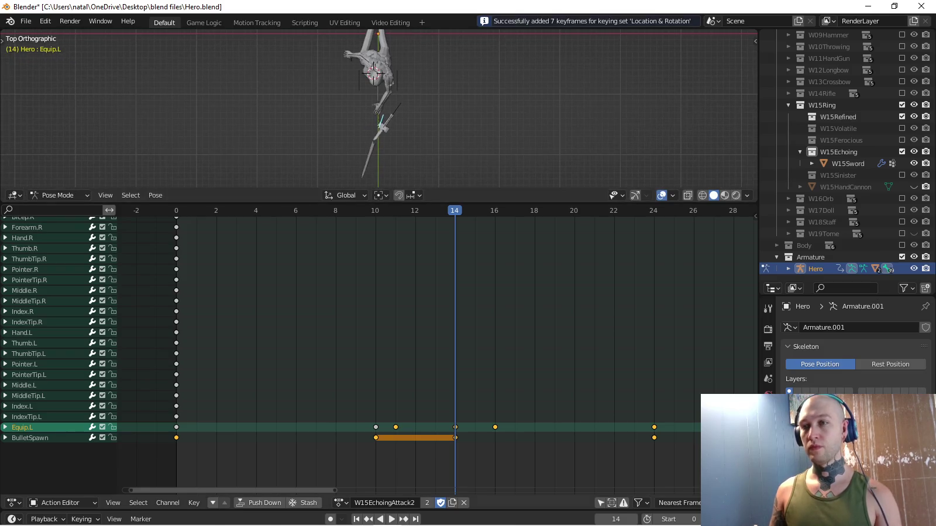
{"action": "key", "text": "space"}
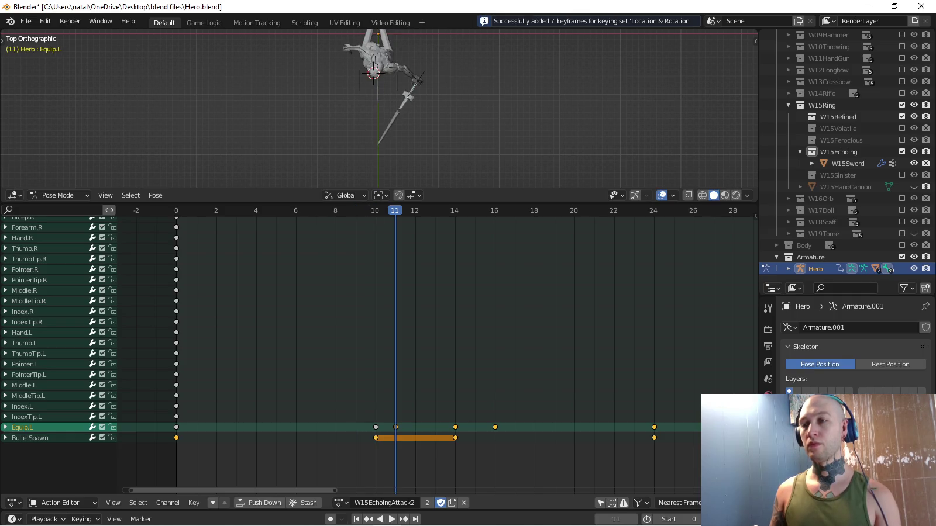
At frame 13, rotate the right sword bone -25.8°, move it, and key location and rotation.
{"action": "scroll", "coordinate": [410, 350], "scroll_direction": "up", "scroll_amount": 2, "text": "ctrl"}
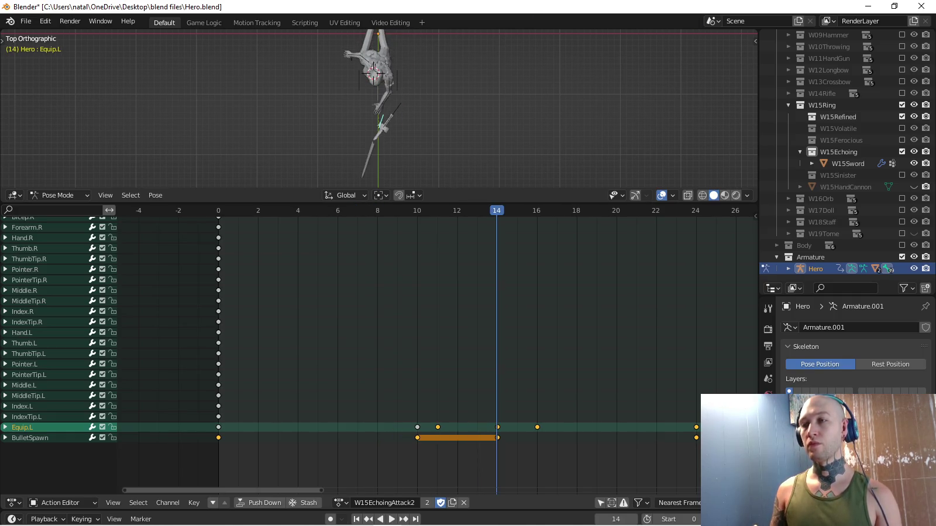
{"action": "key", "text": "space"}
{"action": "key", "text": "Left"}
{"action": "key", "text": "Left"}
{"action": "key", "text": "Left"}
{"action": "key", "text": "Left"}
{"action": "key", "text": "Right"}
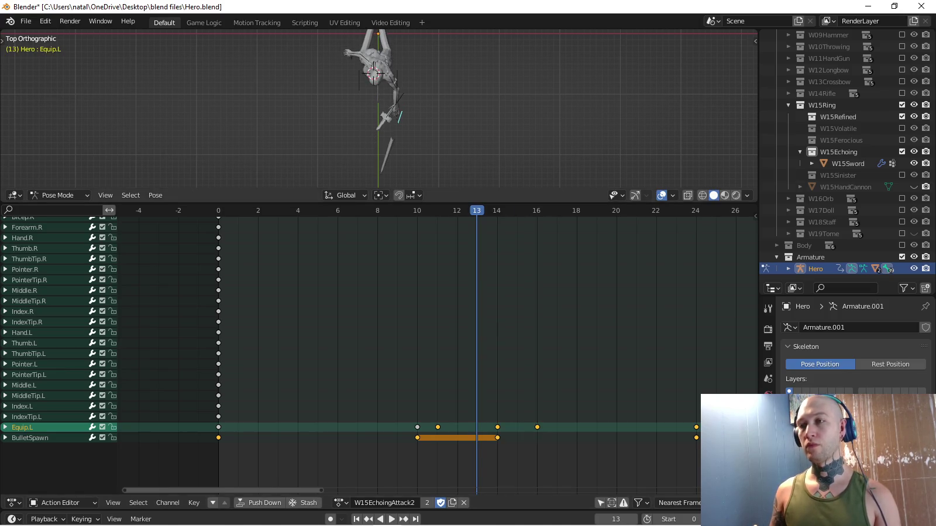
{"action": "left_click", "coordinate": [394, 94]}
{"action": "key", "text": "r"}
{"action": "left_click", "coordinate": [431, 82]}
{"action": "key", "text": "g"}
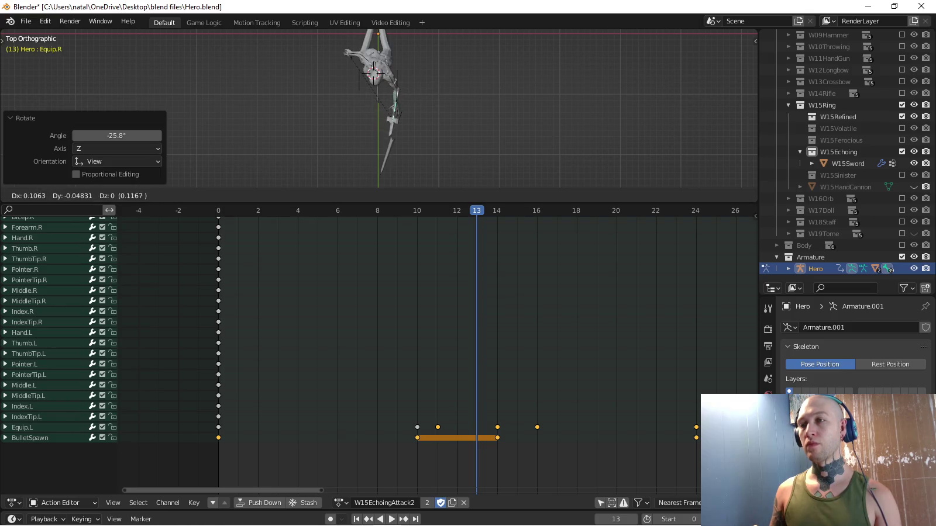
{"action": "key", "text": "Return"}
{"action": "key", "text": "i"}
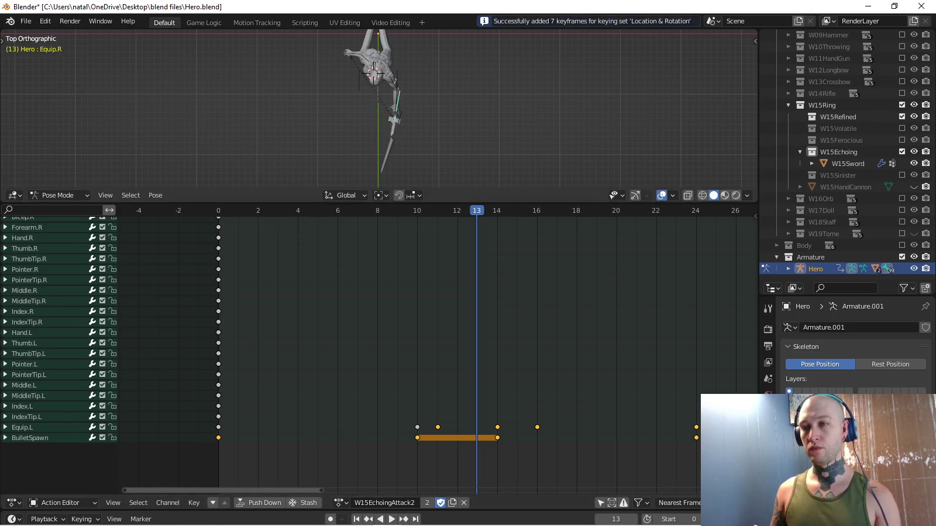
Replay the swing, zoom in on the character and give the 3D view more room than the keyframes.
{"action": "key", "text": "space"}
{"action": "key", "text": "KP_Decimal"}
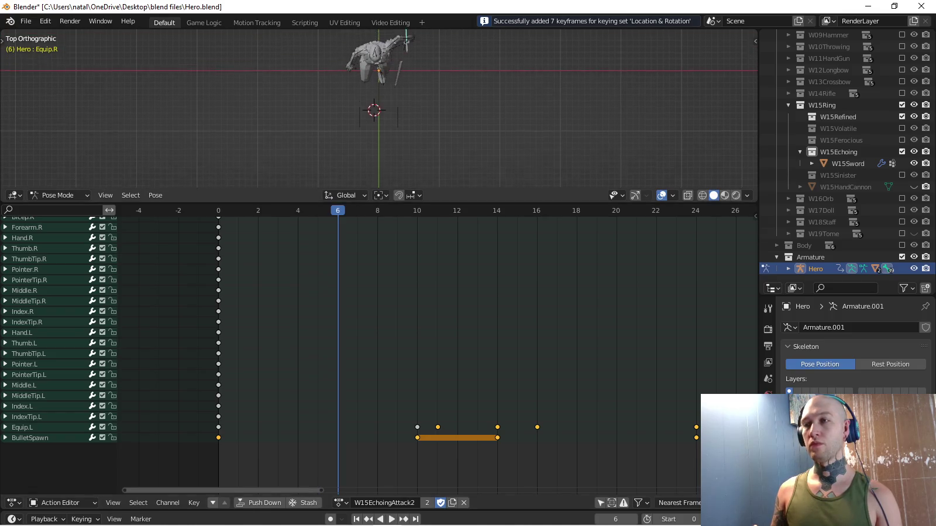
{"action": "left_click_drag", "start_coordinate": [374, 203], "coordinate": [374, 388]}
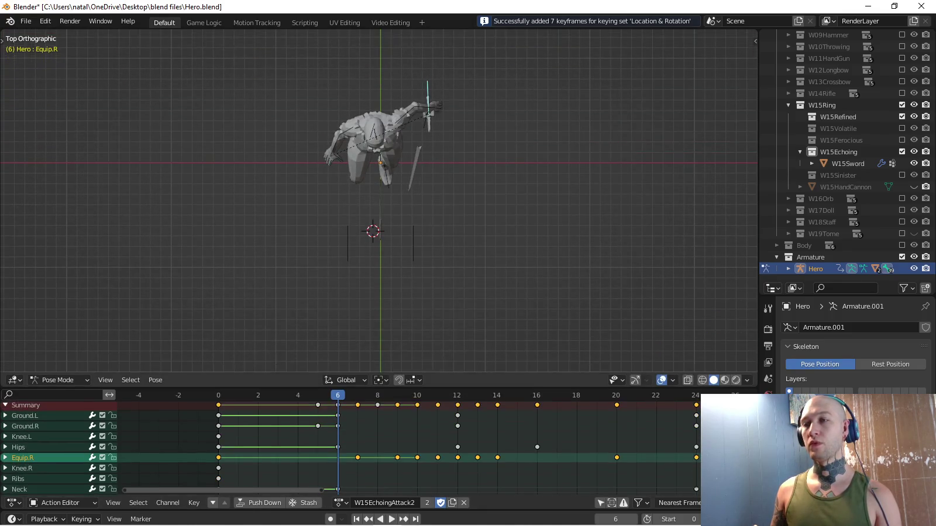
Play the swing while orbiting to a low angle, then watch it from the Right side view.
{"action": "scroll", "coordinate": [380, 166], "scroll_direction": "up", "scroll_amount": 3}
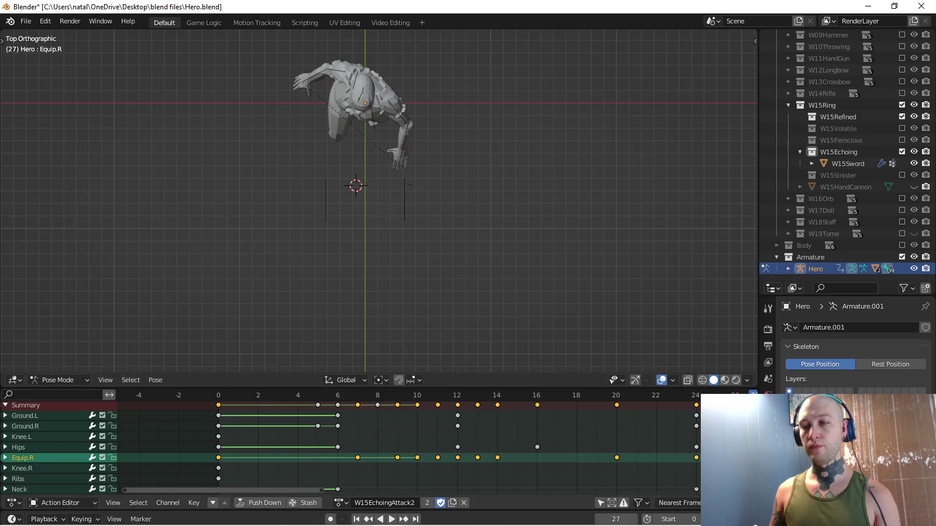
{"action": "key", "text": "space"}
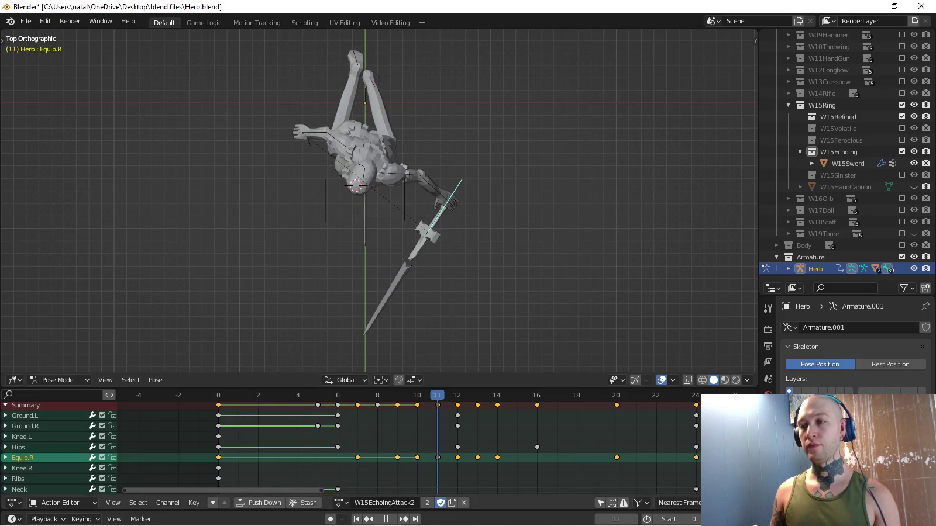
{"action": "key", "text": "space"}
{"action": "middle_click_drag", "start_coordinate": [380, 176], "coordinate": [380, 272]}
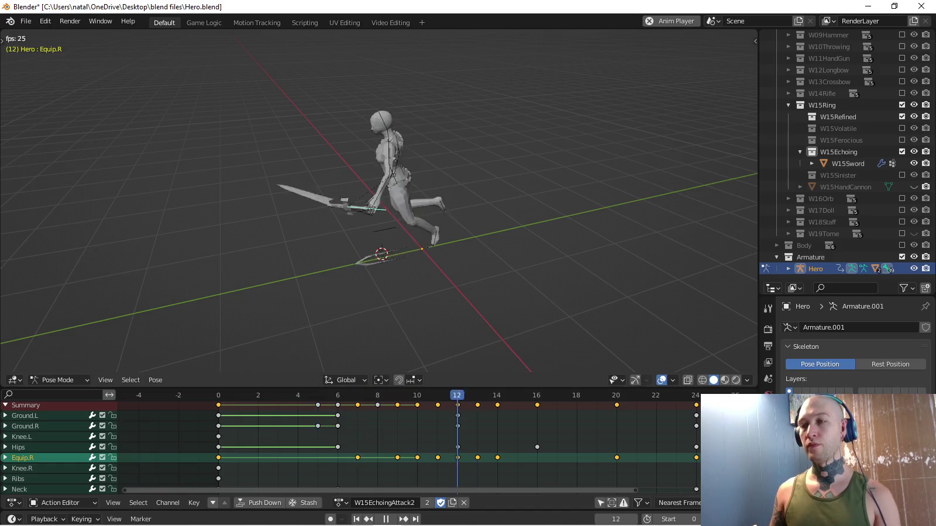
{"action": "middle_click_drag", "start_coordinate": [381, 263], "coordinate": [403, 304]}
{"action": "key", "text": "KP_3"}
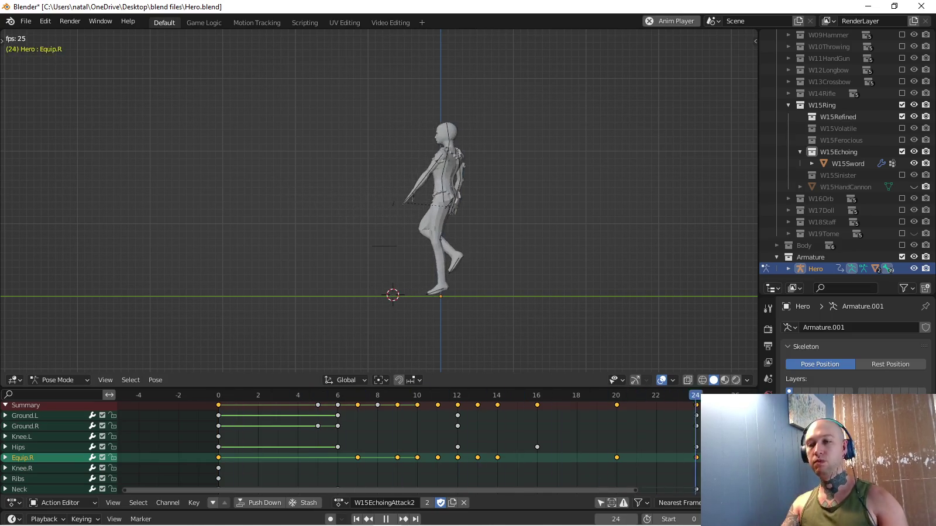
{"action": "key", "text": "space"}
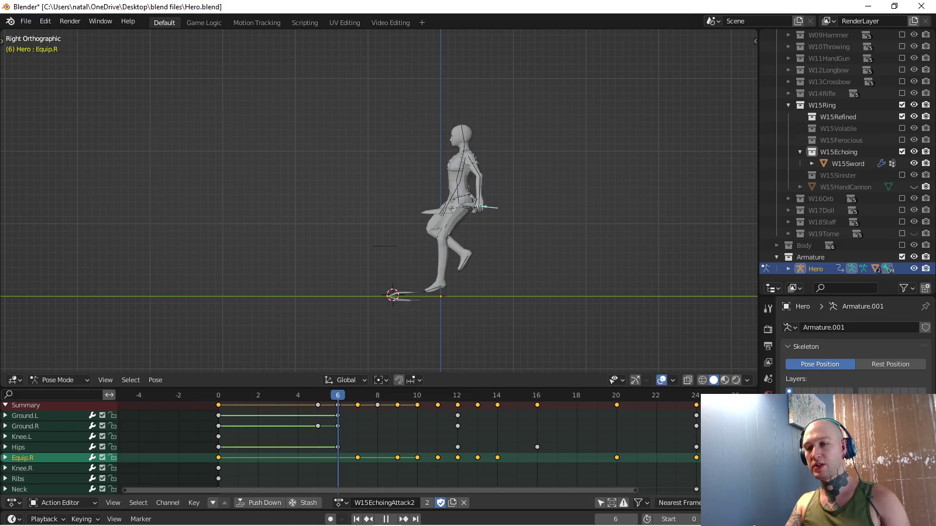
Step through playback at frames 6 and 15, select the left sword bone, then return to Object Mode.
{"action": "key", "text": "space"}
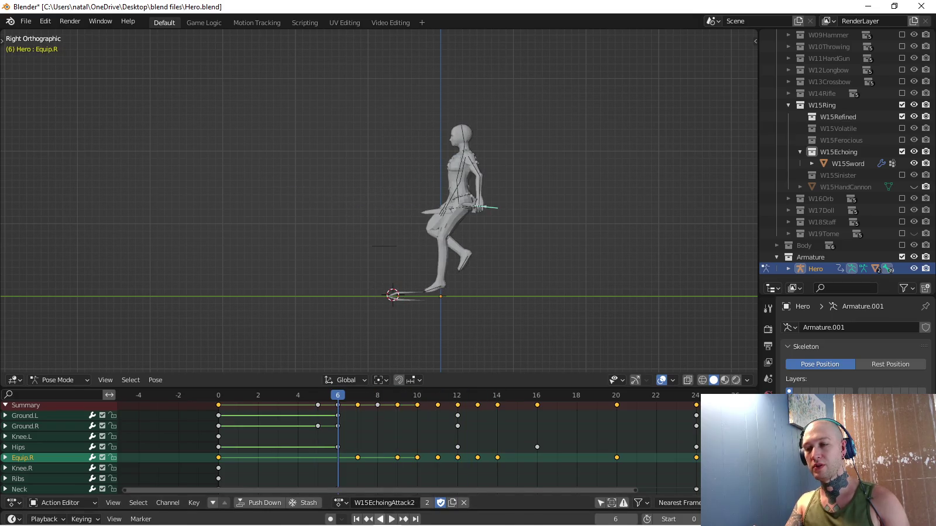
{"action": "key", "text": "space"}
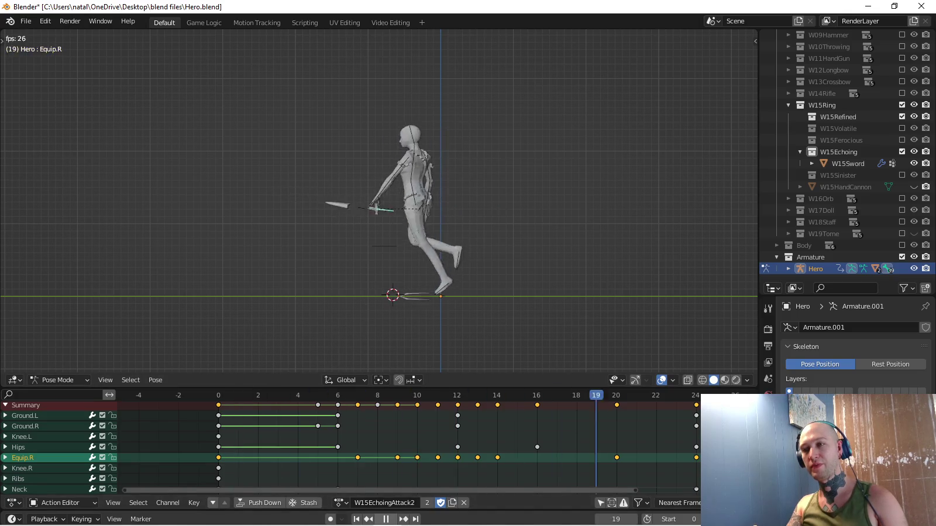
{"action": "key", "text": "space"}
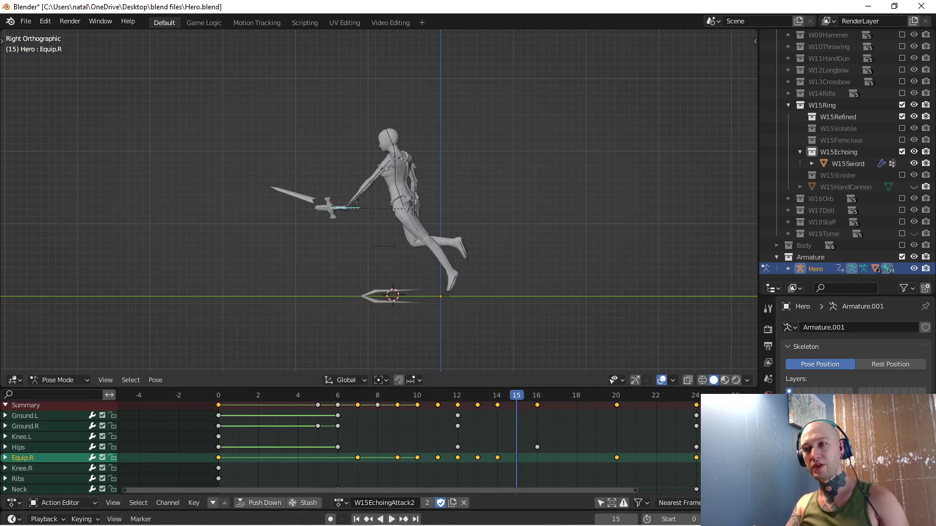
{"action": "key", "text": "ctrl+shift+m"}
{"action": "key", "text": "ctrl+shift+m"}
{"action": "key", "text": "ctrl+shift+m"}
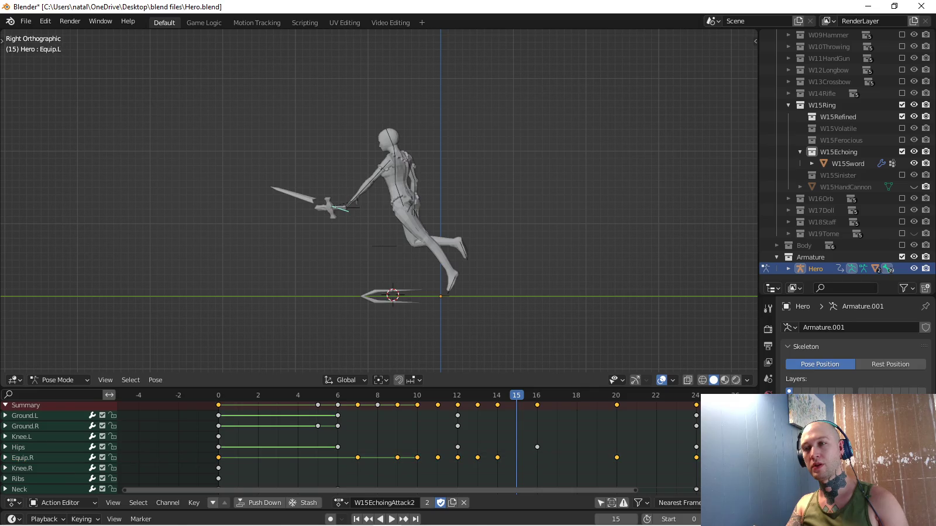
{"action": "scroll", "coordinate": [379, 200], "scroll_direction": "up", "scroll_amount": 3}
{"action": "scroll", "coordinate": [379, 201], "scroll_direction": "up", "scroll_amount": 2}
{"action": "scroll", "coordinate": [378, 201], "scroll_direction": "down", "scroll_amount": 5}
{"action": "scroll", "coordinate": [379, 201], "scroll_direction": "up", "scroll_amount": 2}
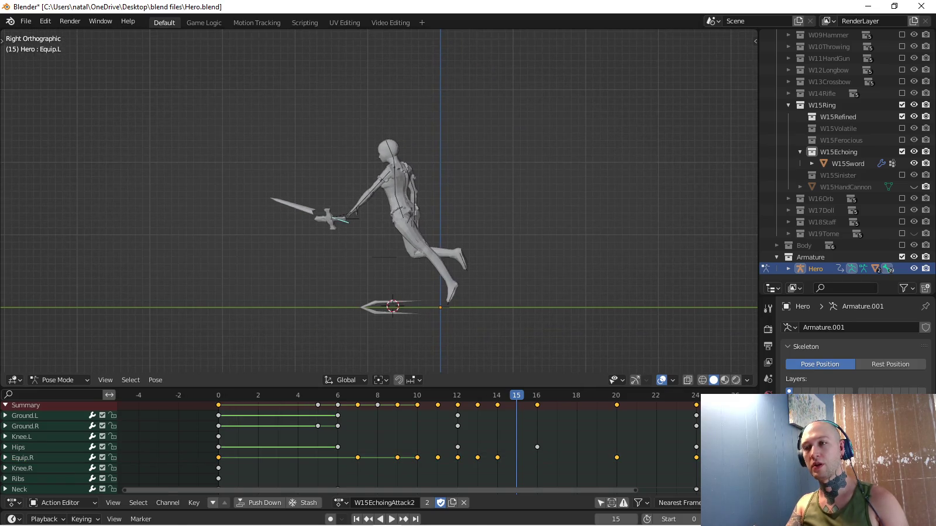
{"action": "key", "text": "space"}
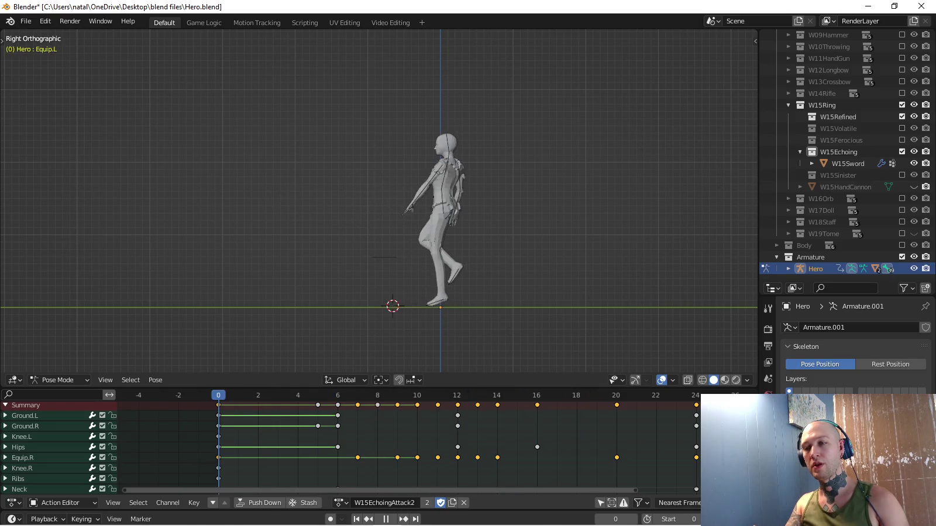
{"action": "key", "text": "ctrl+Tab"}
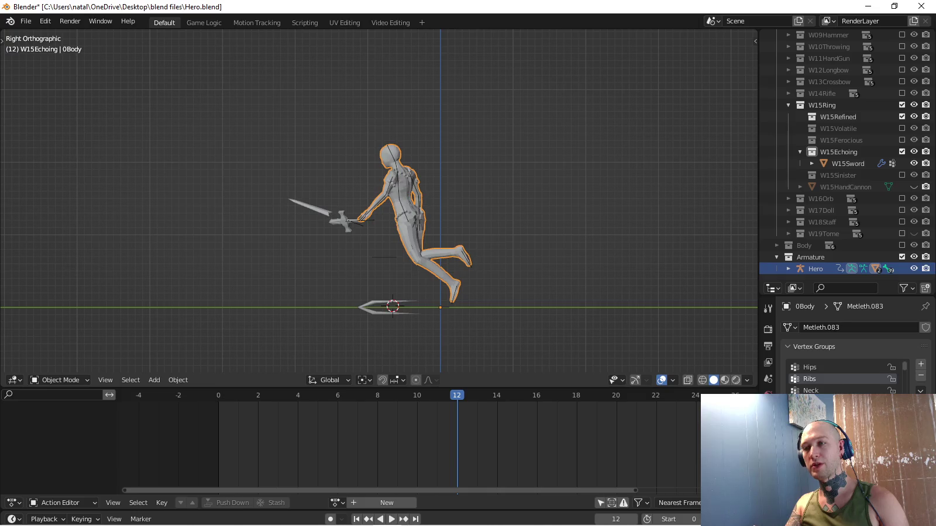
In Pose Mode, raise the hips along Y and key the pose at frame 12.
{"action": "key", "text": "ctrl+Tab"}
{"action": "key", "text": "g"}
{"action": "key", "text": "y"}
{"action": "left_click", "coordinate": [457, 295]}
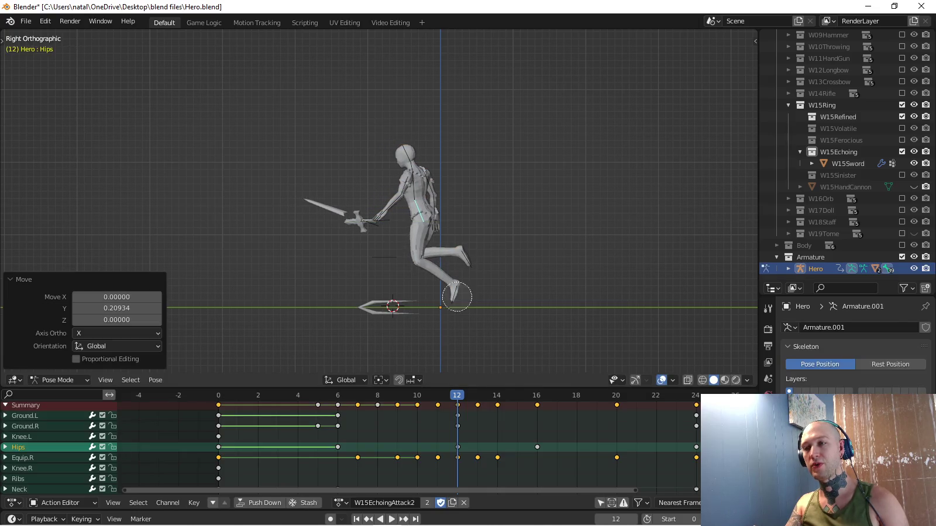
{"action": "left_click", "coordinate": [457, 296]}
{"action": "key", "text": "Escape"}
{"action": "left_click", "coordinate": [454, 292]}
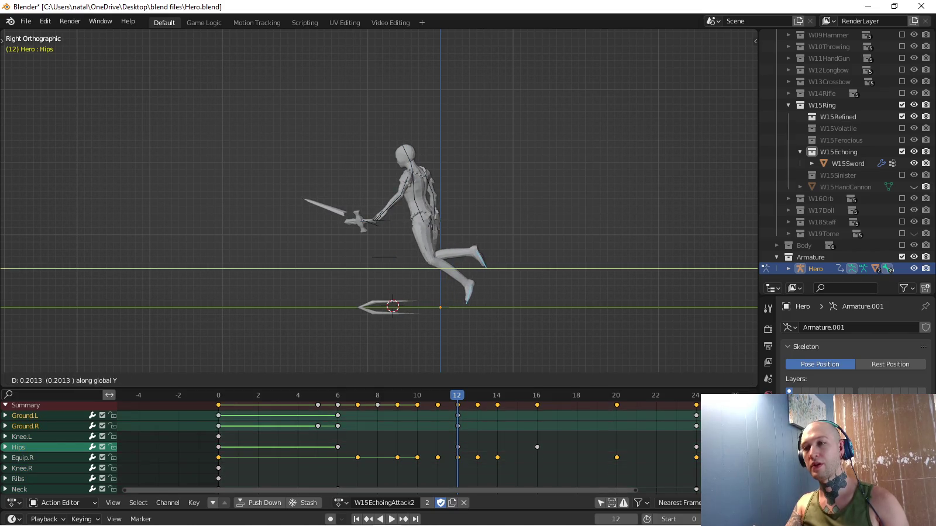
{"action": "key", "text": "Return"}
{"action": "left_click", "coordinate": [419, 210]}
{"action": "key", "text": "i"}
{"action": "left_click", "coordinate": [70, 456]}
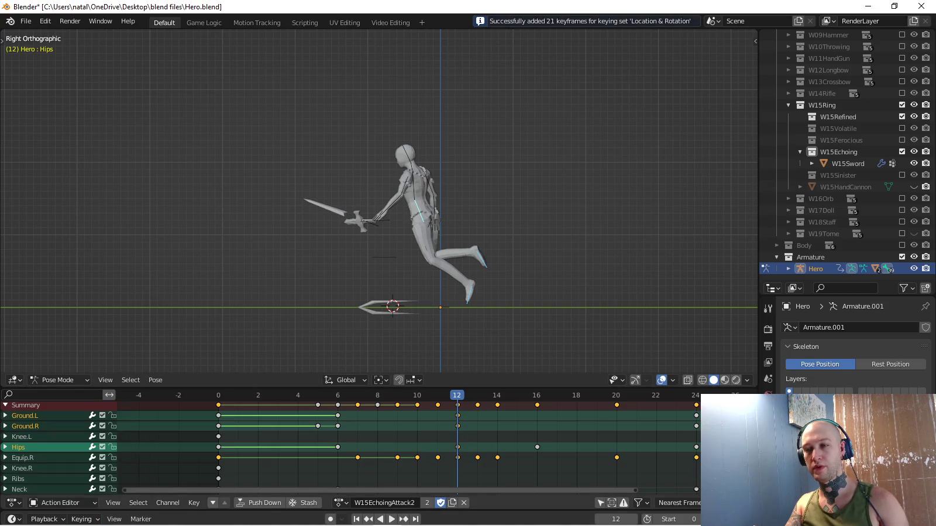
At frame 16, shift the hips 0.1771 along Y and key the pose.
{"action": "key", "text": "space"}
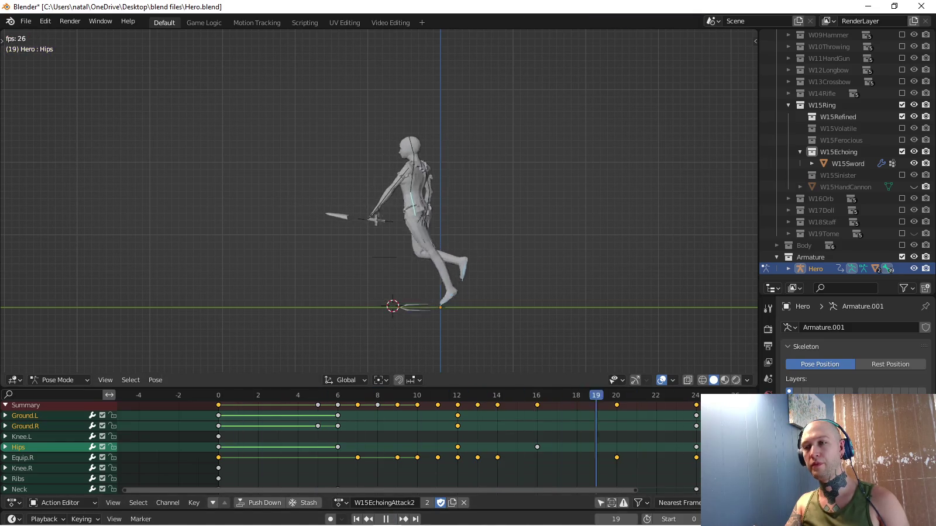
{"action": "key", "text": "Escape"}
{"action": "key", "text": "g"}
{"action": "key", "text": "y"}
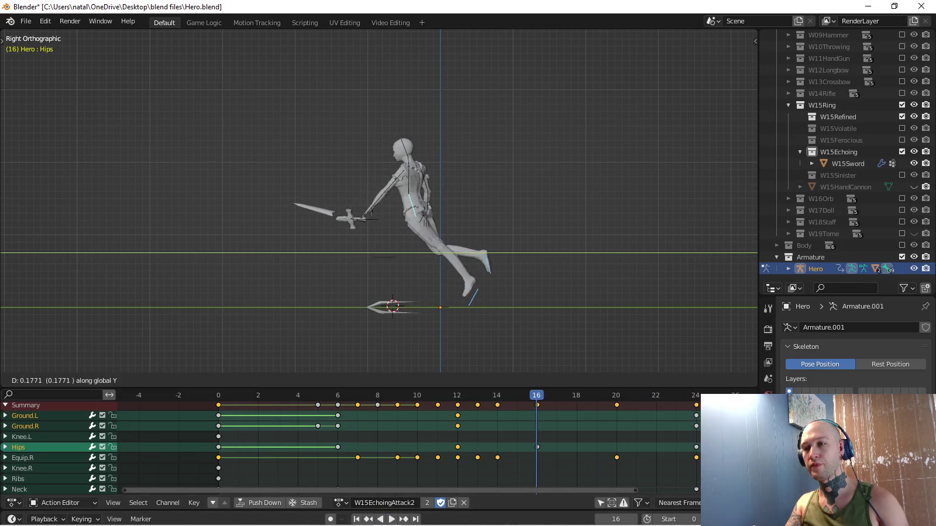
{"action": "key", "text": "Return"}
{"action": "key", "text": "i"}
Play the swing from a perspective angle and the Right side view, stopping at frame 0.
{"action": "key", "text": "space"}
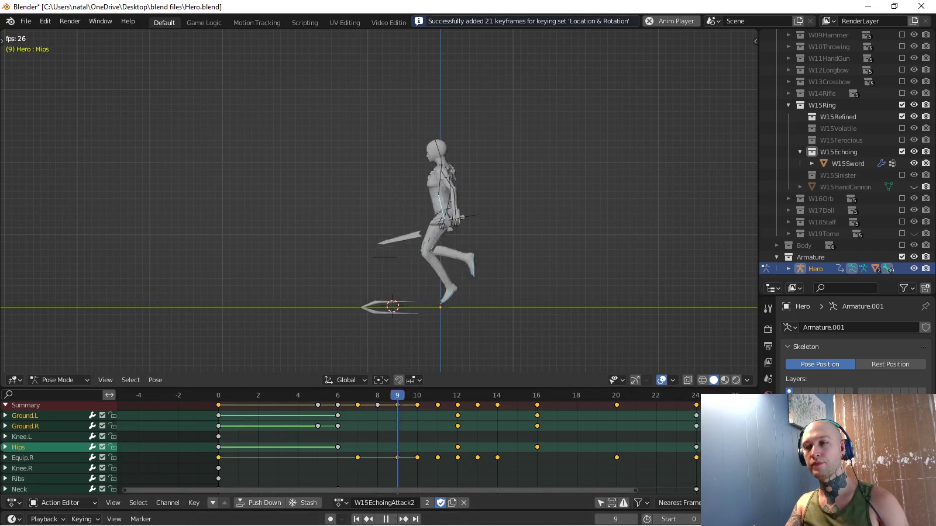
{"action": "mouse_move", "coordinate": [409, 263]}
{"action": "middle_mouse_down"}
{"action": "mouse_move", "coordinate": [402, 293]}
{"action": "mouse_move", "coordinate": [386, 281]}
{"action": "middle_mouse_up"}
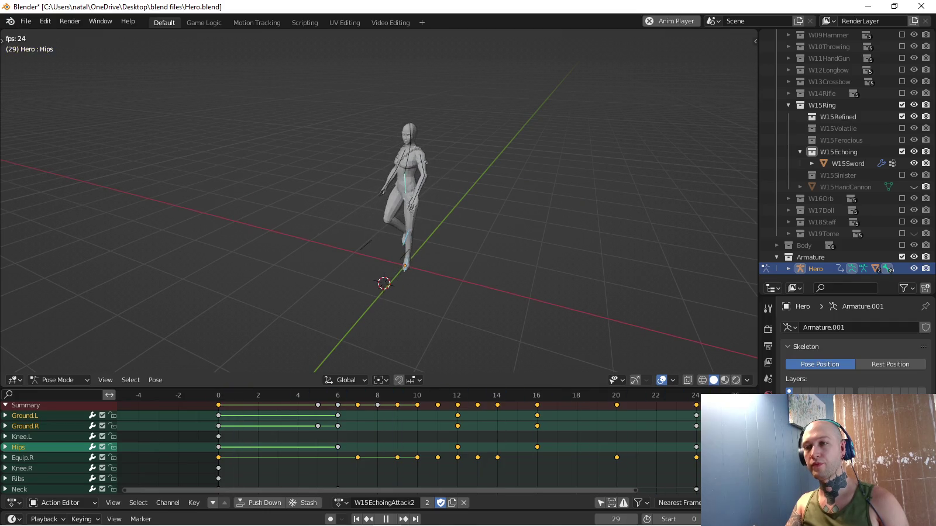
{"action": "key", "text": "KP_3"}
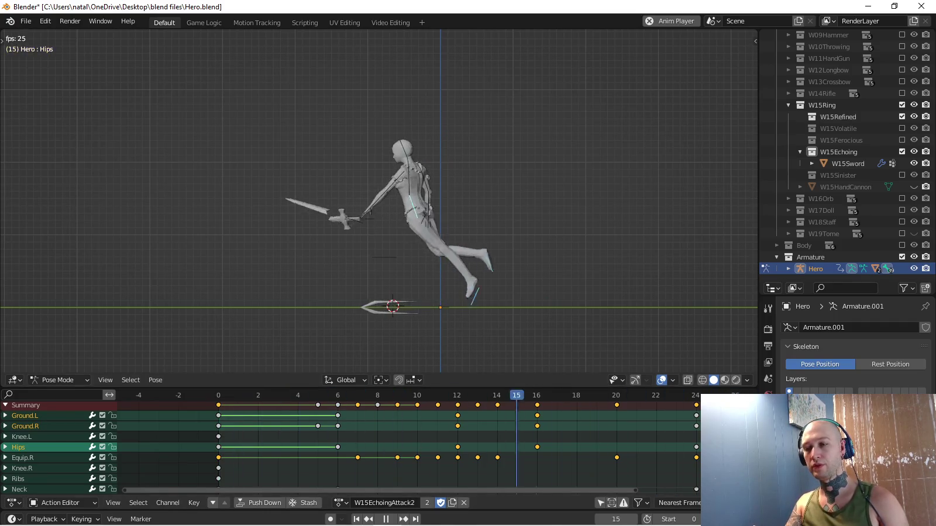
{"action": "key", "text": "Escape"}
Select the BulletSpawn bone and move it 0.13979 on X and 0.13419 on Z.
{"action": "key", "text": "a"}
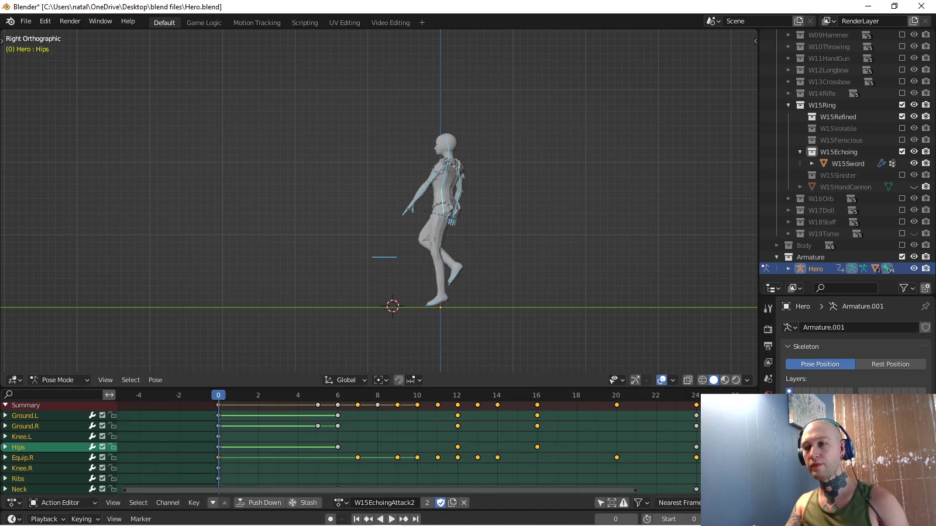
{"action": "key", "text": "alt+a"}
{"action": "scroll", "coordinate": [379, 202], "scroll_direction": "up", "scroll_amount": 1}
{"action": "middle_click_drag", "start_coordinate": [379, 201], "coordinate": [327, 246]}
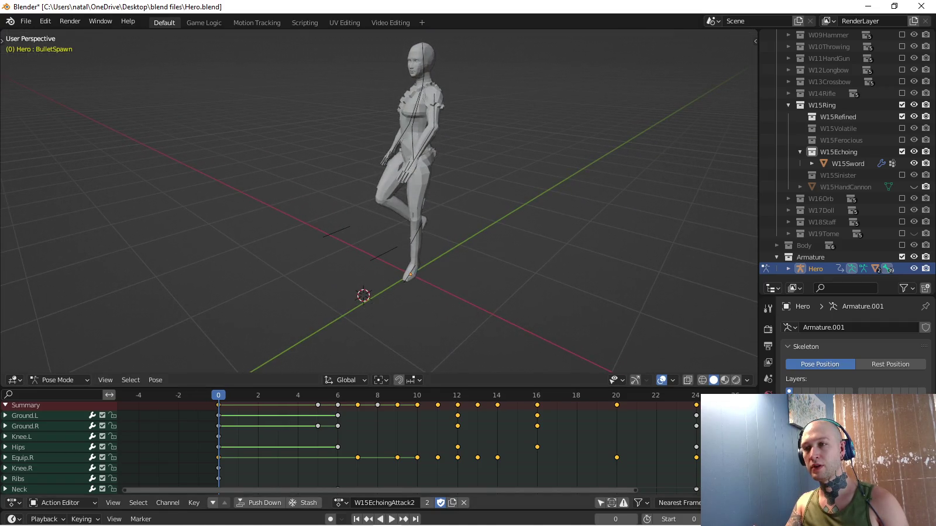
{"action": "middle_click_drag", "start_coordinate": [327, 246], "coordinate": [386, 223]}
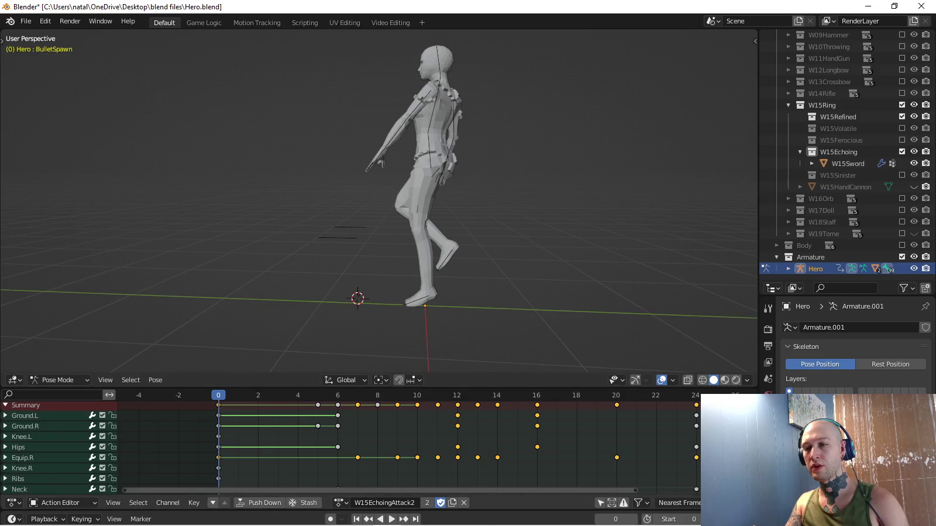
{"action": "key", "text": "space"}
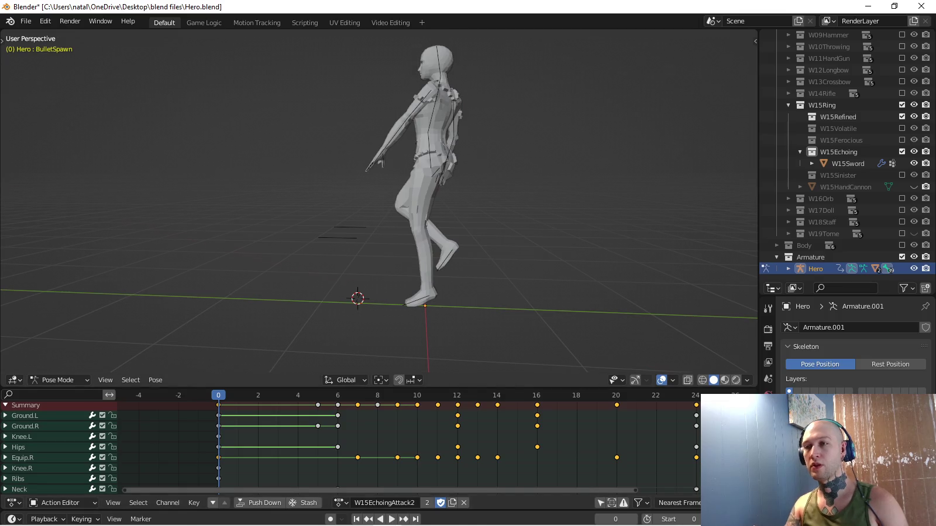
{"action": "key", "text": "KP_1"}
{"action": "key", "text": "Return"}
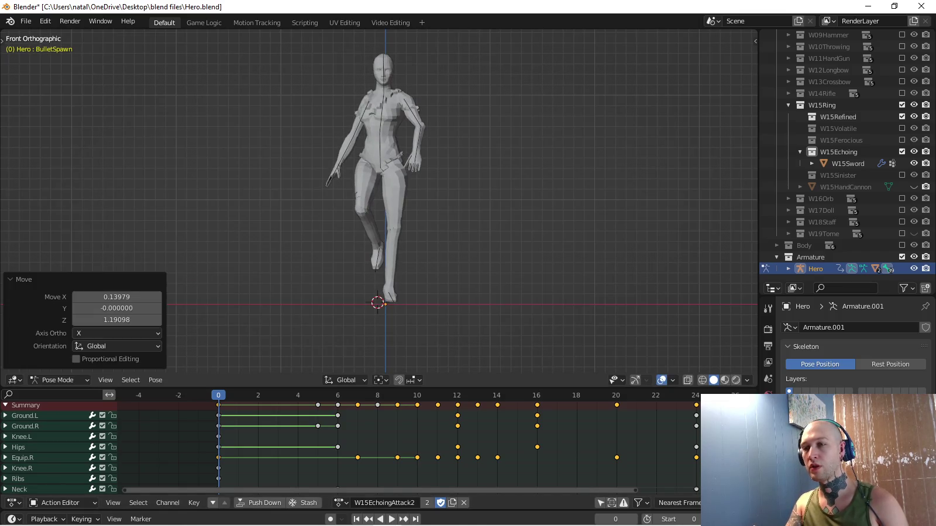
{"action": "key", "text": "Return"}
Make Scale the active keying set and insert BulletSpawn's scale keyframes at frame 0.
{"action": "middle_click_drag", "start_coordinate": [380, 205], "coordinate": [328, 199]}
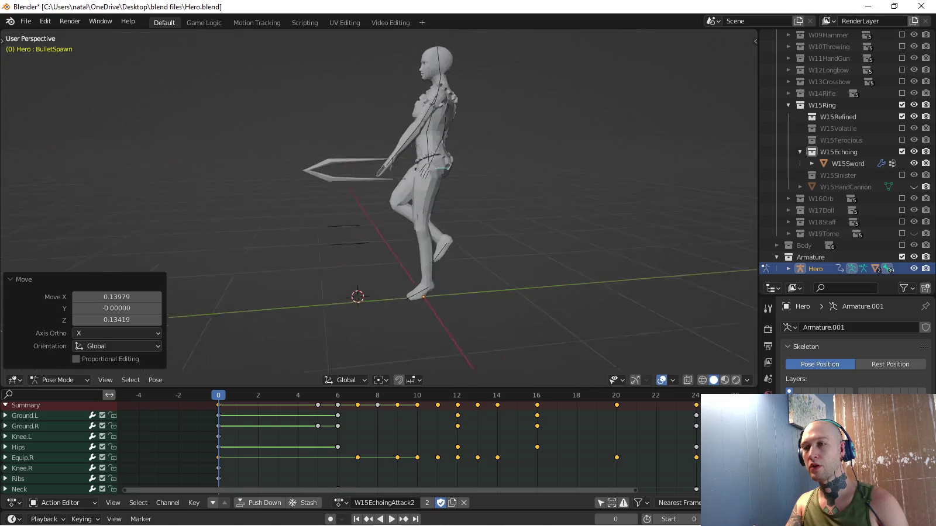
{"action": "left_click", "coordinate": [81, 519]}
{"action": "left_click", "coordinate": [94, 426]}
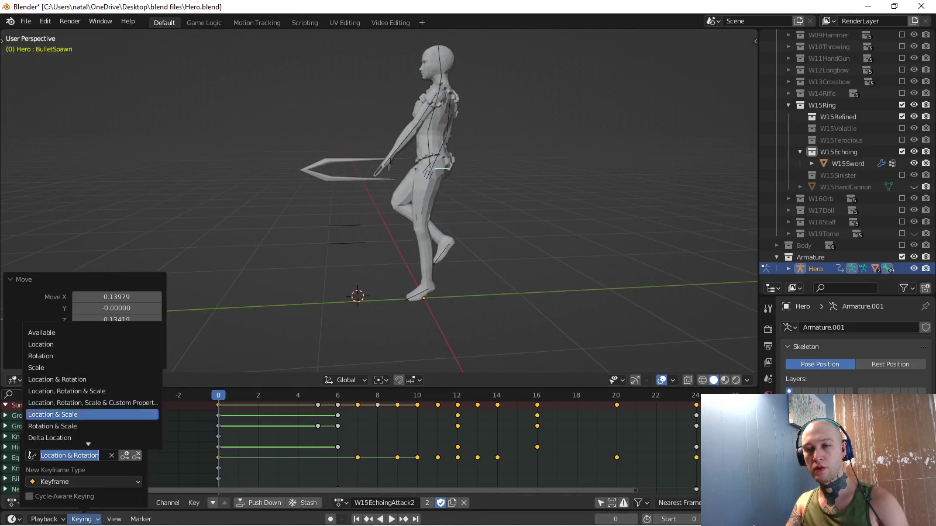
{"action": "key", "text": "KP_3"}
{"action": "key", "text": "i"}
{"action": "scroll", "coordinate": [379, 201], "scroll_direction": "up", "scroll_amount": 3}
{"action": "scroll", "coordinate": [378, 201], "scroll_direction": "up", "scroll_amount": 1}
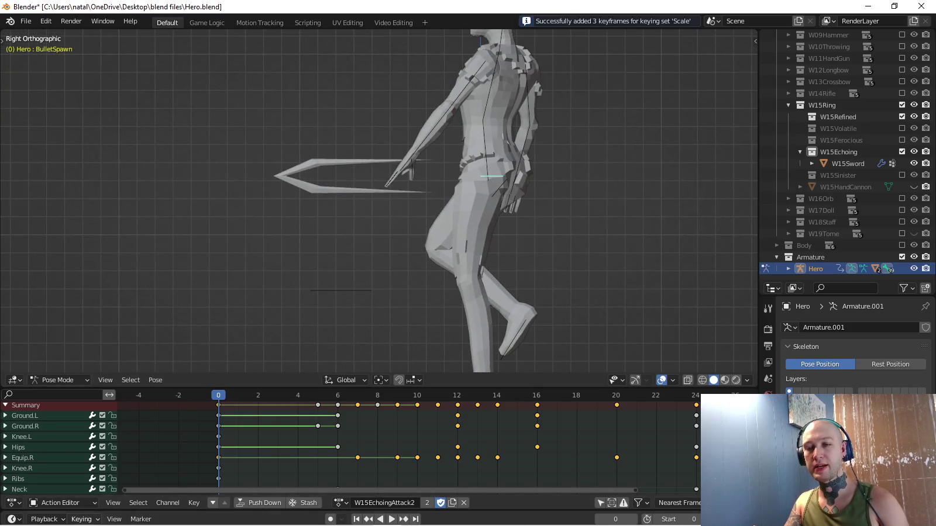
Switch the active keying set to Location & Rotation and insert keyframes.
{"action": "left_click", "coordinate": [82, 519]}
{"action": "left_click", "coordinate": [61, 442]}
{"action": "left_click", "coordinate": [61, 388]}
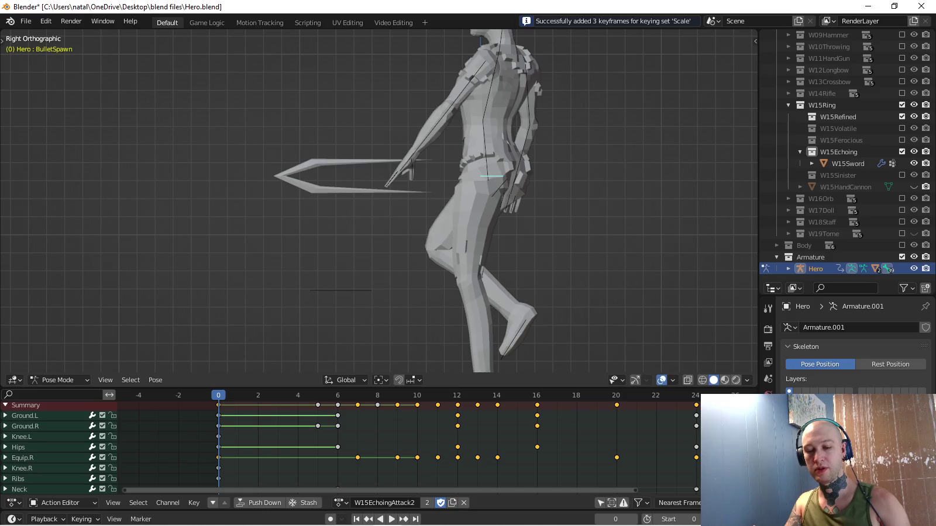
{"action": "key", "text": "i"}
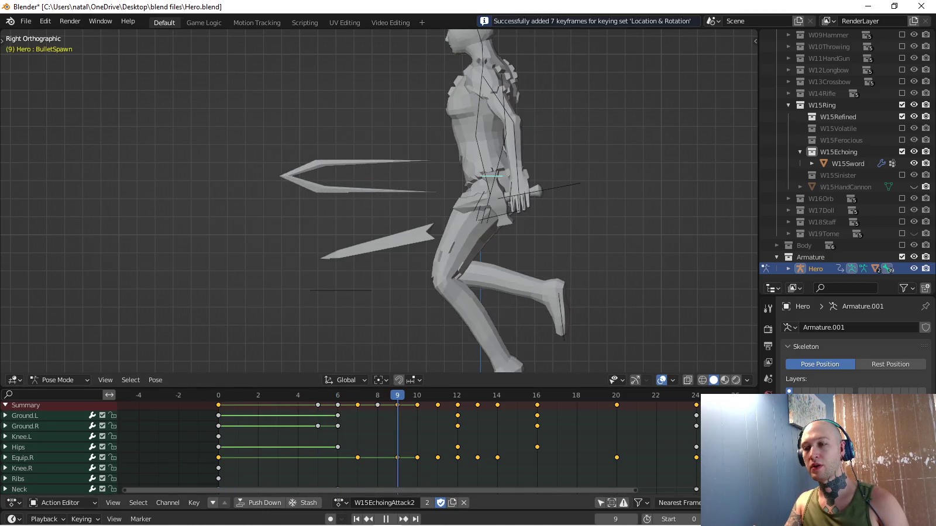
At frame 6, move the sword and rotate it 3.3°.
{"action": "key", "text": "space"}
{"action": "key", "text": "g"}
{"action": "left_click", "coordinate": [516, 267]}
{"action": "key", "text": "r"}
{"action": "left_click", "coordinate": [516, 266]}
{"action": "key", "text": "r"}
{"action": "left_click", "coordinate": [516, 267]}
{"action": "key", "text": "g"}
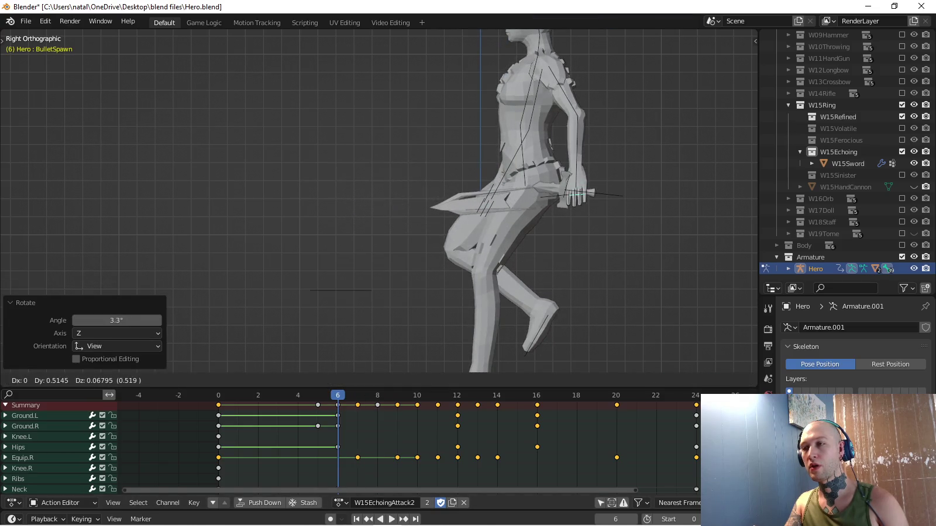
{"action": "left_click", "coordinate": [515, 266]}
{"action": "middle_click_drag", "start_coordinate": [380, 205], "coordinate": [445, 193]}
Fine-tune the sword's position from the top and side views and key the frame-6 pose.
{"action": "key", "text": "g"}
{"action": "key", "text": "Return"}
{"action": "key", "text": "KP_7"}
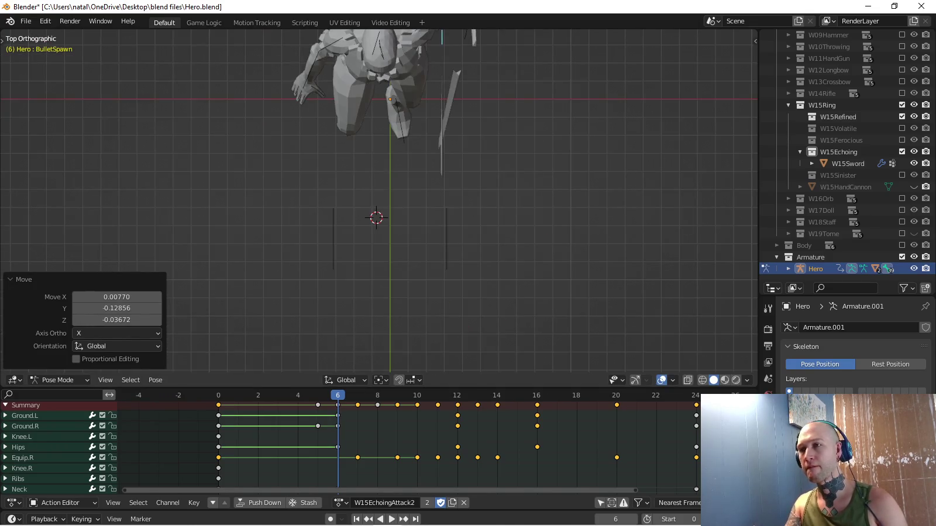
{"action": "key", "text": "r"}
{"action": "right_click", "coordinate": [466, 134]}
{"action": "key", "text": "g"}
{"action": "key", "text": "Return"}
{"action": "key", "text": "Return"}
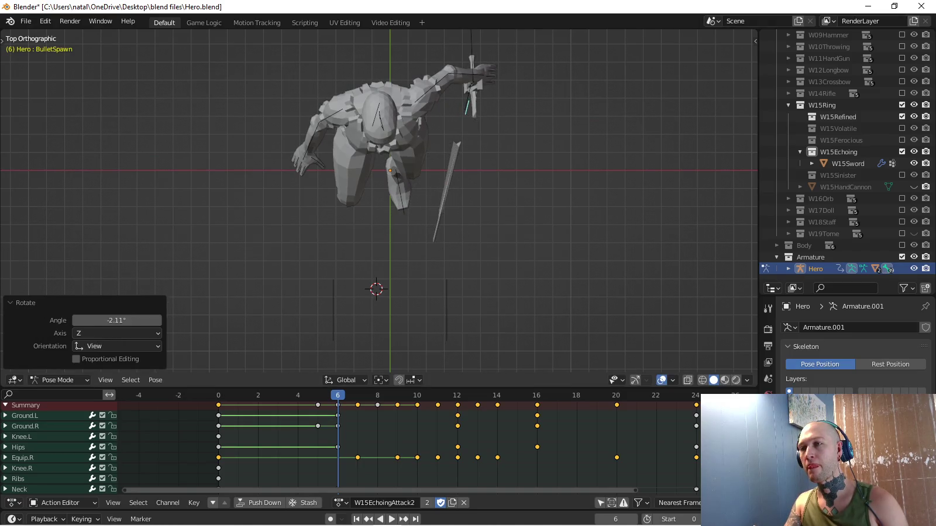
{"action": "key", "text": "i"}
{"action": "key", "text": "KP_3"}
{"action": "key", "text": "g"}
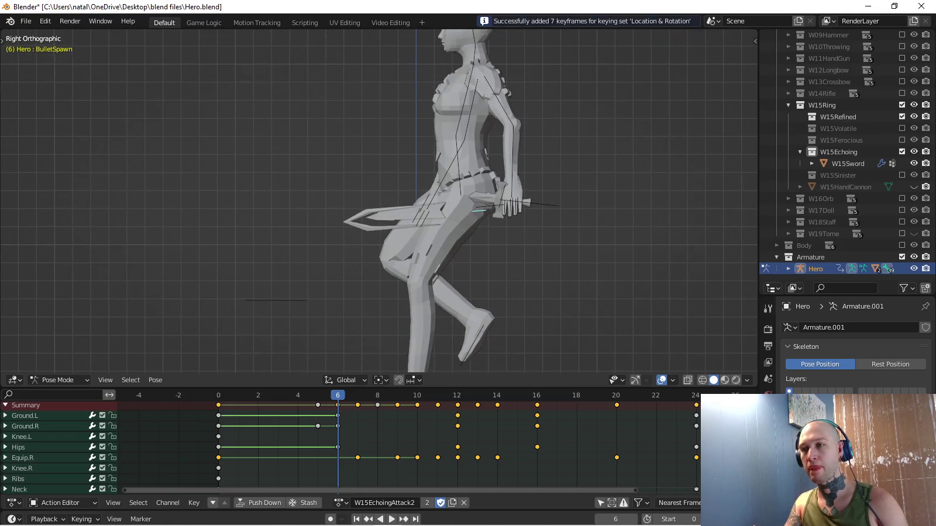
{"action": "key", "text": "Return"}
{"action": "key", "text": "i"}
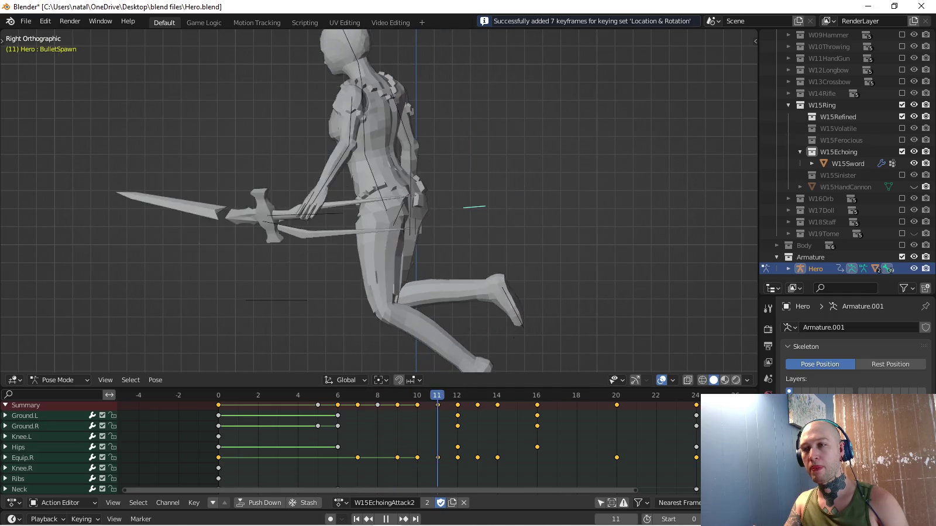
At frame 12, move and rotate the sword forward in the side view.
{"action": "key", "text": "space"}
{"action": "key", "text": "g"}
{"action": "key", "text": "Return"}
{"action": "key", "text": "r"}
{"action": "key", "text": "Return"}
{"action": "key", "text": "g"}
{"action": "key", "text": "Return"}
Adjust the sword's position and rotation from the top view and key the frame-12 pose.
{"action": "middle_click_drag", "start_coordinate": [380, 199], "coordinate": [409, 176]}
{"action": "key", "text": "KP_7"}
{"action": "middle_click_drag", "start_coordinate": [380, 234], "coordinate": [360, 117], "text": "shift"}
{"action": "key", "text": "Return"}
{"action": "key", "text": "r"}
{"action": "key", "text": "Return"}
{"action": "key", "text": "KP_3"}
{"action": "key", "text": "i"}
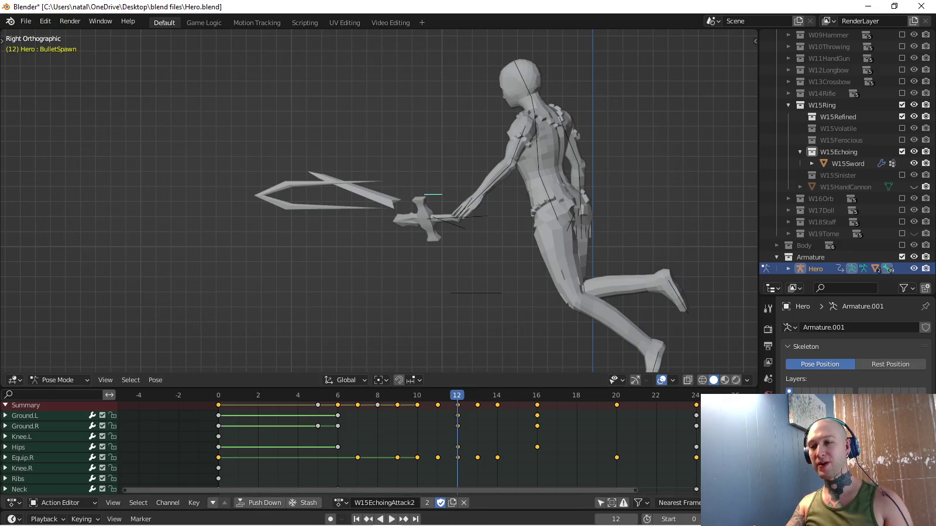
At frame 12, rotate the sword on its local Y axis and key the pose.
{"action": "key", "text": "space"}
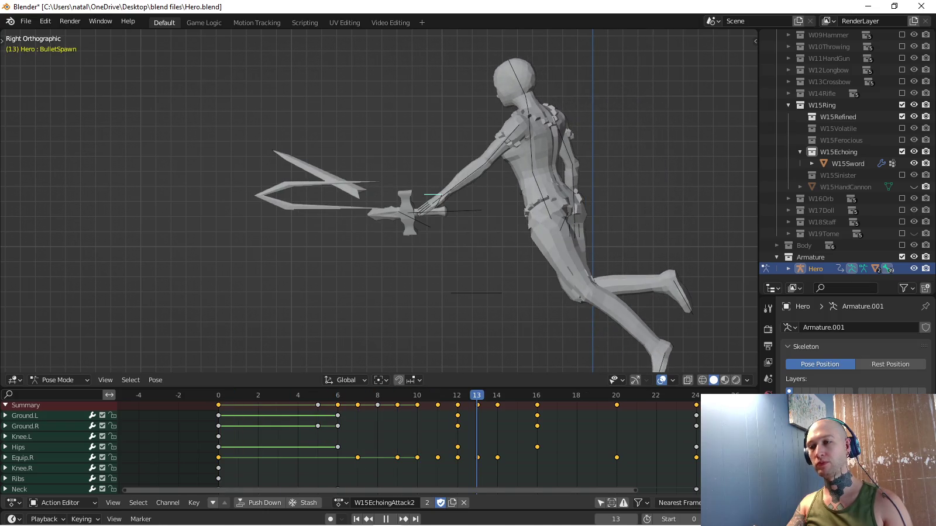
{"action": "key", "text": "Escape"}
{"action": "middle_click_drag", "start_coordinate": [409, 234], "coordinate": [585, 293]}
{"action": "key", "text": "r"}
{"action": "key", "text": "y"}
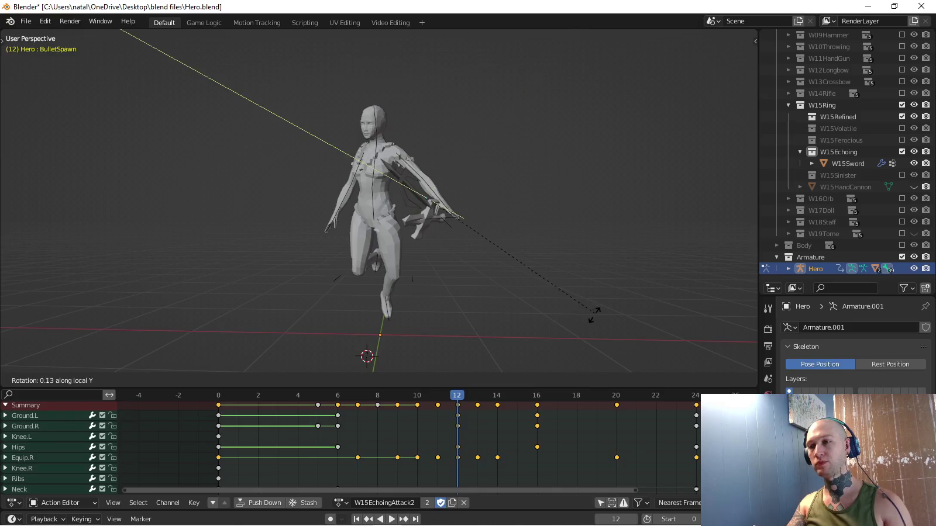
{"action": "left_click", "coordinate": [403, 211]}
{"action": "key", "text": "i"}
At frame 16, move and rotate the sword from the top view.
{"action": "middle_click_drag", "start_coordinate": [402, 211], "coordinate": [444, 210]}
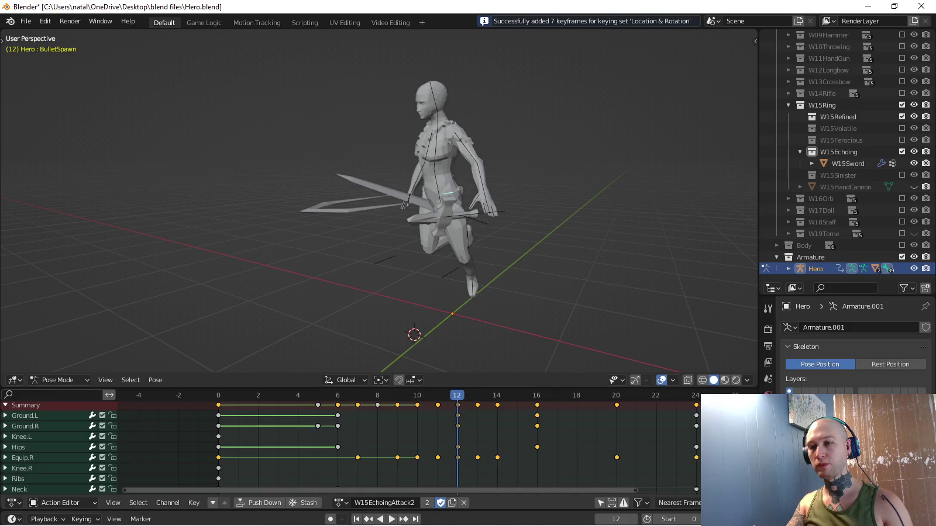
{"action": "key", "text": "space"}
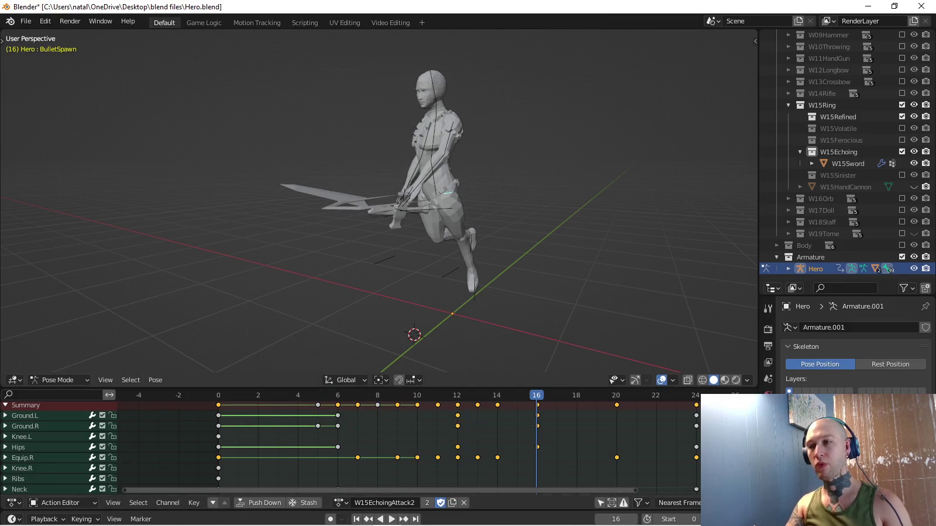
{"action": "key", "text": "KP_7"}
{"action": "key", "text": "g"}
{"action": "key", "text": "Return"}
{"action": "key", "text": "KP_8"}
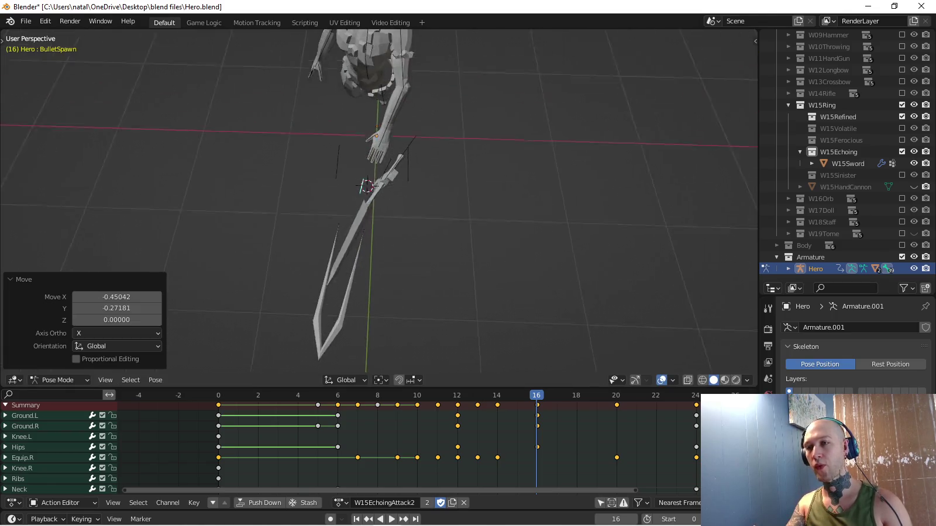
{"action": "key", "text": "KP_7"}
{"action": "key", "text": "r"}
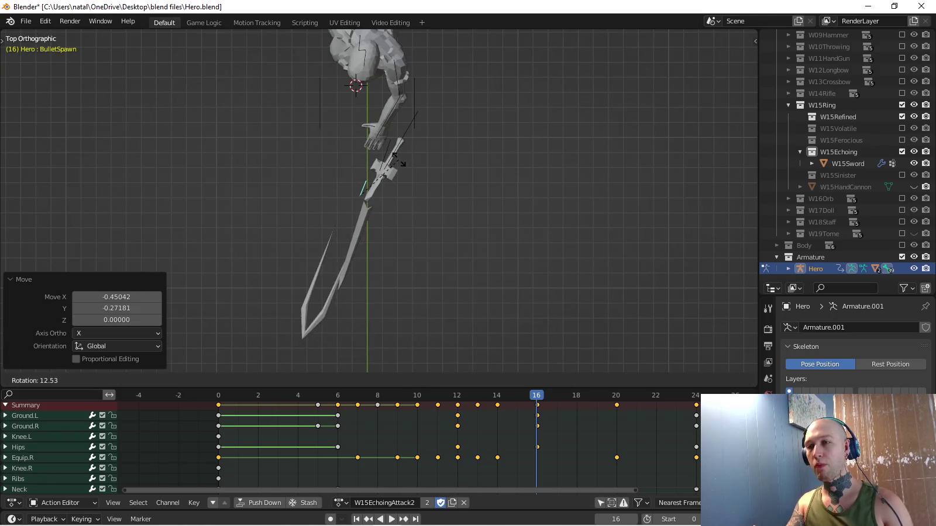
{"action": "key", "text": "Return"}
Refine the sword's pose in front and right views, key frame 16, and replay the swing.
{"action": "key", "text": "KP_1"}
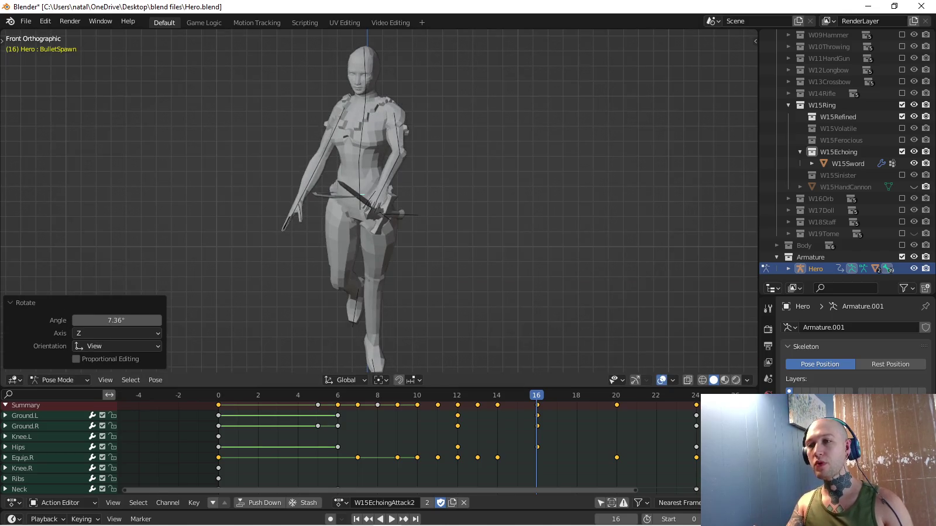
{"action": "key", "text": "Escape"}
{"action": "key", "text": "g"}
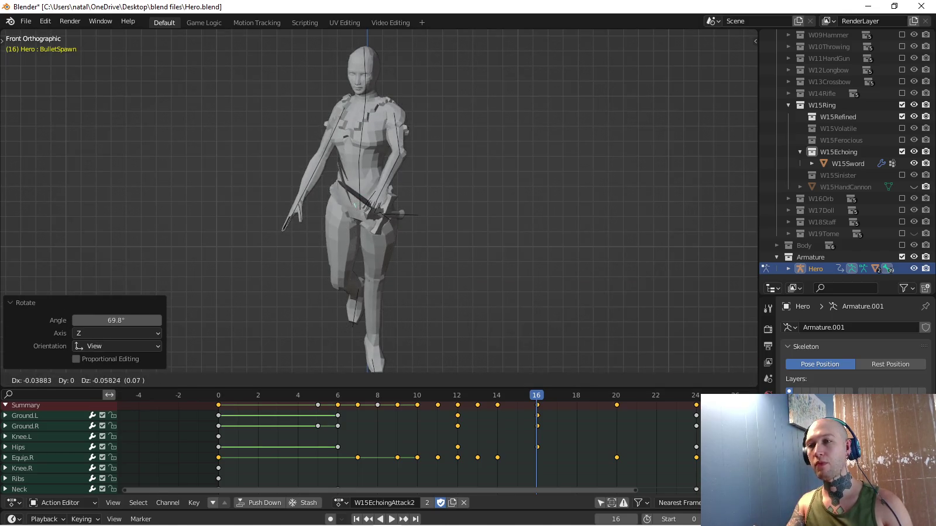
{"action": "key", "text": "Return"}
{"action": "key", "text": "KP_3"}
{"action": "key", "text": "g"}
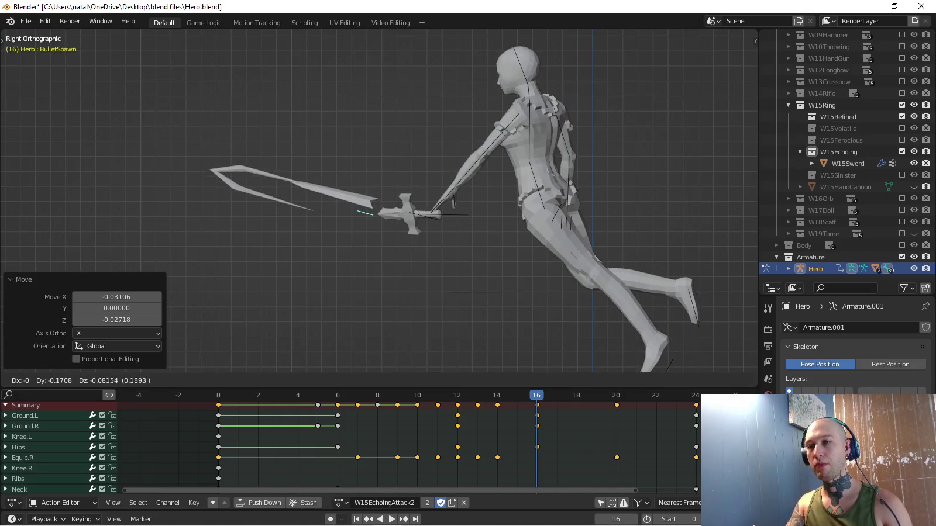
{"action": "key", "text": "Return"}
{"action": "key", "text": "i"}
{"action": "key", "text": "space"}
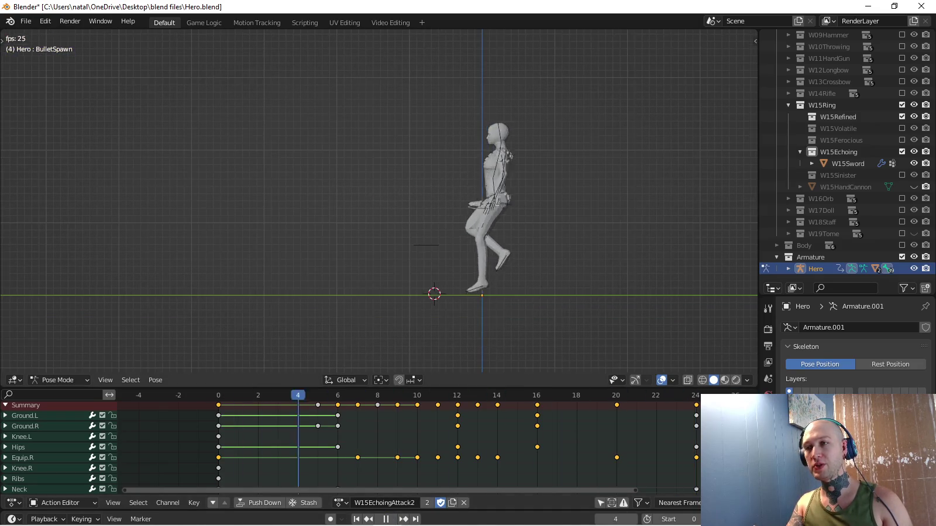
{"action": "middle_click_drag", "start_coordinate": [409, 234], "coordinate": [453, 228]}
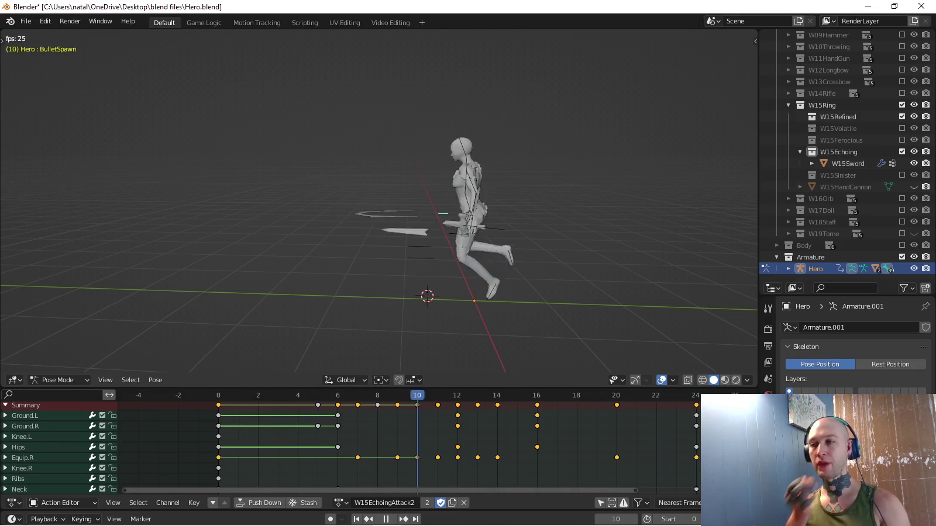
{"action": "key", "text": "KP_3"}
{"action": "scroll", "coordinate": [379, 201], "scroll_direction": "up", "scroll_amount": 3}
{"action": "scroll", "coordinate": [379, 201], "scroll_direction": "down", "scroll_amount": 3}
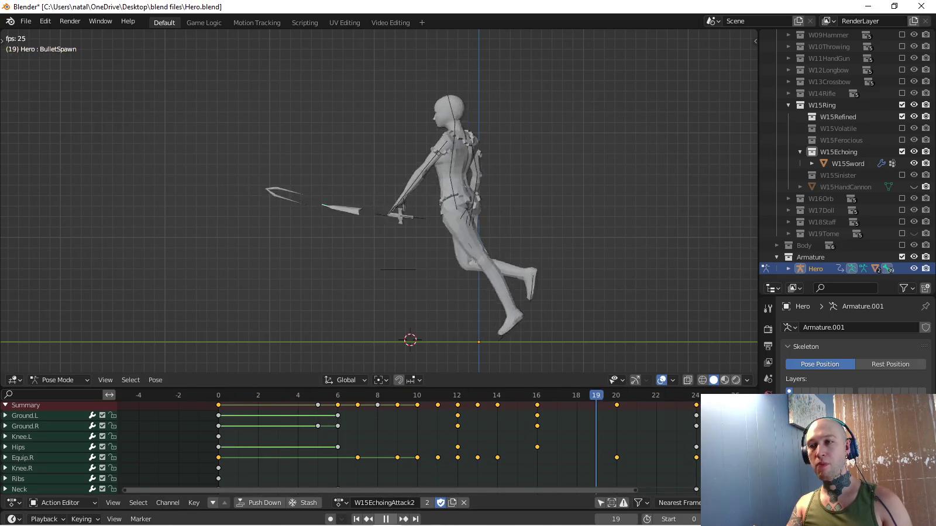
{"action": "key", "text": "space"}
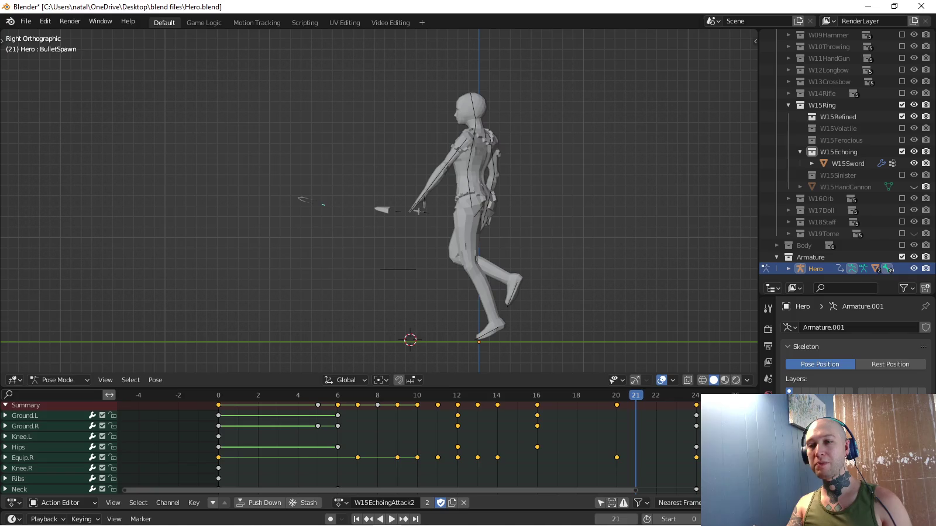
{"action": "key", "text": "space"}
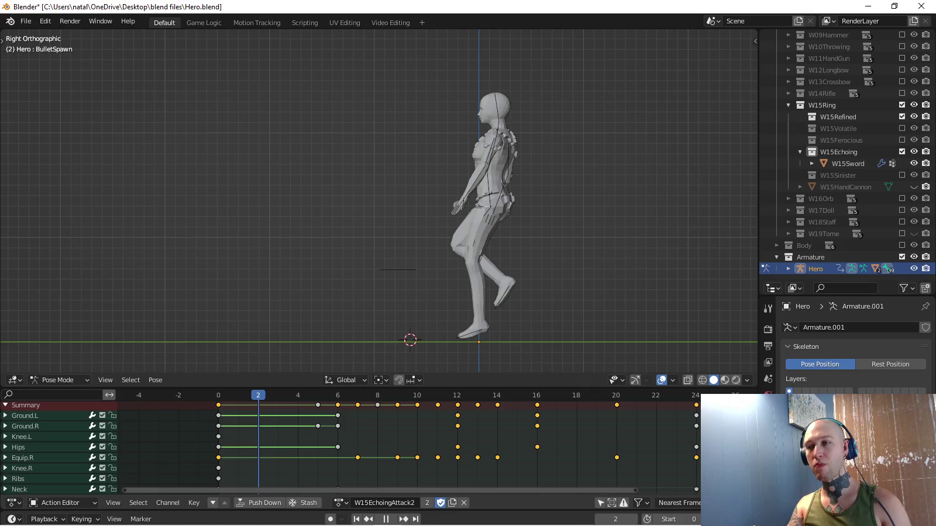
{"action": "key", "text": "space"}
Set the active keying set to Scale.
{"action": "scroll", "coordinate": [409, 445], "scroll_direction": "down", "scroll_amount": 3}
{"action": "scroll", "coordinate": [409, 444], "scroll_direction": "down", "scroll_amount": 3}
{"action": "scroll", "coordinate": [410, 445], "scroll_direction": "down", "scroll_amount": 3}
{"action": "scroll", "coordinate": [409, 444], "scroll_direction": "down", "scroll_amount": 3}
{"action": "scroll", "coordinate": [351, 438], "scroll_direction": "up", "scroll_amount": 2}
{"action": "scroll", "coordinate": [351, 439], "scroll_direction": "up", "scroll_amount": 2}
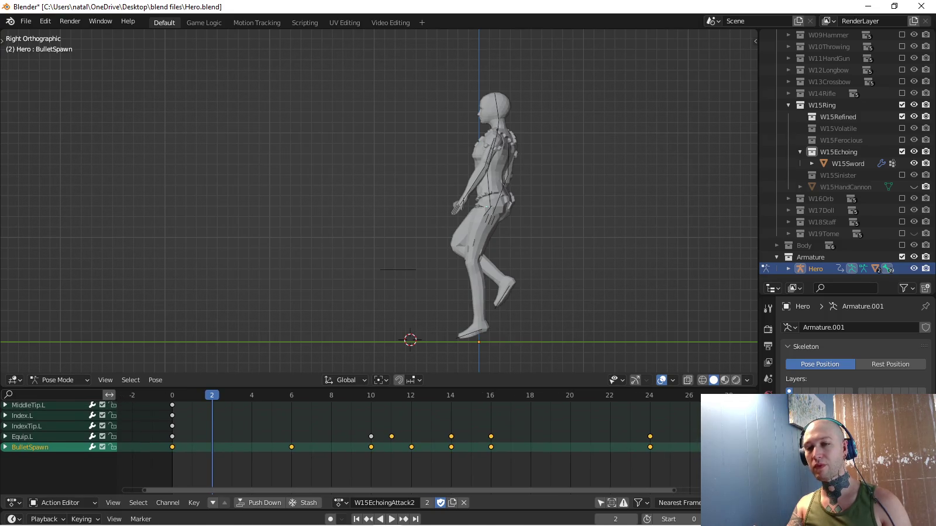
{"action": "left_click", "coordinate": [291, 447]}
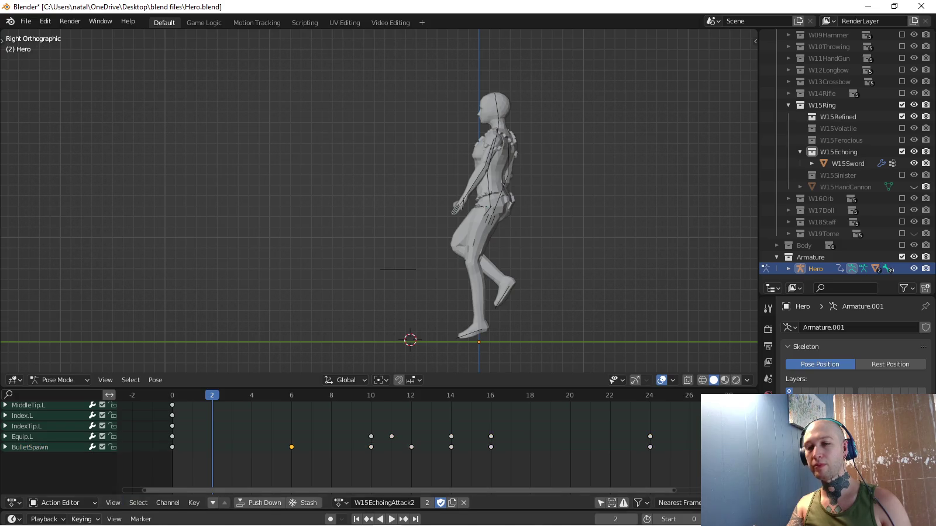
{"action": "left_click", "coordinate": [81, 519]}
{"action": "left_click", "coordinate": [69, 455]}
{"action": "key", "text": "Up"}
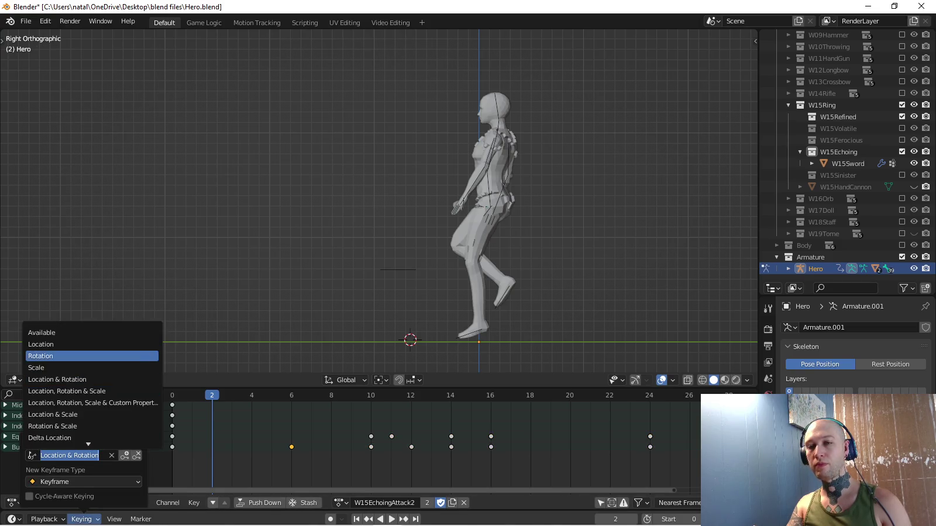
{"action": "key", "text": "Return"}
Select only the BulletSpawn bone and key its scale at frame 12.
{"action": "key", "text": "space"}
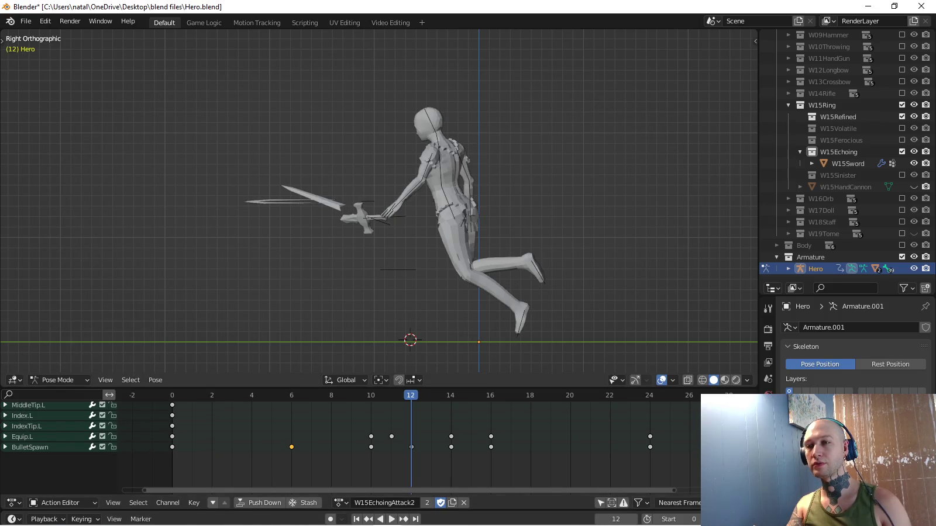
{"action": "middle_click_drag", "start_coordinate": [381, 205], "coordinate": [409, 193]}
{"action": "key", "text": "a"}
{"action": "left_click", "coordinate": [30, 448]}
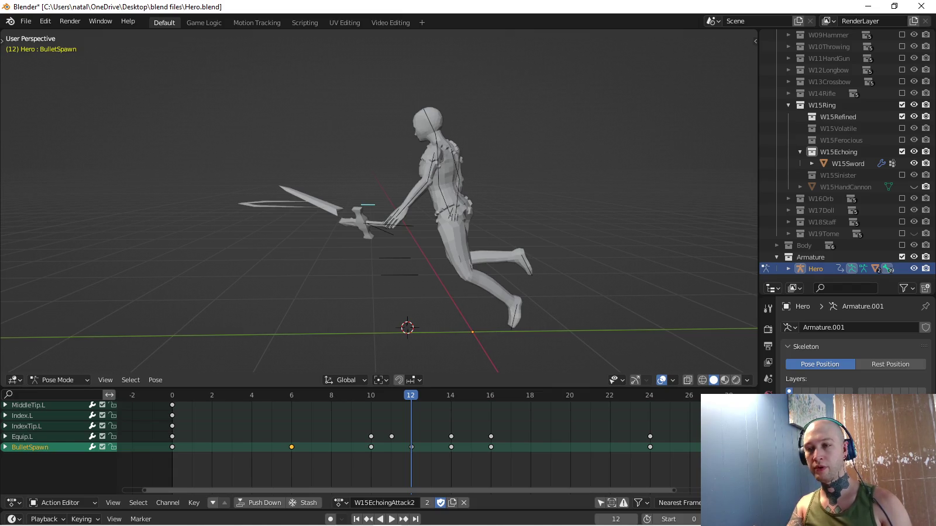
{"action": "key", "text": "i"}
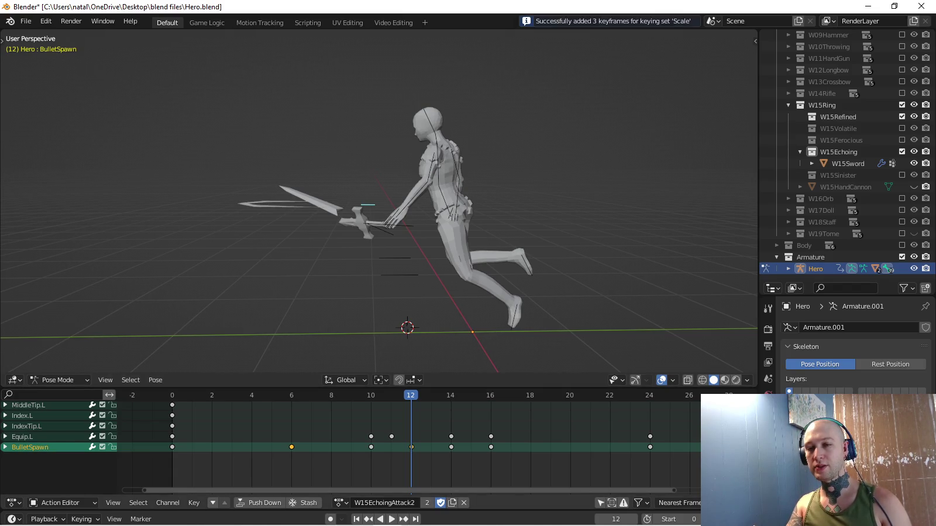
Delete BulletSpawn's X, Y and Z scale keys at frame 10, then play back.
{"action": "key", "text": "KP_Add"}
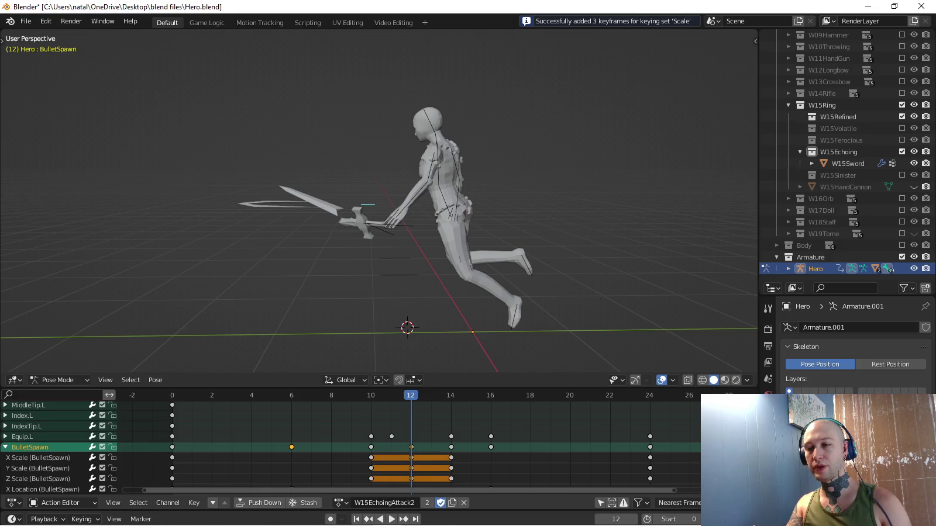
{"action": "left_click", "coordinate": [38, 458]}
{"action": "key", "text": "x"}
{"action": "left_click", "coordinate": [371, 457]}
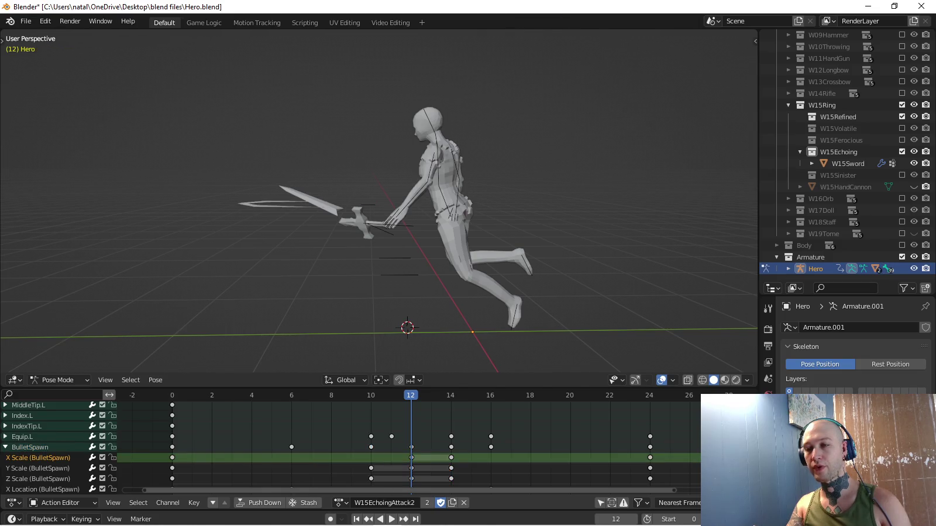
{"action": "left_click", "coordinate": [371, 468]}
{"action": "key", "text": "x"}
{"action": "left_click", "coordinate": [371, 468]}
{"action": "left_click", "coordinate": [371, 478]}
{"action": "key", "text": "x"}
{"action": "key", "text": "Return"}
{"action": "key", "text": "space"}
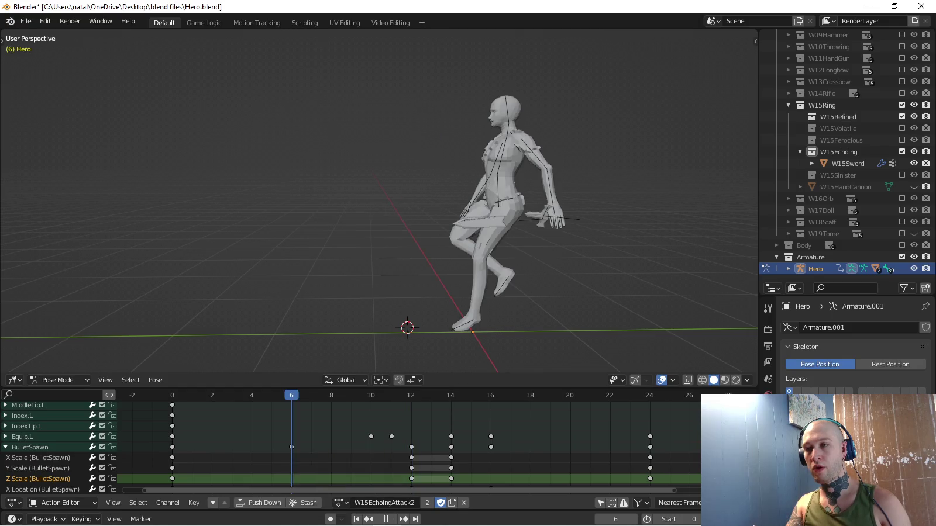
Make the Hero armature active again and select the Equip.L bone.
{"action": "mouse_move", "coordinate": [381, 205]}
{"action": "middle_mouse_down"}
{"action": "mouse_move", "coordinate": [410, 193]}
{"action": "mouse_move", "coordinate": [351, 198]}
{"action": "mouse_move", "coordinate": [410, 199]}
{"action": "middle_mouse_up"}
{"action": "left_click", "coordinate": [462, 217]}
{"action": "left_click", "coordinate": [514, 193]}
{"action": "left_click", "coordinate": [851, 269]}
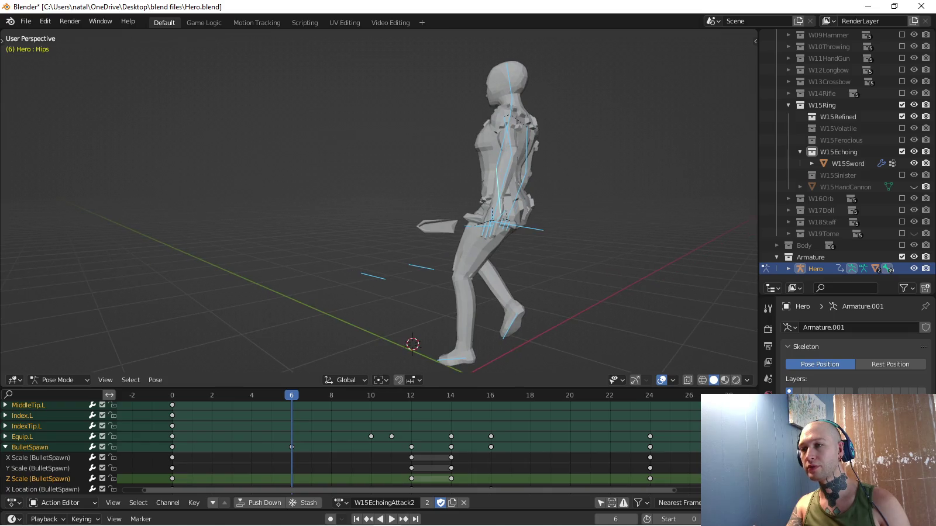
{"action": "left_click", "coordinate": [21, 436]}
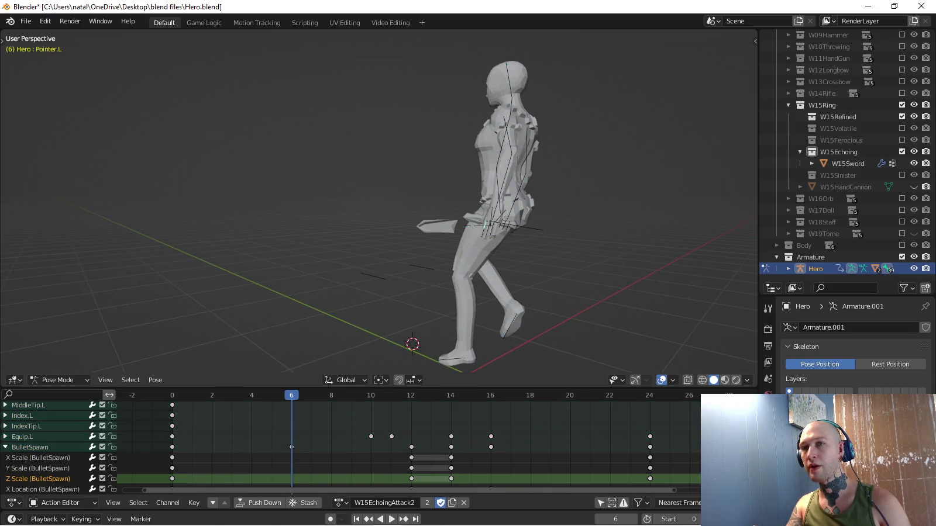
{"action": "scroll", "coordinate": [479, 226], "scroll_direction": "up", "scroll_amount": 4}
{"action": "left_click", "coordinate": [478, 226]}
{"action": "key", "text": "ctrl+z"}
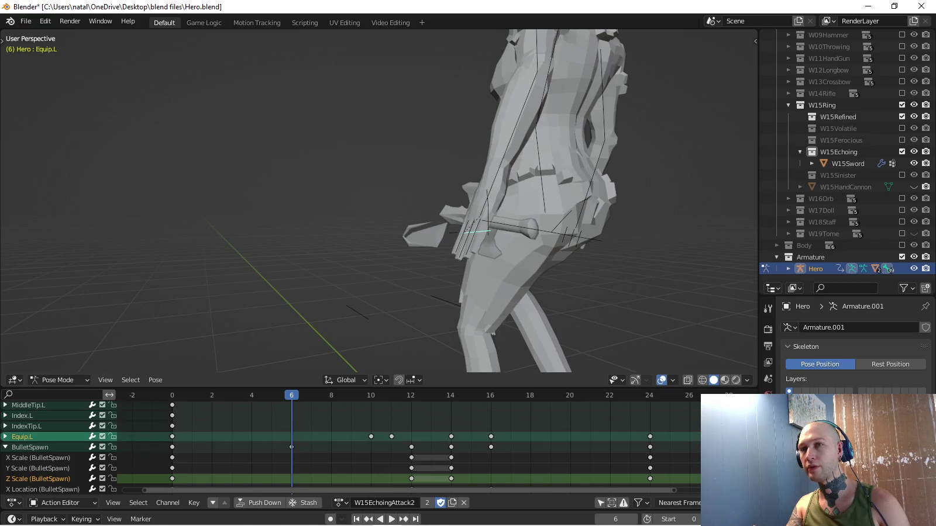
Undo a stray W15Sword selection to return to posing the Hero armature.
{"action": "scroll", "coordinate": [410, 205], "scroll_direction": "down", "scroll_amount": 2}
{"action": "scroll", "coordinate": [409, 205], "scroll_direction": "down", "scroll_amount": 2}
{"action": "scroll", "coordinate": [409, 205], "scroll_direction": "down", "scroll_amount": 3}
{"action": "middle_click_drag", "start_coordinate": [409, 205], "coordinate": [561, 205]}
{"action": "left_click", "coordinate": [572, 239]}
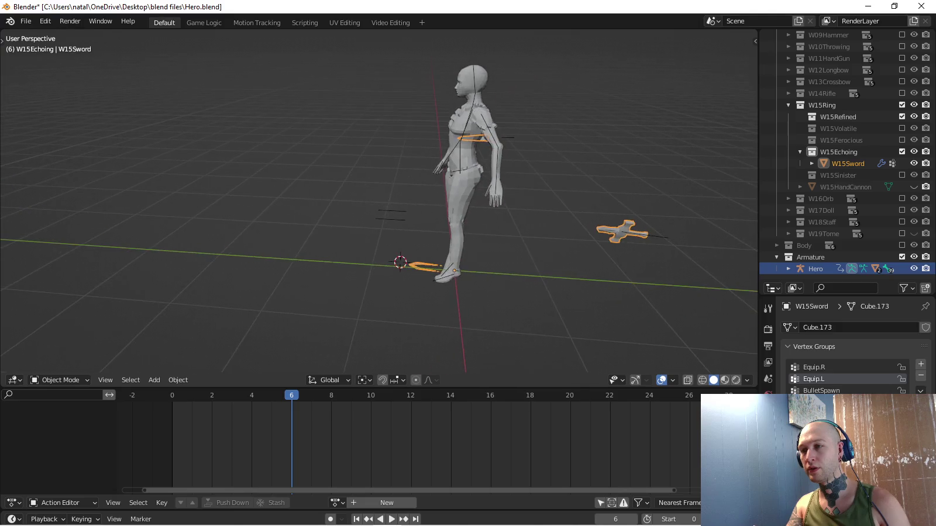
{"action": "key", "text": "ctrl+z"}
{"action": "scroll", "coordinate": [380, 205], "scroll_direction": "up", "scroll_amount": 4}
{"action": "scroll", "coordinate": [380, 205], "scroll_direction": "down", "scroll_amount": 1}
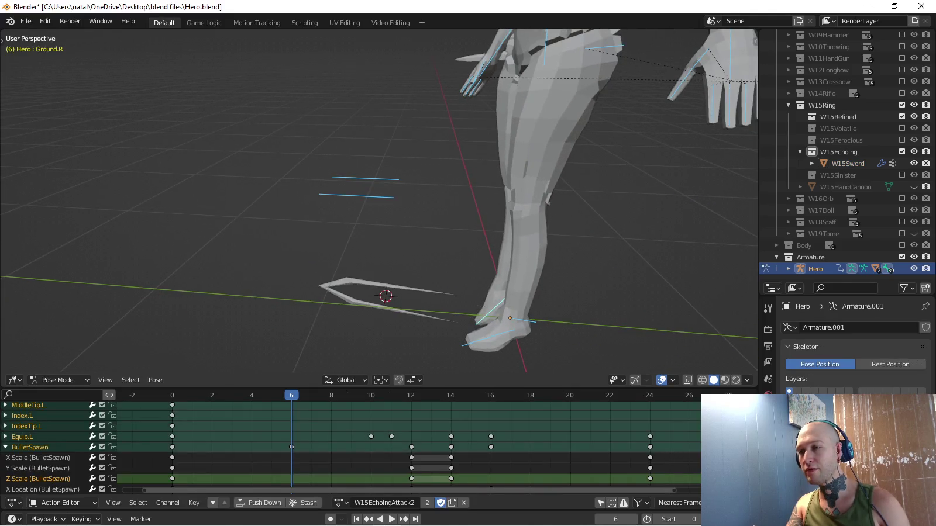
Scale BulletSpawn to zero and key its scale at frame 6.
{"action": "key", "text": "s"}
{"action": "key", "text": "0"}
{"action": "key", "text": "Return"}
{"action": "scroll", "coordinate": [380, 205], "scroll_direction": "down", "scroll_amount": 1}
{"action": "key", "text": "i"}
{"action": "key", "text": "KP_1"}
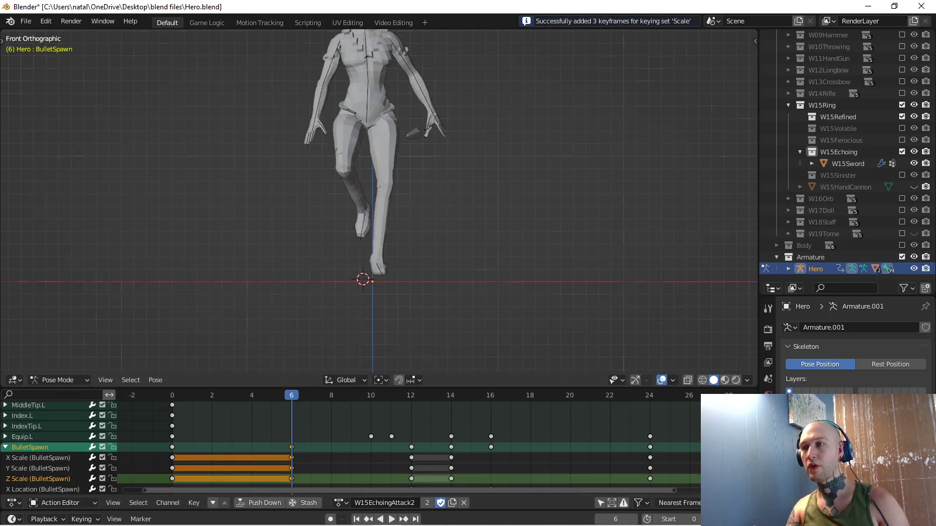
{"action": "key", "text": "KP_3"}
{"action": "middle_click_drag", "start_coordinate": [380, 205], "coordinate": [343, 245], "text": "shift"}
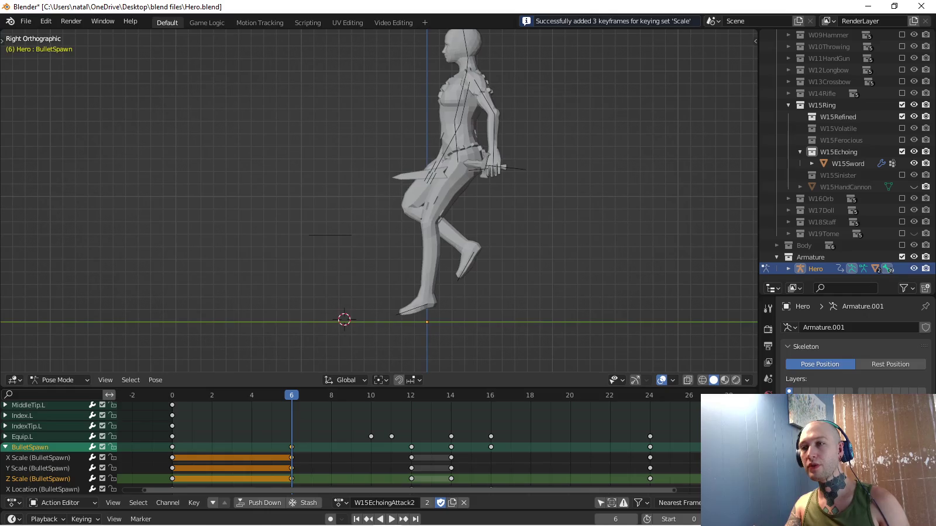
Add a BulletSpawn scale key at frame 18 and replay the animation.
{"action": "key", "text": "shift+Left"}
{"action": "key", "text": "space"}
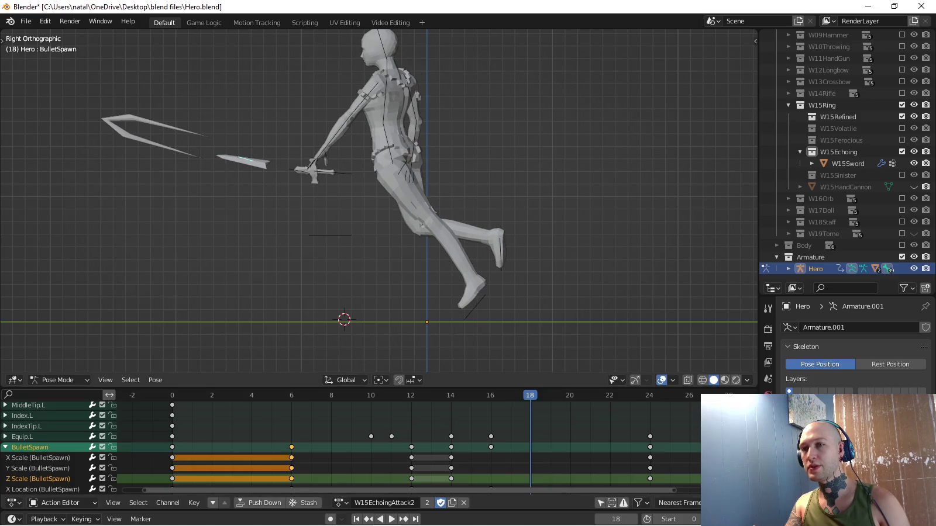
{"action": "key", "text": "i"}
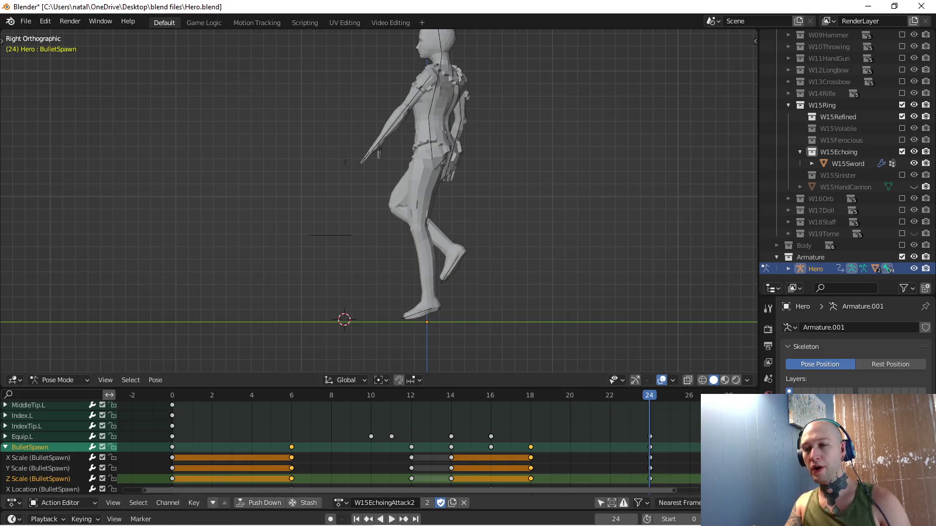
{"action": "key", "text": "space"}
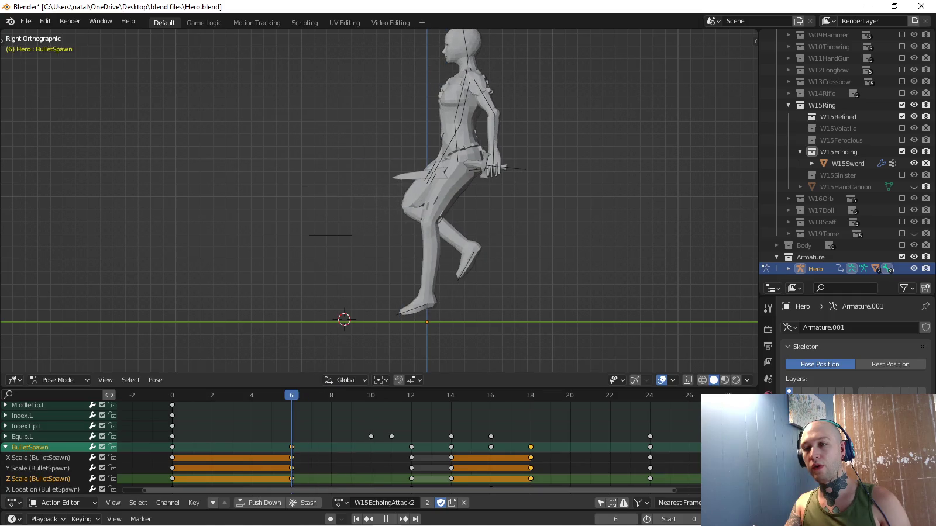
{"action": "left_click", "coordinate": [506, 169]}
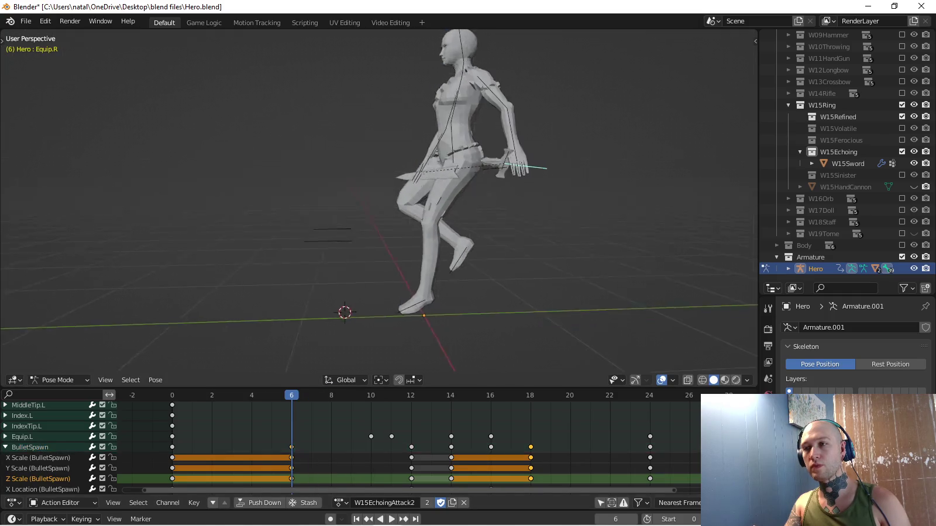
{"action": "middle_click_drag", "start_coordinate": [505, 169], "coordinate": [550, 193]}
{"action": "key", "text": "KP_3"}
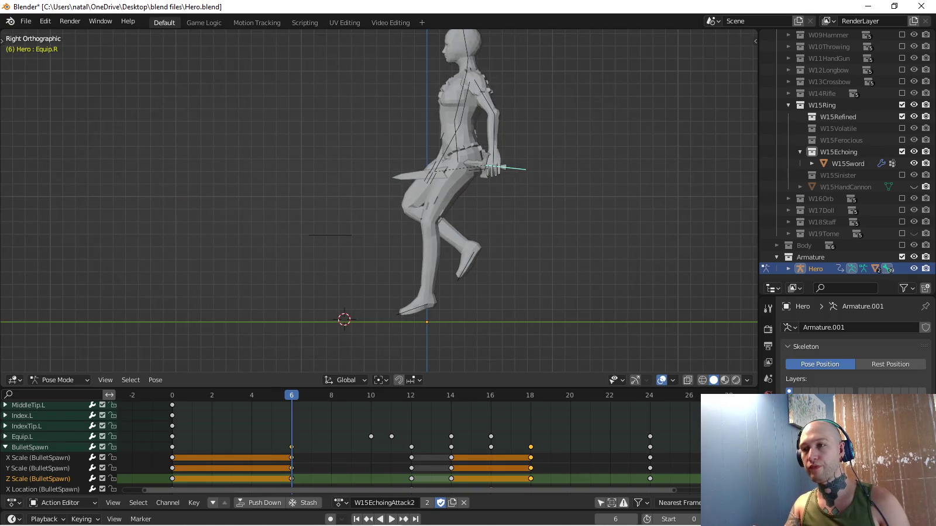
{"action": "scroll", "coordinate": [351, 445], "scroll_direction": "down", "scroll_amount": 1}
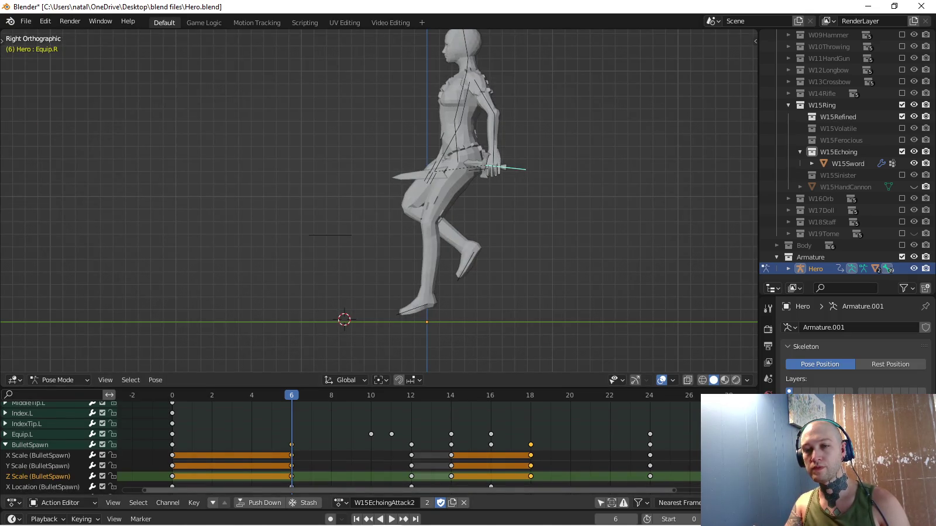
Move the Equip.R channel to the bottom of the list and expand its curves.
{"action": "scroll", "coordinate": [59, 444], "scroll_direction": "up", "scroll_amount": 2}
{"action": "scroll", "coordinate": [58, 445], "scroll_direction": "up", "scroll_amount": 3}
{"action": "scroll", "coordinate": [59, 445], "scroll_direction": "up", "scroll_amount": 3}
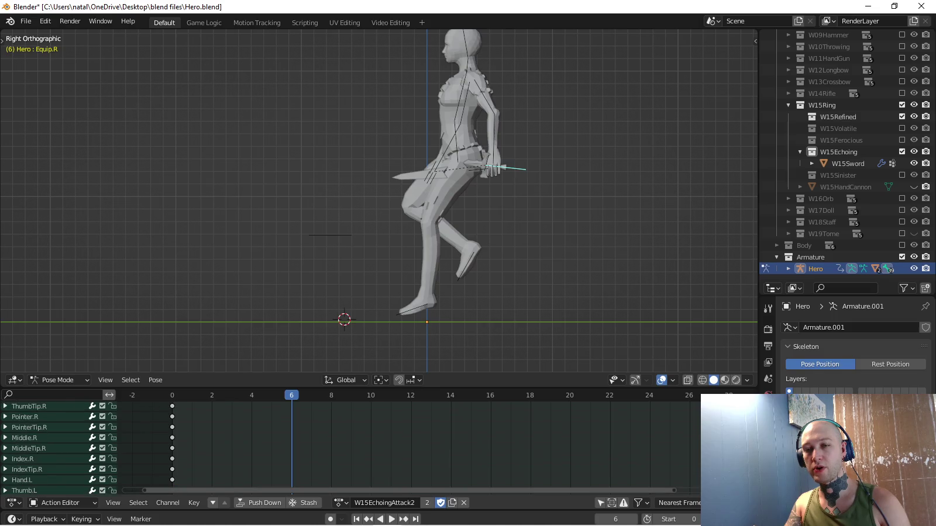
{"action": "scroll", "coordinate": [59, 444], "scroll_direction": "up", "scroll_amount": 2}
{"action": "scroll", "coordinate": [58, 445], "scroll_direction": "up", "scroll_amount": 3}
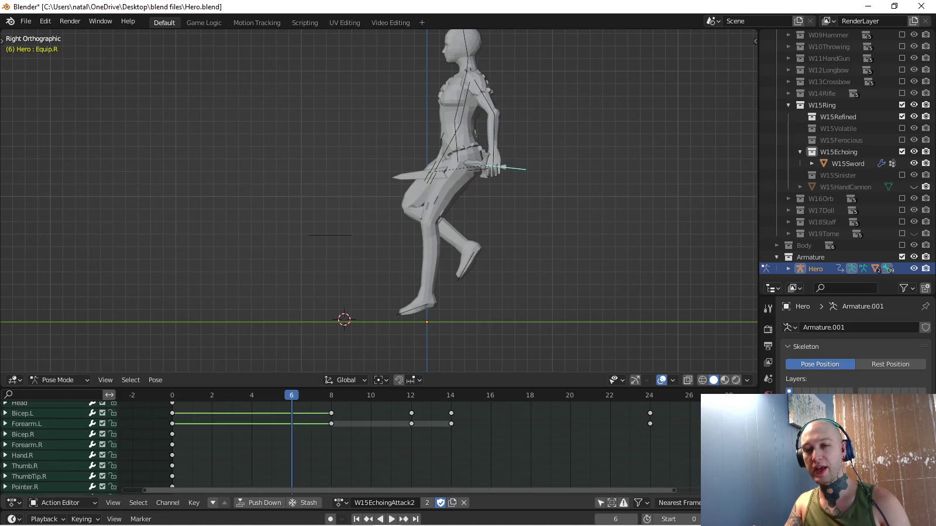
{"action": "scroll", "coordinate": [59, 445], "scroll_direction": "up", "scroll_amount": 3}
{"action": "scroll", "coordinate": [58, 448], "scroll_direction": "up", "scroll_amount": 3}
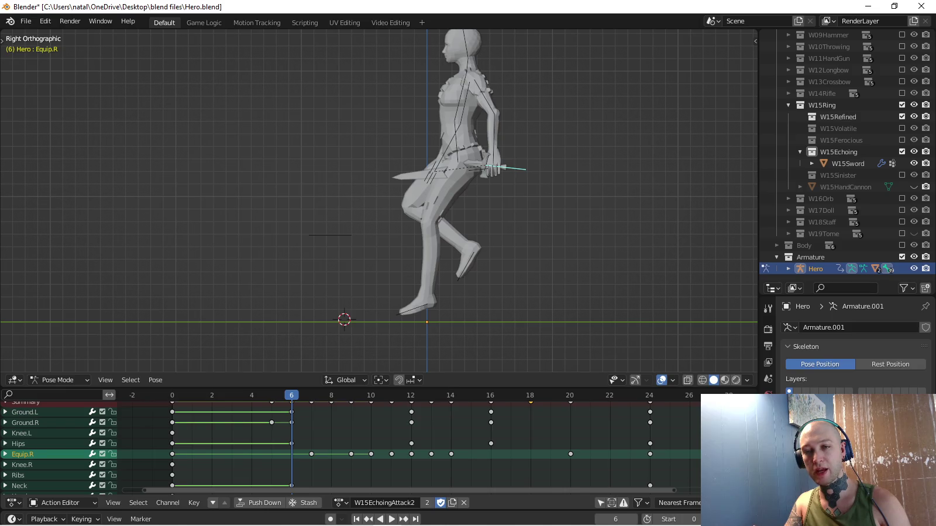
{"action": "right_click", "coordinate": [24, 454]}
{"action": "mouse_move", "coordinate": [53, 449]}
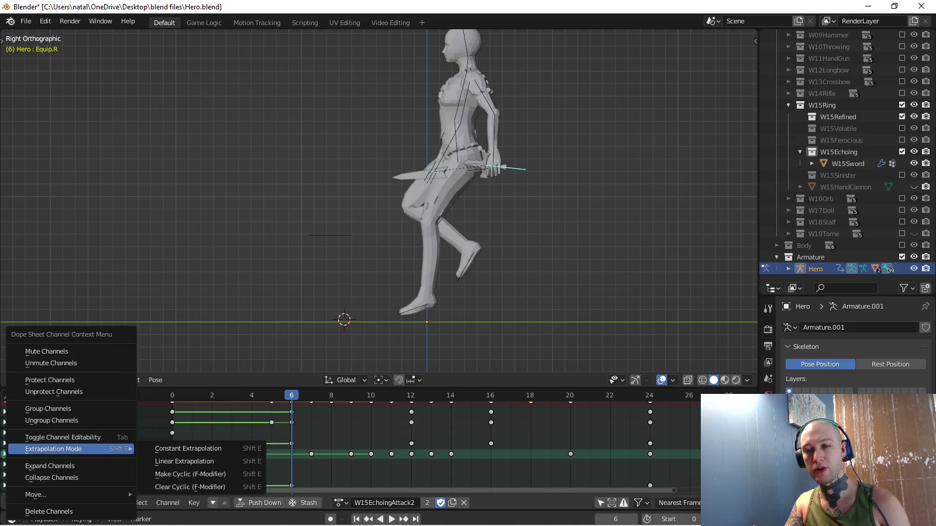
{"action": "left_click", "coordinate": [170, 494]}
{"action": "scroll", "coordinate": [59, 445], "scroll_direction": "down", "scroll_amount": 5}
{"action": "scroll", "coordinate": [59, 444], "scroll_direction": "down", "scroll_amount": 3}
{"action": "scroll", "coordinate": [58, 445], "scroll_direction": "down", "scroll_amount": 3}
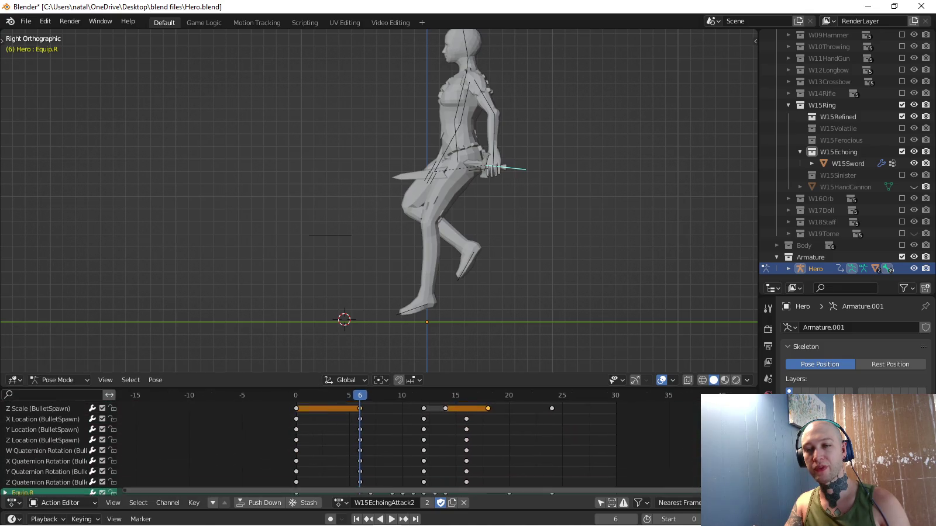
{"action": "scroll", "coordinate": [58, 444], "scroll_direction": "down", "scroll_amount": 3}
{"action": "left_click", "coordinate": [5, 449]}
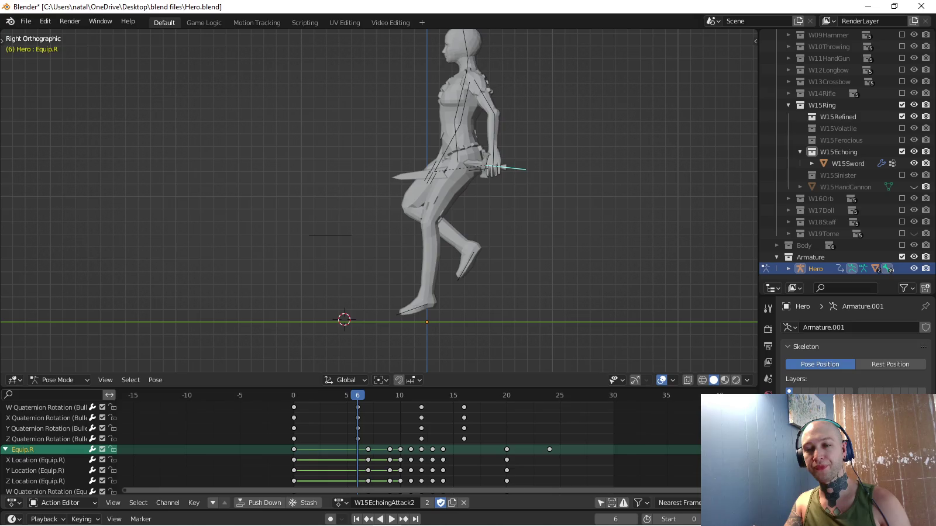
{"action": "scroll", "coordinate": [58, 444], "scroll_direction": "down", "scroll_amount": 3}
{"action": "scroll", "coordinate": [59, 444], "scroll_direction": "down", "scroll_amount": 2}
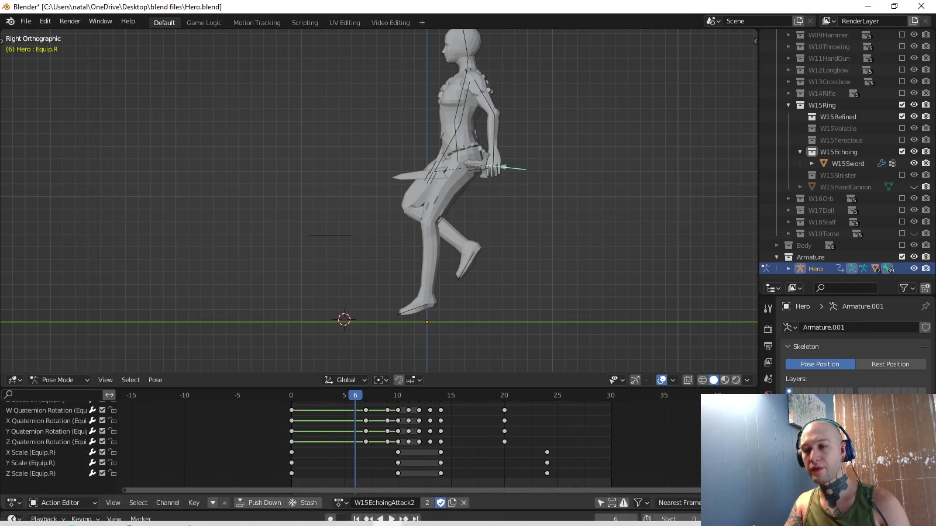
Shift Equip.R's frame-10 scale keys to frame 6 and preview the timing.
{"action": "left_click", "coordinate": [398, 452]}
{"action": "key", "text": "g"}
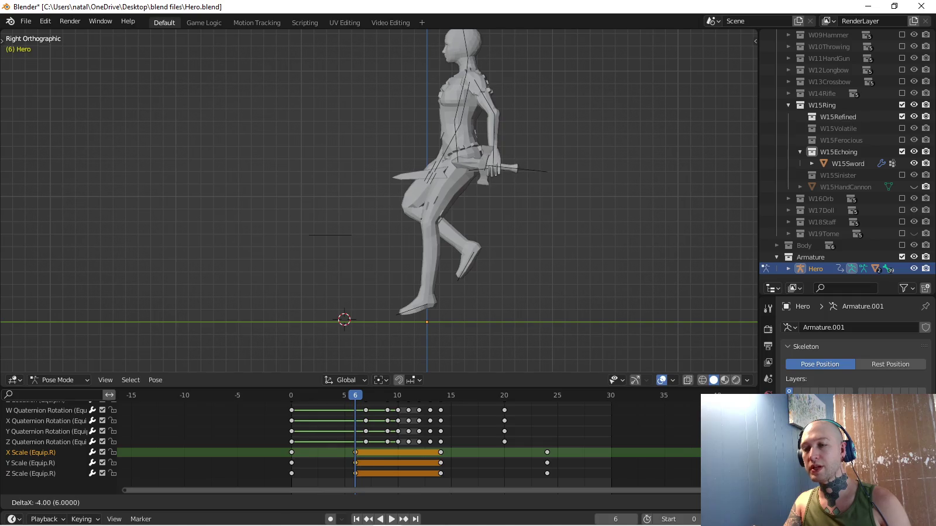
{"action": "key", "text": "Return"}
{"action": "key", "text": "space"}
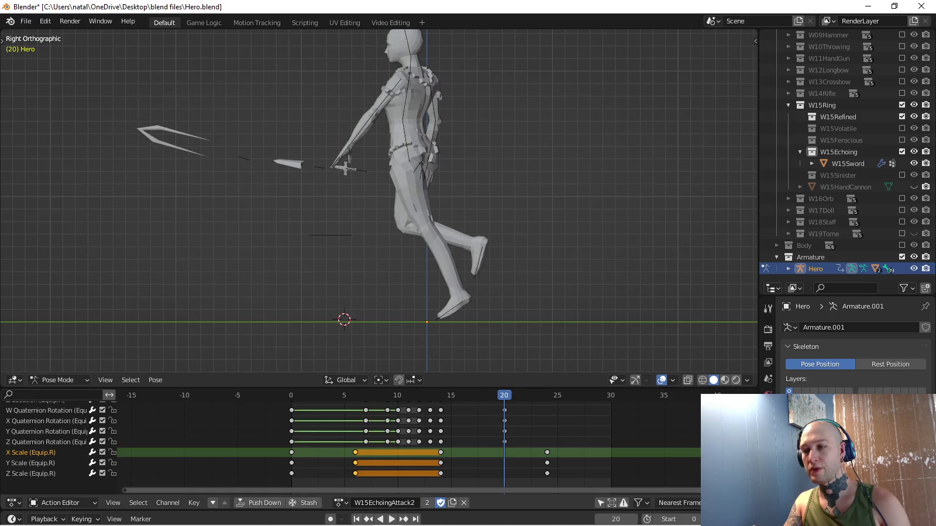
Shift Equip.R's frame-24 scale keys to frame 20 and review the swing.
{"action": "left_click", "coordinate": [46, 442]}
{"action": "key", "text": "g"}
{"action": "key", "text": "Return"}
{"action": "key", "text": "space"}
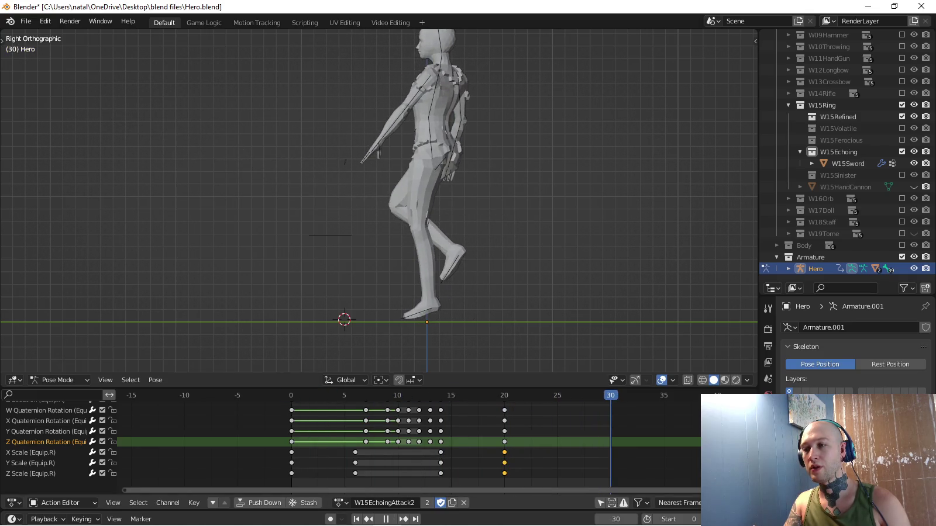
{"action": "key", "text": "space"}
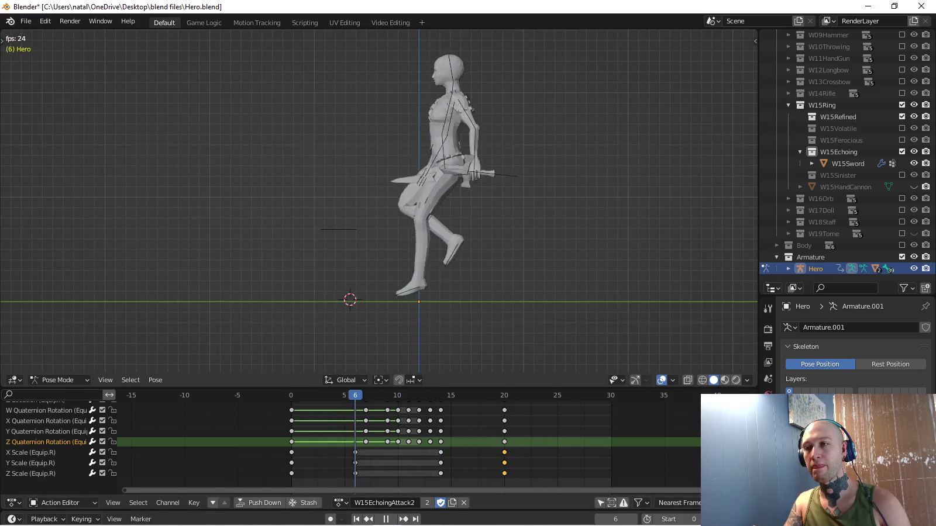
{"action": "middle_click_drag", "start_coordinate": [380, 234], "coordinate": [351, 264]}
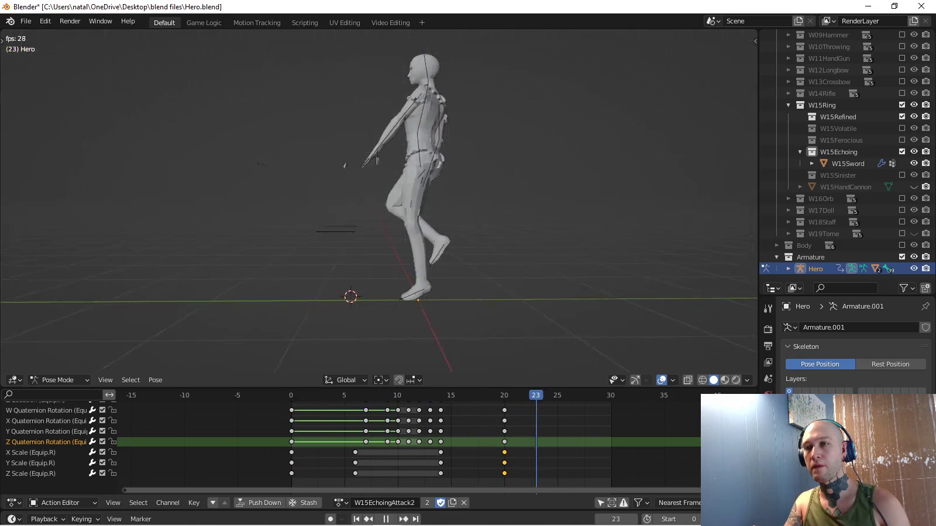
{"action": "key", "text": "KP_3"}
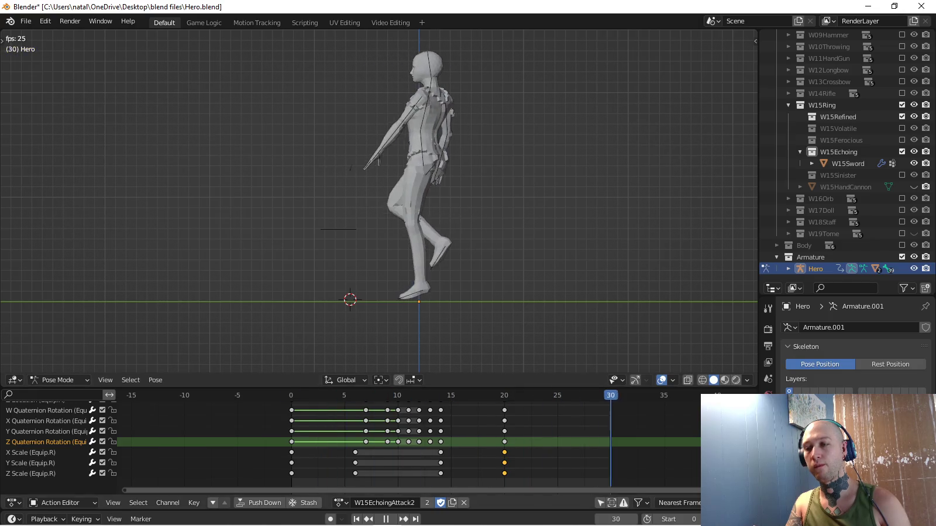
Switch the active action to W15EchoingAttack1.
{"action": "key", "text": "space"}
{"action": "left_click", "coordinate": [341, 503]}
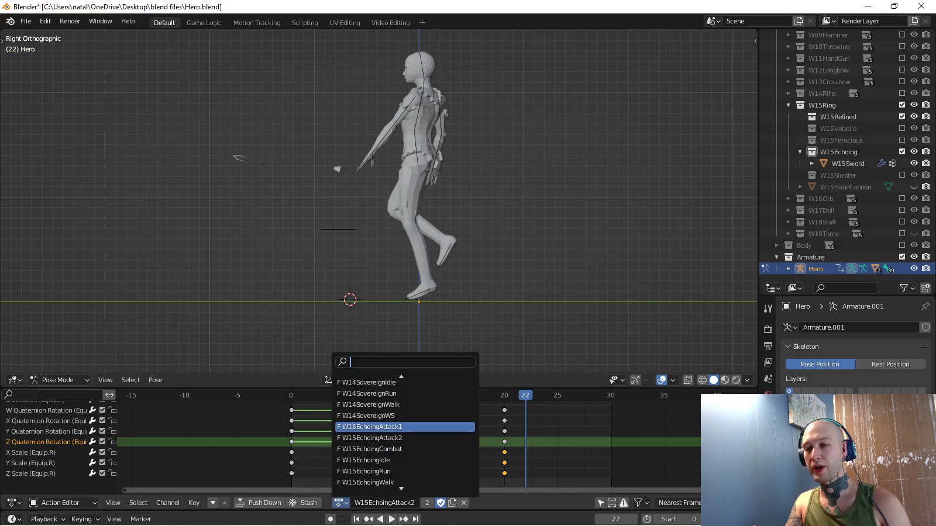
{"action": "left_click", "coordinate": [397, 427]}
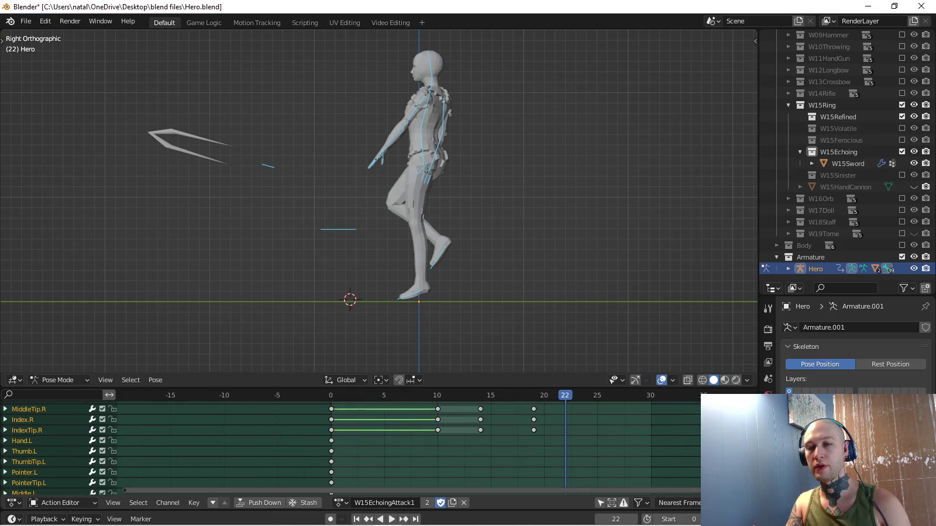
{"action": "scroll", "coordinate": [350, 447], "scroll_direction": "up", "scroll_amount": 5}
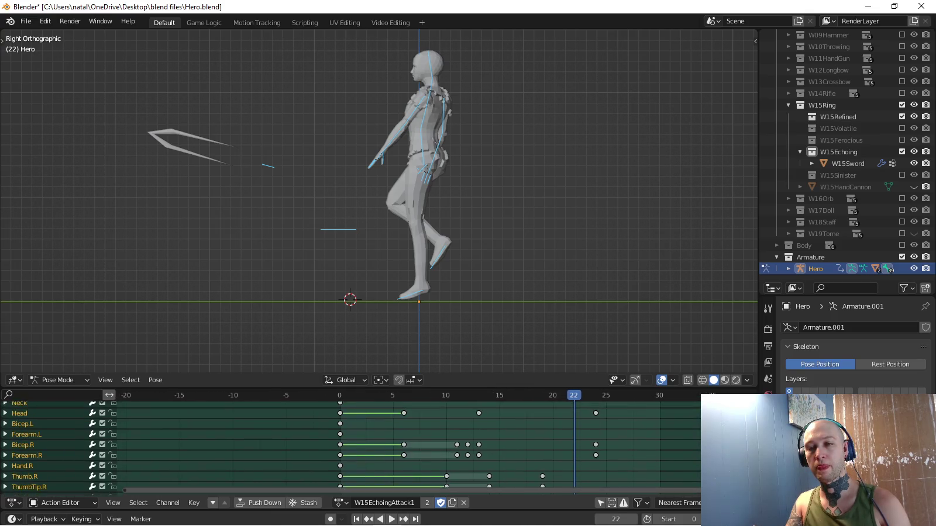
{"action": "scroll", "coordinate": [351, 448], "scroll_direction": "up", "scroll_amount": 4}
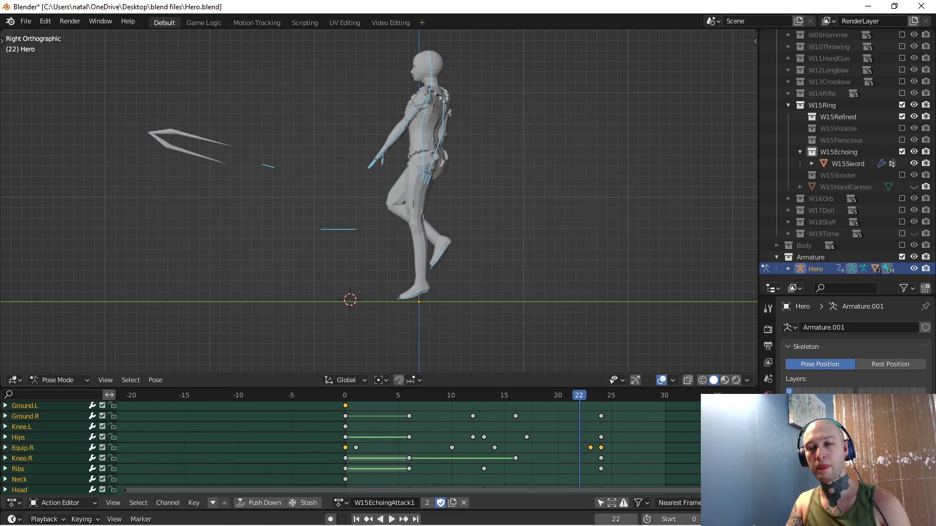
{"action": "scroll", "coordinate": [351, 448], "scroll_direction": "down", "scroll_amount": 1}
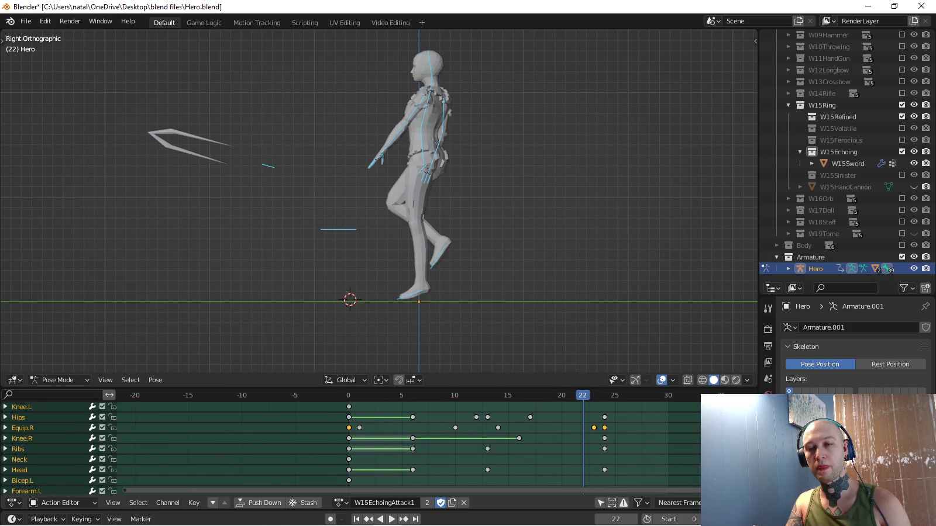
{"action": "scroll", "coordinate": [351, 448], "scroll_direction": "down", "scroll_amount": 2}
{"action": "scroll", "coordinate": [351, 448], "scroll_direction": "down", "scroll_amount": 2}
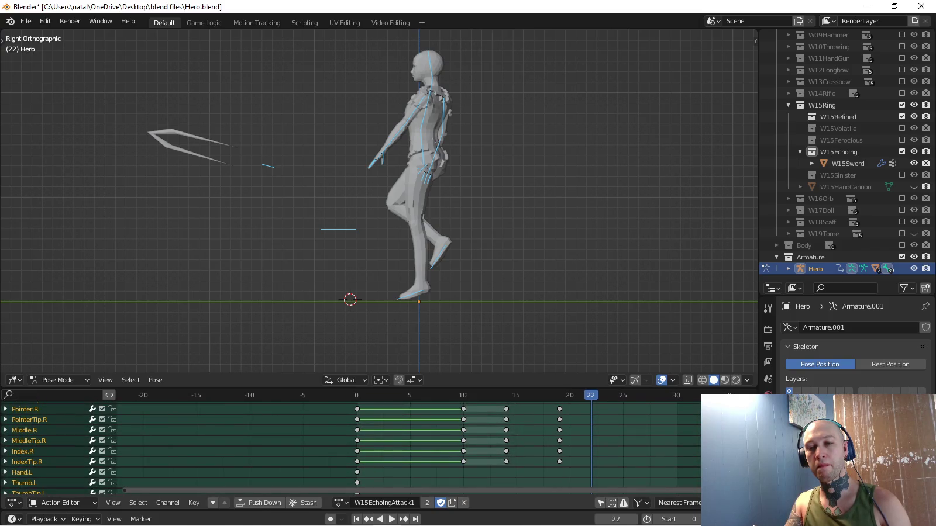
{"action": "scroll", "coordinate": [351, 447], "scroll_direction": "down", "scroll_amount": 4}
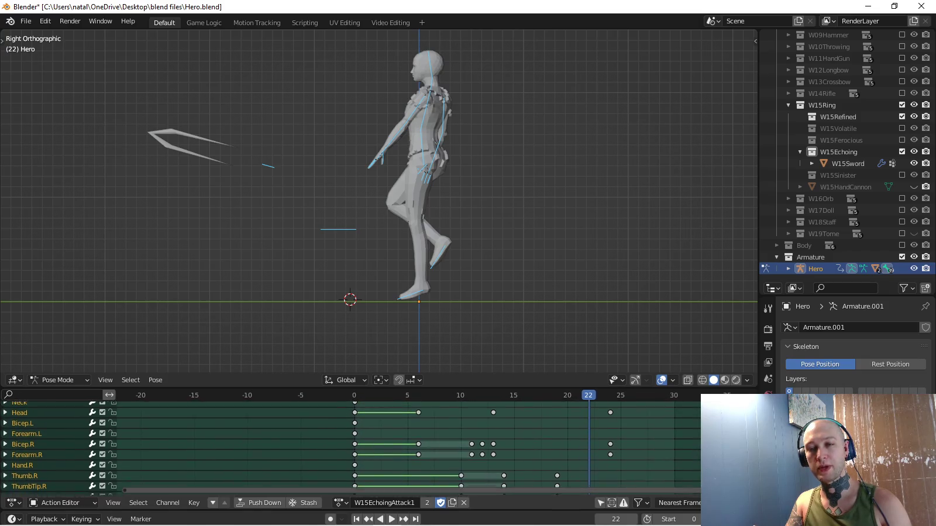
{"action": "scroll", "coordinate": [351, 445], "scroll_direction": "up", "scroll_amount": 3}
{"action": "scroll", "coordinate": [351, 445], "scroll_direction": "up", "scroll_amount": 3}
{"action": "scroll", "coordinate": [351, 445], "scroll_direction": "up", "scroll_amount": 2}
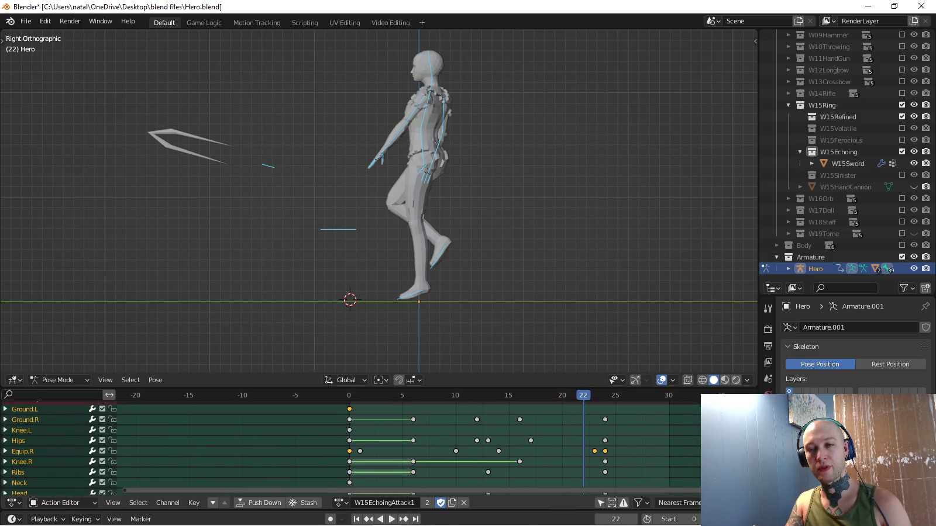
Move the Equip.R channel to the bottom of the channel list.
{"action": "left_click", "coordinate": [23, 460]}
{"action": "right_click", "coordinate": [24, 461]}
{"action": "mouse_move", "coordinate": [35, 462]}
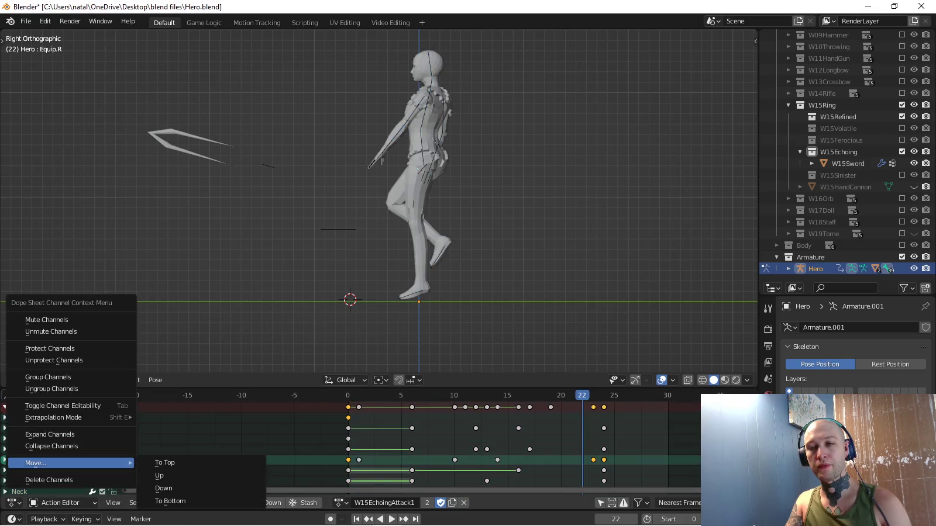
{"action": "right_click", "coordinate": [24, 461]}
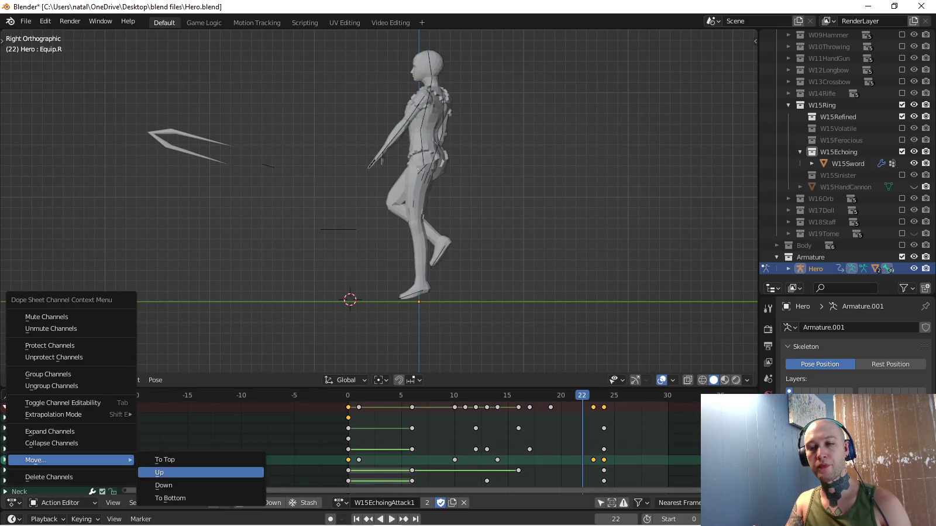
{"action": "left_click", "coordinate": [170, 498]}
{"action": "scroll", "coordinate": [59, 444], "scroll_direction": "down", "scroll_amount": 5}
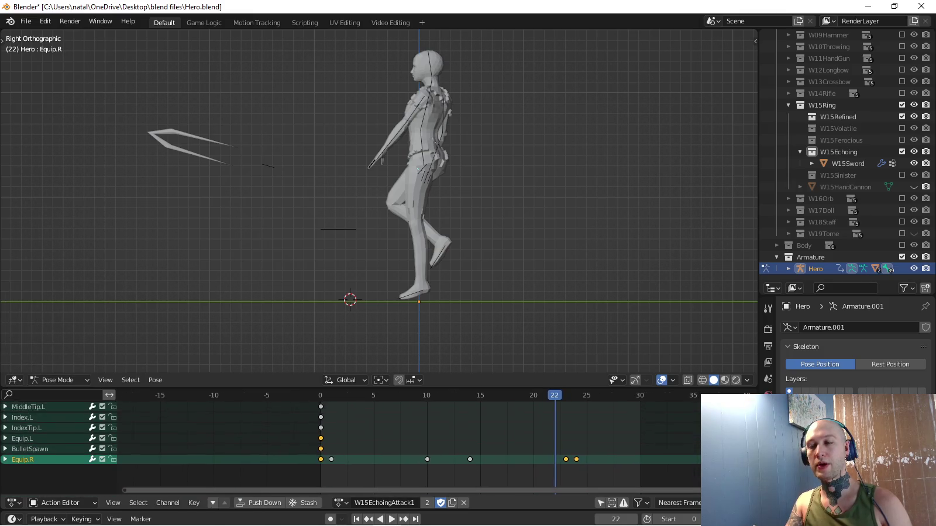
{"action": "middle_click_drag", "start_coordinate": [526, 204], "coordinate": [574, 193]}
At frame 0, scale BulletSpawn to zero, key it, and play back to check.
{"action": "key", "text": "space"}
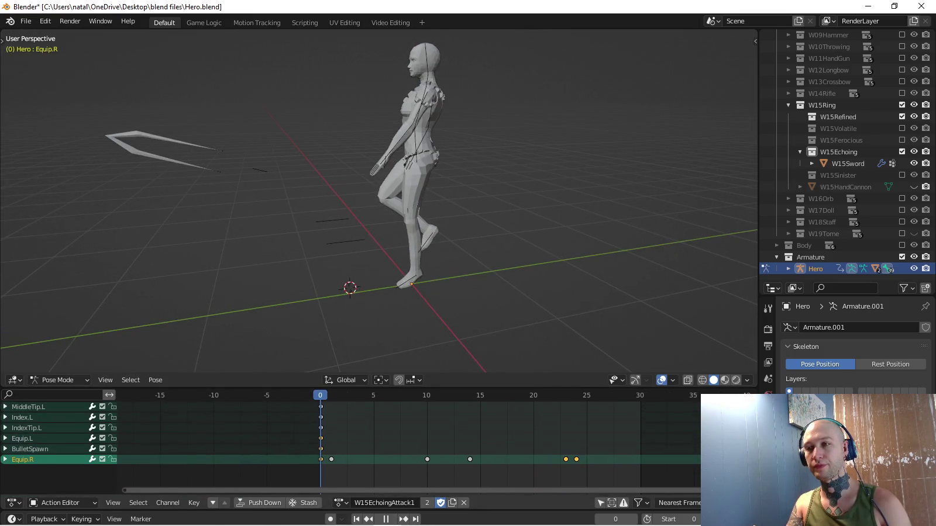
{"action": "left_click", "coordinate": [29, 449]}
{"action": "key", "text": "s"}
{"action": "key", "text": "0"}
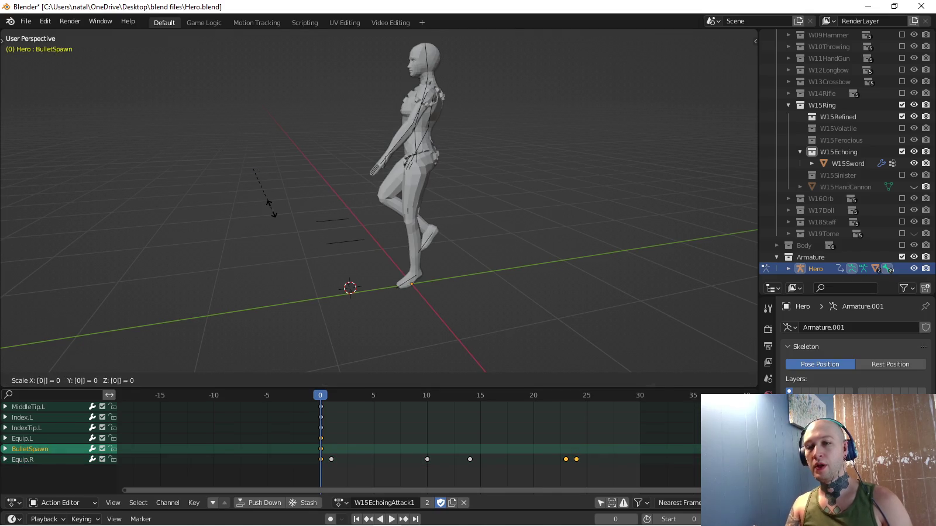
{"action": "key", "text": "Return"}
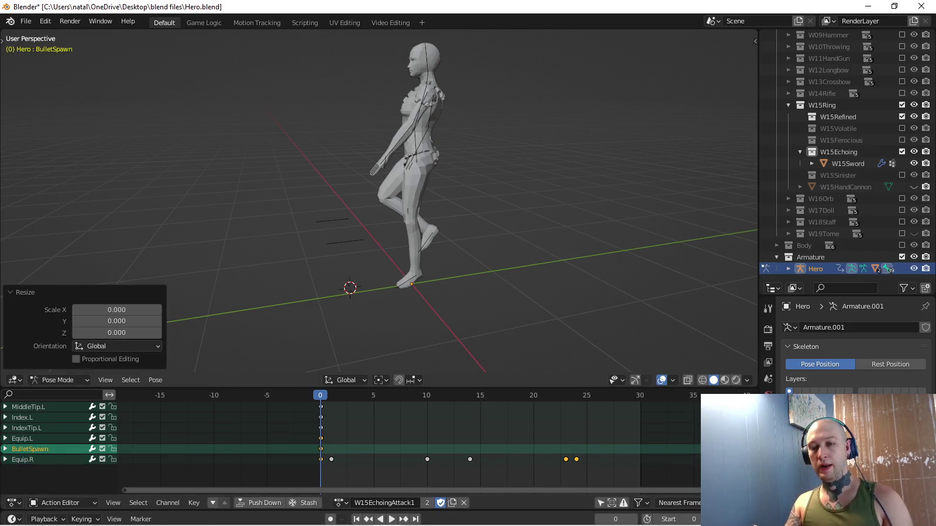
{"action": "key", "text": "i"}
{"action": "key", "text": "KP_1"}
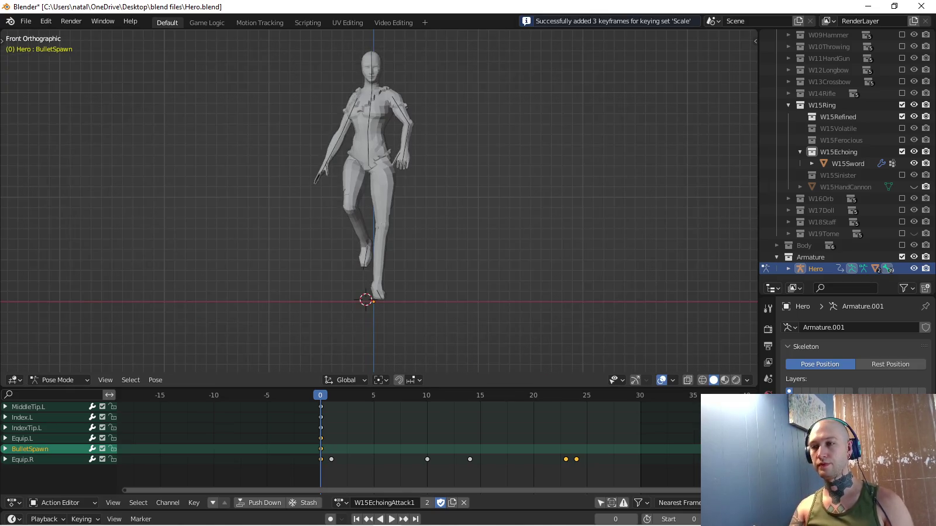
{"action": "key", "text": "KP_3"}
{"action": "key", "text": "space"}
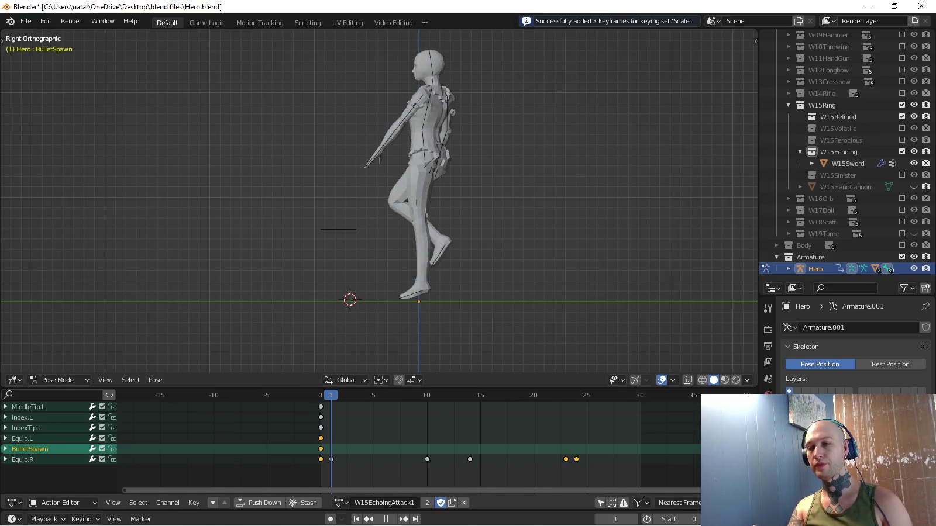
{"action": "key", "text": "alt+a"}
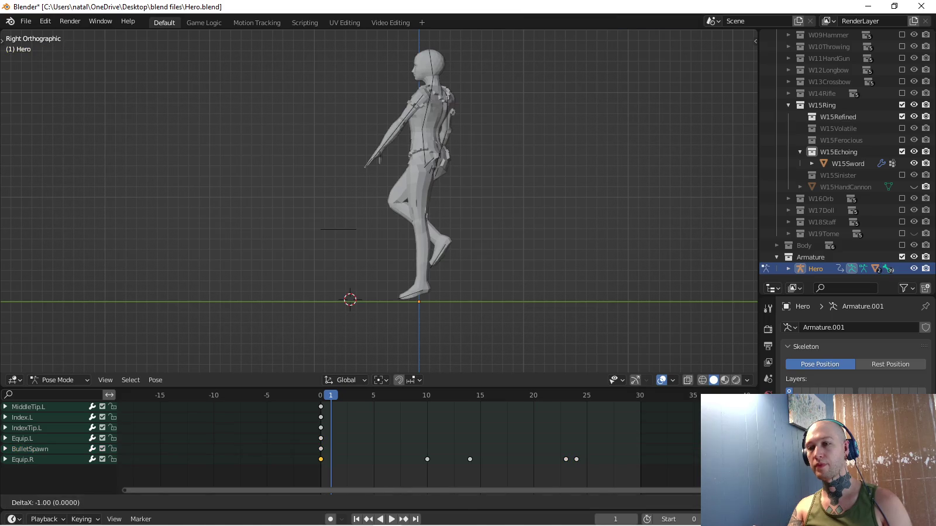
{"action": "key", "text": "space"}
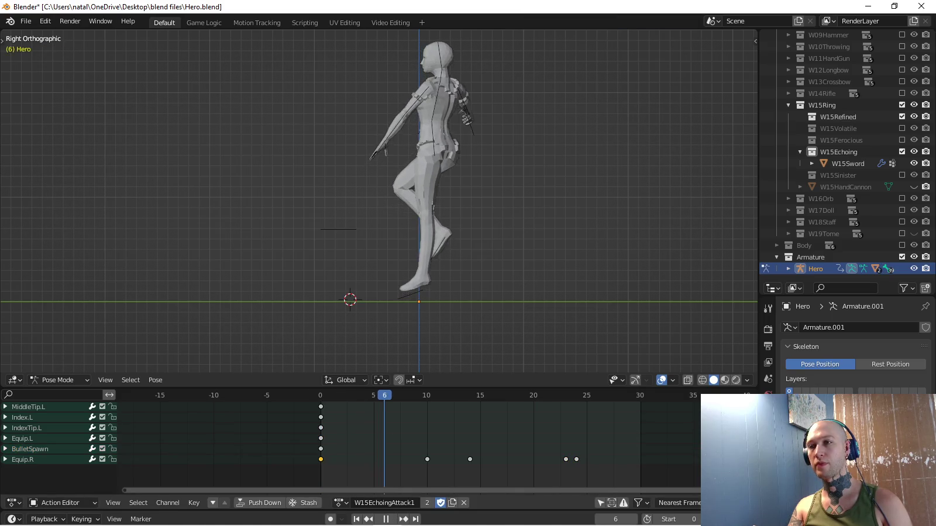
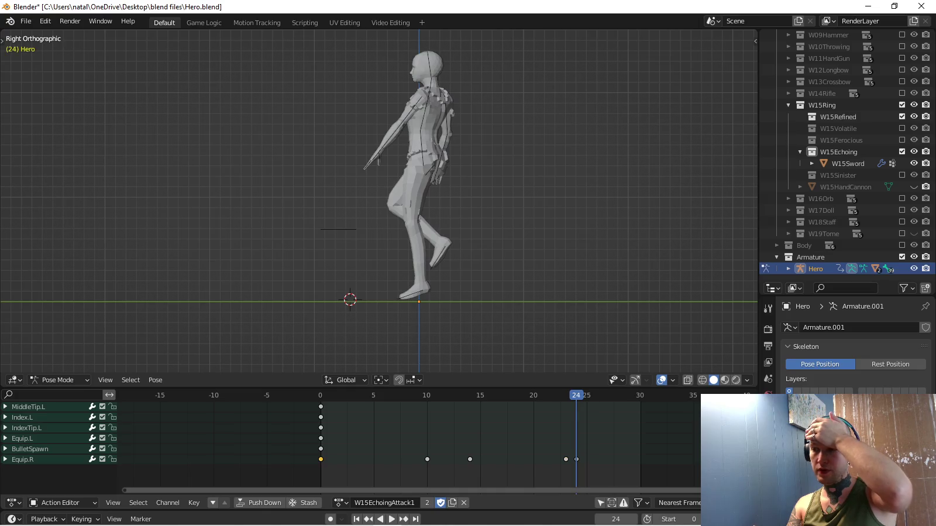
Move Equip.R's frame-10 scale keys earlier to frame 6.
{"action": "key", "text": "space"}
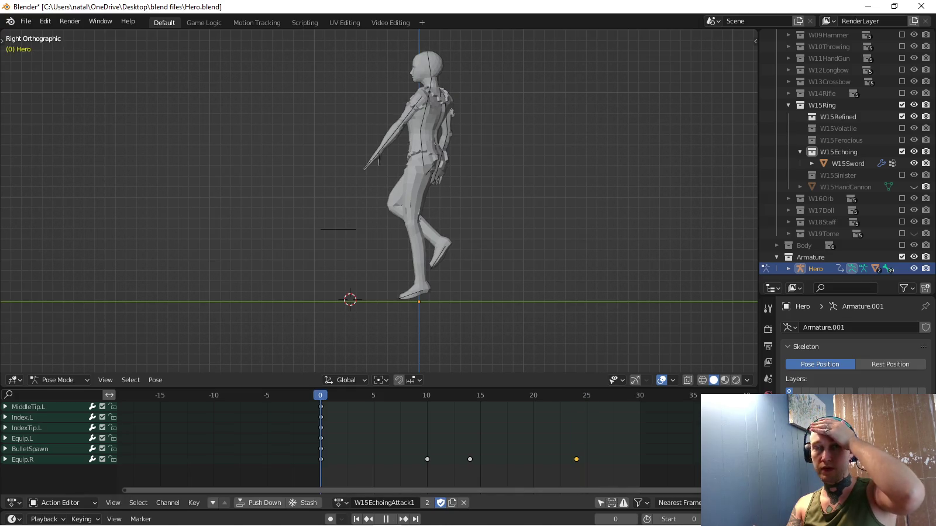
{"action": "middle_click_drag", "start_coordinate": [380, 205], "coordinate": [410, 193]}
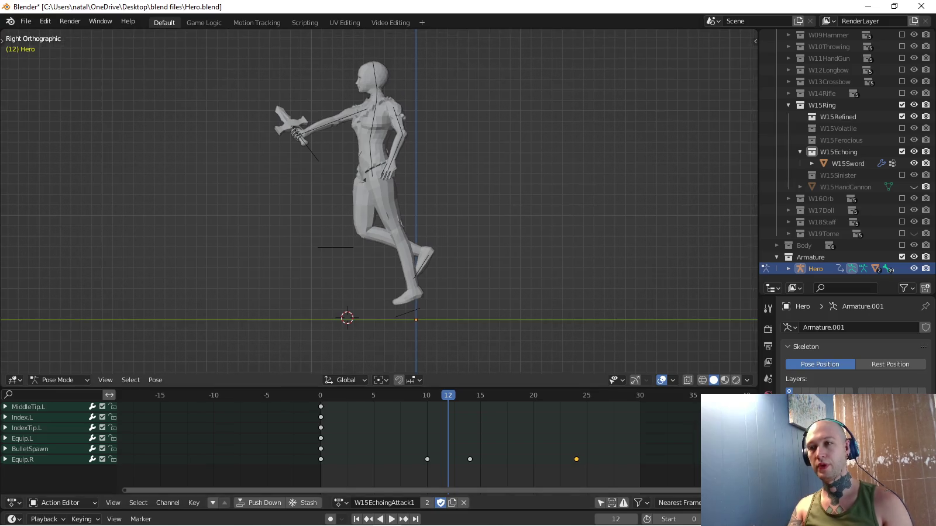
{"action": "key", "text": "a"}
{"action": "left_click", "coordinate": [24, 439]}
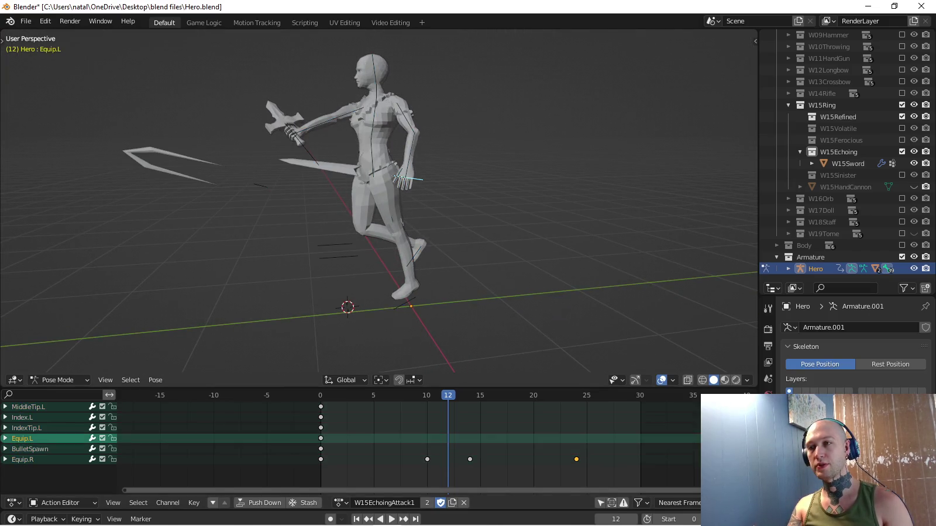
{"action": "left_click", "coordinate": [5, 459]}
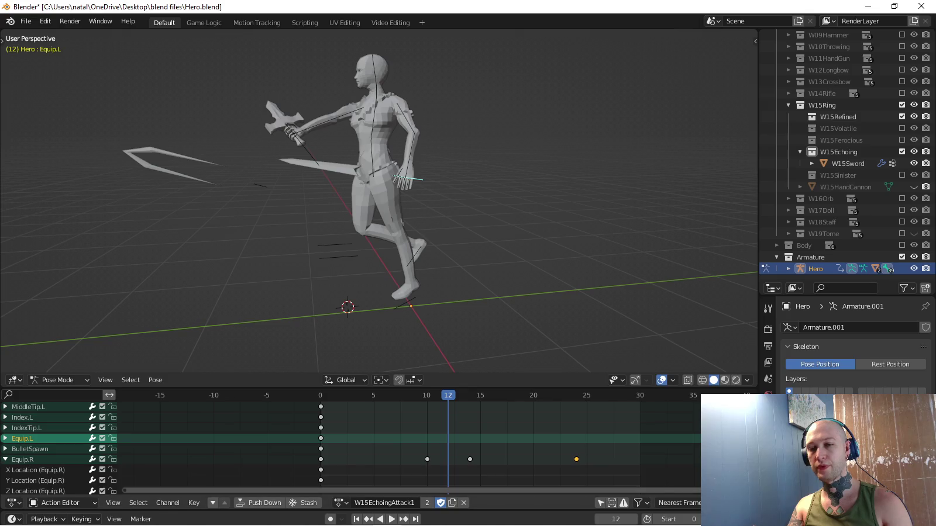
{"action": "scroll", "coordinate": [59, 445], "scroll_direction": "down", "scroll_amount": 2}
{"action": "scroll", "coordinate": [59, 444], "scroll_direction": "down", "scroll_amount": 3}
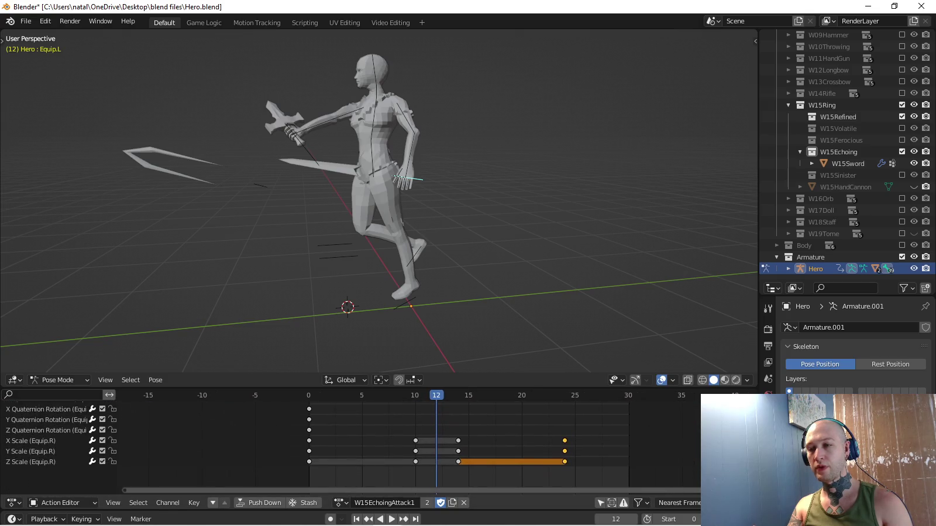
{"action": "left_click", "coordinate": [47, 430]}
{"action": "left_click_drag", "start_coordinate": [402, 422], "coordinate": [423, 480]}
{"action": "key", "text": "g"}
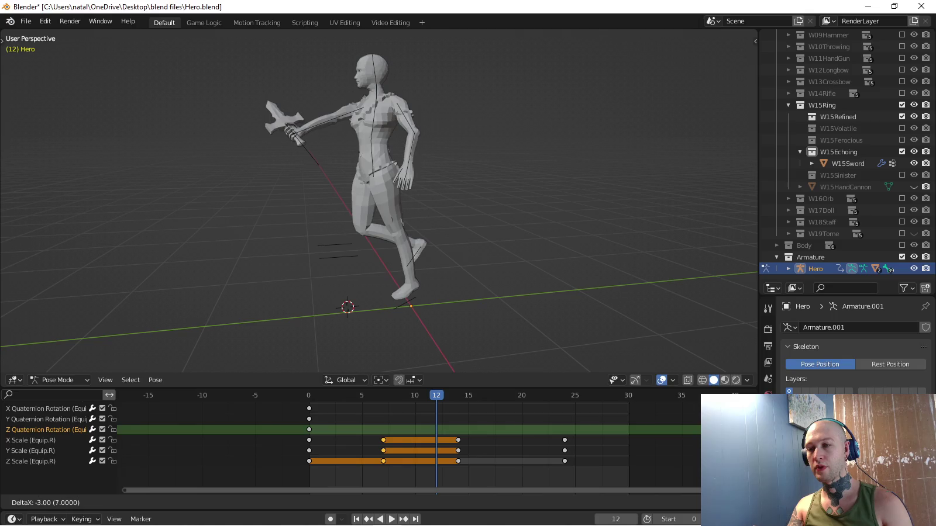
{"action": "key", "text": "Return"}
Key the Equip.L bone's scale at frame 8 and replay the new timing.
{"action": "key", "text": "space"}
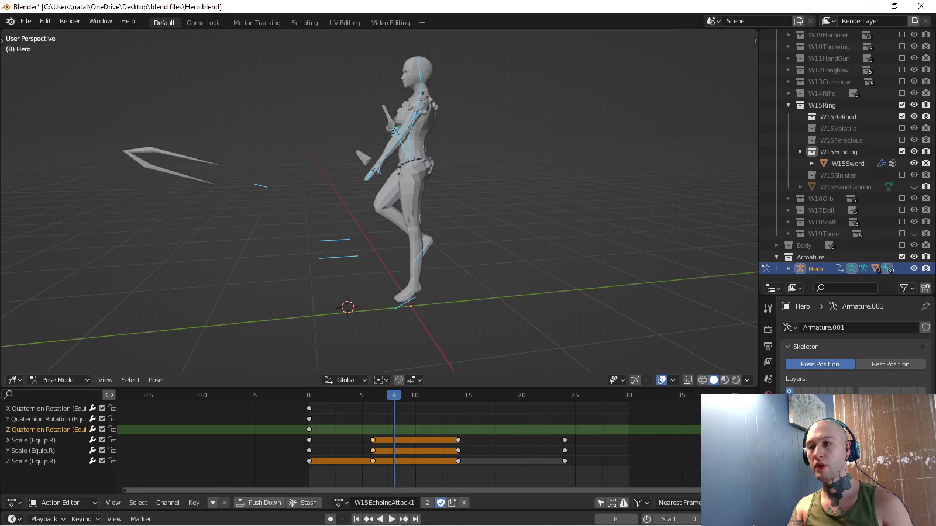
{"action": "middle_click_drag", "start_coordinate": [410, 234], "coordinate": [421, 228]}
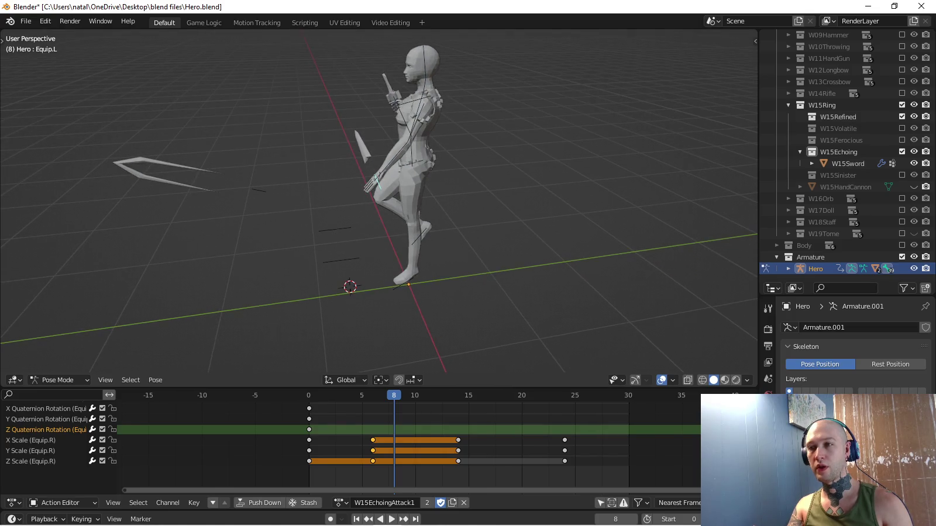
{"action": "key", "text": "i"}
{"action": "key", "text": "space"}
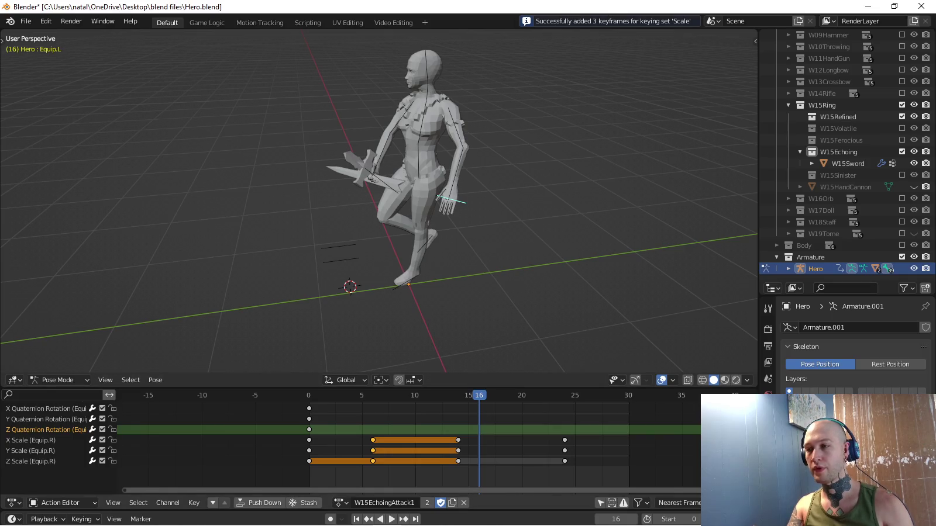
{"action": "key", "text": "Up"}
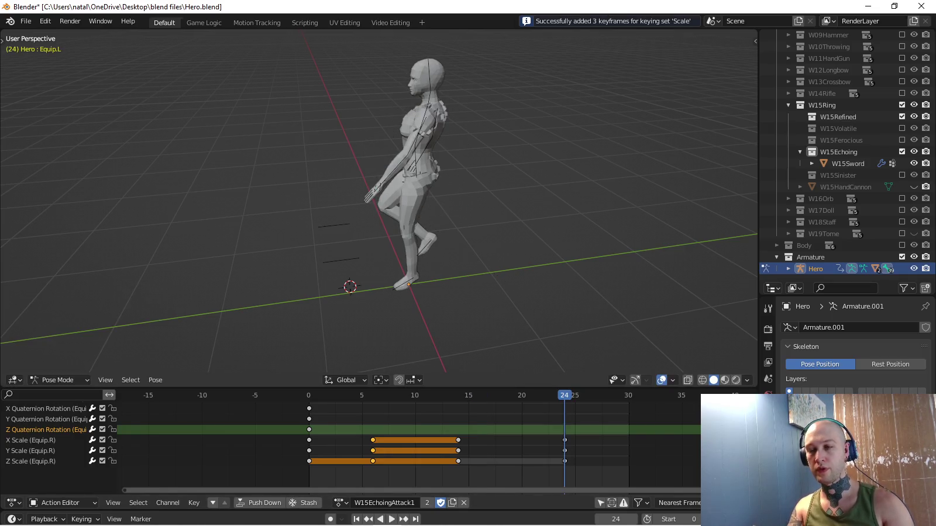
{"action": "key", "text": "space"}
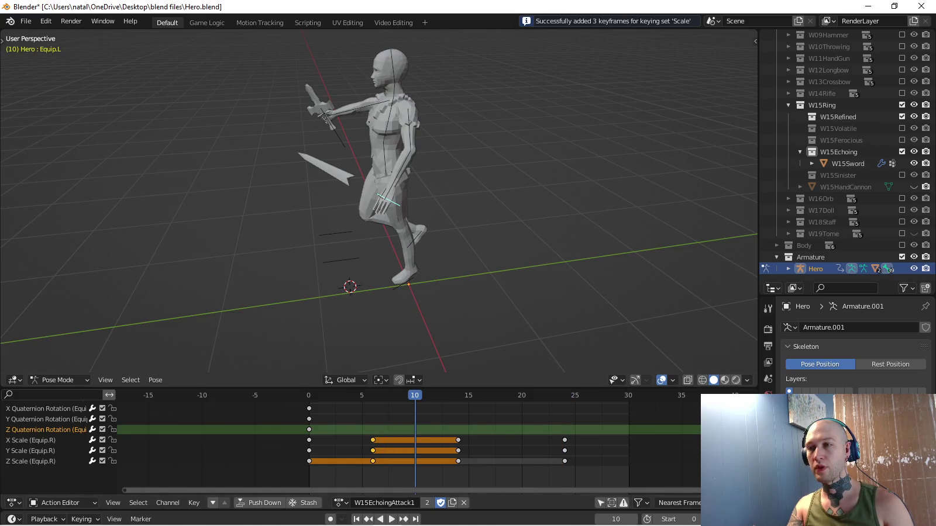
Key the BulletSpawn bone's scale and play the action.
{"action": "key", "text": "a"}
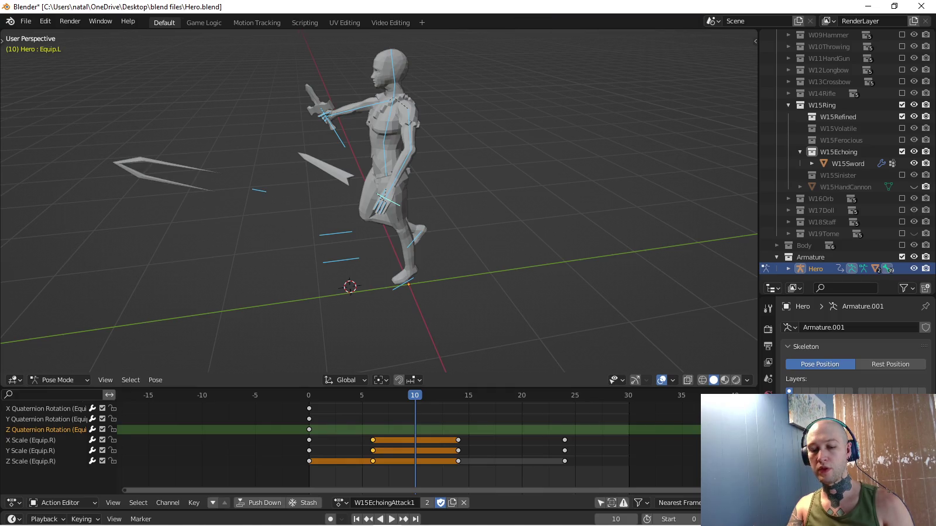
{"action": "left_click", "coordinate": [259, 190]}
{"action": "key", "text": "i"}
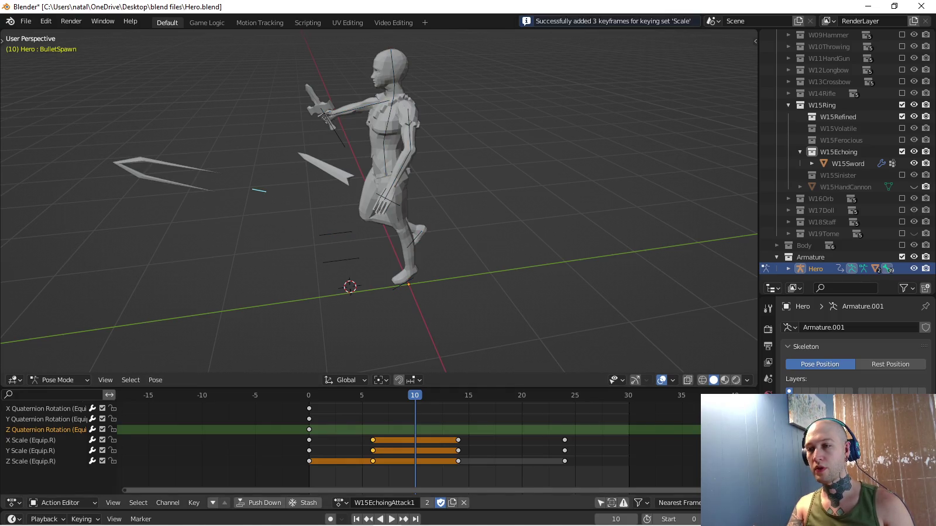
{"action": "key", "text": "space"}
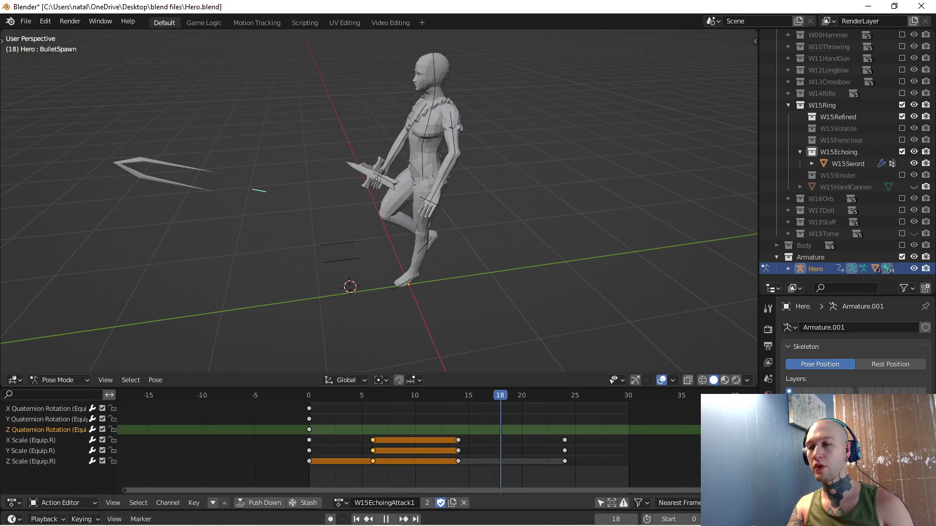
Key the sword bone at zero scale on frame 24.
{"action": "key", "text": "i"}
{"action": "key", "text": "Up"}
{"action": "key", "text": "s"}
{"action": "key", "text": "0"}
{"action": "key", "text": "Return"}
{"action": "key", "text": "i"}
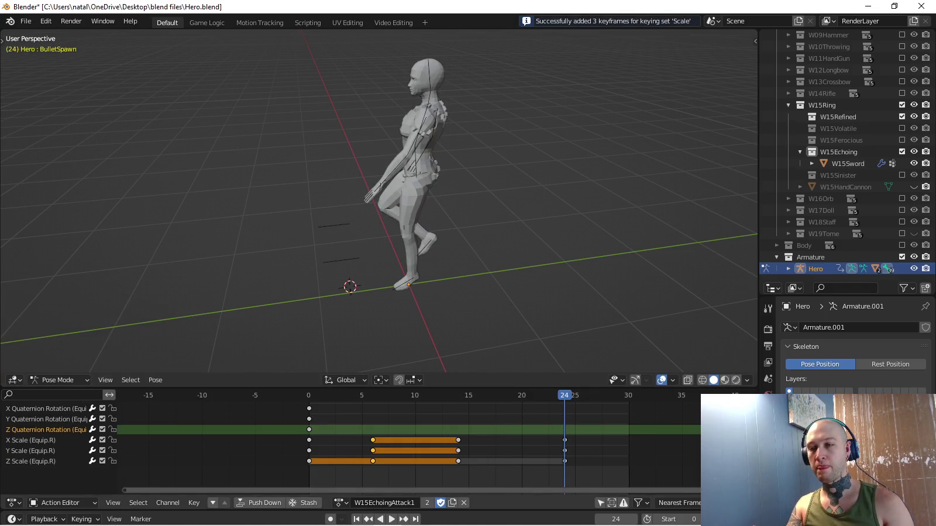
{"action": "key", "text": "space"}
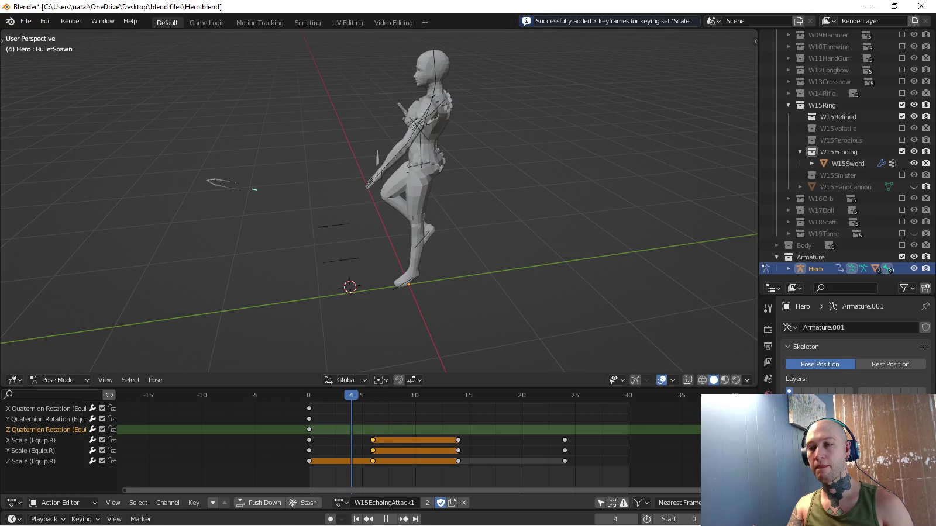
Key the sword bone at zero scale on frame 6.
{"action": "key", "text": "space"}
{"action": "key", "text": "s"}
{"action": "key", "text": "0"}
{"action": "key", "text": "Return"}
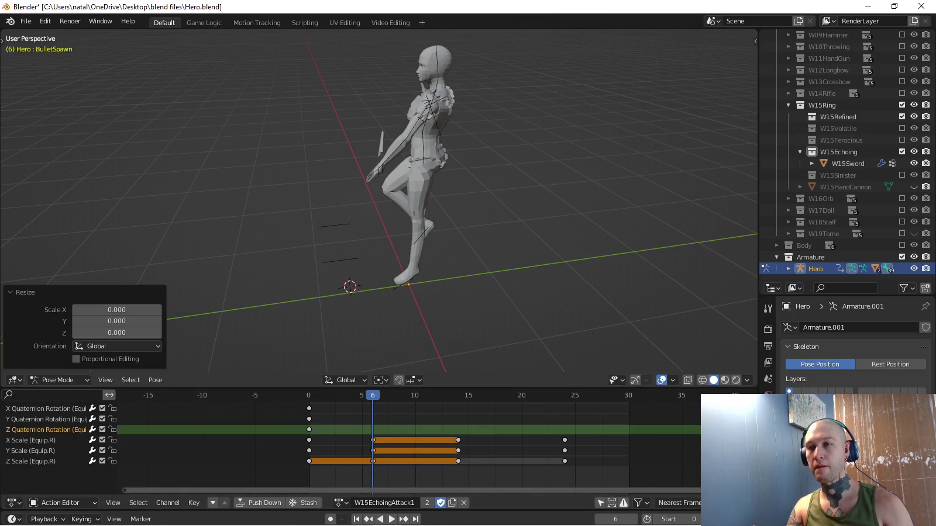
{"action": "key", "text": "i"}
{"action": "key", "text": "space"}
{"action": "key", "text": "Escape"}
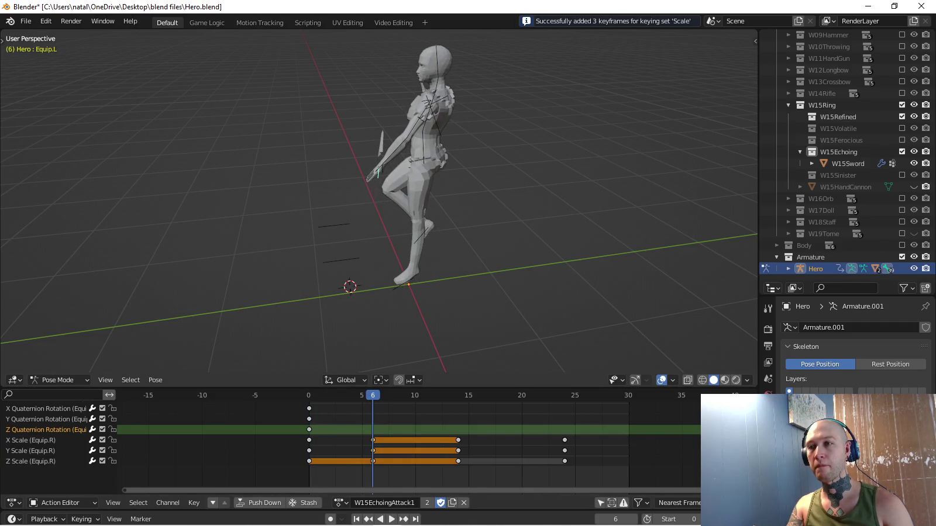
Key the sword bone back to full scale 1 on frame 3, then replay.
{"action": "key", "text": "Left"}
{"action": "key", "text": "Left"}
{"action": "key", "text": "Left"}
{"action": "key", "text": "s"}
{"action": "key", "text": "1"}
{"action": "key", "text": "Return"}
{"action": "key", "text": "i"}
{"action": "key", "text": "space"}
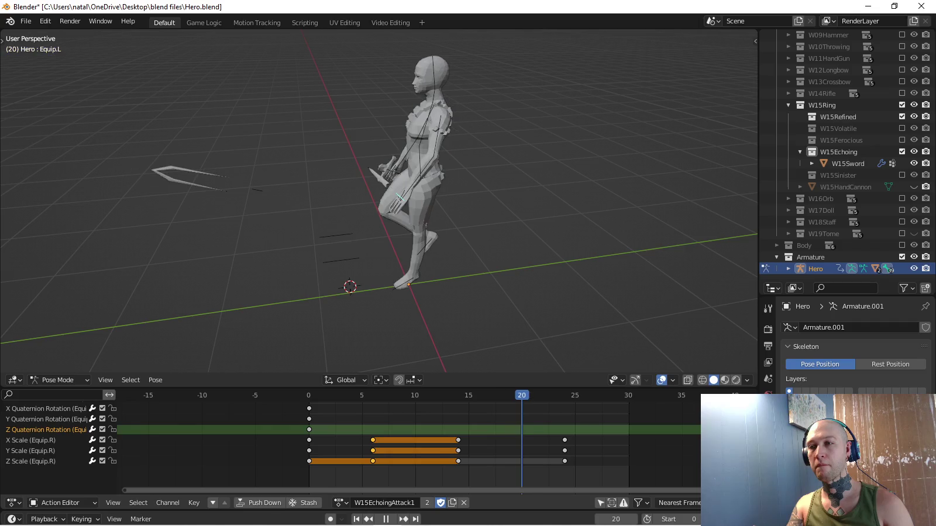
Orbit and zoom in to a close-up view of the character's torso.
{"action": "middle_click_drag", "start_coordinate": [380, 205], "coordinate": [479, 194]}
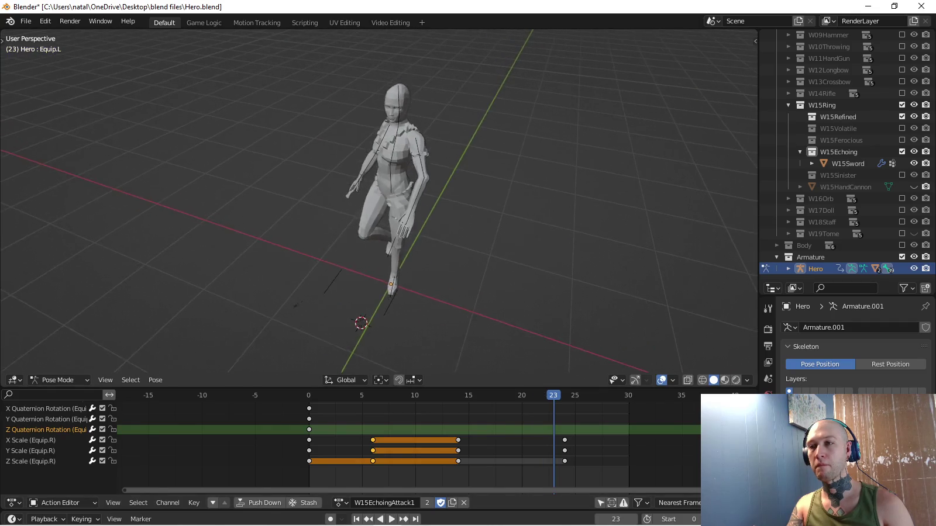
{"action": "scroll", "coordinate": [381, 205], "scroll_direction": "up", "scroll_amount": 3}
{"action": "scroll", "coordinate": [380, 205], "scroll_direction": "up", "scroll_amount": 2}
{"action": "scroll", "coordinate": [381, 205], "scroll_direction": "up", "scroll_amount": 3}
{"action": "mouse_move", "coordinate": [381, 204]}
{"action": "middle_mouse_down"}
{"action": "mouse_move", "coordinate": [409, 193]}
{"action": "mouse_move", "coordinate": [364, 211]}
{"action": "middle_mouse_up"}
{"action": "scroll", "coordinate": [380, 205], "scroll_direction": "up", "scroll_amount": 3}
Play the action and pause at frame 14 to inspect the pose.
{"action": "key", "text": "space"}
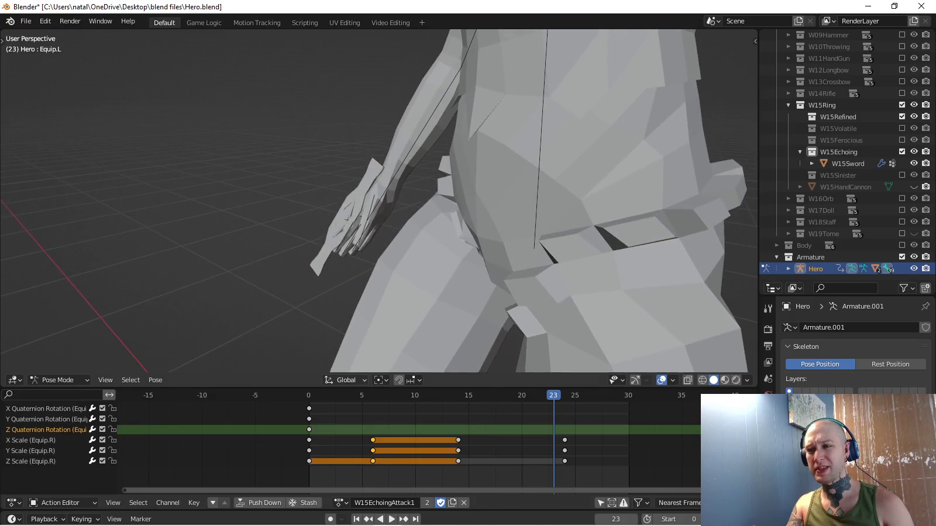
{"action": "scroll", "coordinate": [378, 201], "scroll_direction": "down", "scroll_amount": 3}
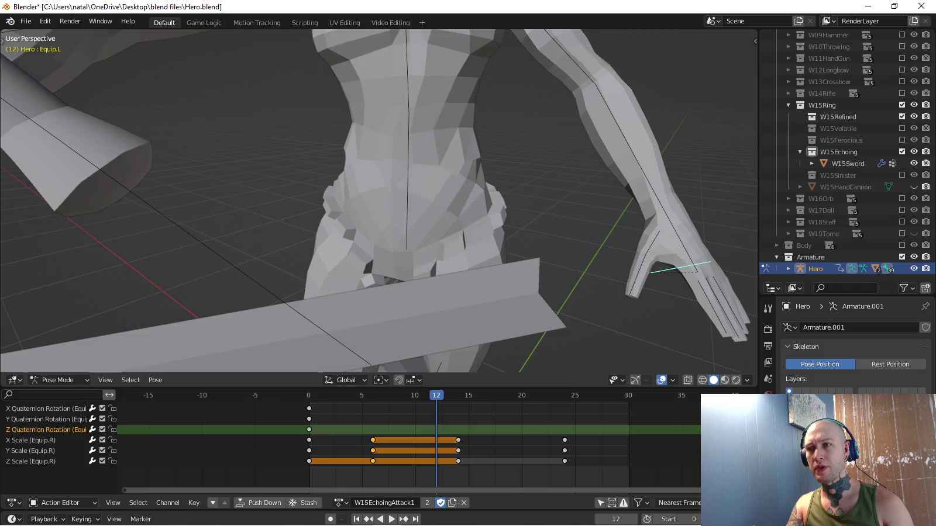
{"action": "scroll", "coordinate": [379, 201], "scroll_direction": "down", "scroll_amount": 3}
{"action": "key", "text": "space"}
{"action": "key", "text": "space"}
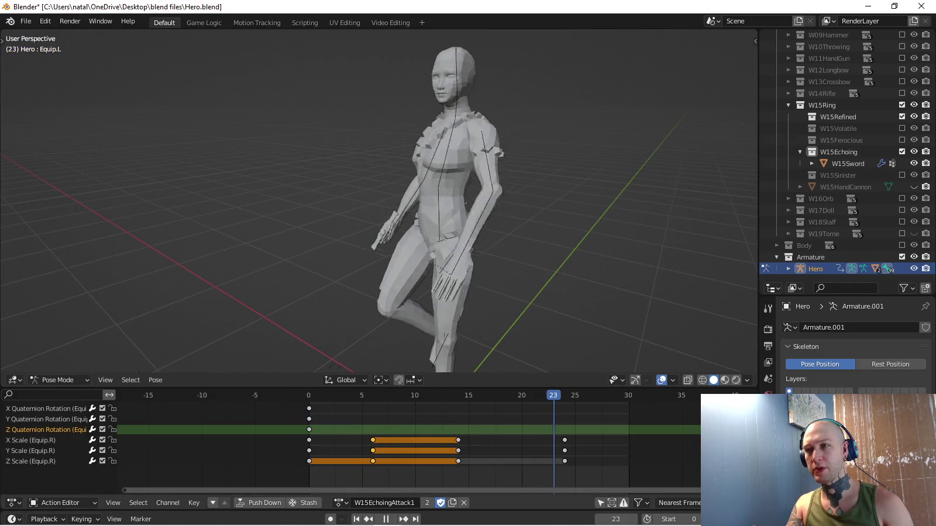
{"action": "key", "text": "space"}
{"action": "scroll", "coordinate": [379, 200], "scroll_direction": "down", "scroll_amount": 2}
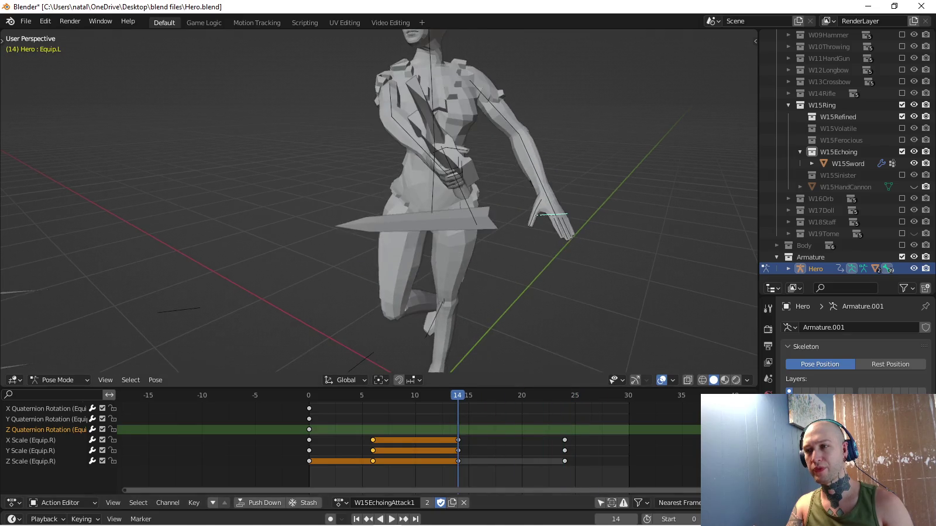
{"action": "scroll", "coordinate": [379, 201], "scroll_direction": "down", "scroll_amount": 3}
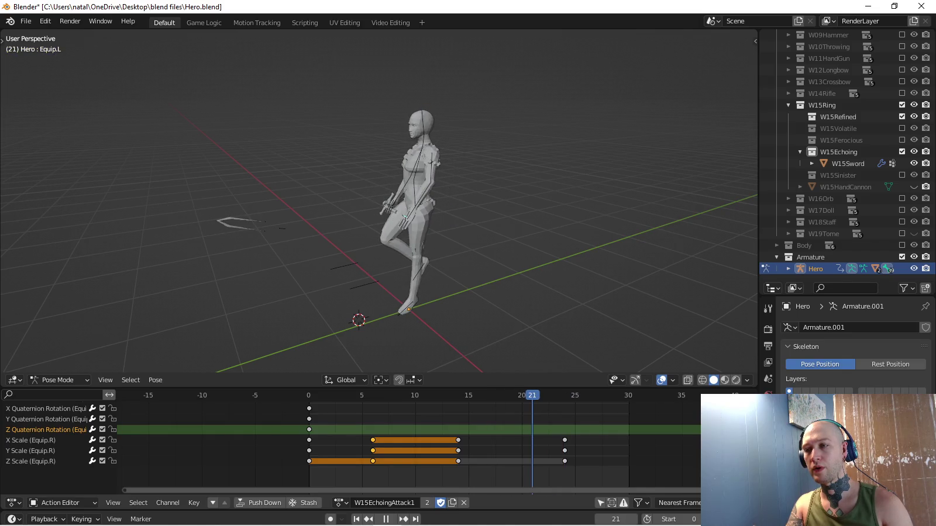
Key the Equip.L bone at zero scale on frame 20.
{"action": "key", "text": "space"}
{"action": "key", "text": "s"}
{"action": "key", "text": "Return"}
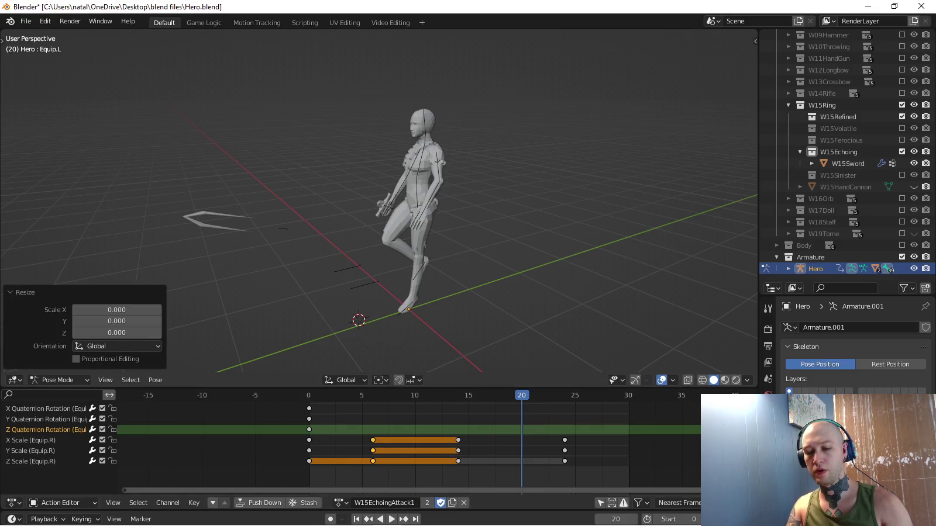
{"action": "key", "text": "i"}
{"action": "key", "text": "space"}
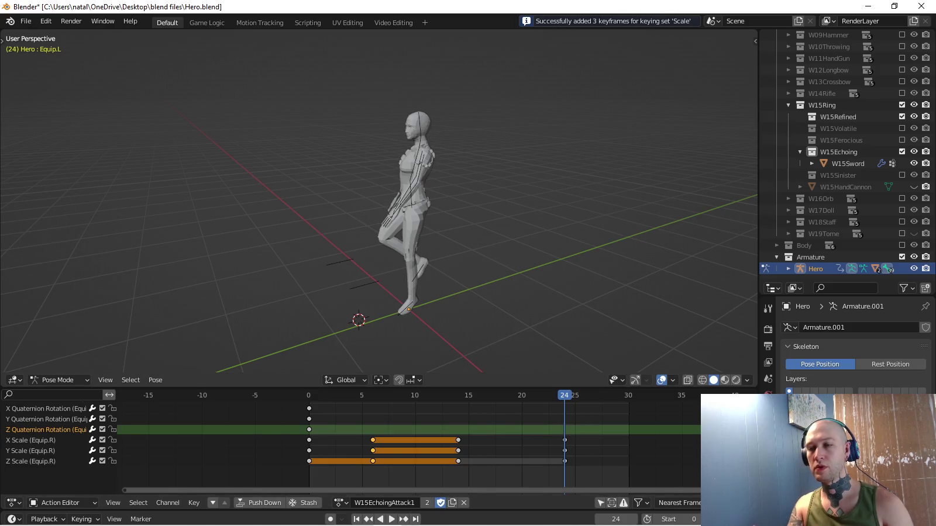
Review the attack and collapse the channel list to bone groups.
{"action": "key", "text": "space"}
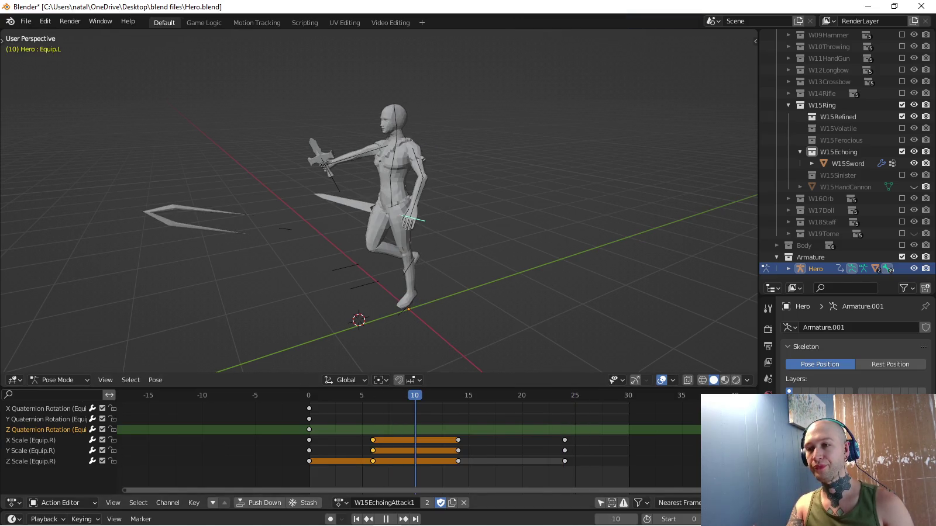
{"action": "key", "text": "space"}
{"action": "key", "text": "ctrl+KP_Subtract"}
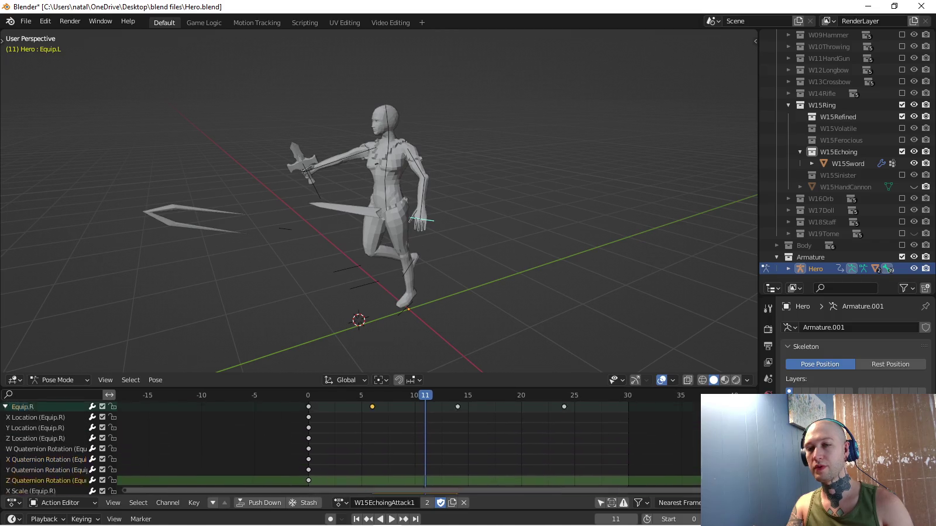
{"action": "middle_click_drag", "start_coordinate": [409, 433], "coordinate": [472, 462]}
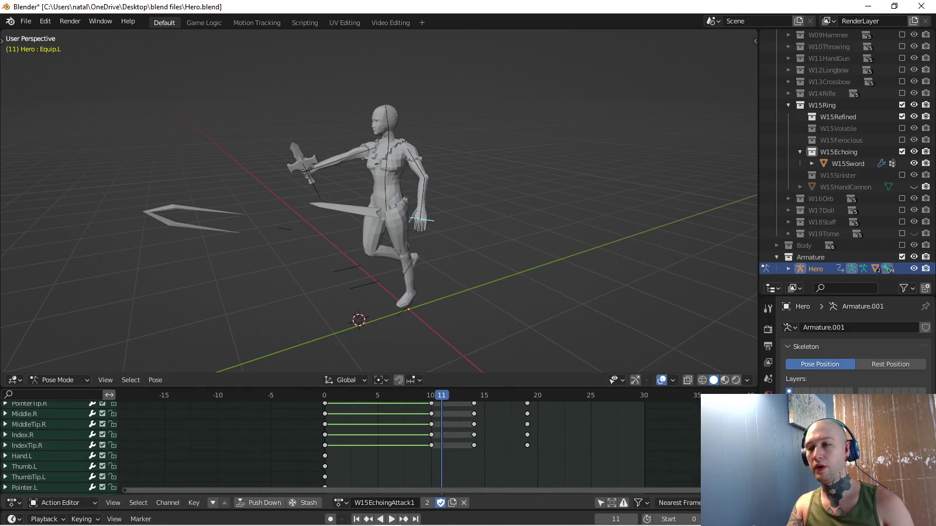
{"action": "scroll", "coordinate": [616, 445], "scroll_direction": "up", "scroll_amount": 1}
{"action": "scroll", "coordinate": [615, 445], "scroll_direction": "up", "scroll_amount": 1}
{"action": "scroll", "coordinate": [616, 445], "scroll_direction": "up", "scroll_amount": 1}
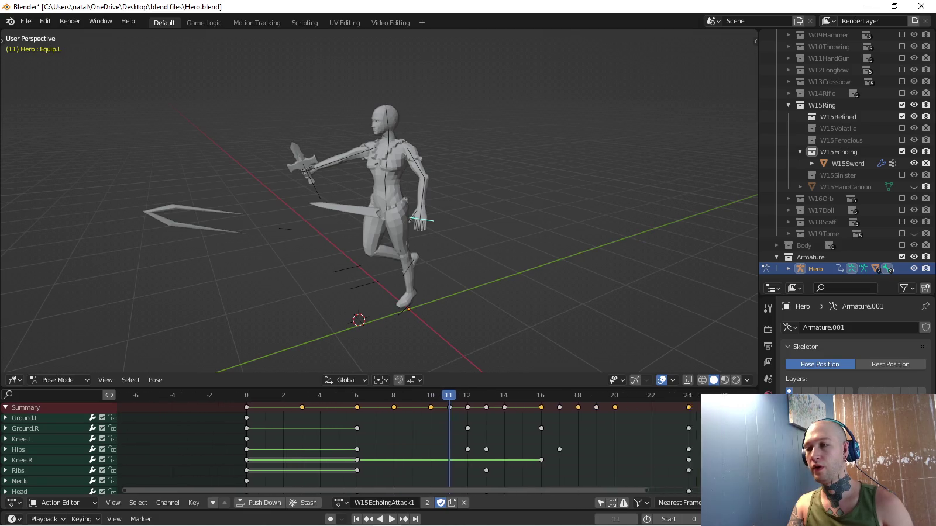
{"action": "scroll", "coordinate": [616, 444], "scroll_direction": "up", "scroll_amount": 1}
{"action": "scroll", "coordinate": [409, 444], "scroll_direction": "up", "scroll_amount": 2}
{"action": "key", "text": "space"}
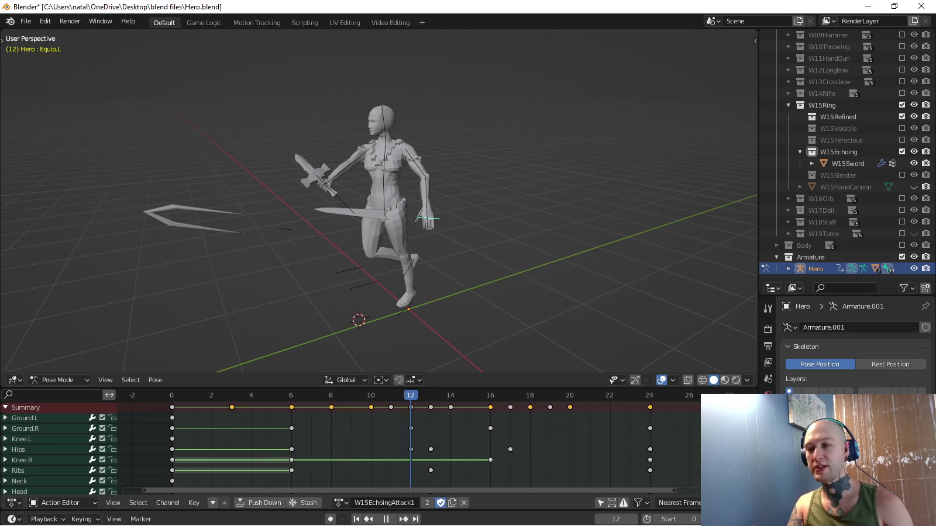
{"action": "scroll", "coordinate": [293, 444], "scroll_direction": "up", "scroll_amount": 2}
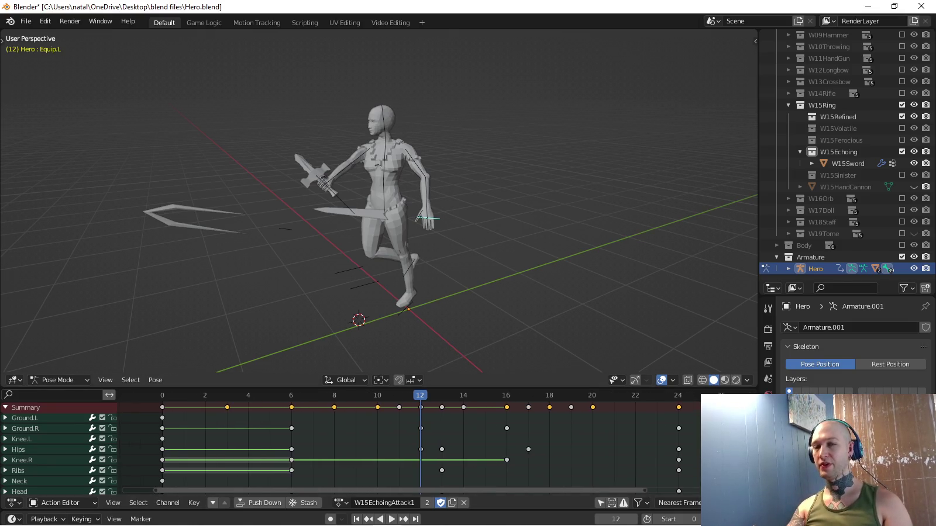
{"action": "middle_click_drag", "start_coordinate": [527, 264], "coordinate": [538, 280]}
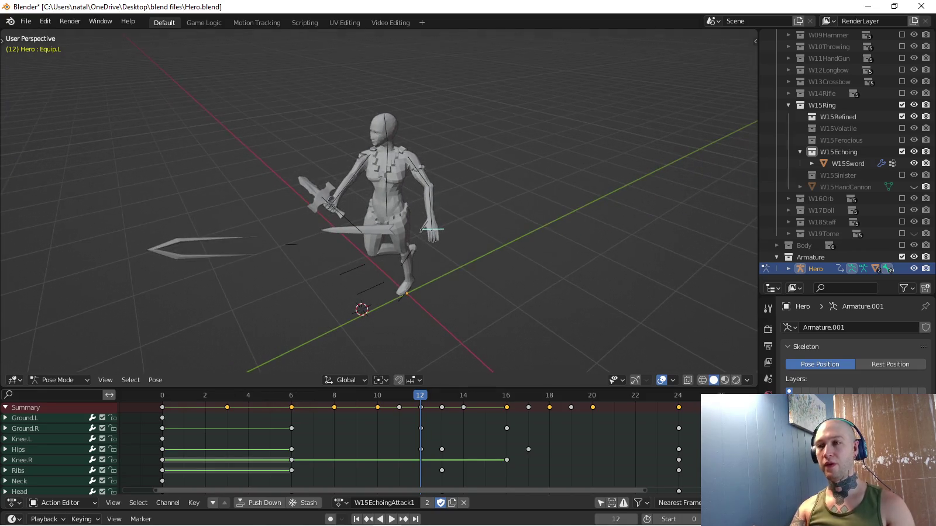
{"action": "key", "text": "space"}
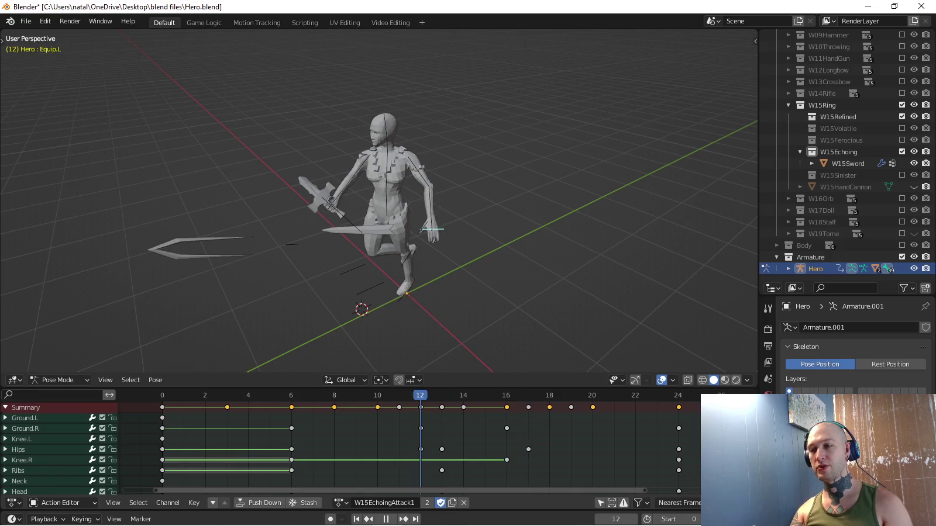
{"action": "key", "text": "space"}
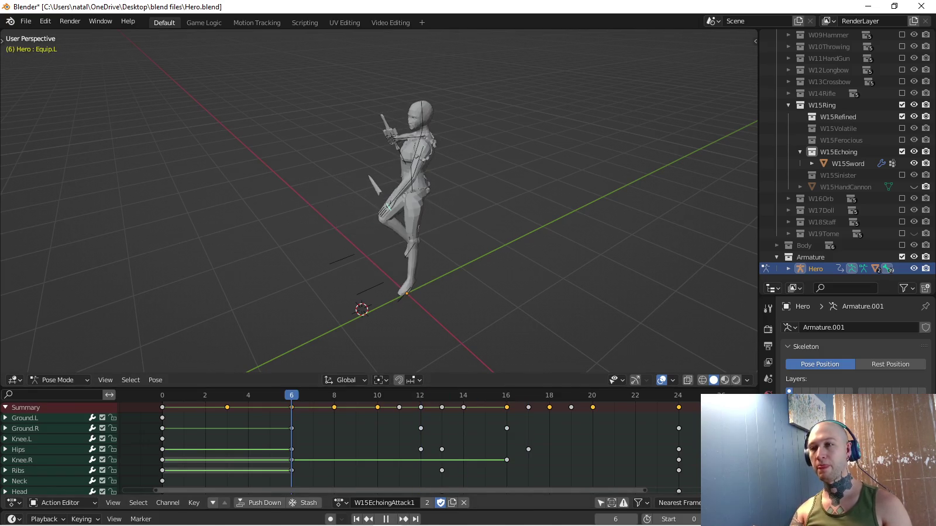
{"action": "key", "text": "KP_1"}
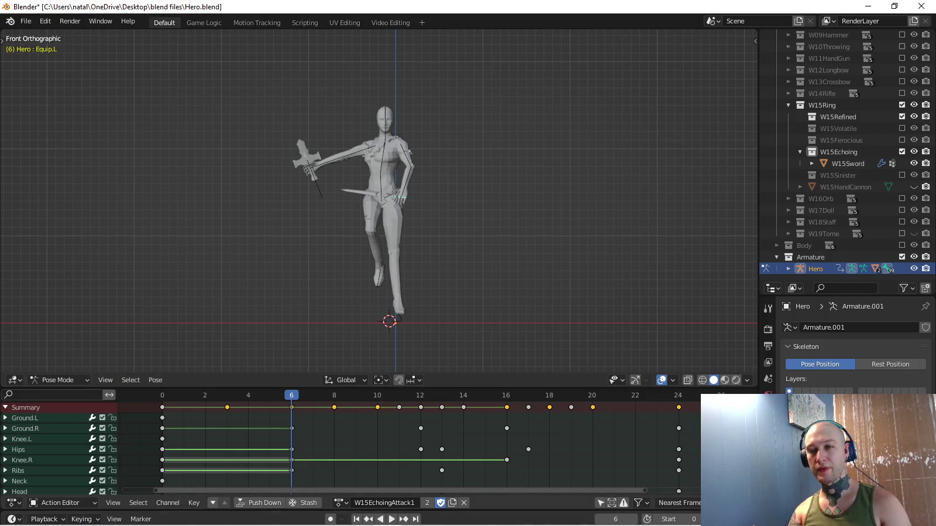
Move and rotate the Equip.L sword away from the hand.
{"action": "key", "text": "i"}
{"action": "left_click", "coordinate": [82, 378]}
{"action": "key", "text": "g"}
{"action": "left_click", "coordinate": [317, 120]}
{"action": "key", "text": "r"}
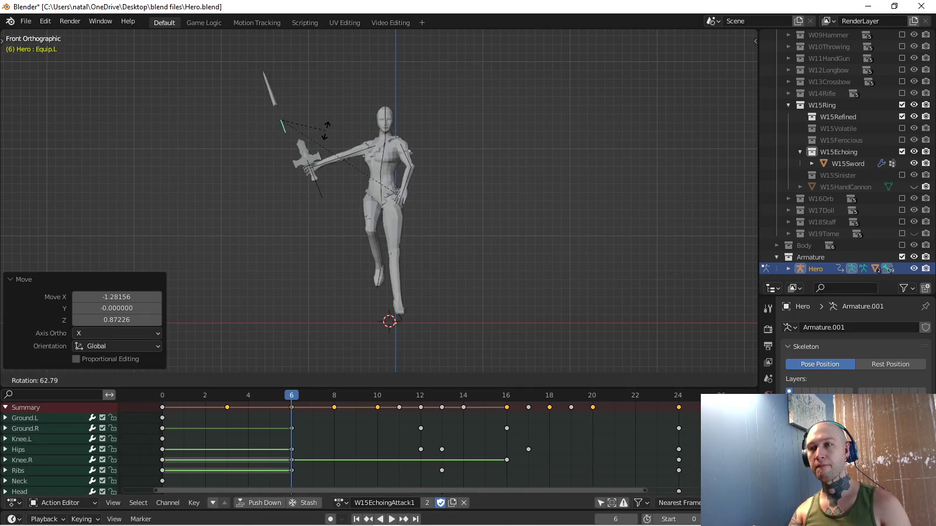
{"action": "left_click", "coordinate": [327, 130]}
{"action": "key", "text": "g"}
{"action": "left_click", "coordinate": [351, 146]}
{"action": "key", "text": "r"}
{"action": "left_click", "coordinate": [351, 146]}
Raise the sword toward the head in side view and key location and rotation at frame 6.
{"action": "middle_click_drag", "start_coordinate": [409, 205], "coordinate": [468, 205]}
{"action": "key", "text": "KP_3"}
{"action": "key", "text": "g"}
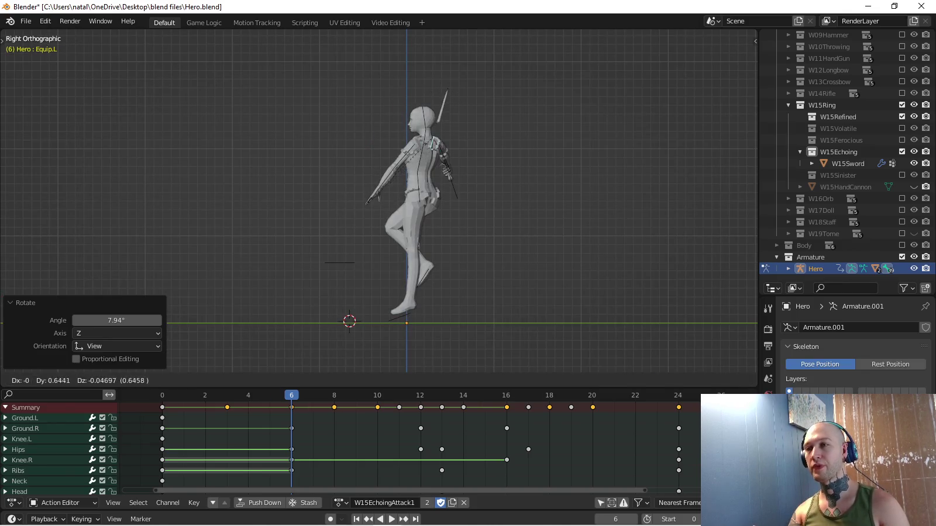
{"action": "key", "text": "Return"}
{"action": "middle_click_drag", "start_coordinate": [380, 205], "coordinate": [445, 193]}
{"action": "key", "text": "i"}
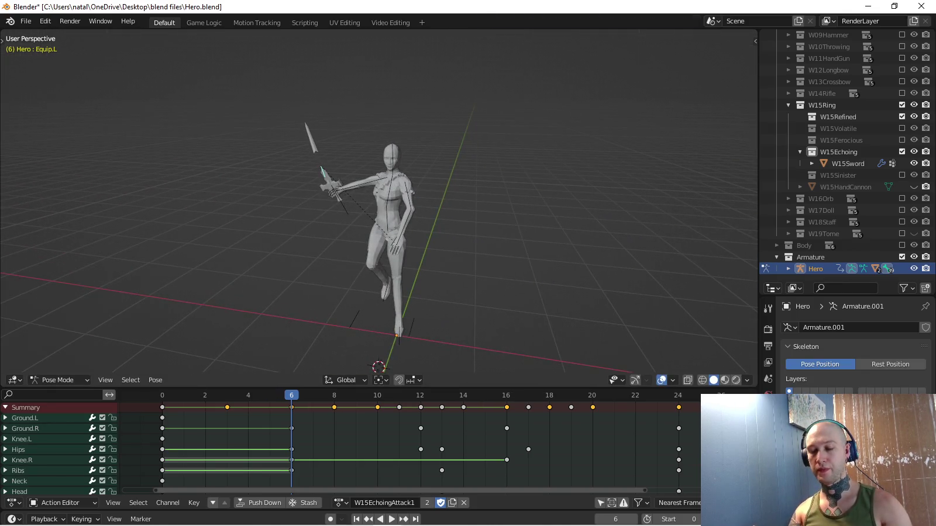
At frame 12, try moving the sword from the top view, then undo the adjustment.
{"action": "key", "text": "space"}
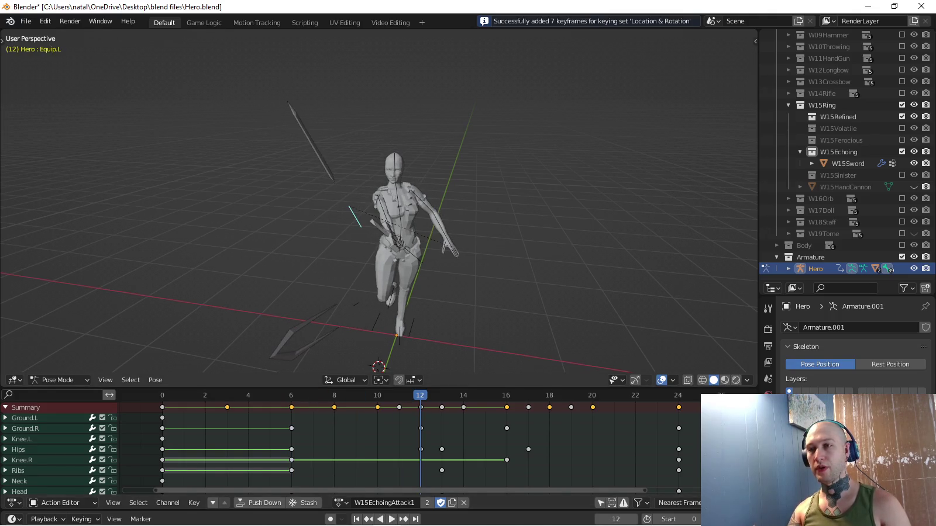
{"action": "key", "text": "KP_7"}
{"action": "key", "text": "g"}
{"action": "key", "text": "Return"}
{"action": "key", "text": "r"}
{"action": "key", "text": "Escape"}
{"action": "key", "text": "ctrl+z"}
Move the sword farther out, rotate it, and key location and rotation at frame 12.
{"action": "key", "text": "KP_3"}
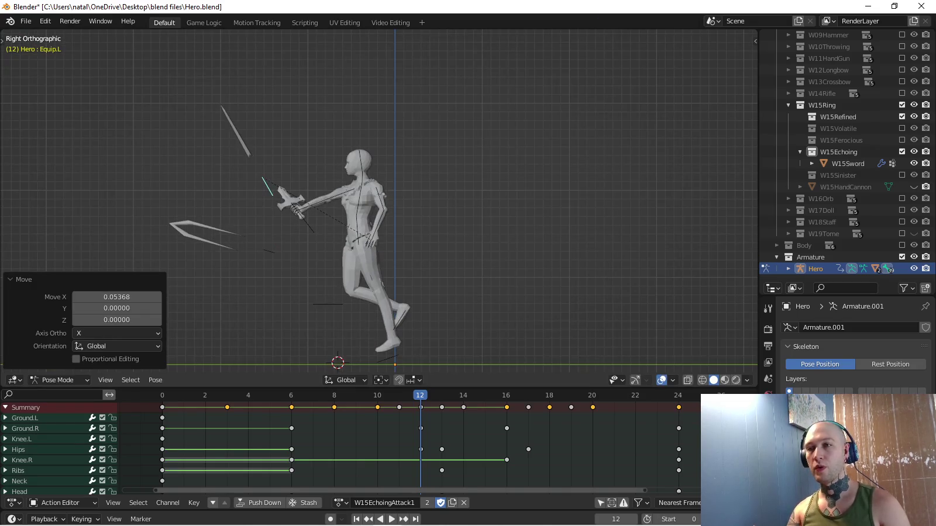
{"action": "key", "text": "g"}
{"action": "key", "text": "Return"}
{"action": "key", "text": "r"}
{"action": "key", "text": "Return"}
{"action": "key", "text": "g"}
{"action": "key", "text": "Return"}
{"action": "middle_click_drag", "start_coordinate": [375, 205], "coordinate": [409, 181]}
{"action": "key", "text": "i"}
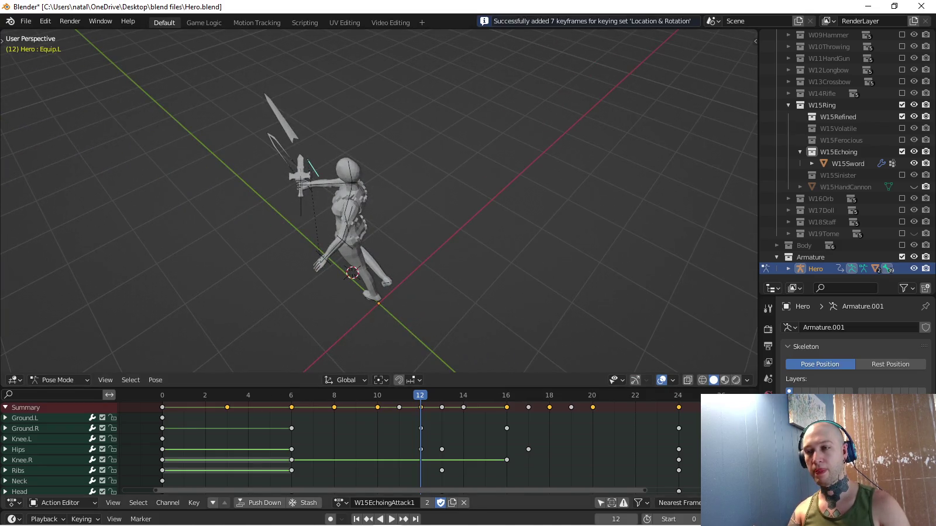
Move the sword out to the right, rotate it, and key its pose at frame 16.
{"action": "key", "text": "space"}
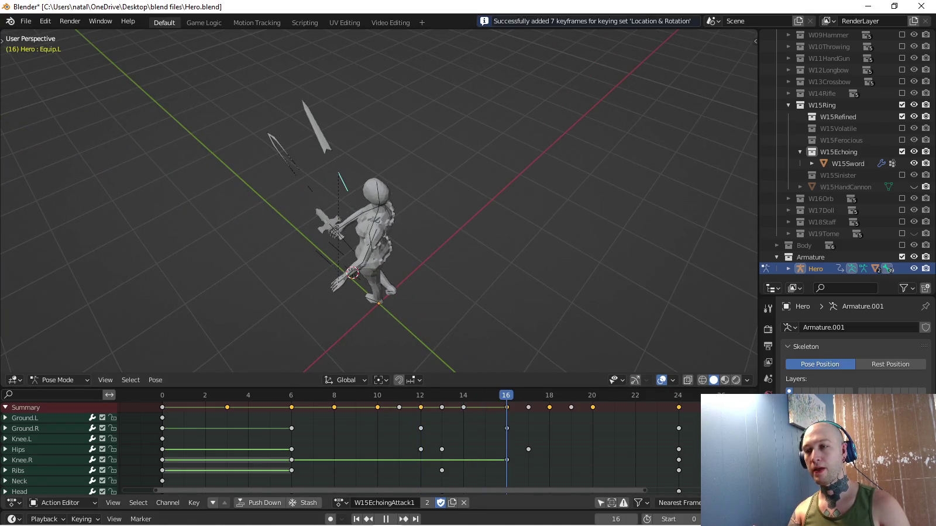
{"action": "key", "text": "KP_7"}
{"action": "key", "text": "g"}
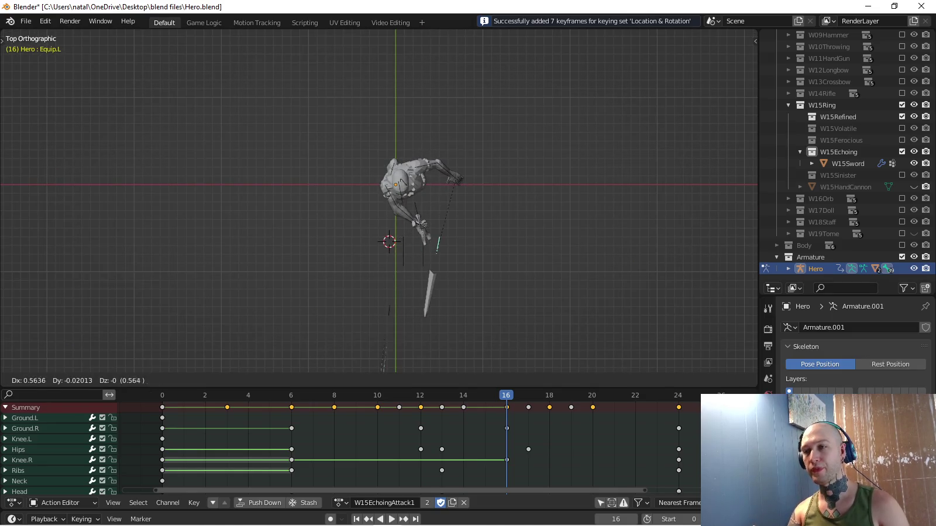
{"action": "key", "text": "Return"}
{"action": "key", "text": "r"}
{"action": "key", "text": "Return"}
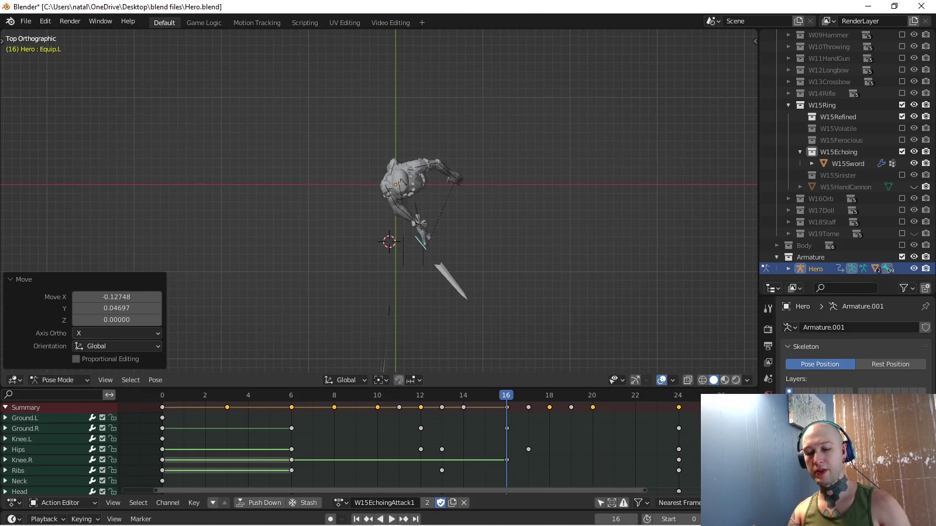
{"action": "key", "text": "i"}
{"action": "key", "text": "KP_1"}
{"action": "key", "text": "r"}
{"action": "key", "text": "Return"}
{"action": "key", "text": "i"}
Replay the throw animation from side and top views to review it.
{"action": "mouse_move", "coordinate": [409, 206]}
{"action": "middle_mouse_down"}
{"action": "mouse_move", "coordinate": [375, 175]}
{"action": "mouse_move", "coordinate": [351, 176]}
{"action": "middle_mouse_up"}
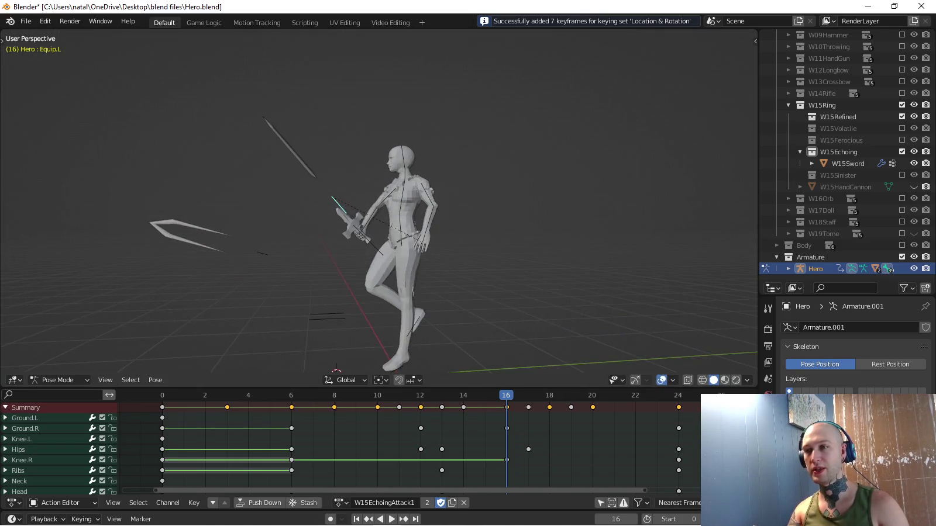
{"action": "key", "text": "KP_3"}
{"action": "key", "text": "space"}
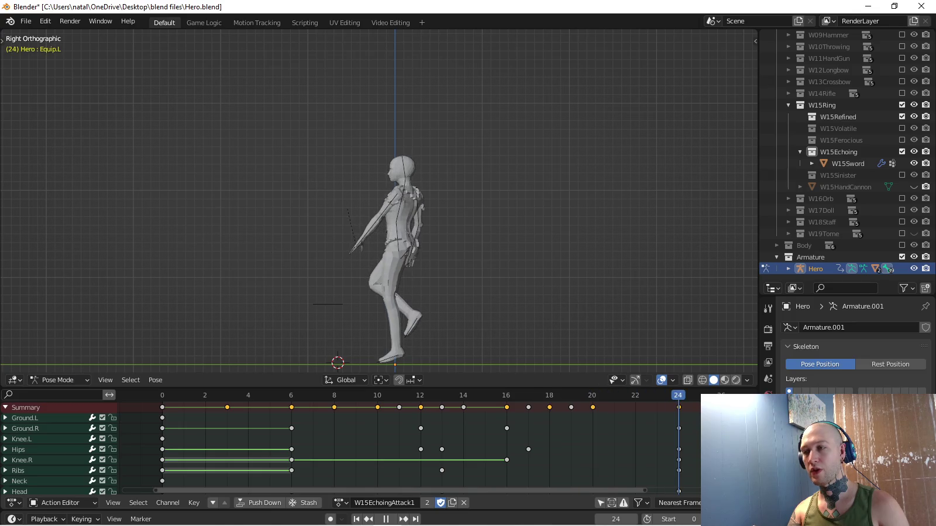
{"action": "key", "text": "KP_7"}
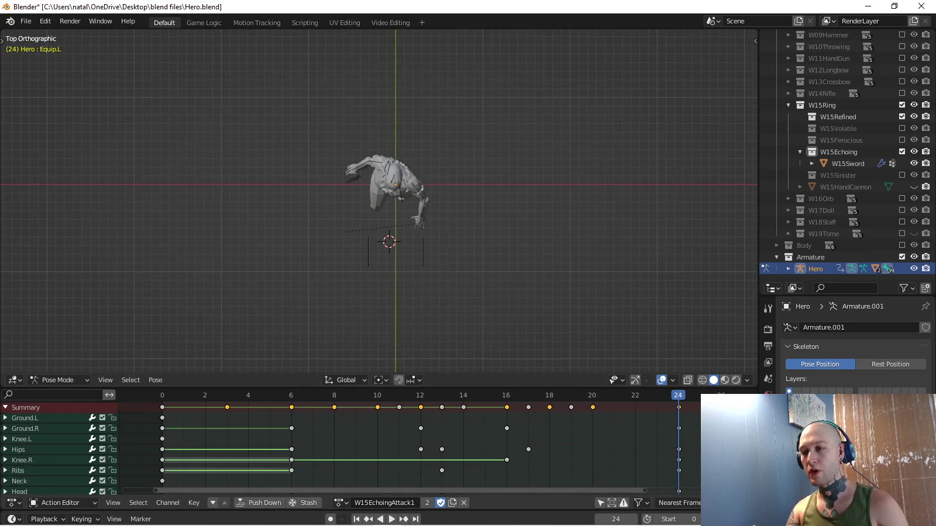
{"action": "key", "text": "space"}
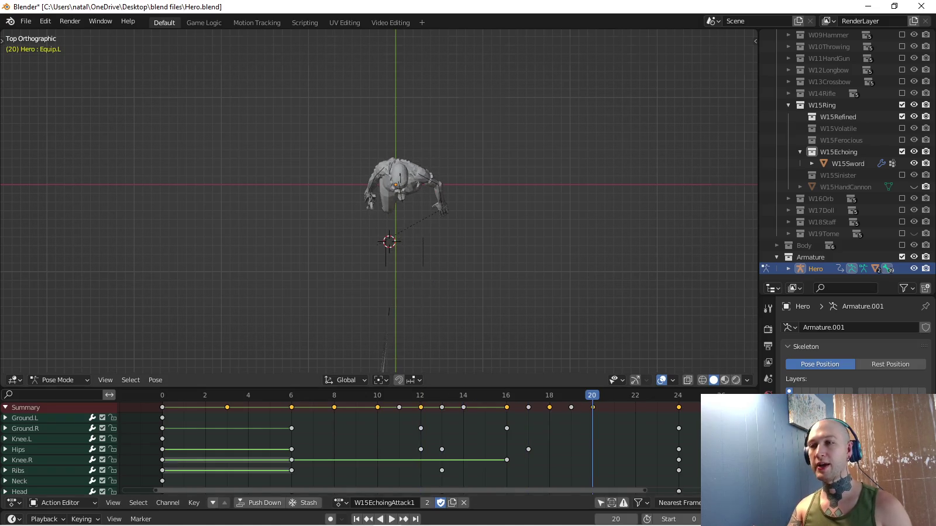
{"action": "middle_click_drag", "start_coordinate": [409, 234], "coordinate": [585, 176]}
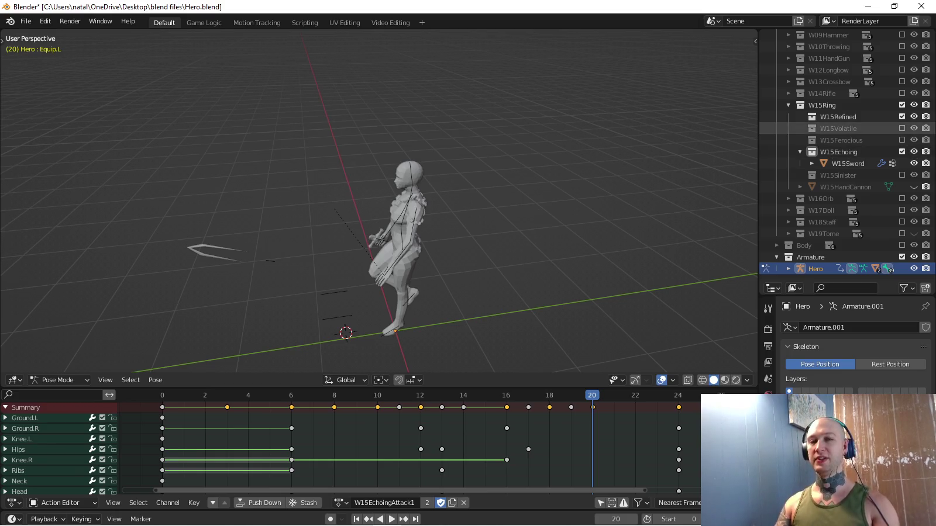
{"action": "key", "text": "KP_3"}
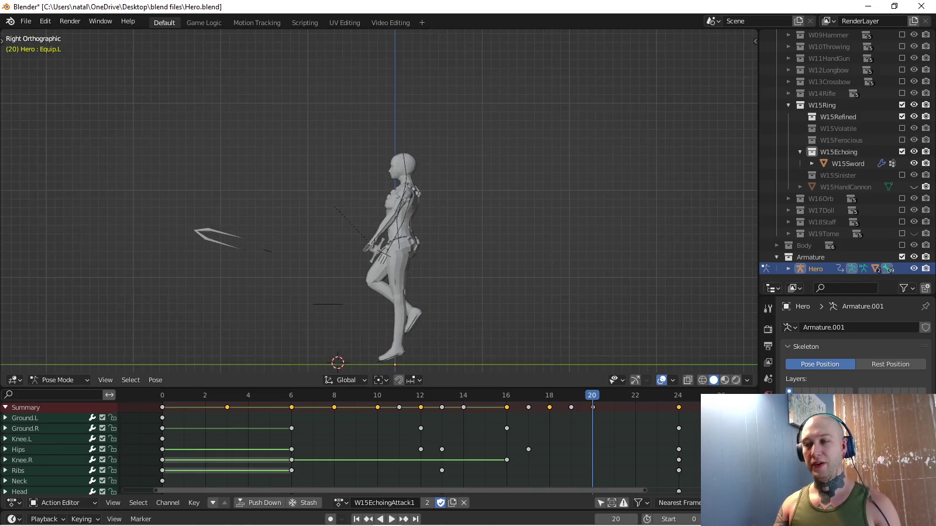
{"action": "scroll", "coordinate": [379, 202], "scroll_direction": "up", "scroll_amount": 3}
{"action": "key", "text": "shift+Left"}
{"action": "key", "text": "space"}
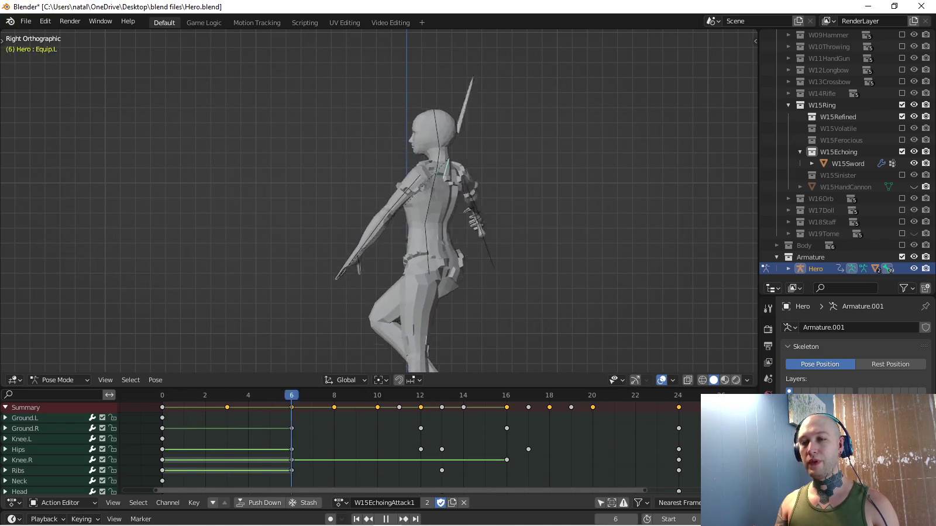
Stop playback near frame 6 and rough out the BulletSpawn bone's rotation and position.
{"action": "key", "text": "space"}
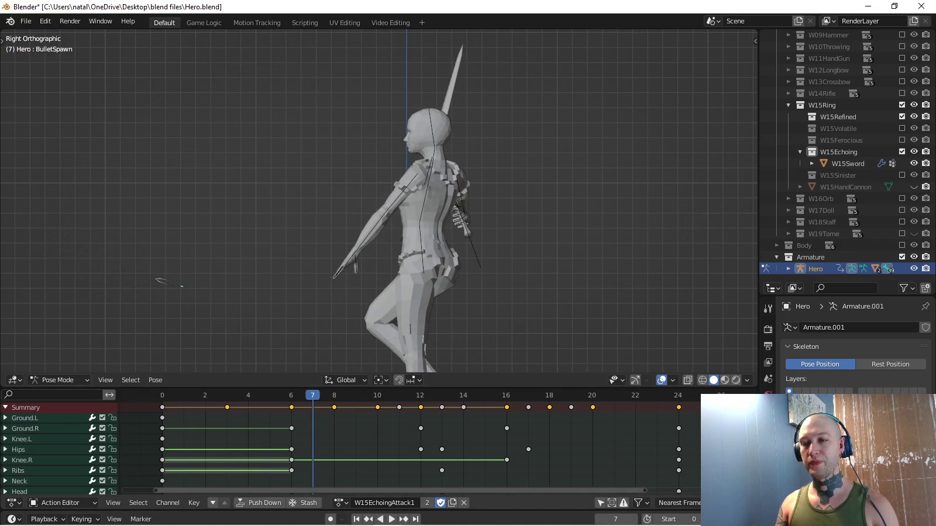
{"action": "key", "text": "space"}
{"action": "key", "text": "Return"}
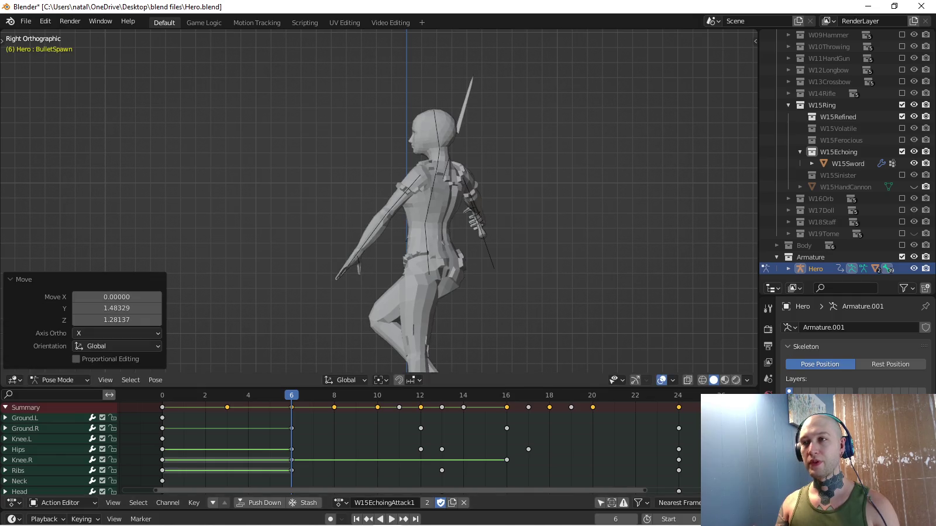
{"action": "key", "text": "r"}
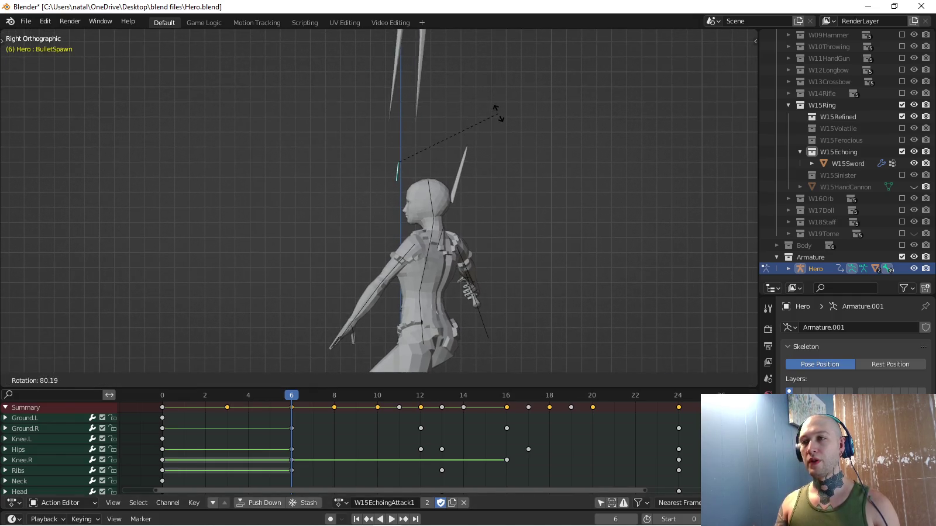
{"action": "key", "text": "Return"}
{"action": "key", "text": "g"}
{"action": "key", "text": "Return"}
{"action": "middle_click_drag", "start_coordinate": [375, 205], "coordinate": [445, 205]}
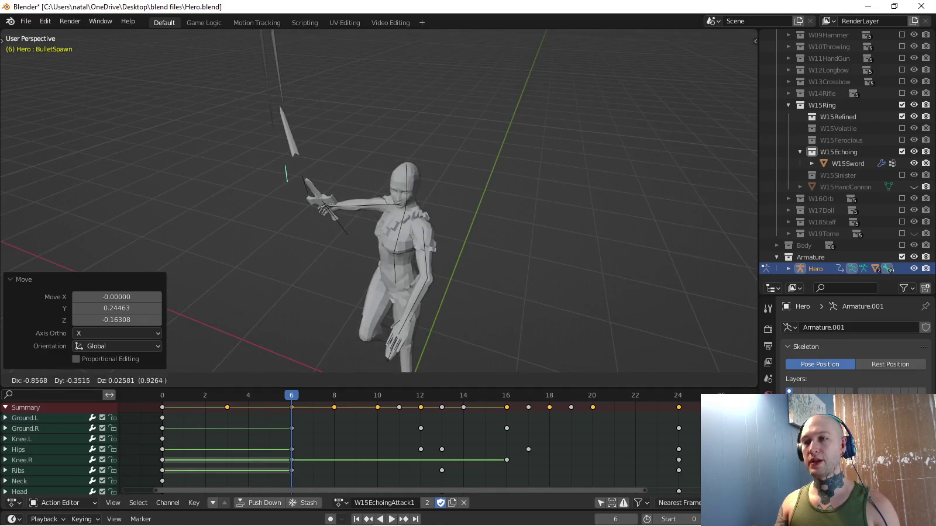
{"action": "key", "text": "KP_1"}
Refine the BulletSpawn bone's rotation, raise it, and keyframe it at frame 6.
{"action": "key", "text": "r"}
{"action": "key", "text": "Return"}
{"action": "key", "text": "g"}
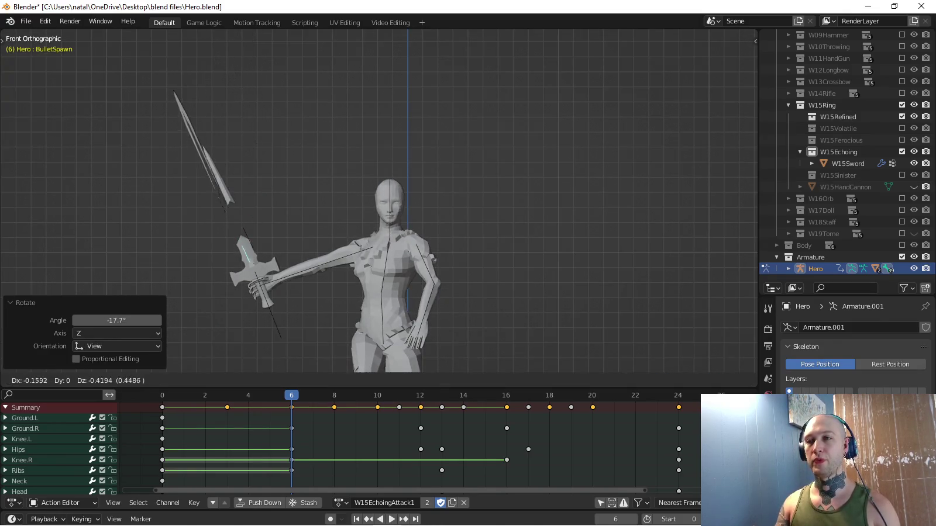
{"action": "key", "text": "Return"}
{"action": "middle_click_drag", "start_coordinate": [375, 82], "coordinate": [421, 93]}
{"action": "key", "text": "g"}
{"action": "key", "text": "Return"}
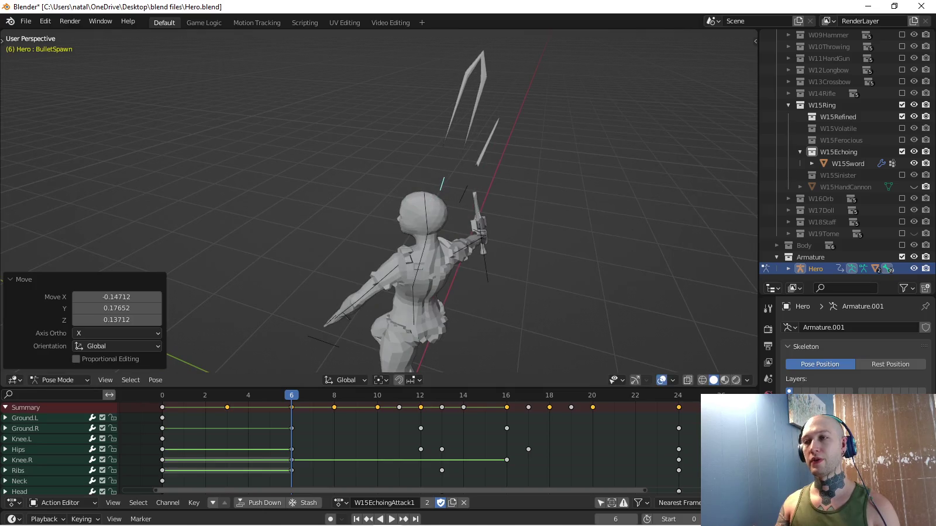
{"action": "key", "text": "i"}
At frame 12, turn the sword by -95° in top view, then move and slightly rotate it.
{"action": "middle_click_drag", "start_coordinate": [374, 176], "coordinate": [392, 170]}
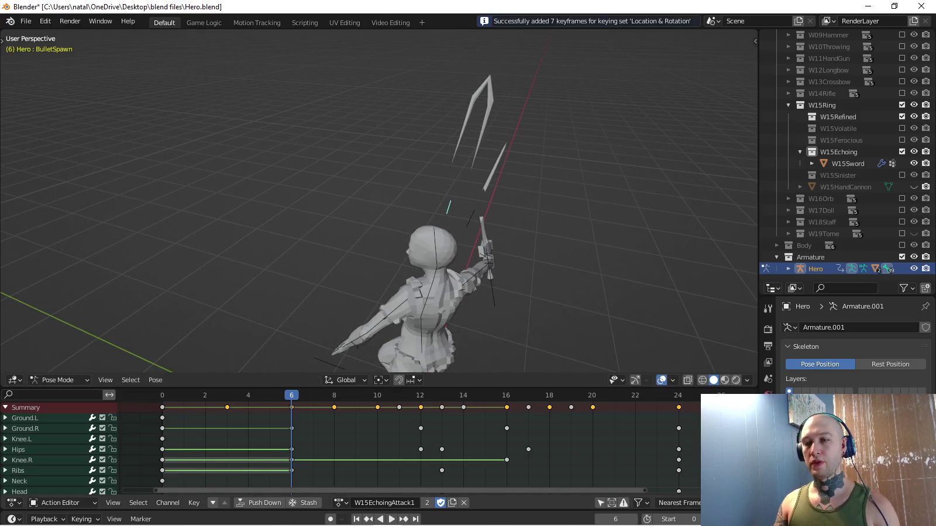
{"action": "key", "text": "space"}
{"action": "key", "text": "space"}
{"action": "middle_click_drag", "start_coordinate": [374, 205], "coordinate": [386, 146]}
{"action": "key", "text": "KP_7"}
{"action": "scroll", "coordinate": [386, 222], "scroll_direction": "down", "scroll_amount": 2}
{"action": "left_click", "coordinate": [321, 183]}
{"action": "key", "text": "g"}
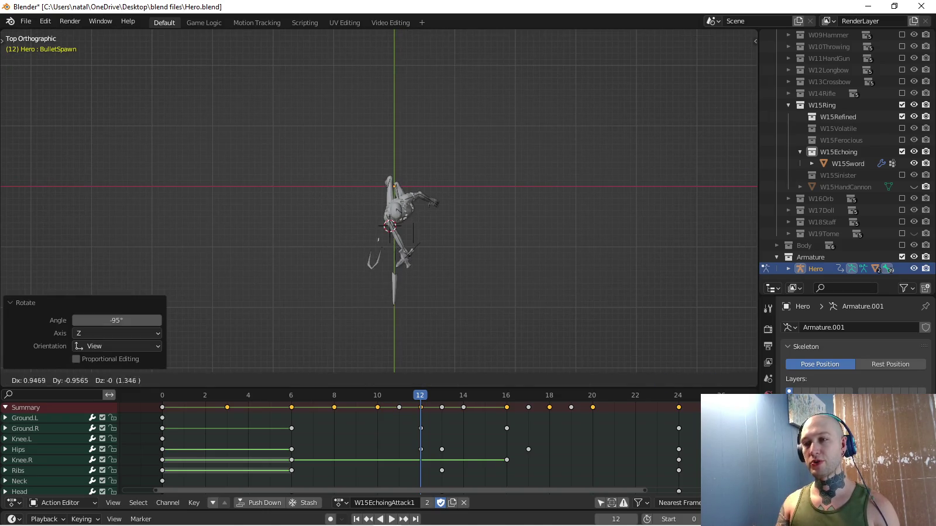
{"action": "left_click", "coordinate": [501, 310]}
{"action": "key", "text": "r"}
{"action": "left_click", "coordinate": [504, 305]}
Adjust the sword, rotate it on Y, and key its location and rotation at frame 12.
{"action": "key", "text": "KP_3"}
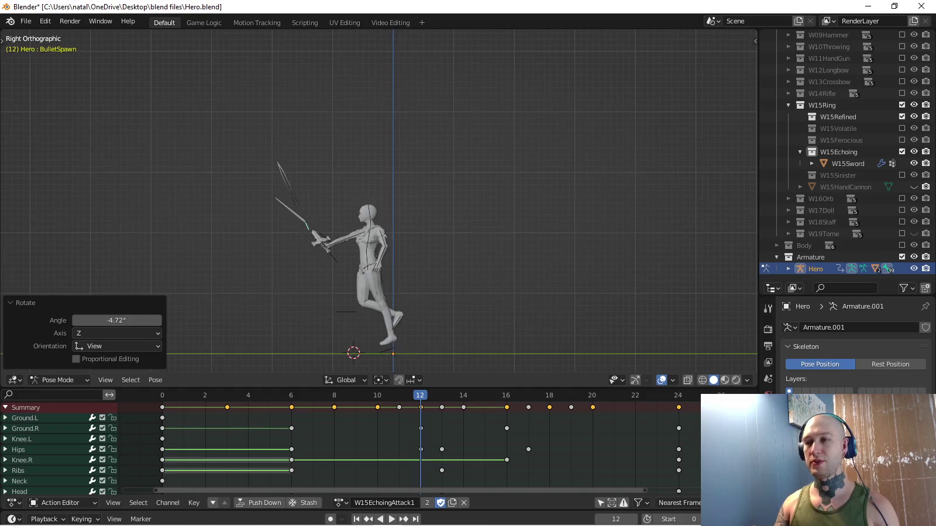
{"action": "key", "text": "Return"}
{"action": "middle_click_drag", "start_coordinate": [380, 205], "coordinate": [445, 176]}
{"action": "key", "text": "KP_7"}
{"action": "scroll", "coordinate": [419, 251], "scroll_direction": "up", "scroll_amount": 3}
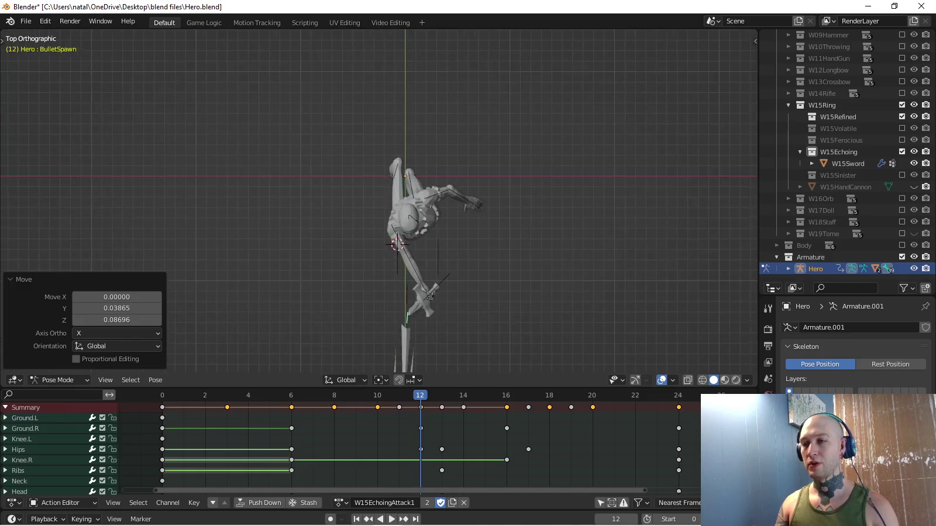
{"action": "middle_click_drag", "start_coordinate": [509, 351], "coordinate": [420, 250], "text": "shift"}
{"action": "key", "text": "r"}
{"action": "key", "text": "y"}
{"action": "key", "text": "Return"}
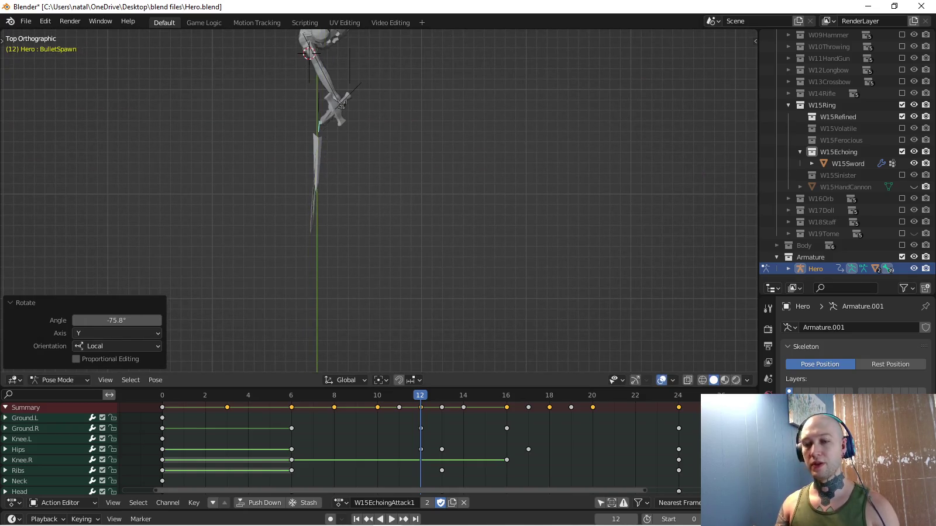
{"action": "key", "text": "i"}
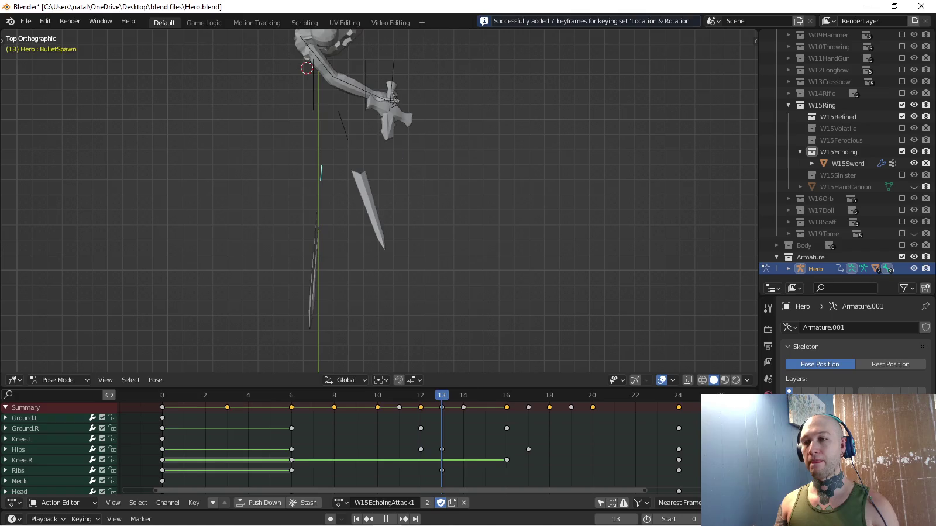
Move the sword further out, rotate it to -136°, and key location and rotation at frame 16.
{"action": "key", "text": "g"}
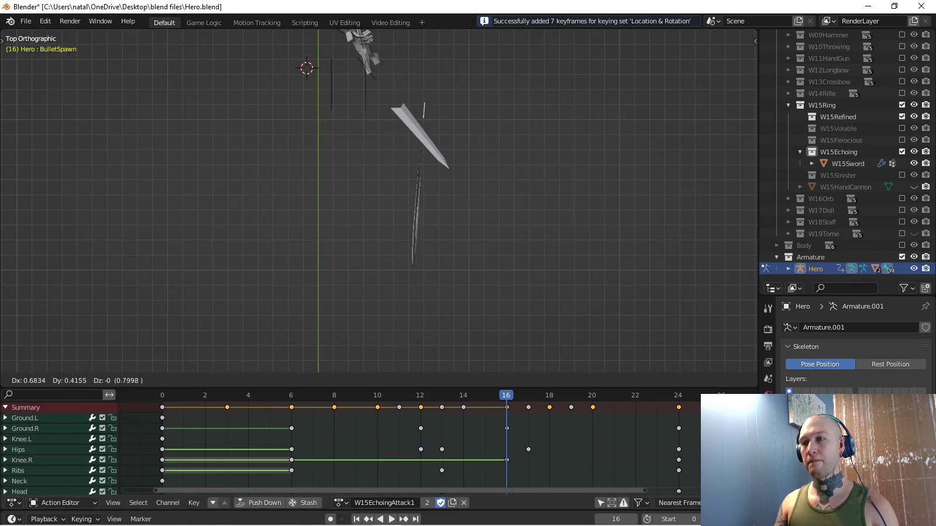
{"action": "key", "text": "Return"}
{"action": "key", "text": "r"}
{"action": "key", "text": "Escape"}
{"action": "key", "text": "g"}
{"action": "key", "text": "Return"}
{"action": "key", "text": "r"}
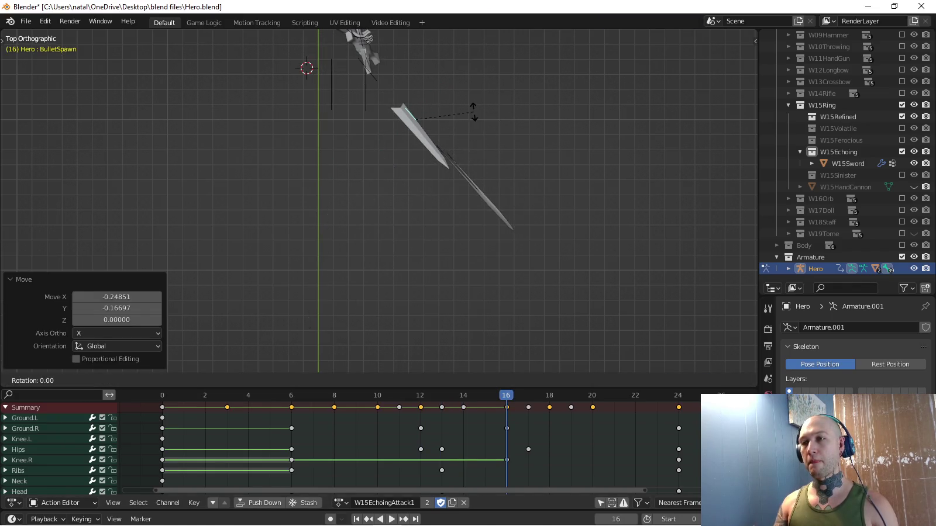
{"action": "left_click", "coordinate": [345, 61]}
{"action": "mouse_move", "coordinate": [346, 61]}
{"action": "middle_mouse_down"}
{"action": "mouse_move", "coordinate": [412, 371]}
{"action": "mouse_move", "coordinate": [380, 258]}
{"action": "mouse_move", "coordinate": [357, 251]}
{"action": "middle_mouse_up"}
{"action": "key", "text": "Return"}
{"action": "key", "text": "i"}
Play the attack back and stop at frame 20 to inspect the throw.
{"action": "key", "text": "space"}
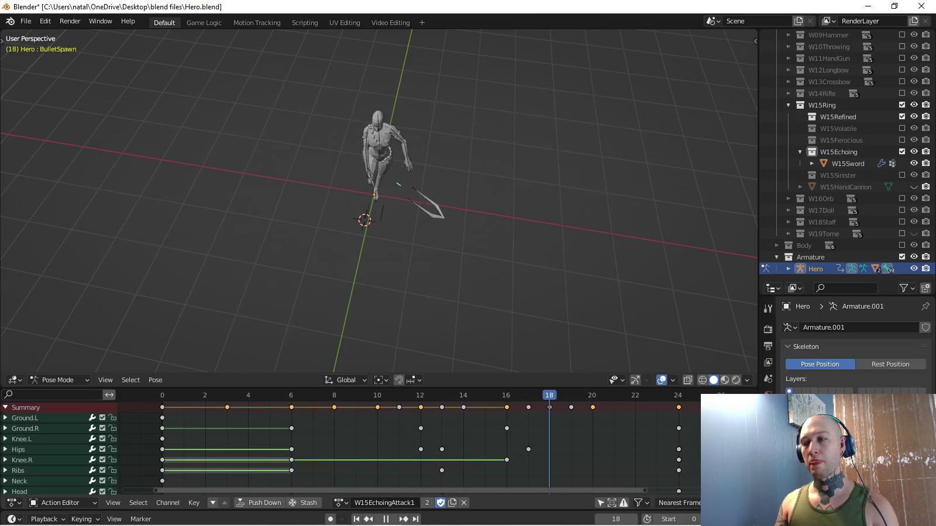
{"action": "key", "text": "shift+ctrl+space"}
{"action": "key", "text": "space"}
{"action": "key", "text": "KP_7"}
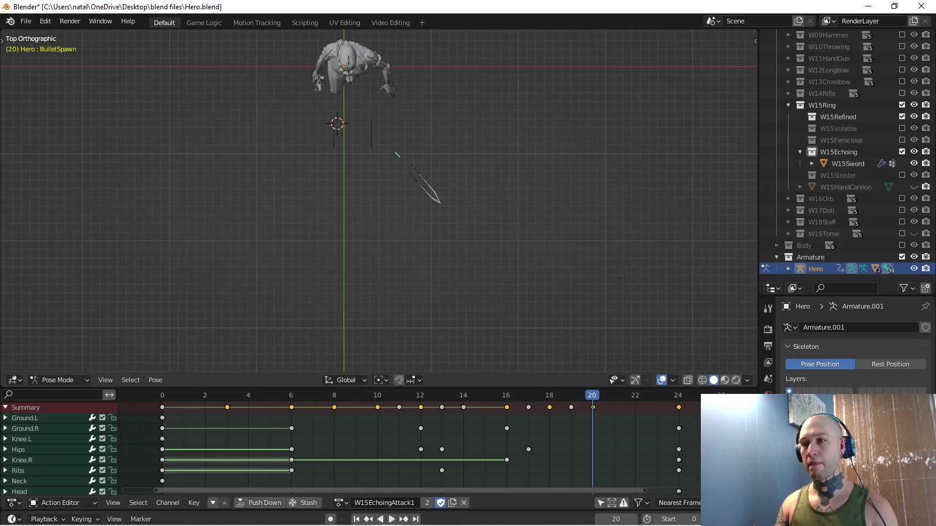
At frame 24, return the sword toward the hand turned about -30°, key it, and play back.
{"action": "key", "text": "Up"}
{"action": "key", "text": "Return"}
{"action": "key", "text": "r"}
{"action": "key", "text": "Return"}
{"action": "key", "text": "i"}
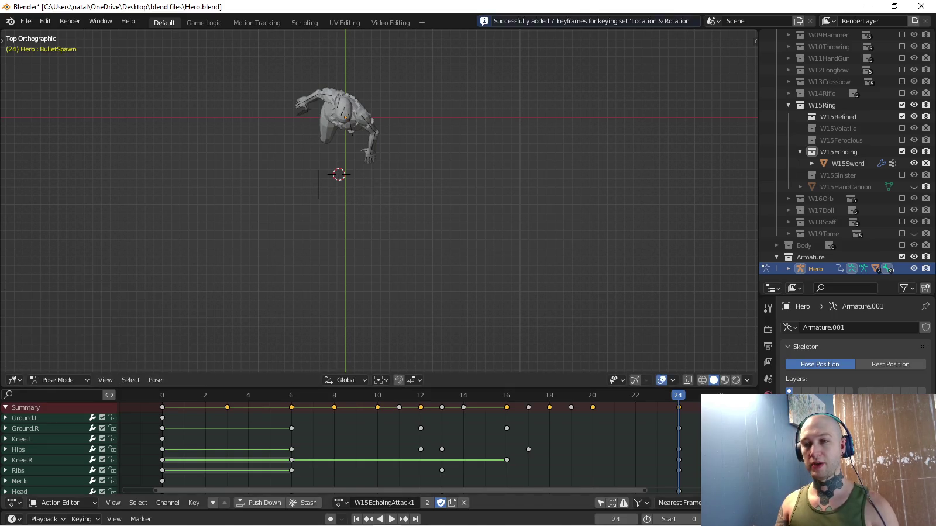
{"action": "key", "text": "space"}
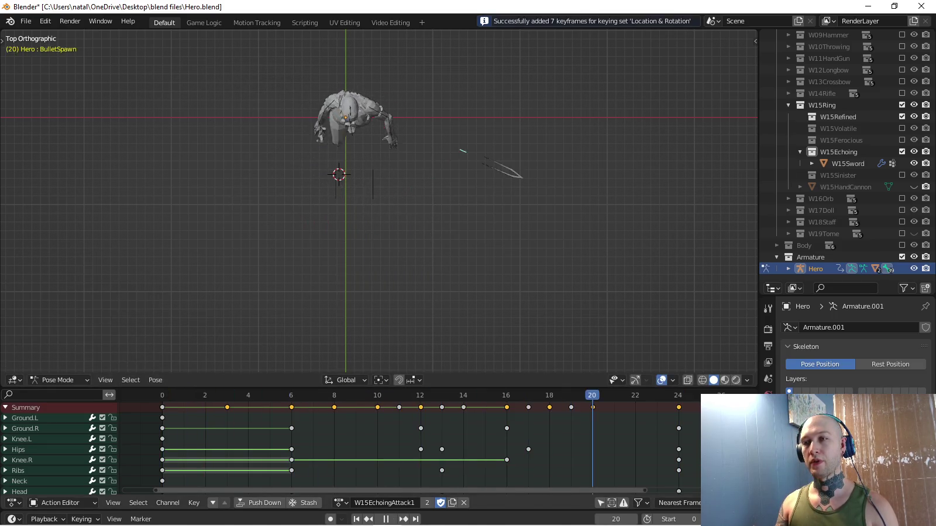
{"action": "key", "text": "KP_3"}
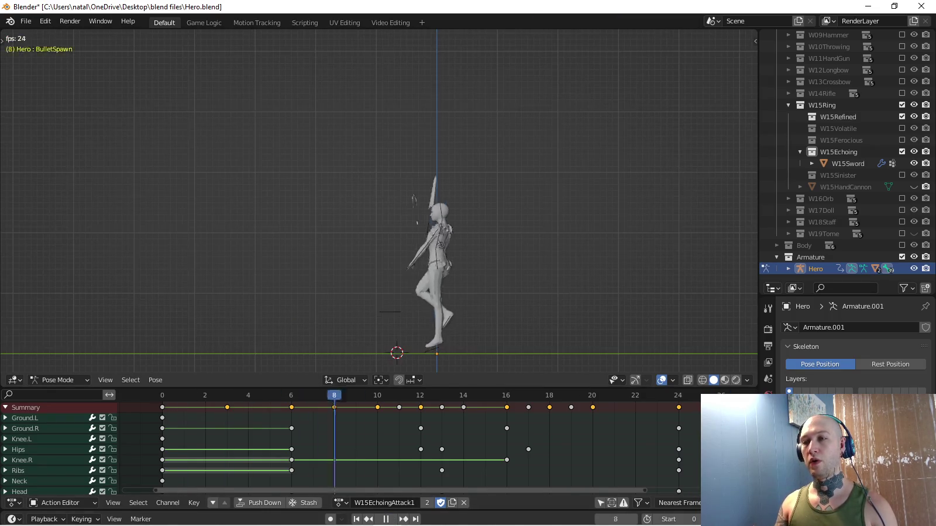
Leave Pose Mode, select Armature > Hero in the Outliner, and re-enter Pose Mode.
{"action": "middle_click_drag", "start_coordinate": [374, 234], "coordinate": [410, 175]}
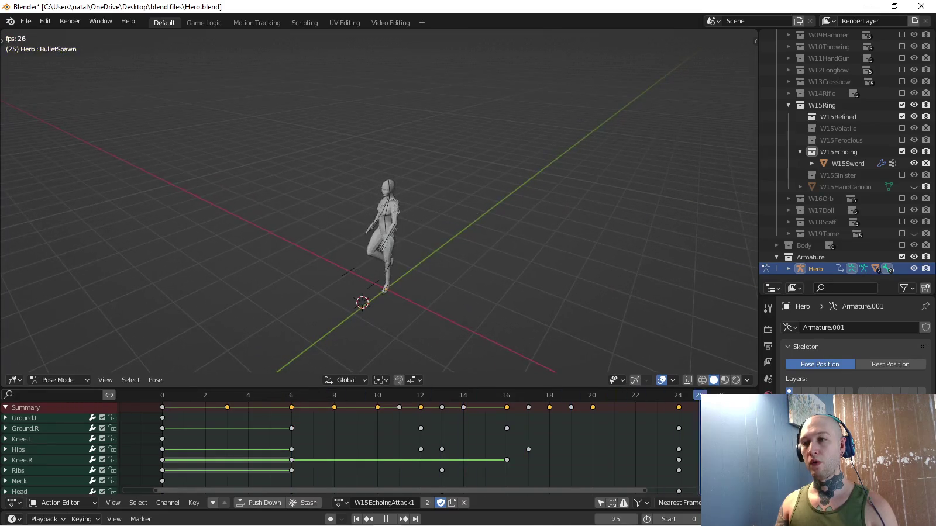
{"action": "key", "text": "Delete"}
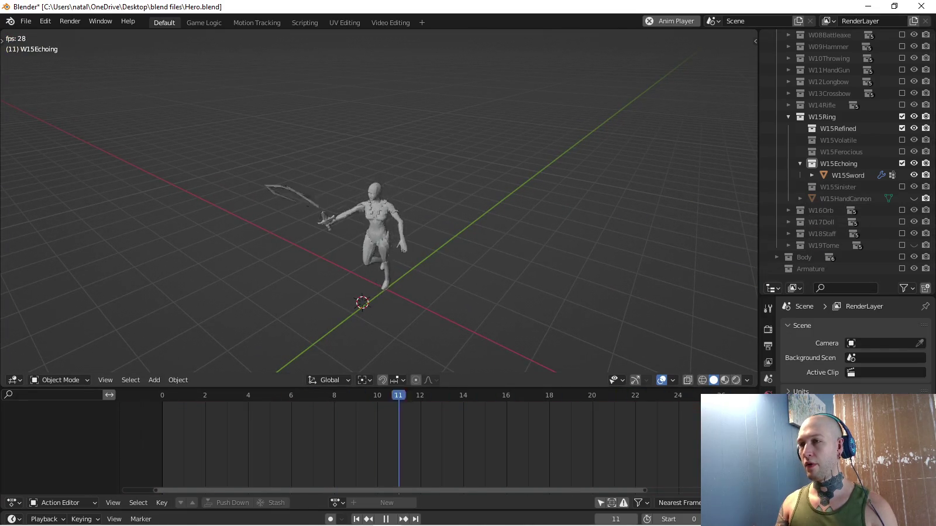
{"action": "mouse_move", "coordinate": [381, 205]}
{"action": "middle_mouse_down"}
{"action": "mouse_move", "coordinate": [404, 263]}
{"action": "mouse_move", "coordinate": [362, 176]}
{"action": "middle_mouse_up"}
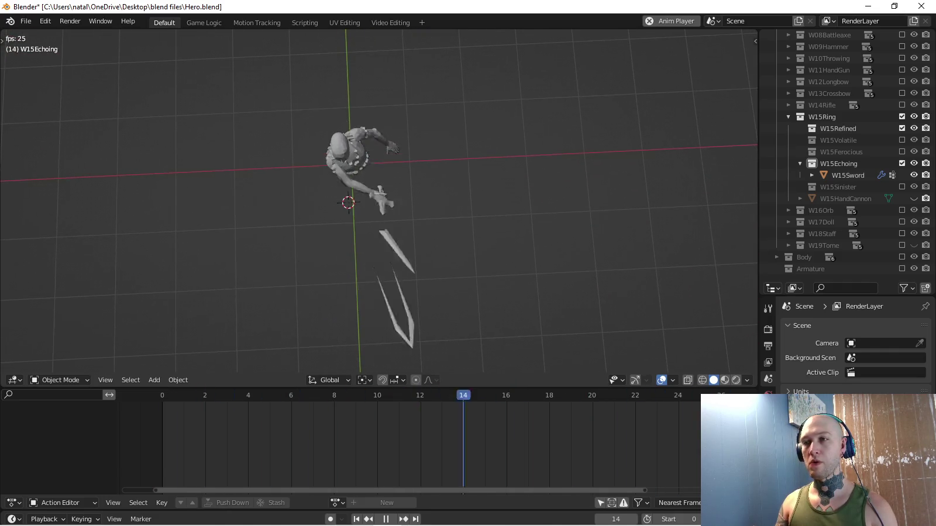
{"action": "mouse_move", "coordinate": [380, 263]}
{"action": "middle_mouse_down"}
{"action": "mouse_move", "coordinate": [380, 204]}
{"action": "mouse_move", "coordinate": [369, 216]}
{"action": "mouse_move", "coordinate": [351, 187]}
{"action": "middle_mouse_up"}
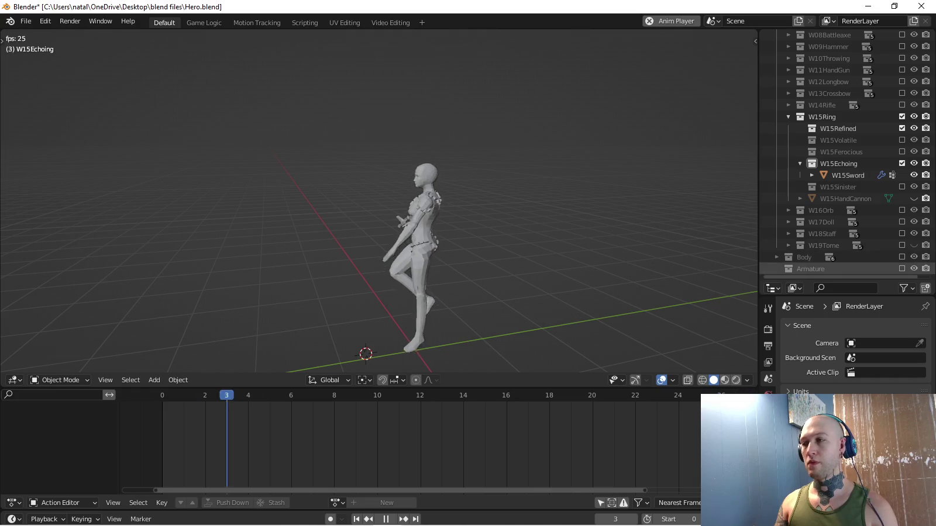
{"action": "left_click", "coordinate": [810, 268]}
{"action": "left_click", "coordinate": [776, 268]}
{"action": "left_click", "coordinate": [815, 268]}
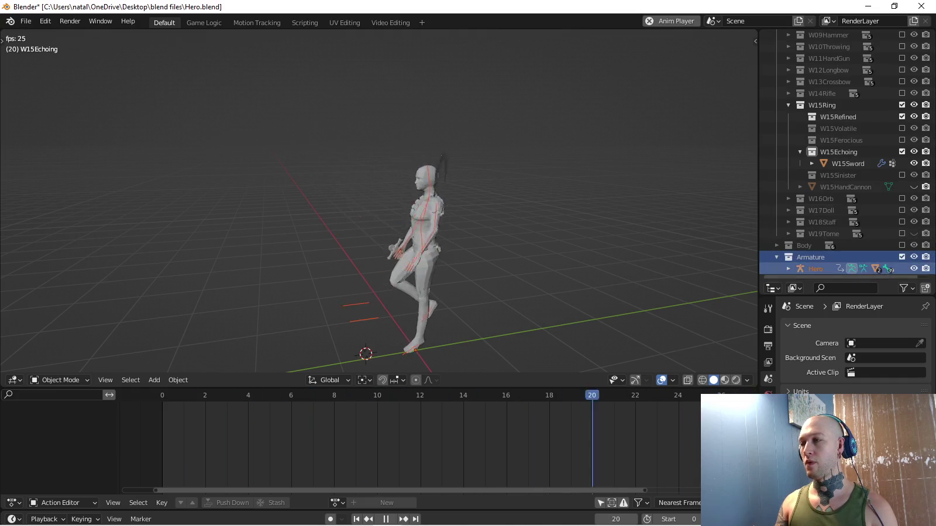
{"action": "key", "text": "ctrl+Tab"}
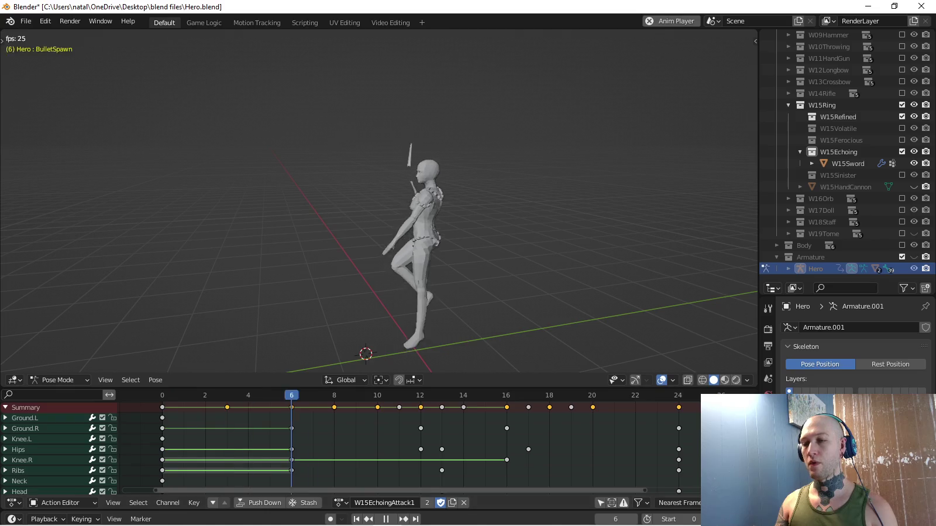
Load the W15EchoingAttack2 action in the Action Editor.
{"action": "left_click", "coordinate": [340, 503]}
{"action": "left_click", "coordinate": [398, 461]}
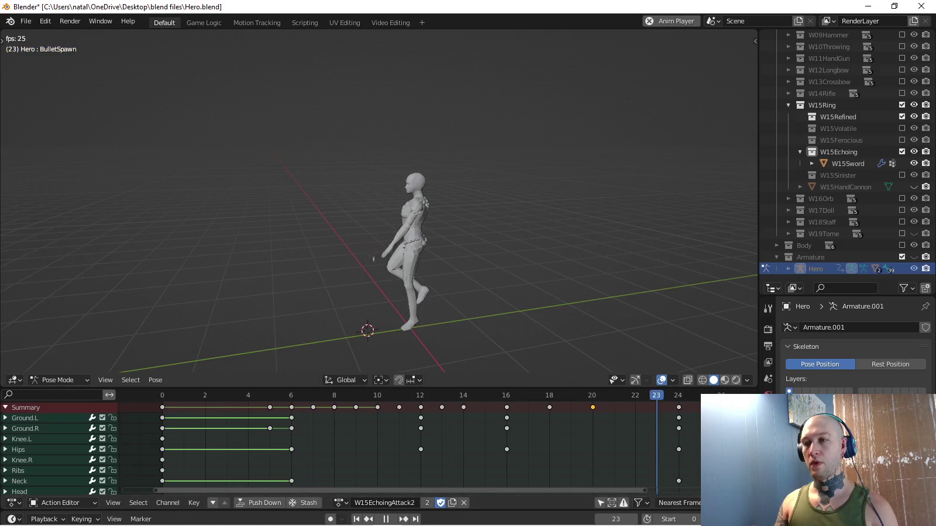
{"action": "middle_click_drag", "start_coordinate": [374, 204], "coordinate": [561, 205]}
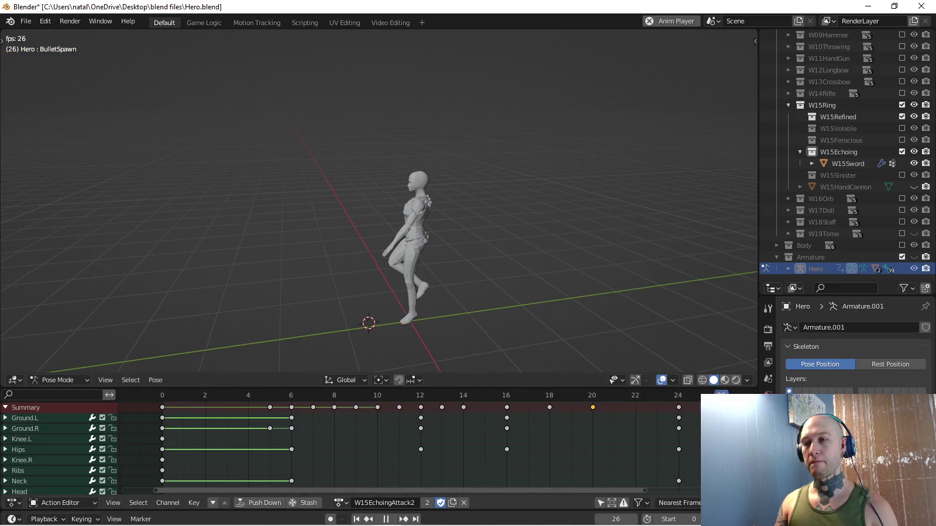
{"action": "left_click", "coordinate": [339, 504]}
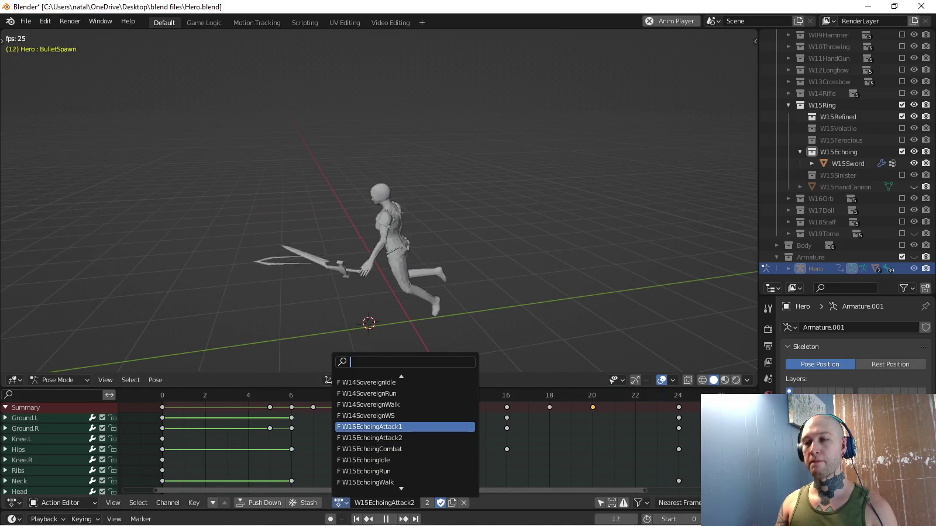
Switch the action to W15EchoingAttack1, then to W15EchoingWS.
{"action": "left_click", "coordinate": [405, 427]}
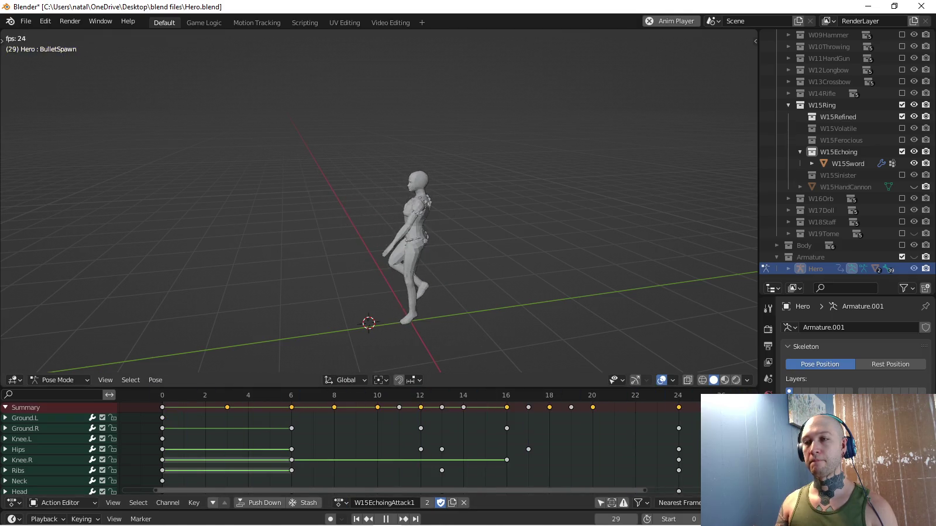
{"action": "left_click", "coordinate": [339, 503]}
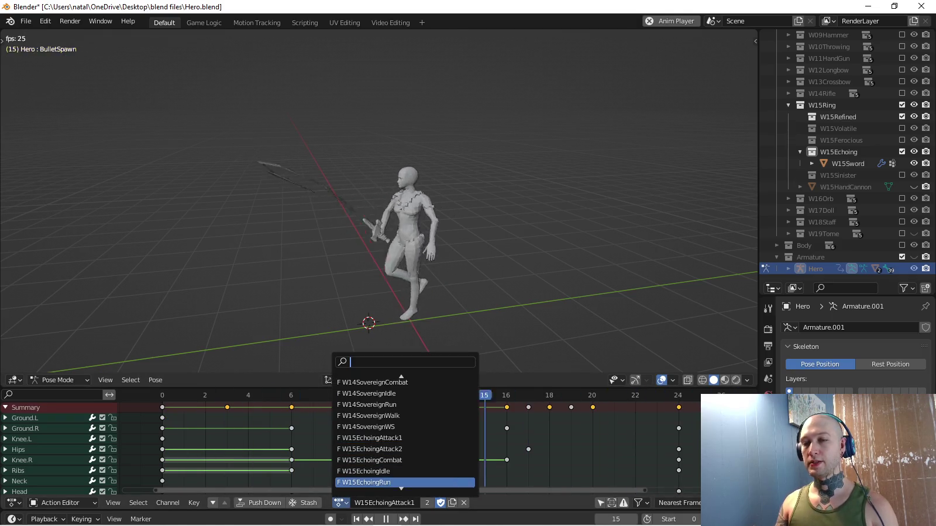
{"action": "scroll", "coordinate": [405, 469], "scroll_direction": "down", "scroll_amount": 2}
{"action": "left_click", "coordinate": [406, 459]}
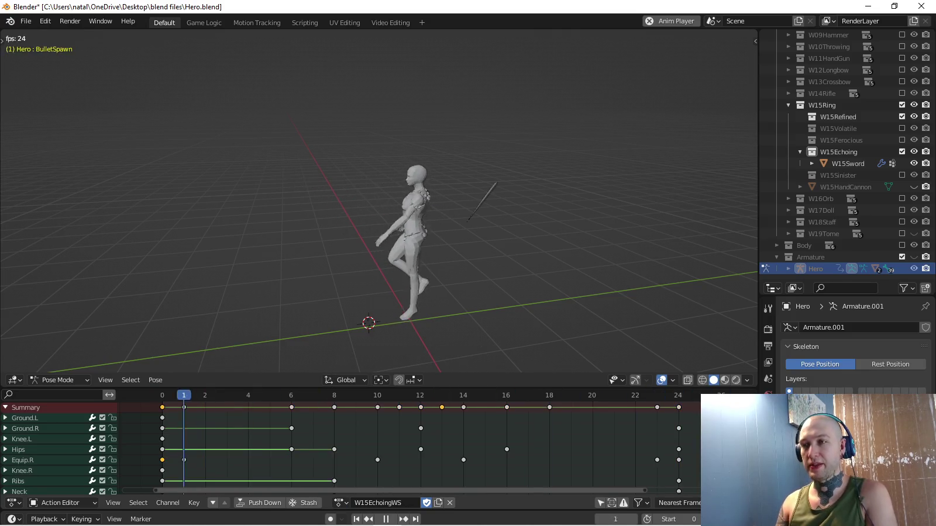
Frame the whole character in front view and play W15EchoingWS from frame 0.
{"action": "middle_click_drag", "start_coordinate": [526, 233], "coordinate": [351, 235]}
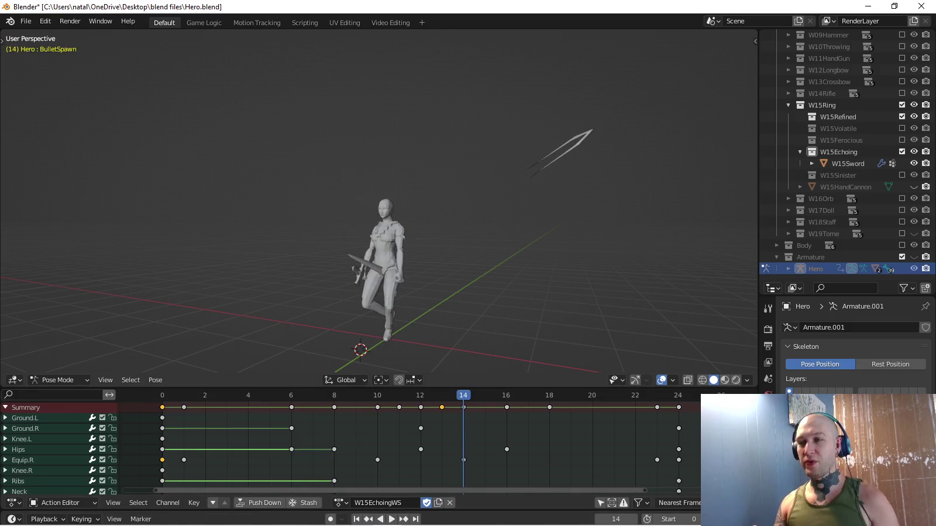
{"action": "key", "text": "KP_1"}
{"action": "scroll", "coordinate": [375, 199], "scroll_direction": "up", "scroll_amount": 3}
{"action": "scroll", "coordinate": [374, 199], "scroll_direction": "up", "scroll_amount": 2}
{"action": "middle_click_drag", "start_coordinate": [375, 199], "coordinate": [374, 140], "text": "shift"}
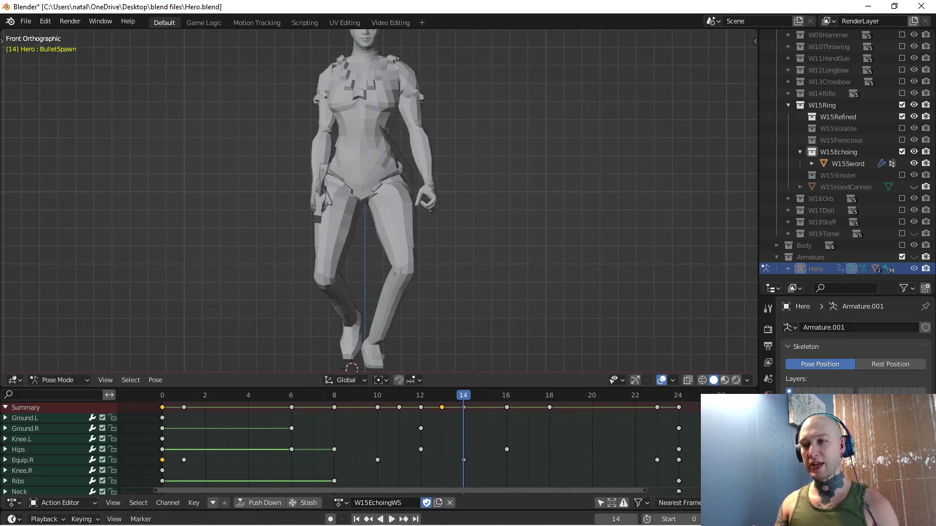
{"action": "scroll", "coordinate": [374, 199], "scroll_direction": "down", "scroll_amount": 2}
{"action": "middle_click_drag", "start_coordinate": [374, 176], "coordinate": [374, 204], "text": "shift"}
{"action": "key", "text": "space"}
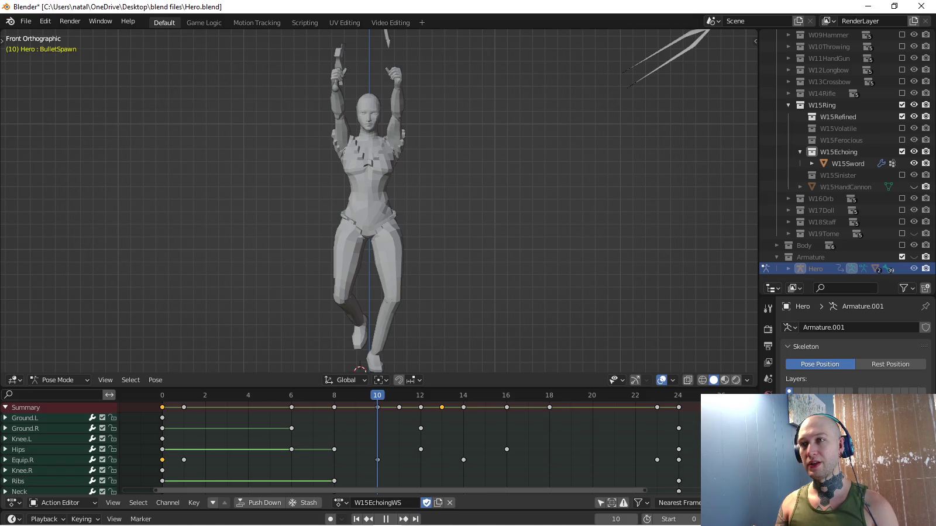
{"action": "key", "text": "shift+Left"}
{"action": "key", "text": "space"}
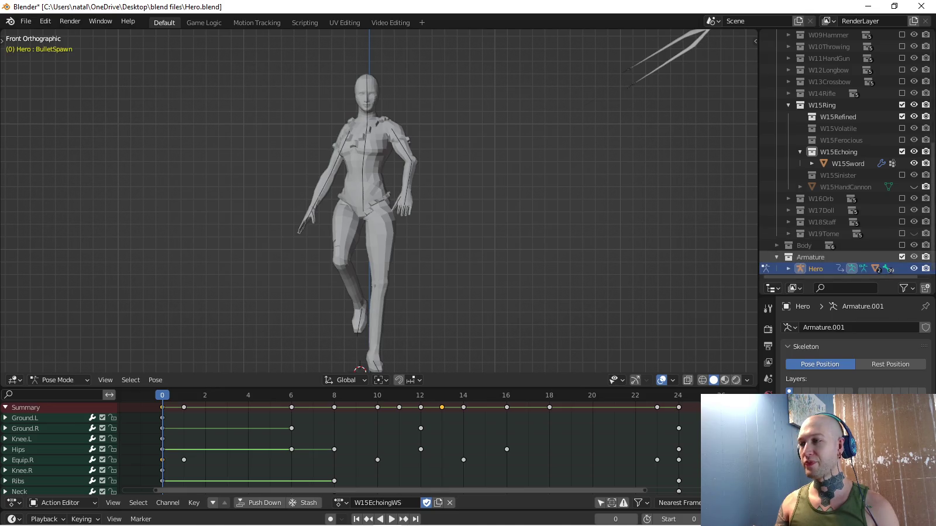
{"action": "scroll", "coordinate": [374, 203], "scroll_direction": "up", "scroll_amount": 2}
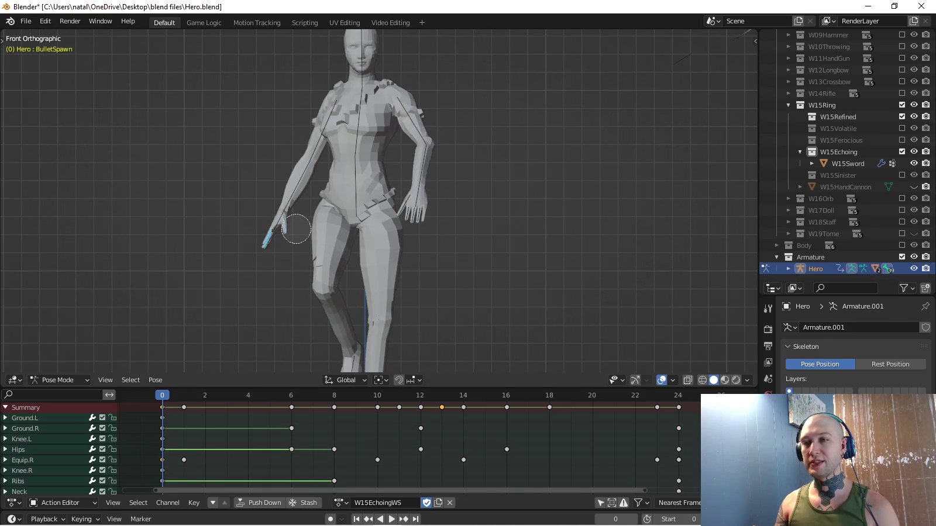
Inspect the finger pose at frame 6, then return to frame 0.
{"action": "scroll", "coordinate": [351, 445], "scroll_direction": "down", "scroll_amount": 3}
{"action": "scroll", "coordinate": [351, 444], "scroll_direction": "down", "scroll_amount": 3}
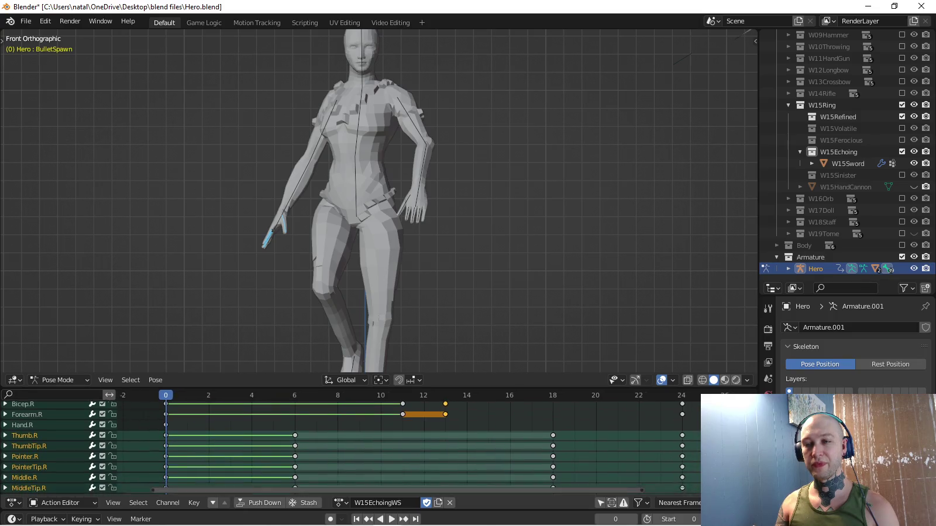
{"action": "scroll", "coordinate": [351, 445], "scroll_direction": "down", "scroll_amount": 4}
{"action": "scroll", "coordinate": [351, 447], "scroll_direction": "up", "scroll_amount": 1}
{"action": "key", "text": "space"}
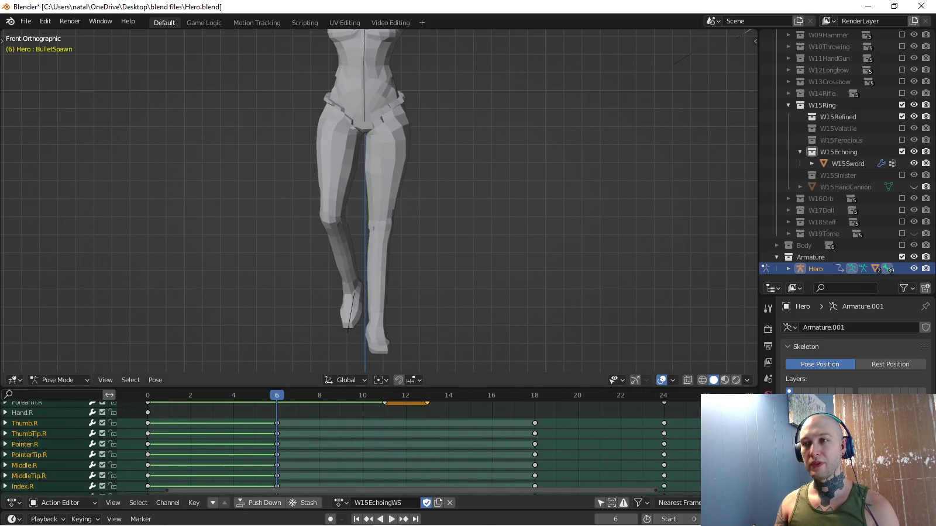
{"action": "scroll", "coordinate": [374, 202], "scroll_direction": "down", "scroll_amount": 3}
{"action": "scroll", "coordinate": [374, 202], "scroll_direction": "up", "scroll_amount": 2}
{"action": "scroll", "coordinate": [375, 202], "scroll_direction": "up", "scroll_amount": 2}
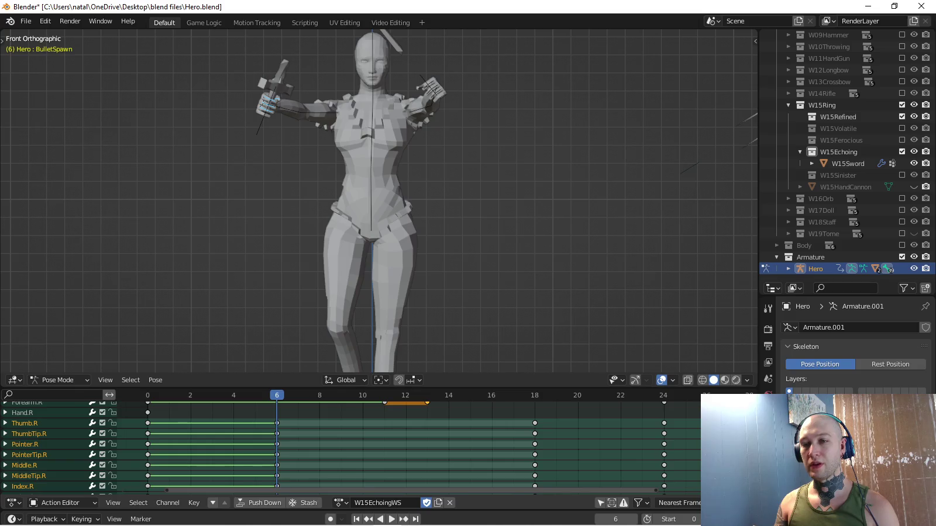
{"action": "key", "text": "shift+Left"}
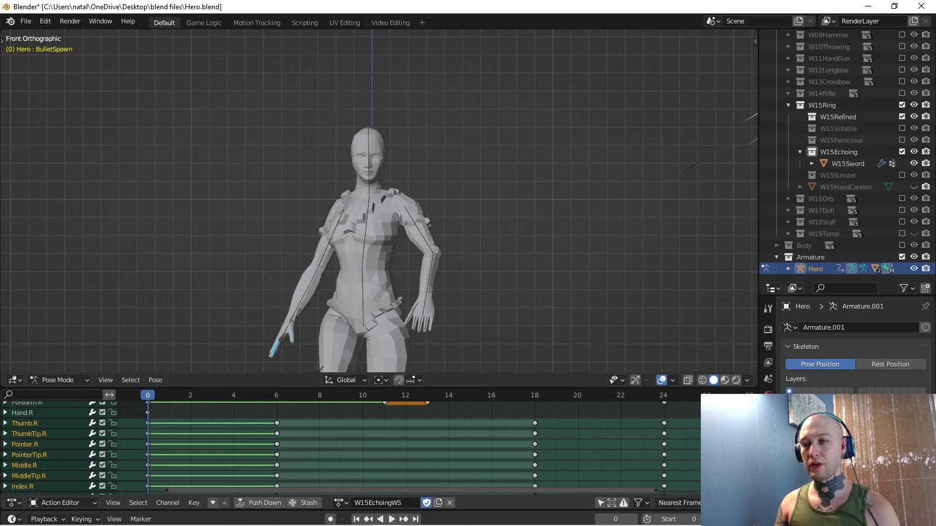
Copy the frame-0 pose of the selected bones and paste it at frame 6.
{"action": "key", "text": "ctrl+c"}
{"action": "left_click", "coordinate": [272, 335]}
{"action": "key", "text": "Up"}
{"action": "key", "text": "ctrl+v"}
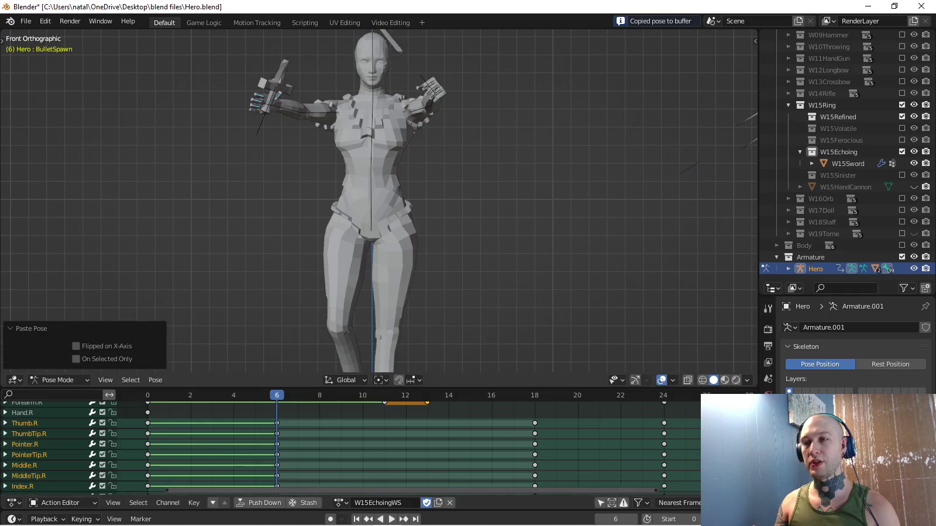
{"action": "middle_click_drag", "start_coordinate": [374, 202], "coordinate": [410, 181]}
Delete the finger keyframes at frames 6, 18 and 24.
{"action": "key", "text": "alt+a"}
{"action": "middle_click_drag", "start_coordinate": [410, 444], "coordinate": [398, 437]}
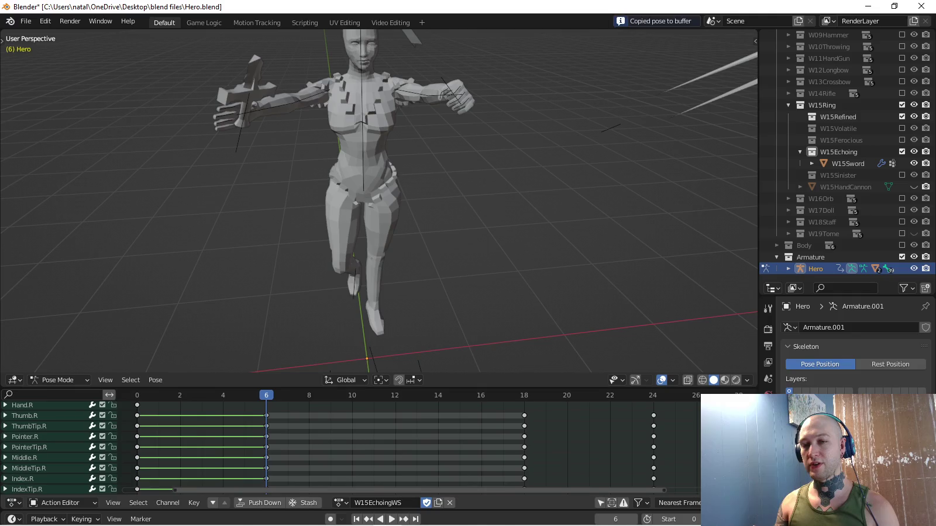
{"action": "left_click_drag", "start_coordinate": [257, 410], "coordinate": [693, 486]}
{"action": "middle_click_drag", "start_coordinate": [693, 485], "coordinate": [493, 485]}
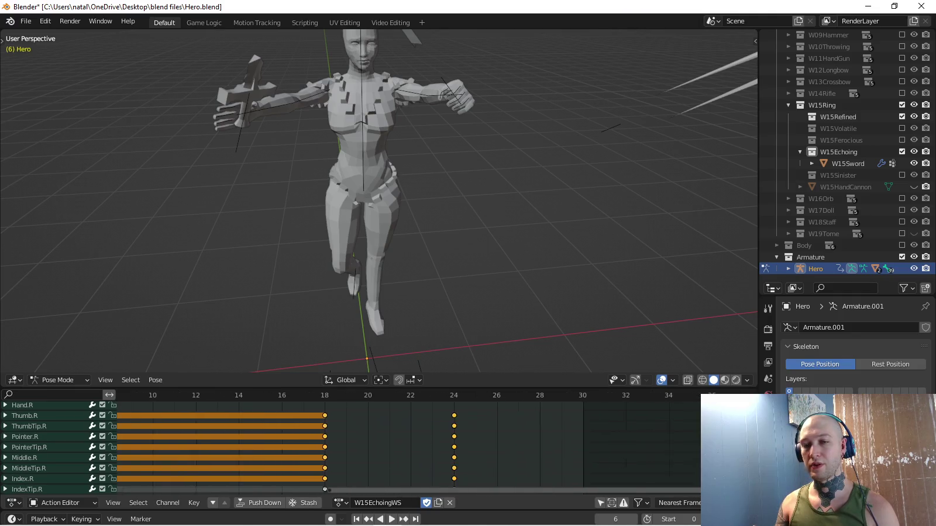
{"action": "key", "text": "x"}
{"action": "key", "text": "Return"}
Delete the remaining left-hand finger keyframes after frame 0.
{"action": "middle_click_drag", "start_coordinate": [409, 445], "coordinate": [441, 408]}
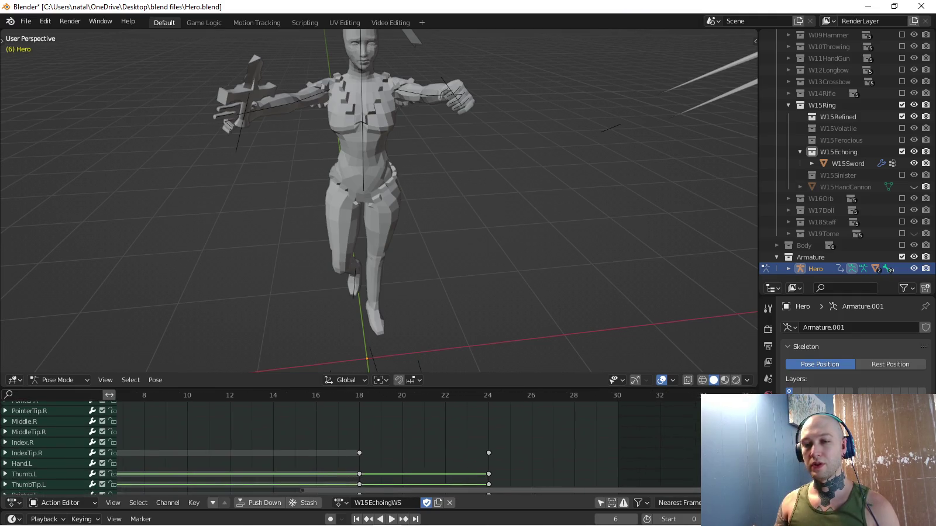
{"action": "middle_click_drag", "start_coordinate": [351, 444], "coordinate": [435, 431]}
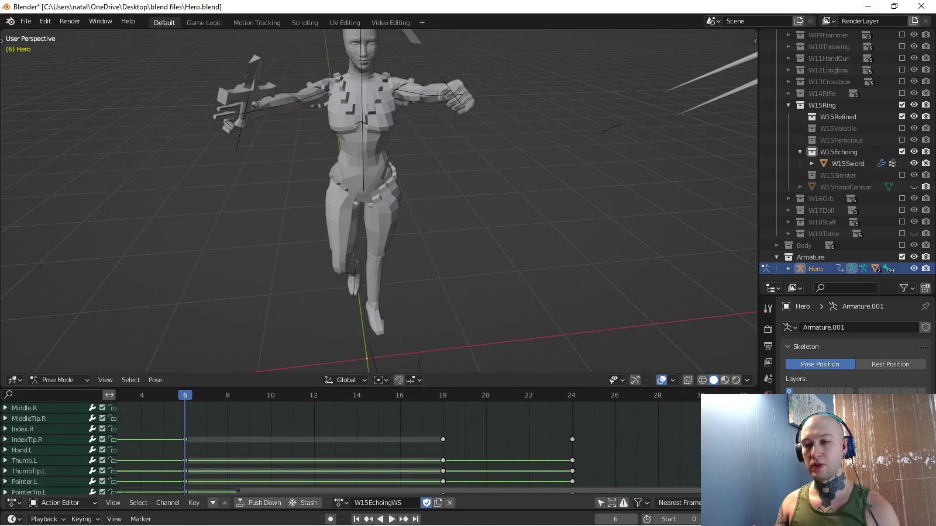
{"action": "middle_click_drag", "start_coordinate": [351, 445], "coordinate": [435, 444]}
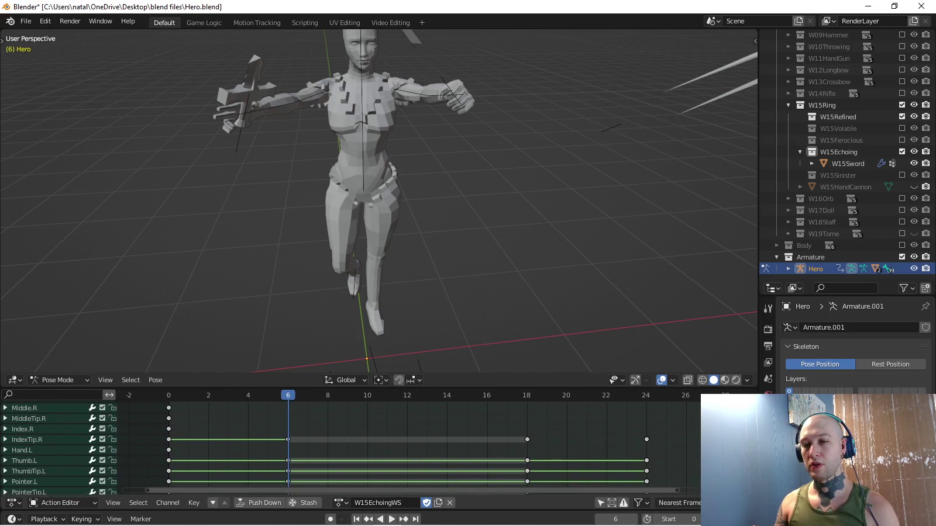
{"action": "left_click_drag", "start_coordinate": [329, 441], "coordinate": [648, 485]}
{"action": "middle_click_drag", "start_coordinate": [647, 485], "coordinate": [624, 425]}
{"action": "left_click_drag", "start_coordinate": [251, 411], "coordinate": [643, 466]}
{"action": "key", "text": "x"}
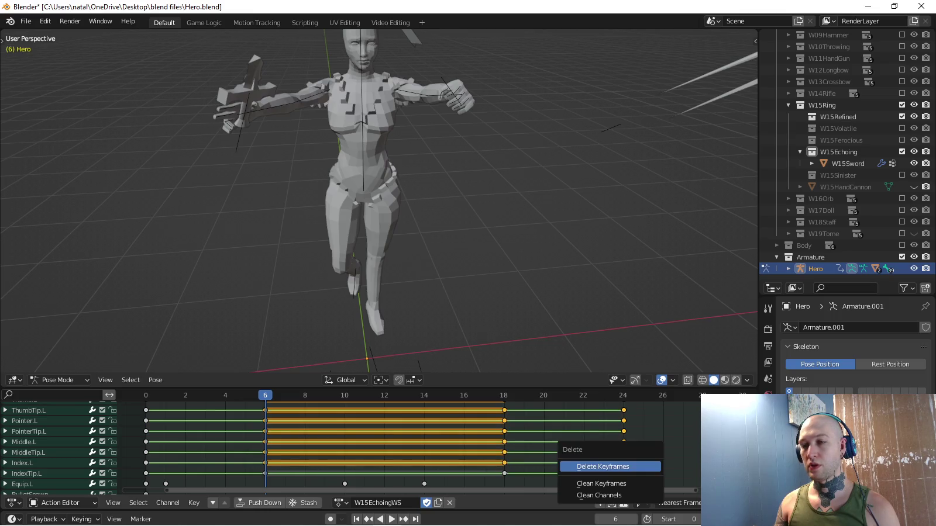
{"action": "key", "text": "Return"}
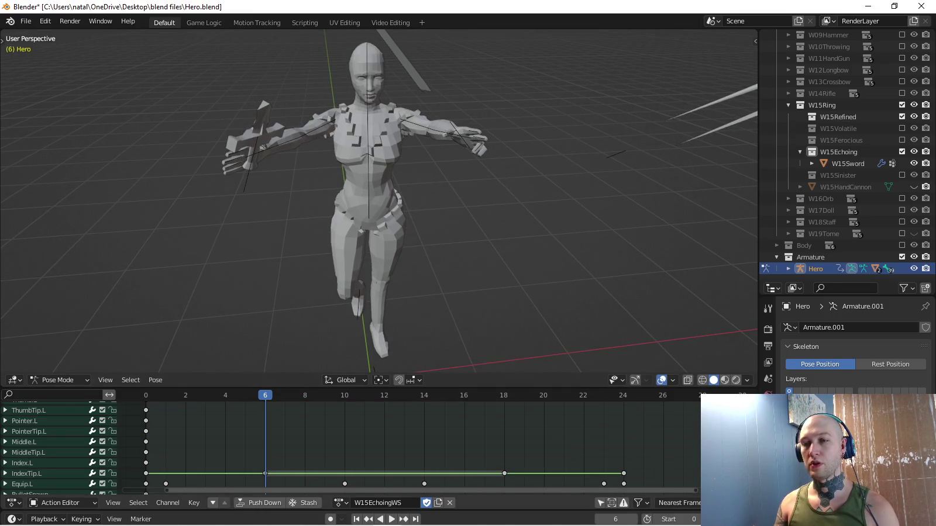
Delete the leftover IndexTip.L keyframes after frame 0.
{"action": "key", "text": "space"}
{"action": "middle_click_drag", "start_coordinate": [410, 456], "coordinate": [403, 443]}
{"action": "left_click_drag", "start_coordinate": [241, 436], "coordinate": [618, 461]}
{"action": "key", "text": "x"}
{"action": "left_click", "coordinate": [619, 460]}
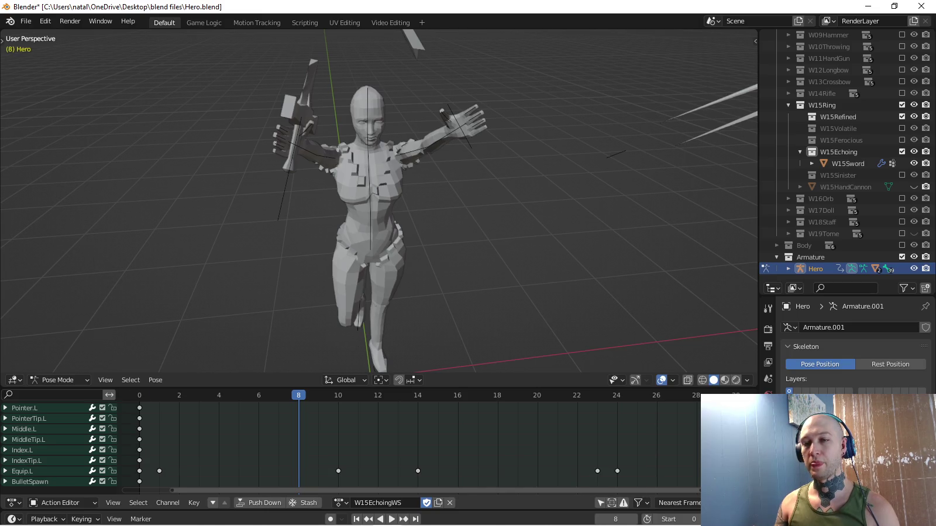
Play the action to check the fingers, then select the Equip.R channel.
{"action": "key", "text": "space"}
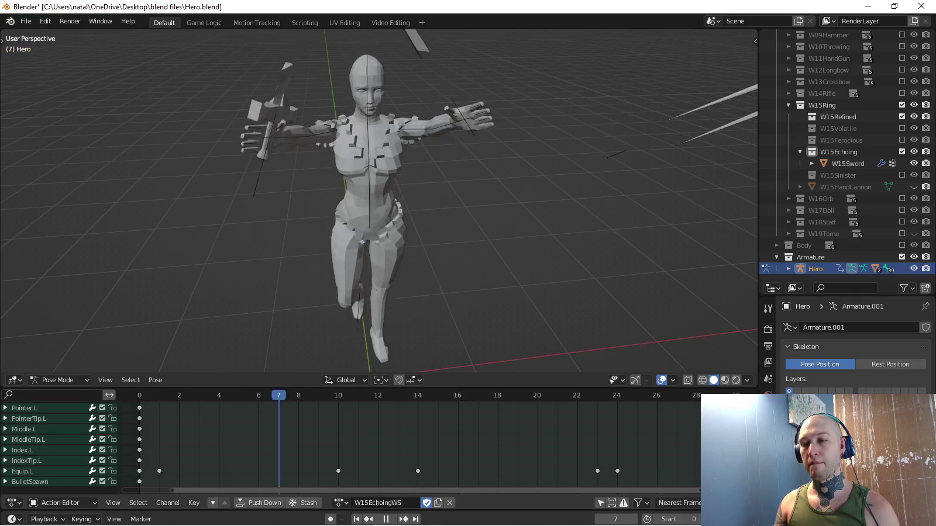
{"action": "key", "text": "space"}
{"action": "scroll", "coordinate": [59, 447], "scroll_direction": "up", "scroll_amount": 3}
{"action": "scroll", "coordinate": [59, 448], "scroll_direction": "up", "scroll_amount": 3}
{"action": "scroll", "coordinate": [59, 447], "scroll_direction": "up", "scroll_amount": 2}
{"action": "left_click", "coordinate": [21, 461]}
Move the Equip.R channel to the bottom of the channel list.
{"action": "right_click", "coordinate": [35, 460]}
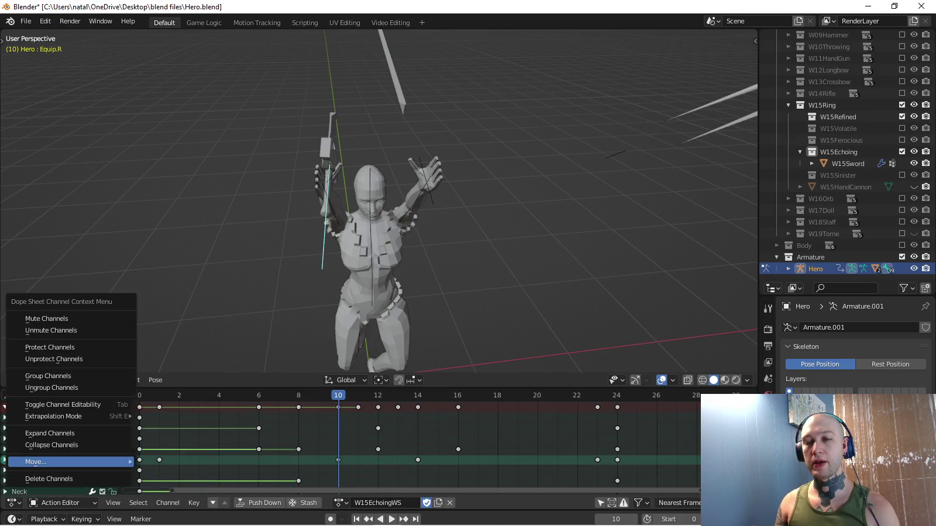
{"action": "left_click", "coordinate": [175, 500]}
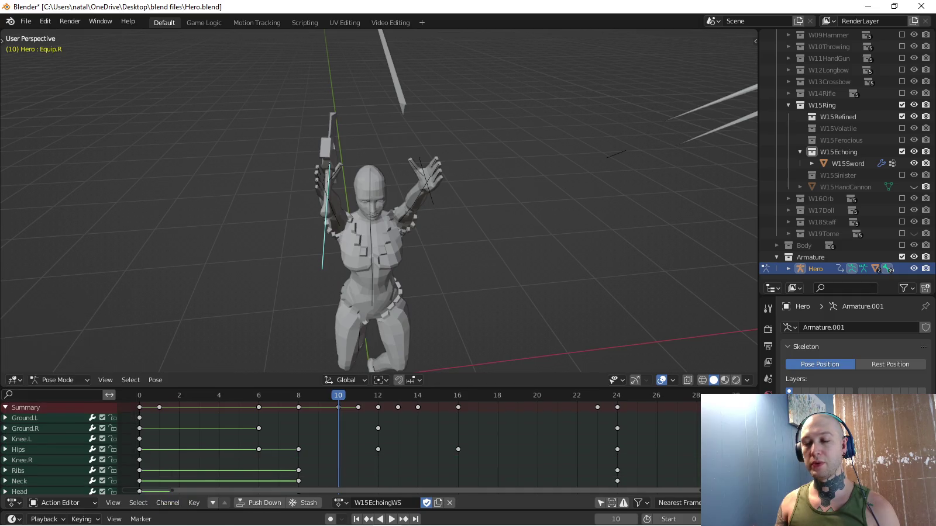
{"action": "scroll", "coordinate": [351, 447], "scroll_direction": "down", "scroll_amount": 1}
Search the Add-ons preferences for 'copy', then reopen Hero.blend from recent files.
{"action": "left_click", "coordinate": [100, 22]}
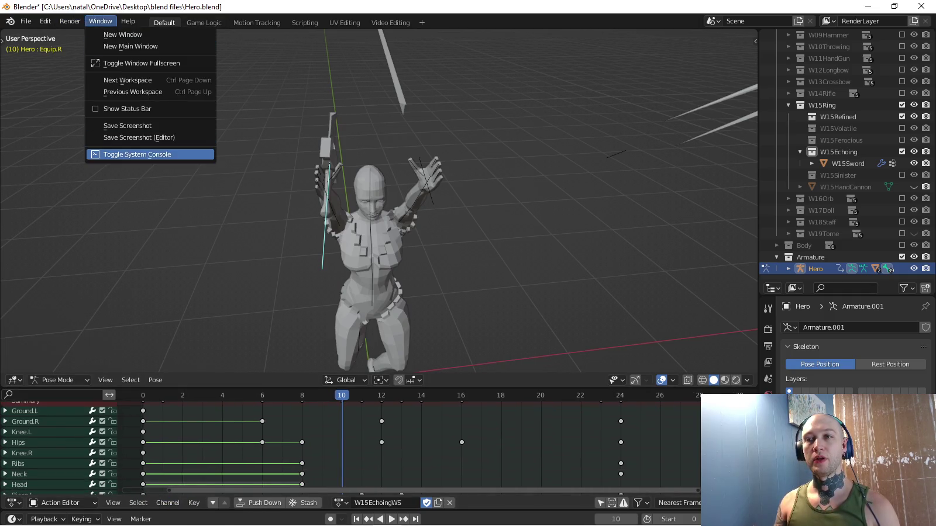
{"action": "left_click", "coordinate": [26, 21]}
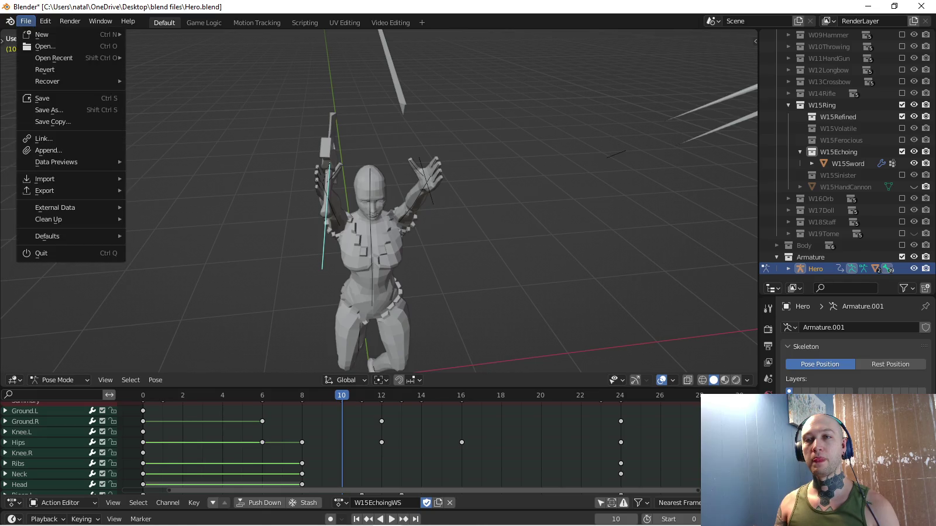
{"action": "left_click", "coordinate": [74, 188]}
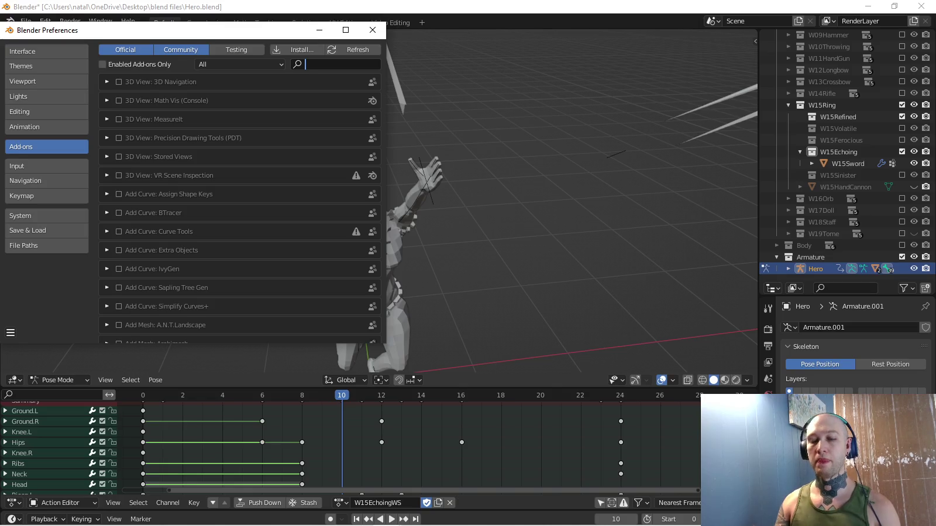
{"action": "type", "text": "copy"}
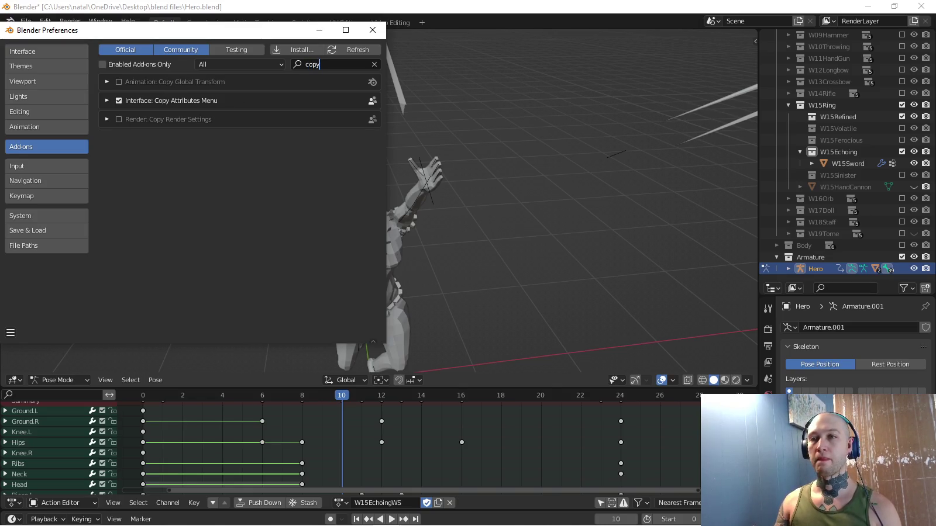
{"action": "key", "text": "alt+F4"}
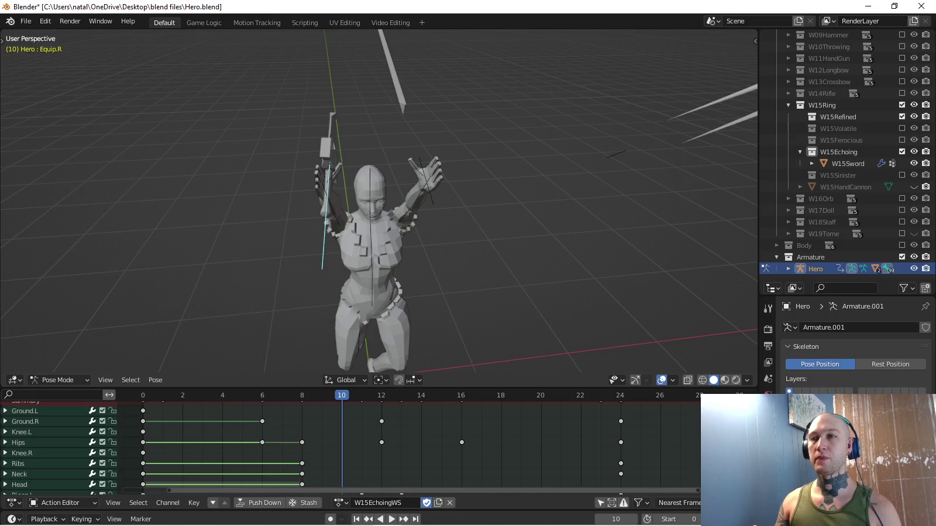
{"action": "key", "text": "alt+Tab"}
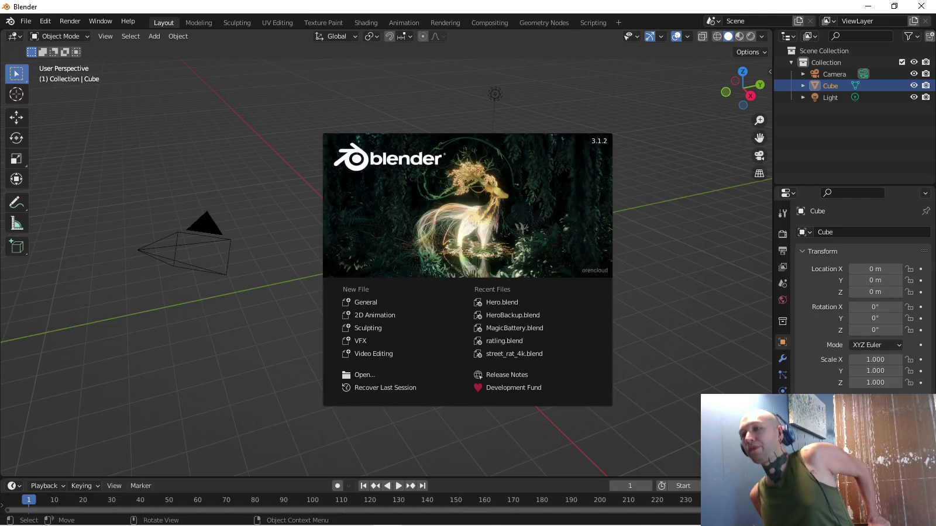
{"action": "left_click", "coordinate": [501, 303]}
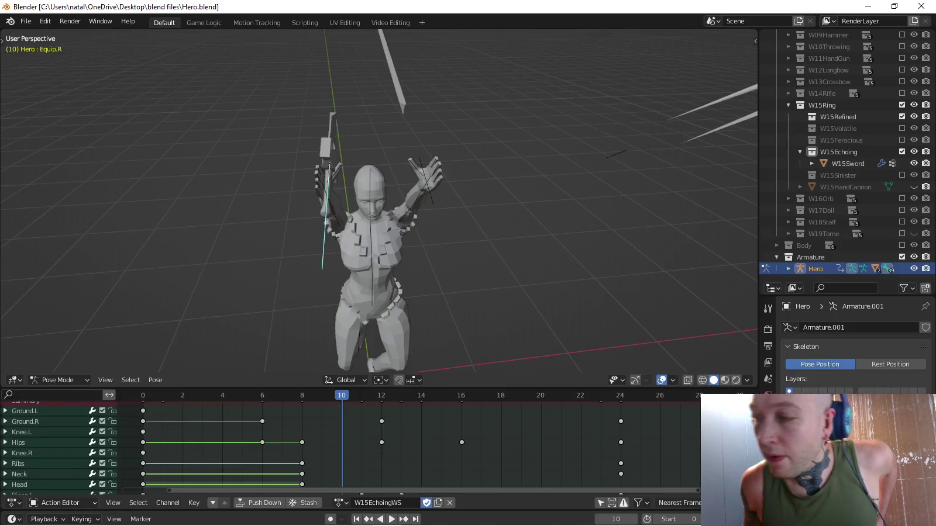
With Scale as the active keying set, enlarge Equip.R to 1.2 and key it at frame 8.
{"action": "scroll", "coordinate": [379, 234], "scroll_direction": "down", "scroll_amount": 2}
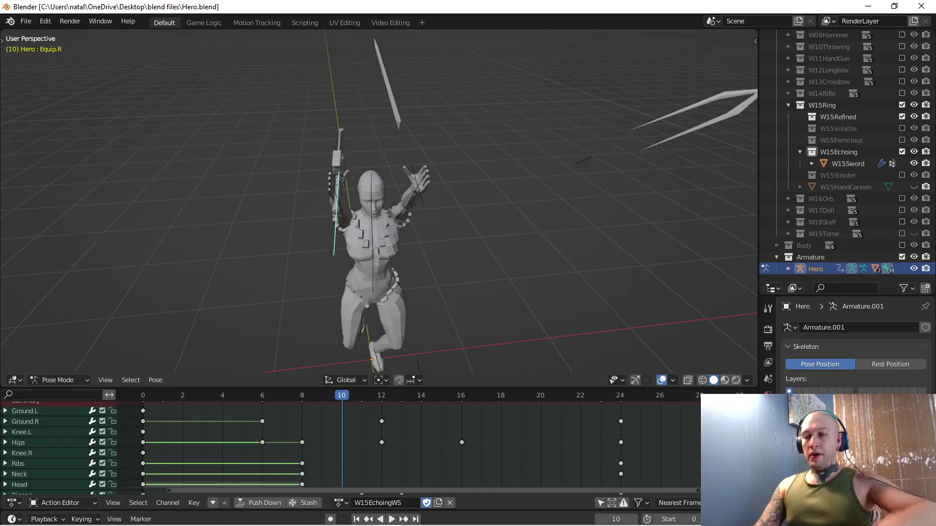
{"action": "key", "text": "space"}
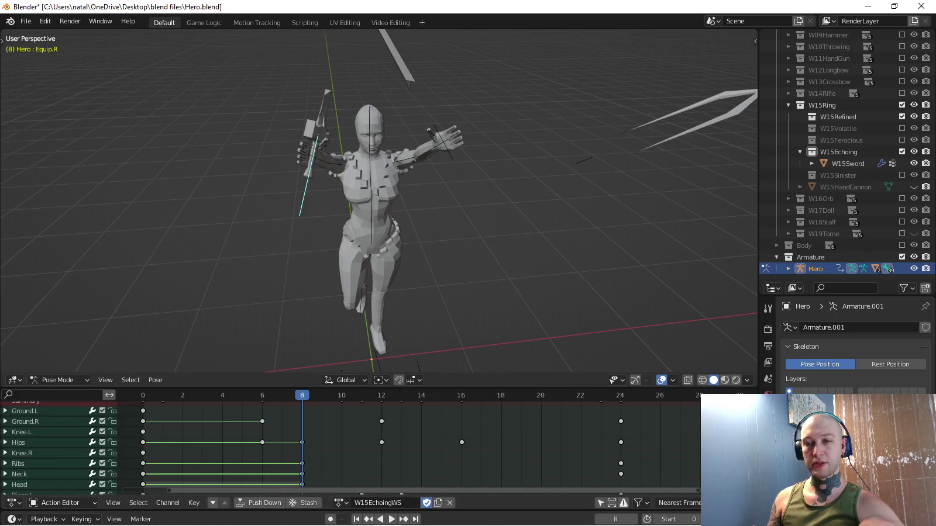
{"action": "left_click", "coordinate": [81, 519]}
{"action": "left_click", "coordinate": [69, 456]}
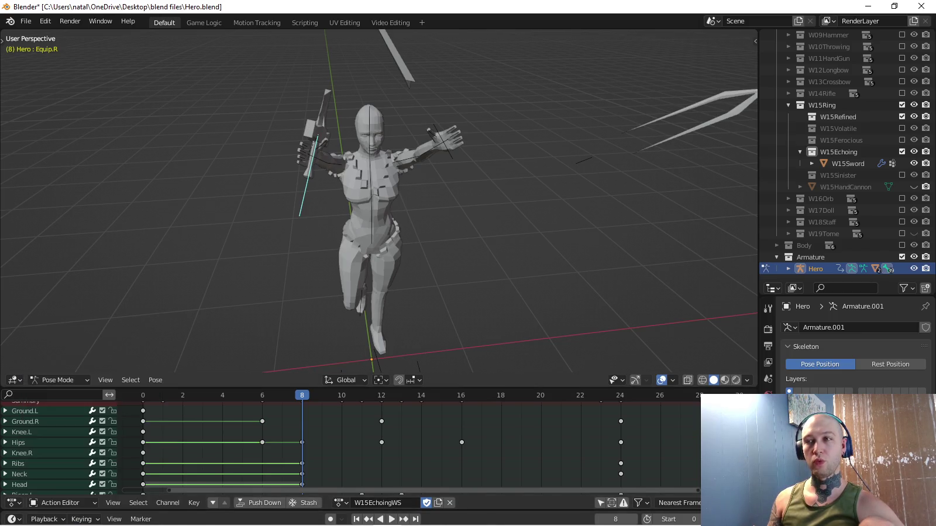
{"action": "key", "text": "s"}
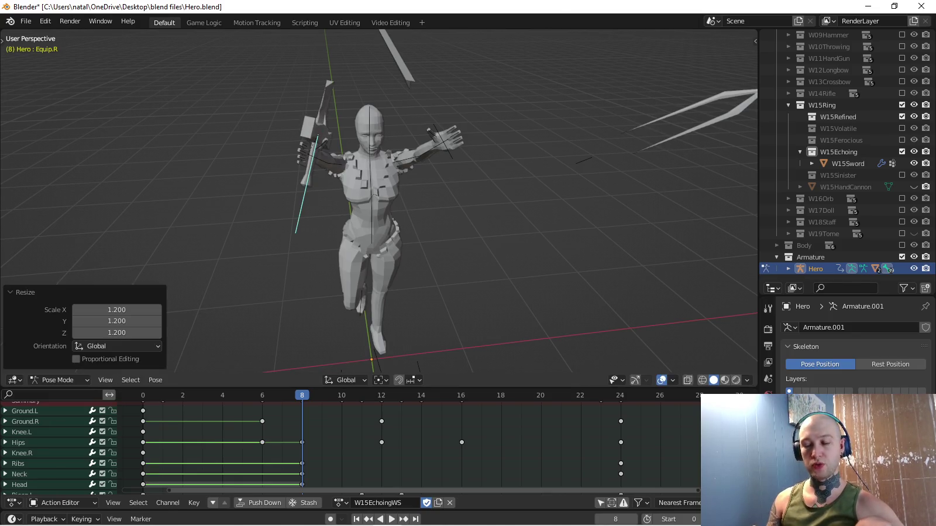
{"action": "key", "text": "i"}
{"action": "key", "text": "KP_7"}
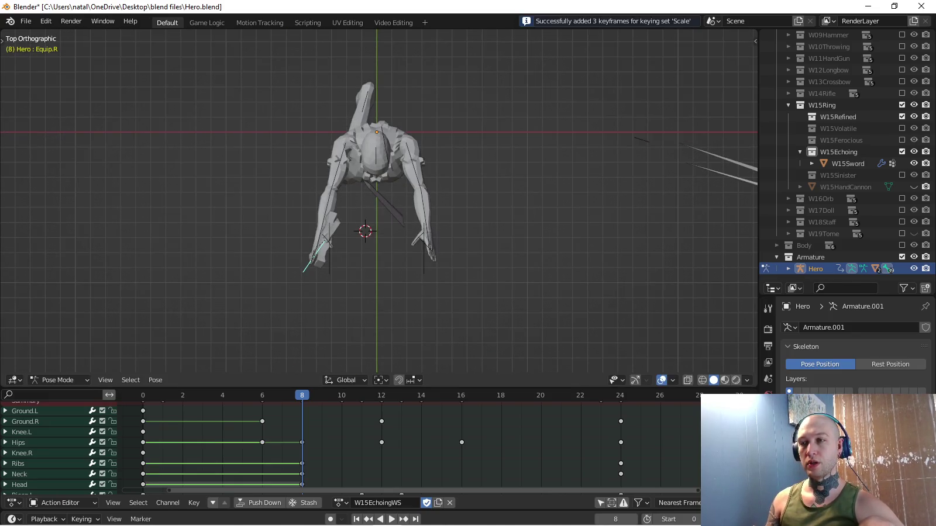
Key the Equip.L bone at zero scale on frame 4.
{"action": "left_click", "coordinate": [22, 431]}
{"action": "middle_click_drag", "start_coordinate": [374, 293], "coordinate": [386, 222]}
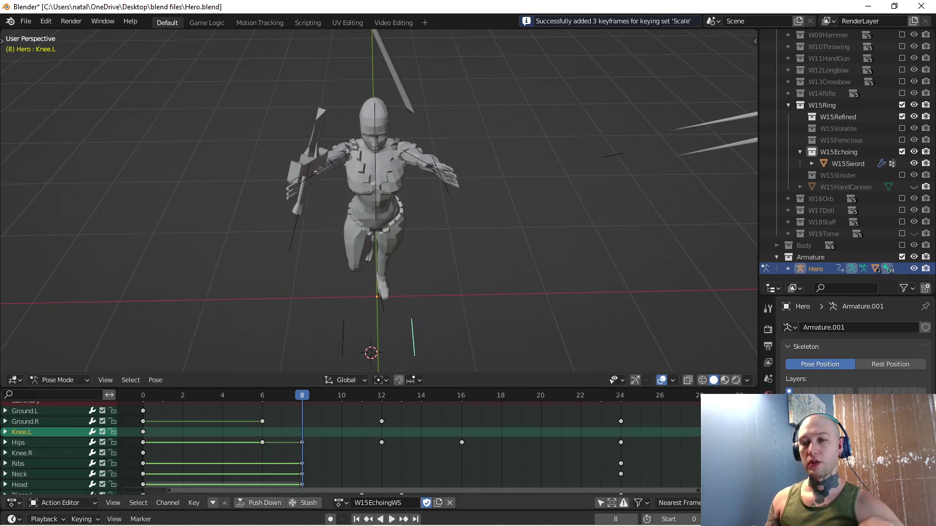
{"action": "left_click_drag", "start_coordinate": [162, 395], "coordinate": [242, 396]}
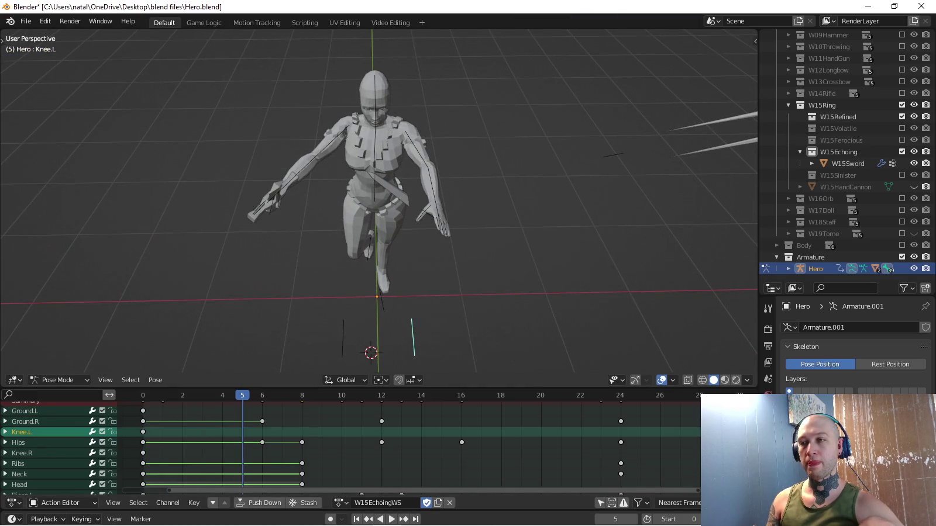
{"action": "left_click", "coordinate": [427, 214]}
{"action": "left_click", "coordinate": [223, 396]}
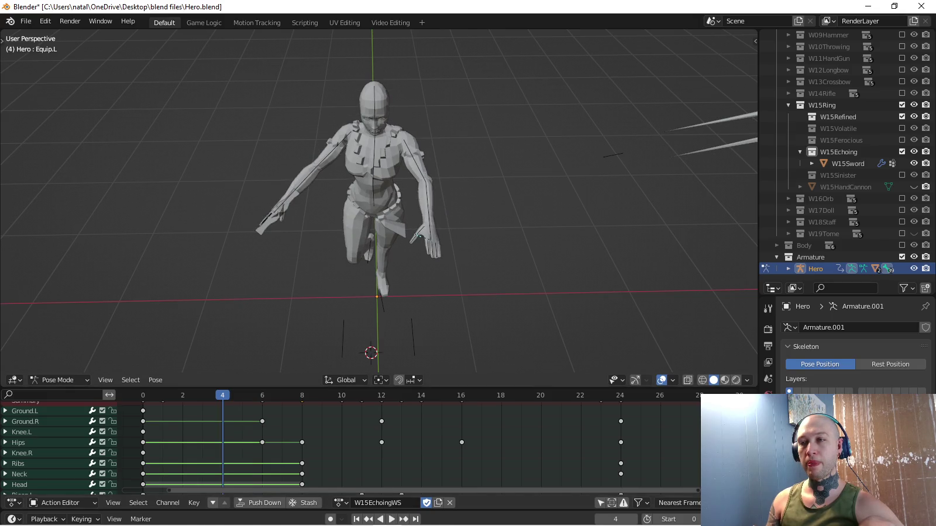
{"action": "type", "text": "s0"}
{"action": "key", "text": "Return"}
{"action": "key", "text": "i"}
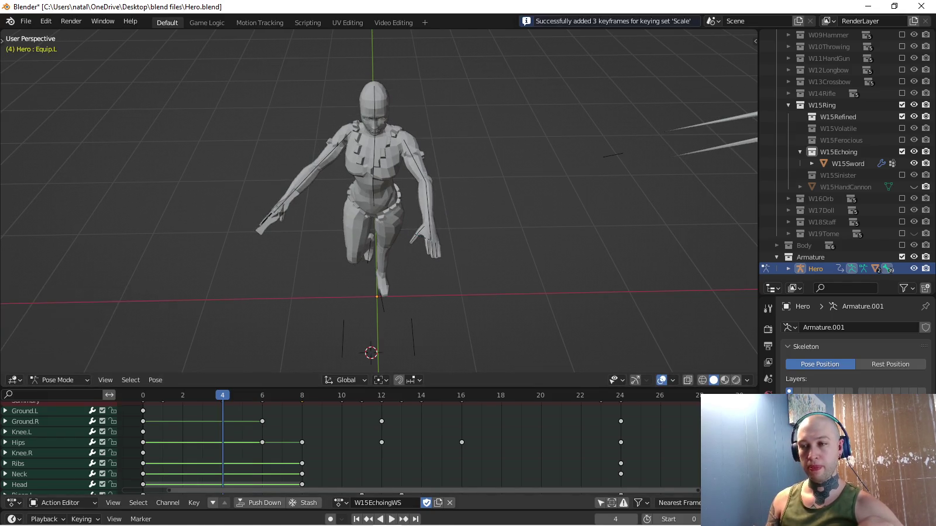
Key Equip.L scaled up to 1.2 at frame 10.
{"action": "key", "text": "space"}
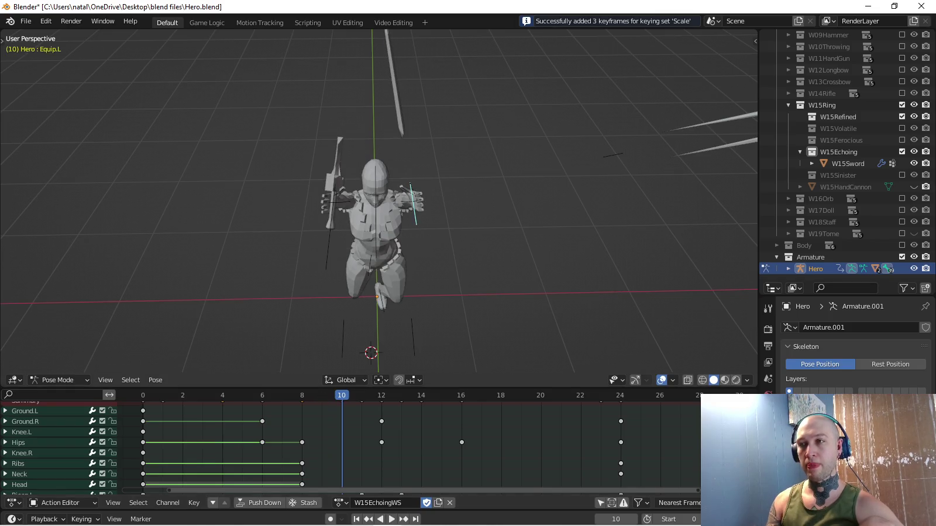
{"action": "type", "text": "s1.2"}
{"action": "key", "text": "Return"}
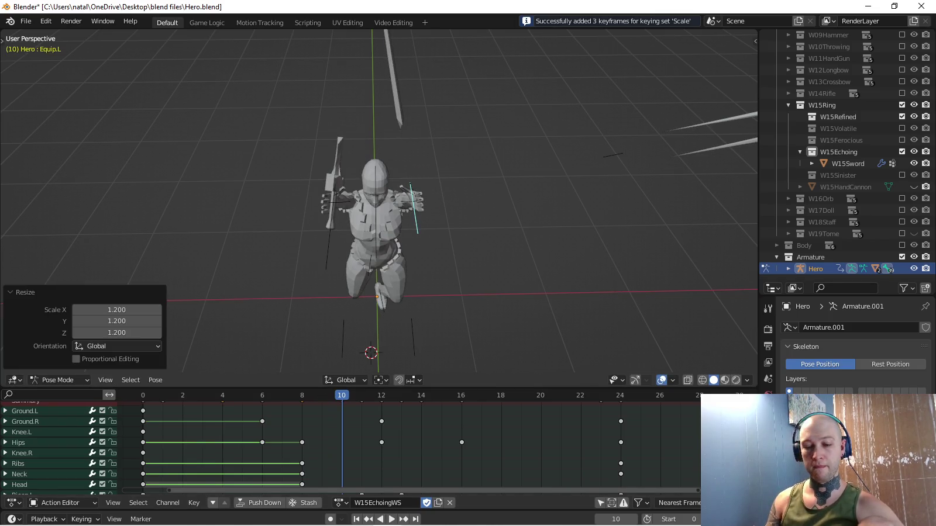
{"action": "key", "text": "i"}
Key the BulletSpawn bone at zero scale on frame 8.
{"action": "key", "text": "Left"}
{"action": "key", "text": "Left"}
{"action": "key", "text": "Left"}
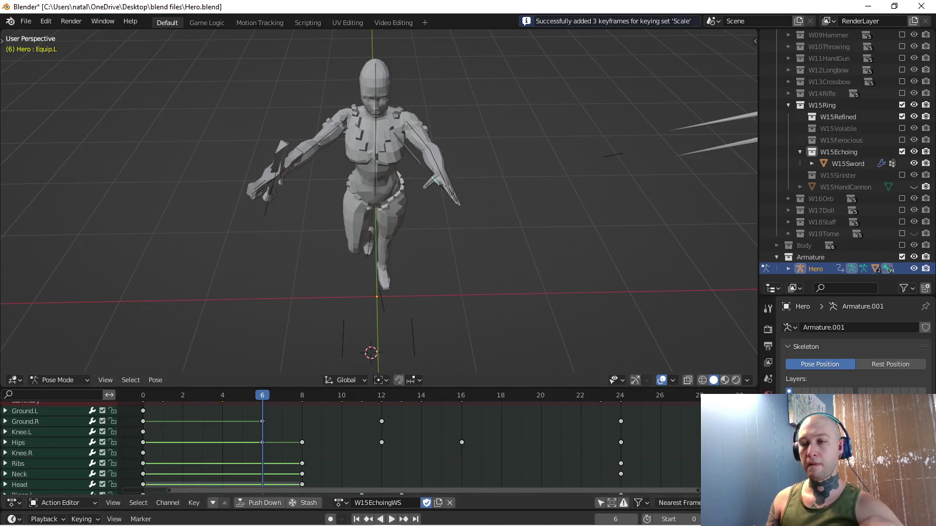
{"action": "key", "text": "Right"}
{"action": "key", "text": "Right"}
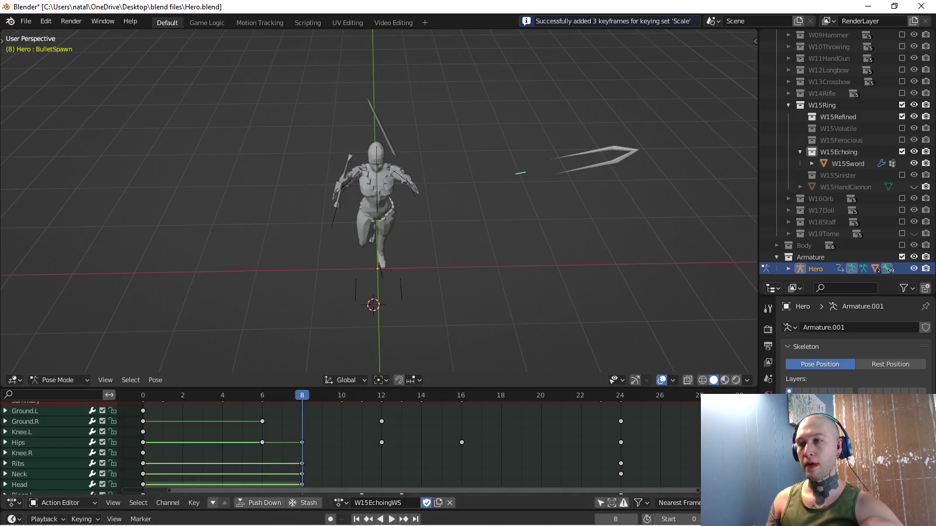
{"action": "key", "text": "s"}
{"action": "key", "text": "0"}
{"action": "key", "text": "Return"}
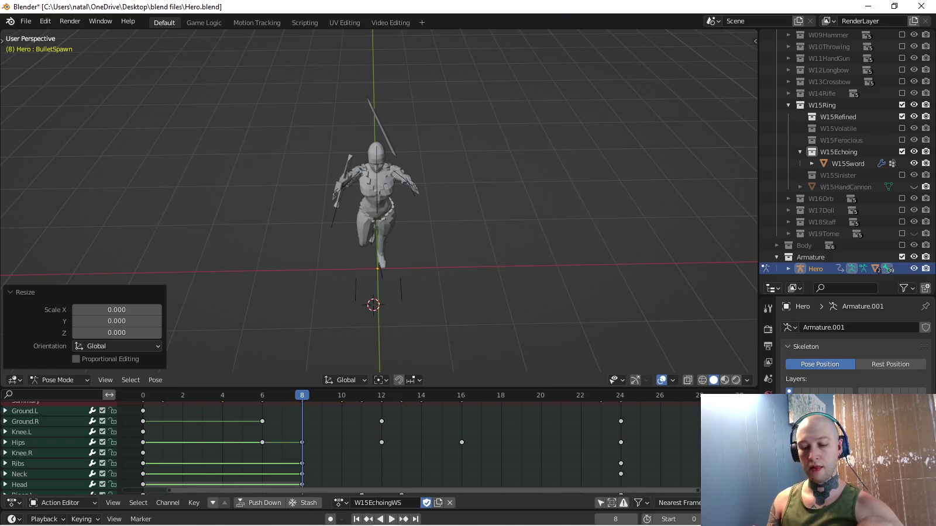
{"action": "key", "text": "i"}
Key BulletSpawn back at full scale 1 on frame 14.
{"action": "key", "text": "space"}
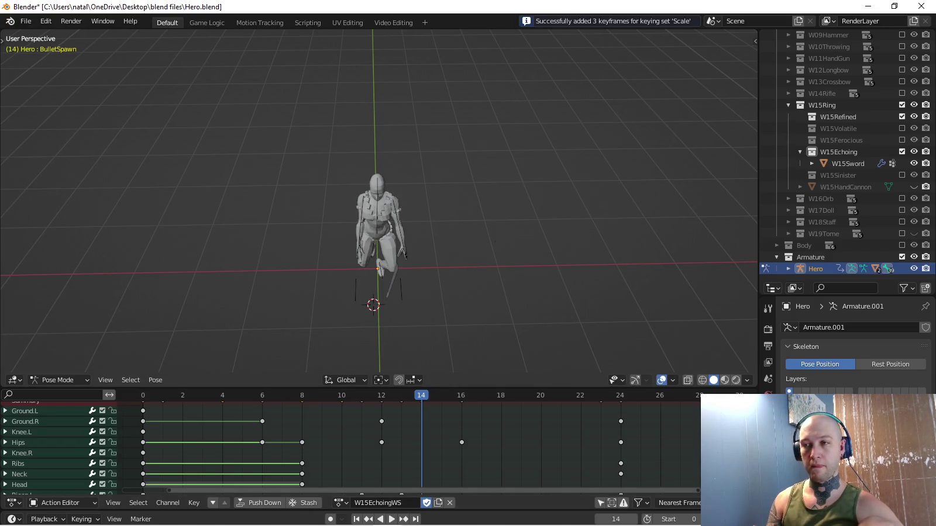
{"action": "key", "text": "s"}
{"action": "key", "text": "1"}
{"action": "key", "text": "Return"}
{"action": "key", "text": "s"}
{"action": "key", "text": "1"}
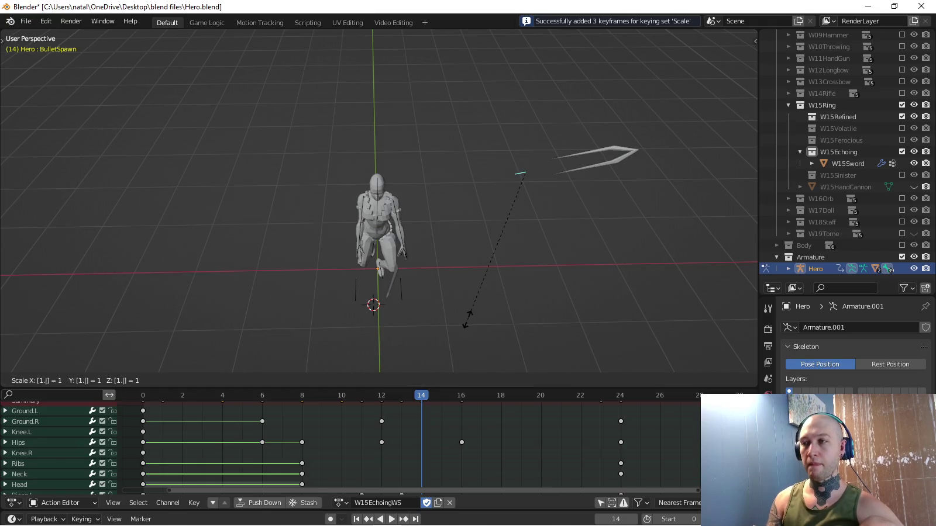
{"action": "key", "text": "Return"}
{"action": "key", "text": "i"}
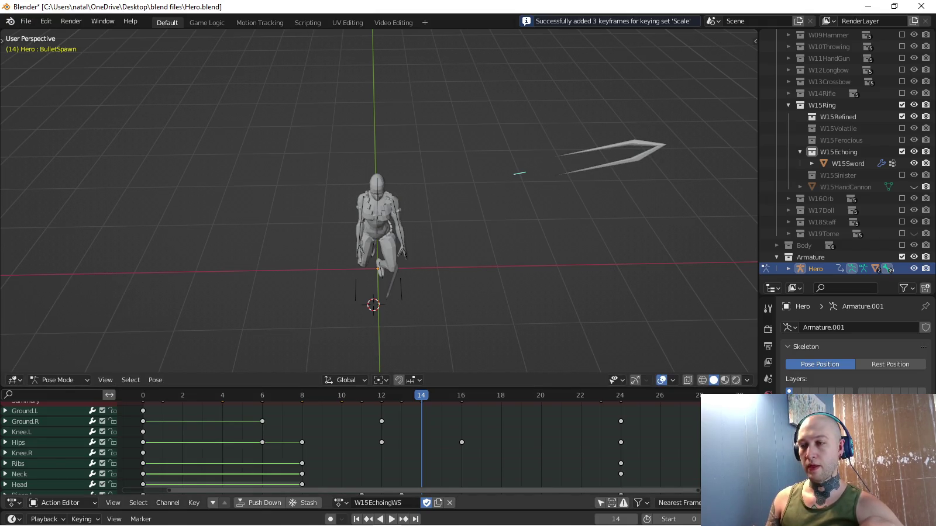
Key BulletSpawn shrunk to zero scale at frame 24, then return to frame 16.
{"action": "key", "text": "Up"}
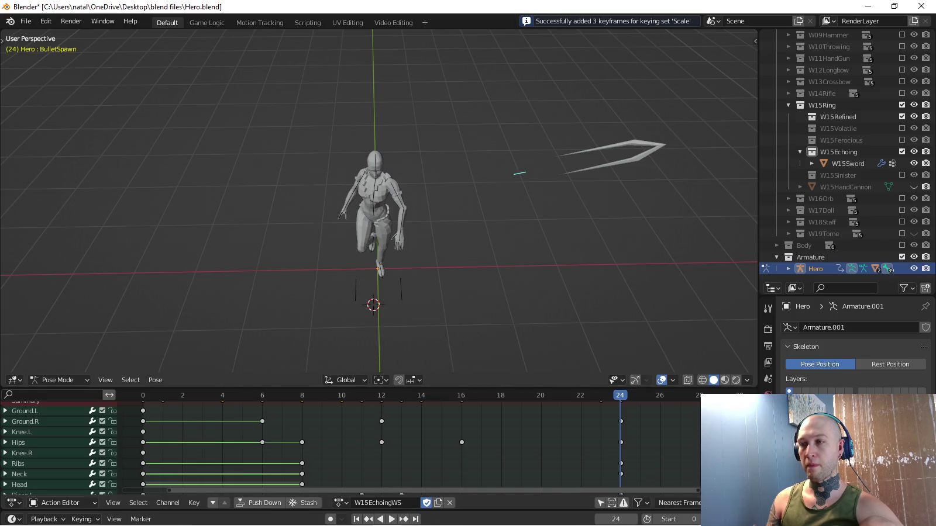
{"action": "key", "text": "s"}
{"action": "key", "text": "0"}
{"action": "key", "text": "Return"}
{"action": "key", "text": "i"}
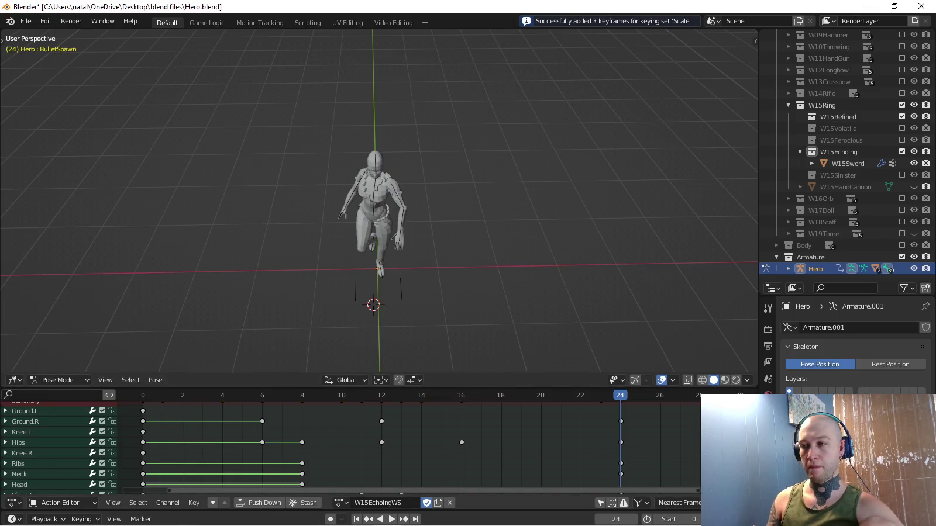
{"action": "key", "text": "Left"}
{"action": "key", "text": "Left"}
{"action": "key", "text": "Left"}
{"action": "key", "text": "Left"}
{"action": "key", "text": "Left"}
{"action": "key", "text": "Left"}
{"action": "key", "text": "Left"}
{"action": "key", "text": "Right"}
{"action": "key", "text": "Right"}
{"action": "key", "text": "Right"}
{"action": "key", "text": "Right"}
{"action": "key", "text": "KP_4"}
{"action": "key", "text": "KP_4"}
{"action": "key", "text": "KP_4"}
{"action": "scroll", "coordinate": [404, 234], "scroll_direction": "up", "scroll_amount": 3}
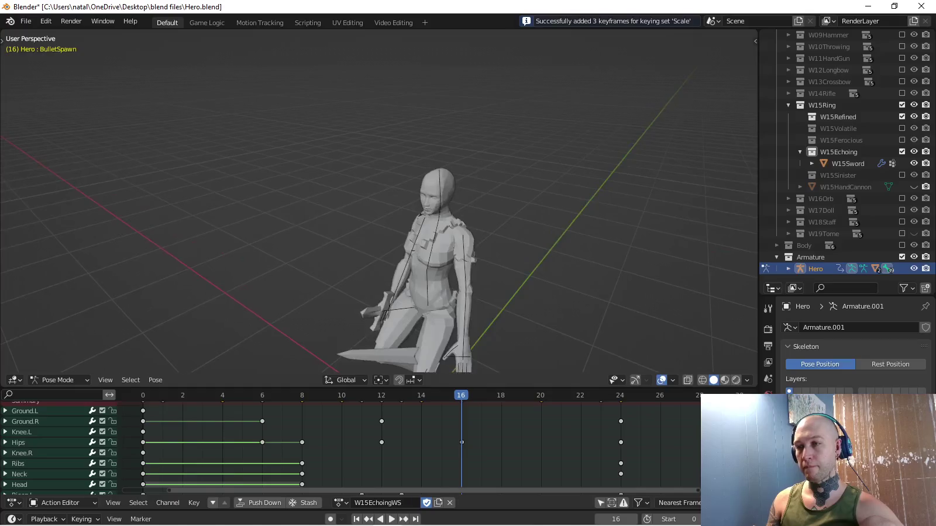
Restore Equip.L to full scale and key it at frames 16 and 18.
{"action": "key", "text": "KP_4"}
{"action": "key", "text": "KP_4"}
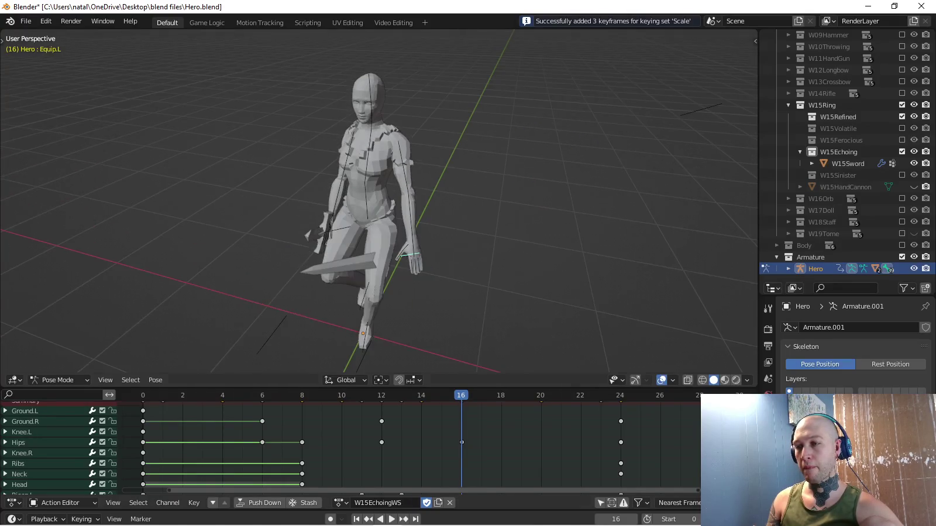
{"action": "key", "text": "space"}
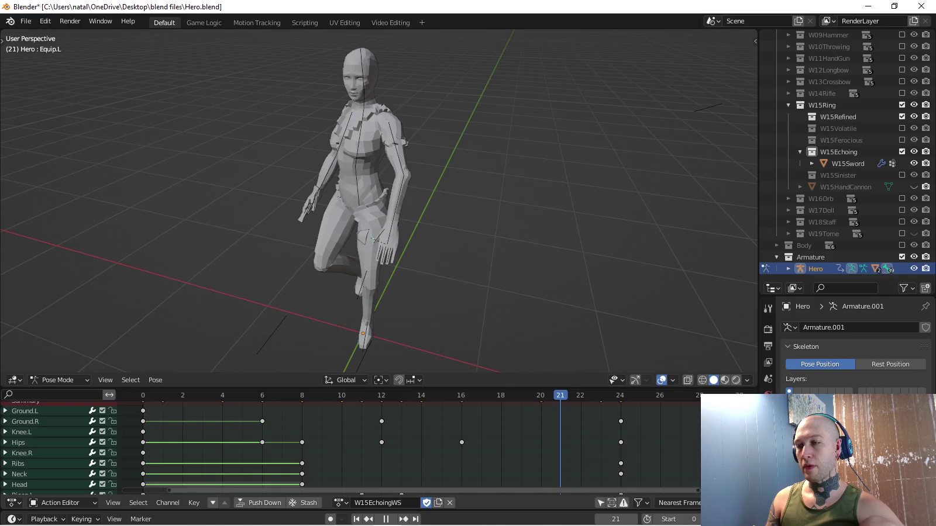
{"action": "key", "text": "alt+s"}
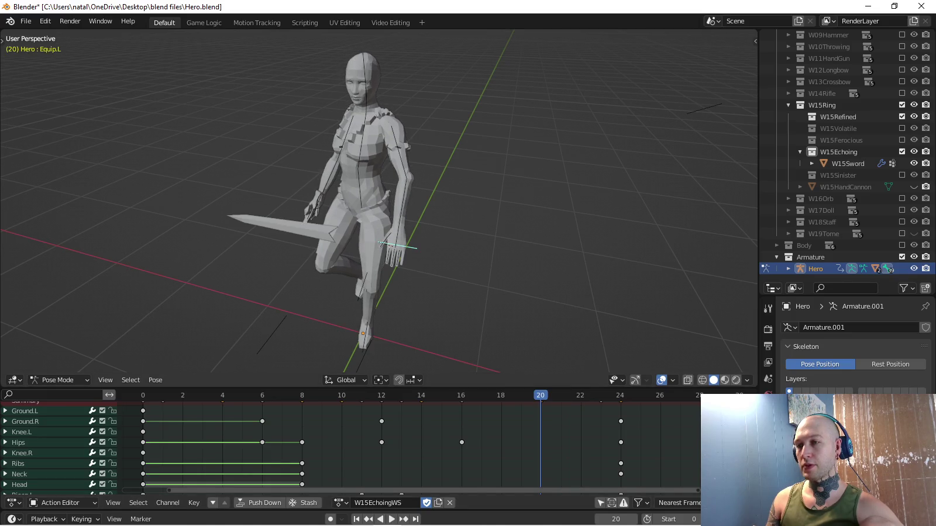
{"action": "middle_click_drag", "start_coordinate": [410, 204], "coordinate": [421, 246]}
{"action": "scroll", "coordinate": [435, 445], "scroll_direction": "down", "scroll_amount": 2}
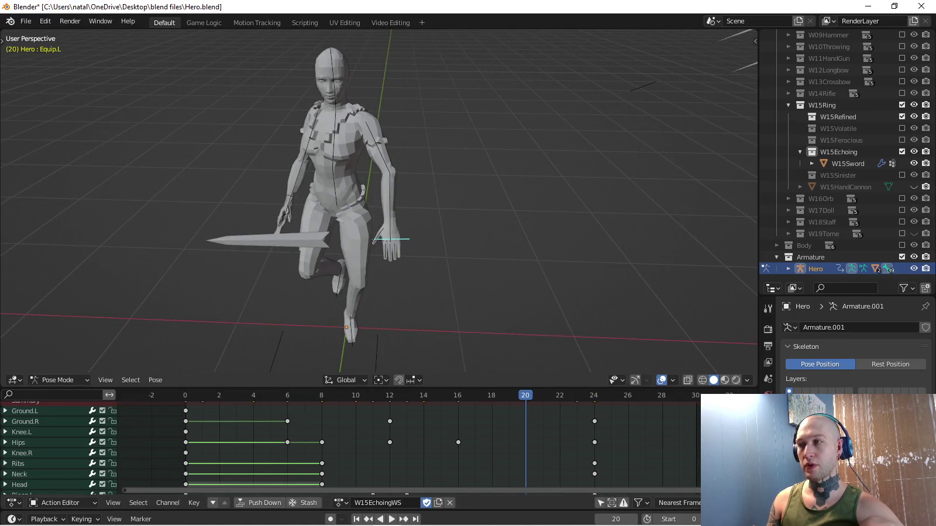
{"action": "scroll", "coordinate": [379, 199], "scroll_direction": "down", "scroll_amount": 2}
{"action": "key", "text": "i"}
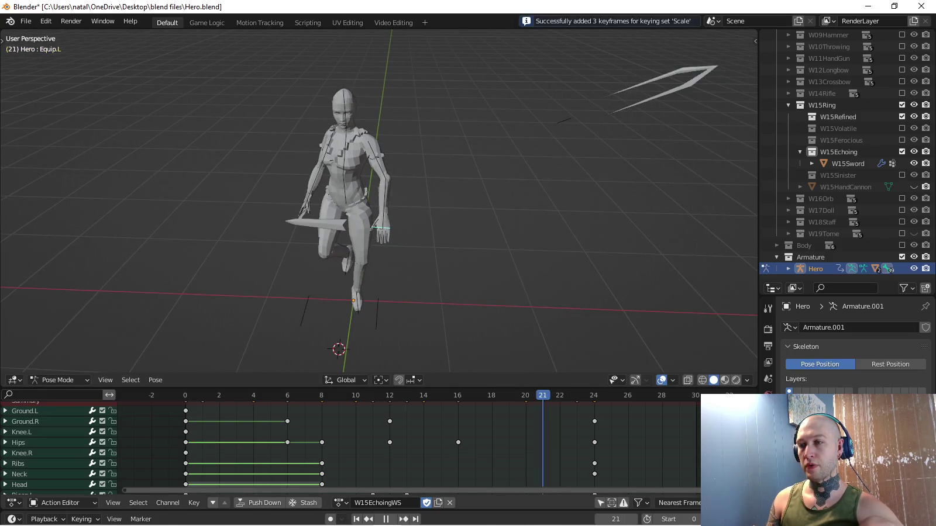
{"action": "key", "text": "Escape"}
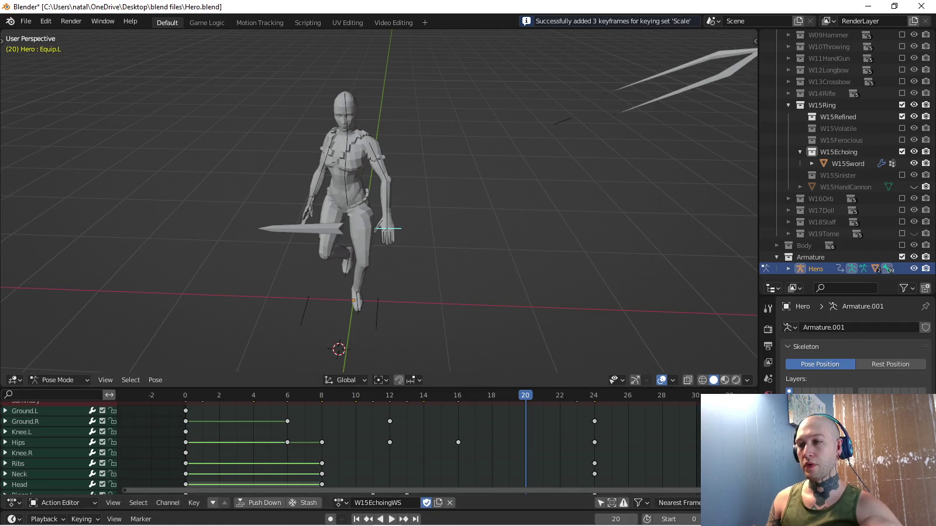
{"action": "key", "text": "Left"}
{"action": "key", "text": "Left"}
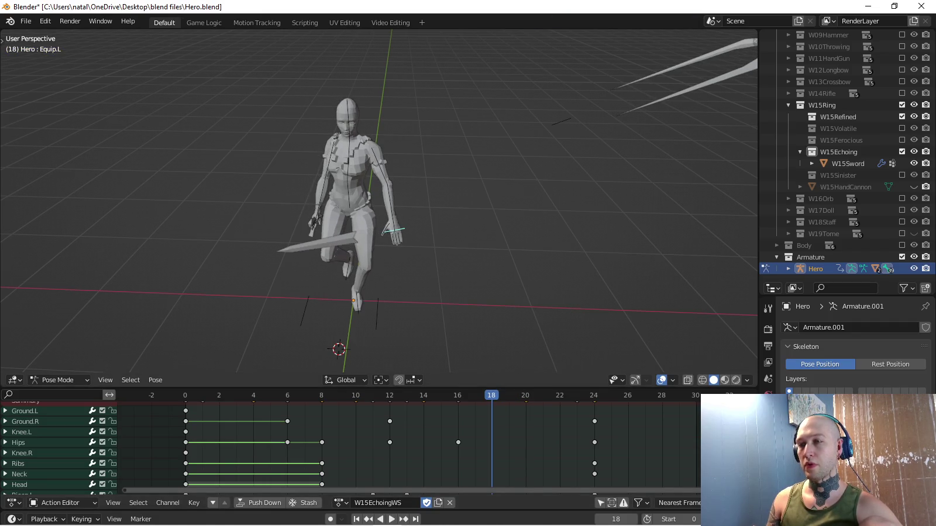
{"action": "key", "text": "i"}
{"action": "key", "text": "Left"}
{"action": "key", "text": "Left"}
Key Equip.R scaled down to 0.613 at frame 16.
{"action": "middle_click_drag", "start_coordinate": [410, 205], "coordinate": [351, 211]}
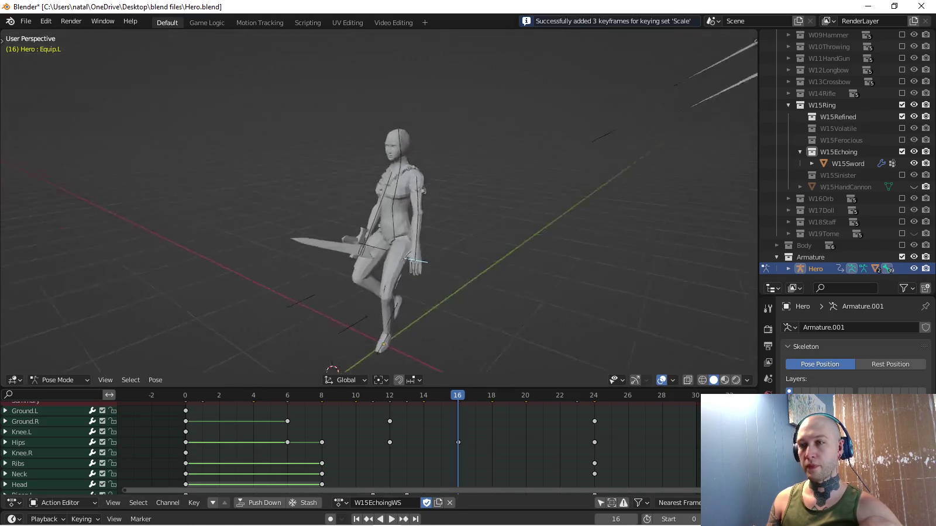
{"action": "middle_click_drag", "start_coordinate": [409, 204], "coordinate": [351, 204]}
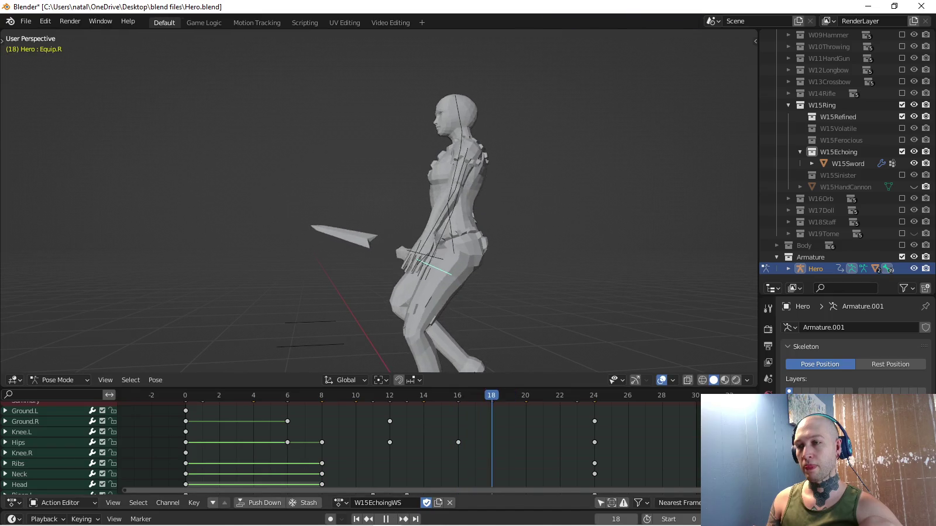
{"action": "key", "text": "Escape"}
{"action": "middle_click_drag", "start_coordinate": [410, 205], "coordinate": [392, 205]}
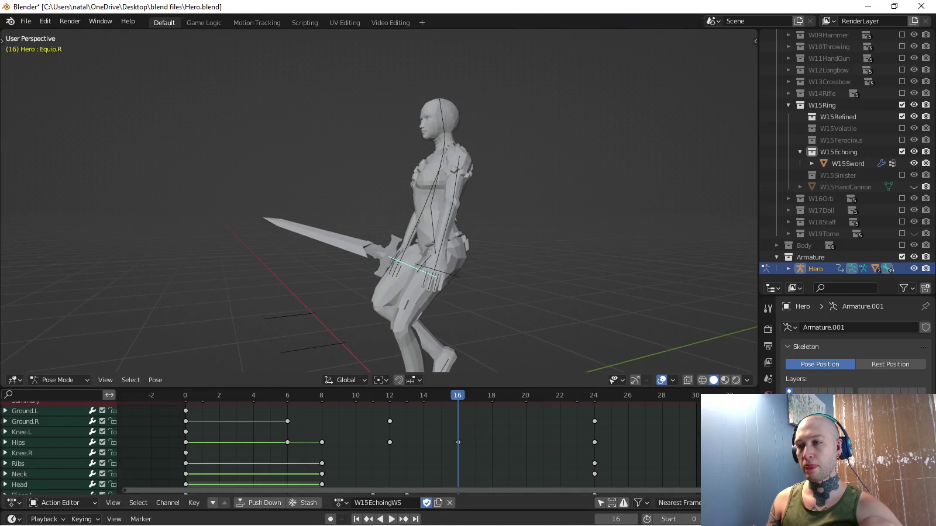
{"action": "key", "text": "s"}
{"action": "key", "text": "Return"}
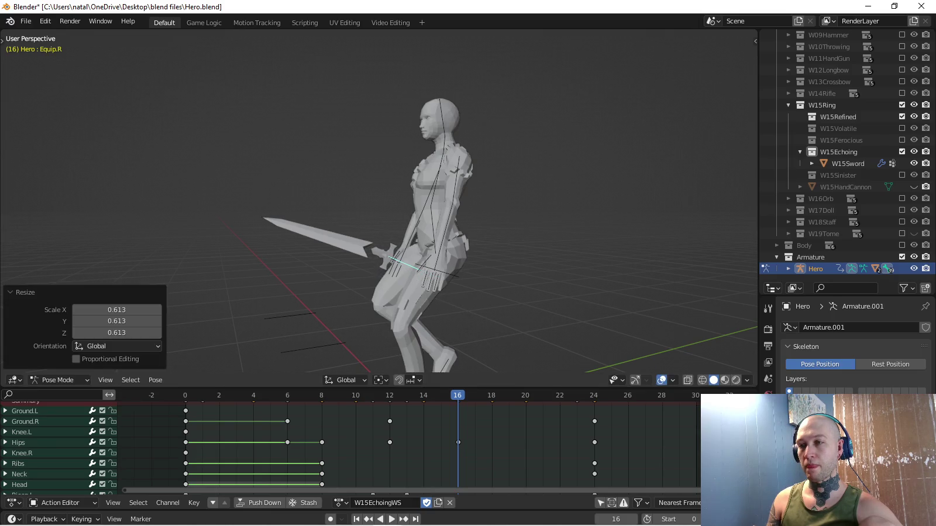
{"action": "key", "text": "i"}
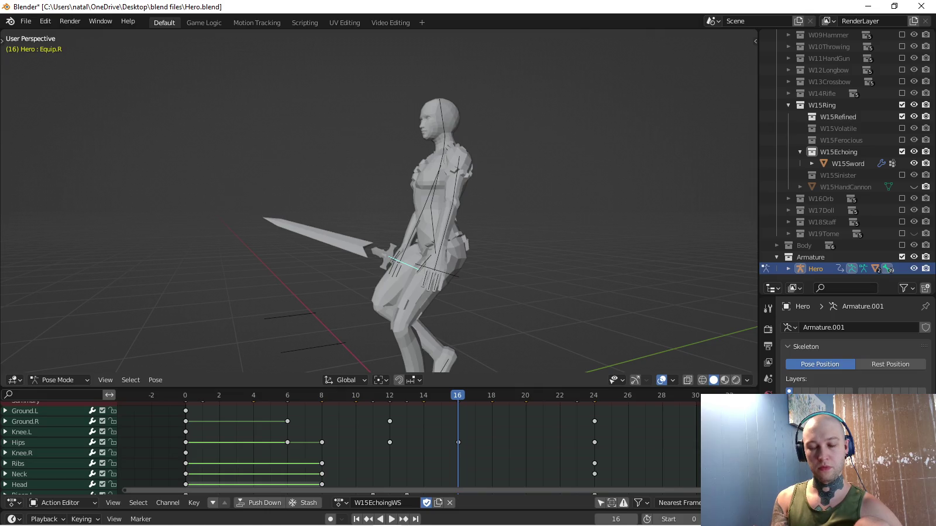
Play back the action, stop at frame 12, and view the character from the top.
{"action": "key", "text": "space"}
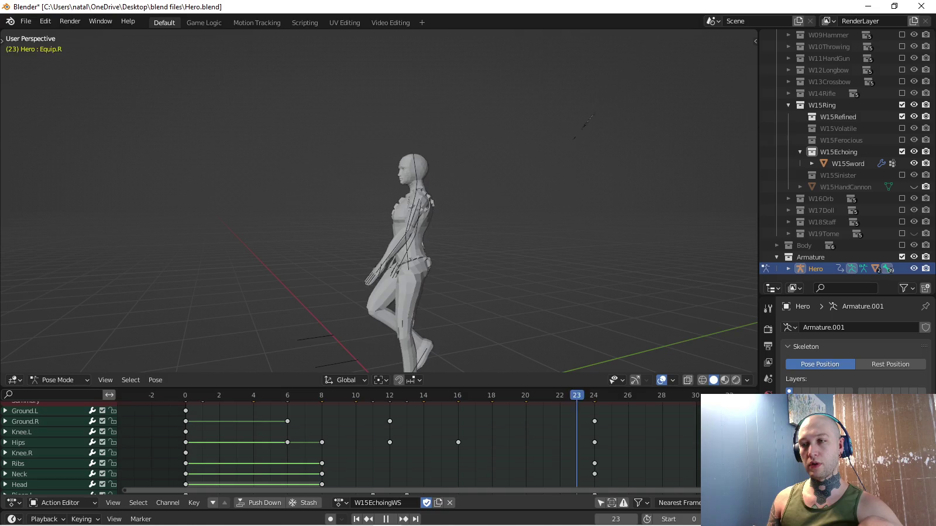
{"action": "key", "text": "space"}
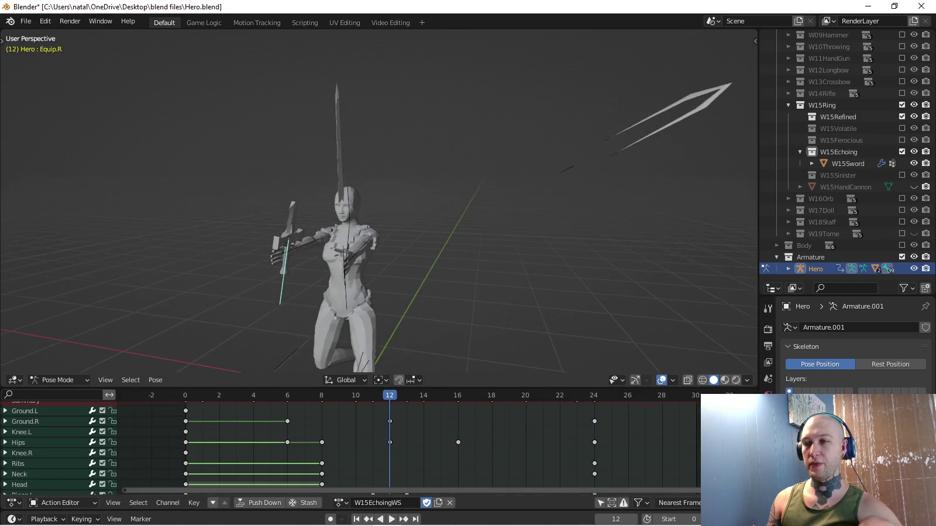
{"action": "key", "text": "KP_7"}
{"action": "middle_click_drag", "start_coordinate": [332, 237], "coordinate": [383, 224], "text": "shift"}
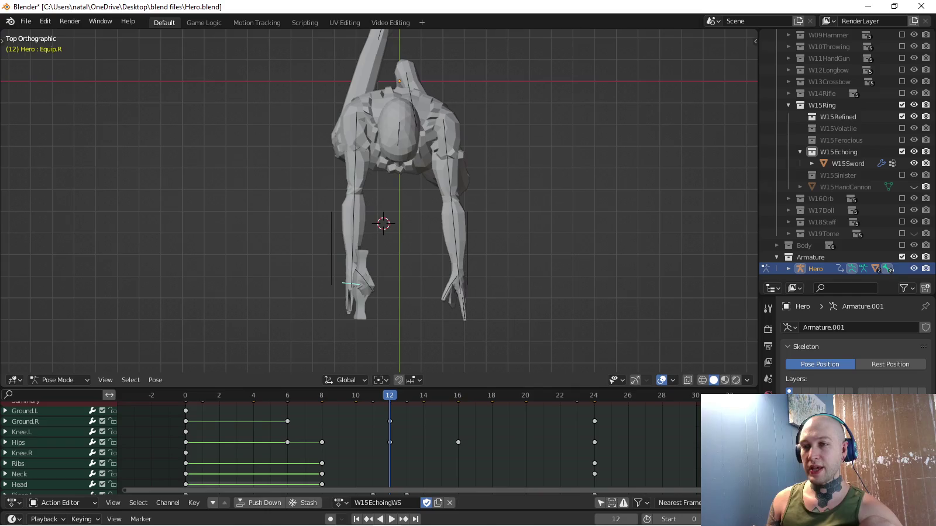
Move the weapon bone along X and change the active keying set.
{"action": "key", "text": "g"}
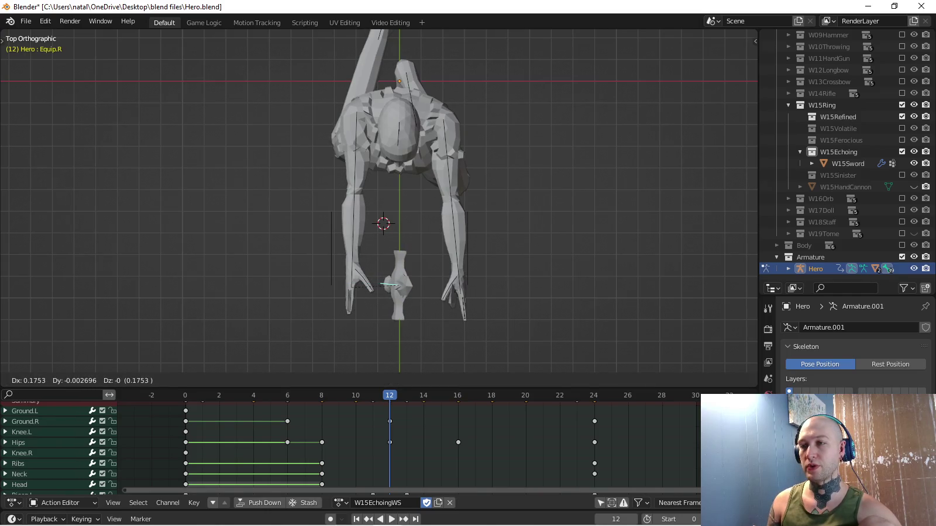
{"action": "key", "text": "Return"}
{"action": "scroll", "coordinate": [380, 198], "scroll_direction": "down", "scroll_amount": 1}
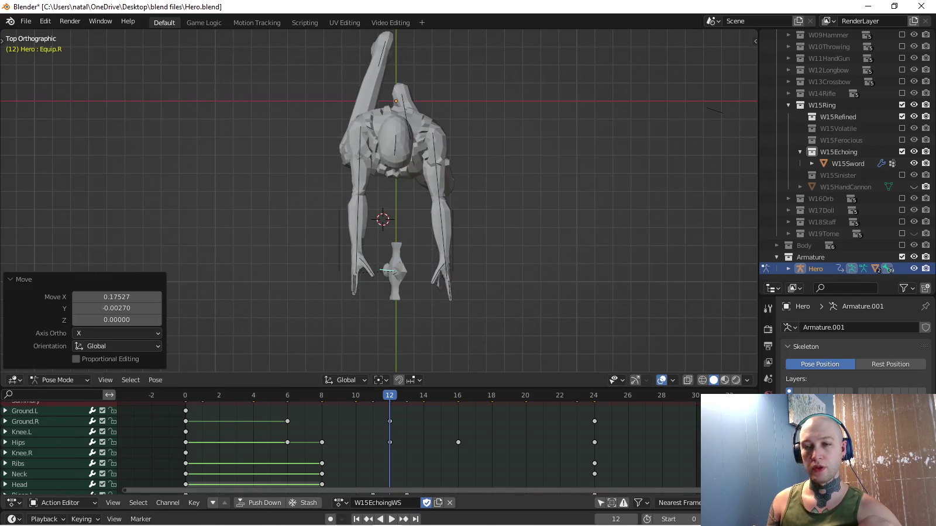
{"action": "left_click", "coordinate": [82, 520]}
{"action": "left_click", "coordinate": [55, 481]}
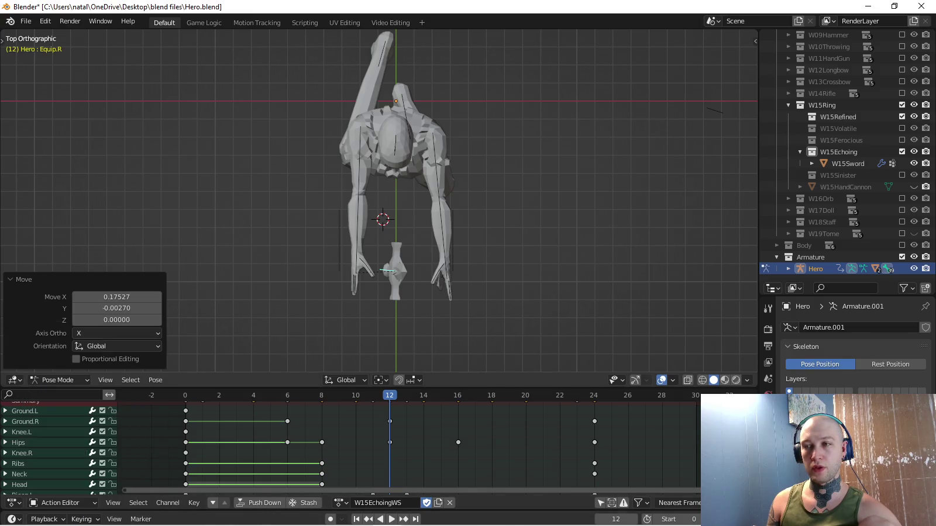
In front view, rotate Equip.R and key its location and rotation at frame 12.
{"action": "key", "text": "KP_1"}
{"action": "key", "text": "r"}
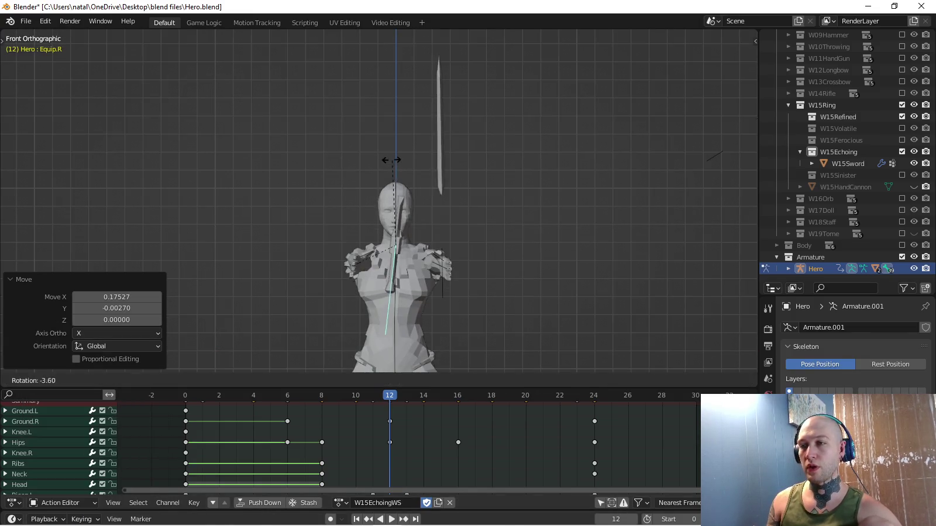
{"action": "left_click", "coordinate": [386, 157]}
{"action": "key", "text": "i"}
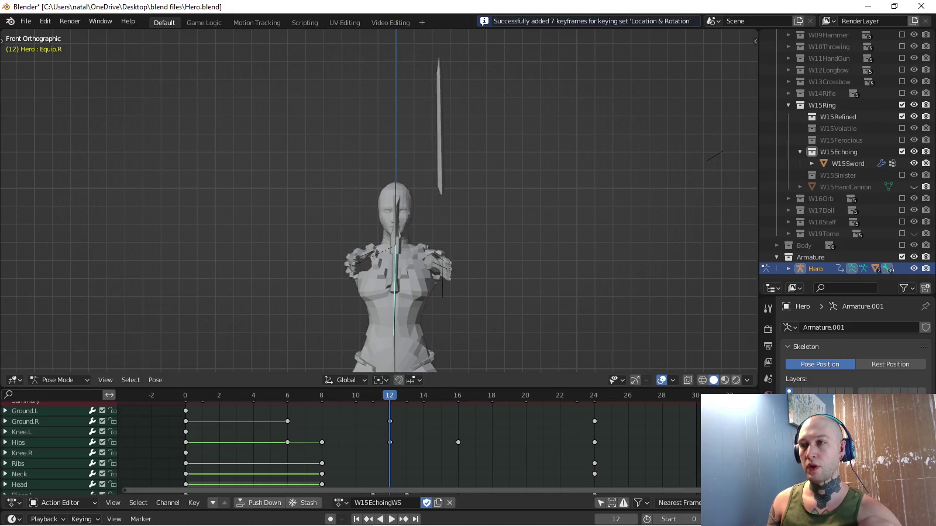
Try shifting Equip.L sideways, undo it, and compare side and front views.
{"action": "left_click", "coordinate": [441, 129]}
{"action": "key", "text": "ctrl+z"}
{"action": "key", "text": "g"}
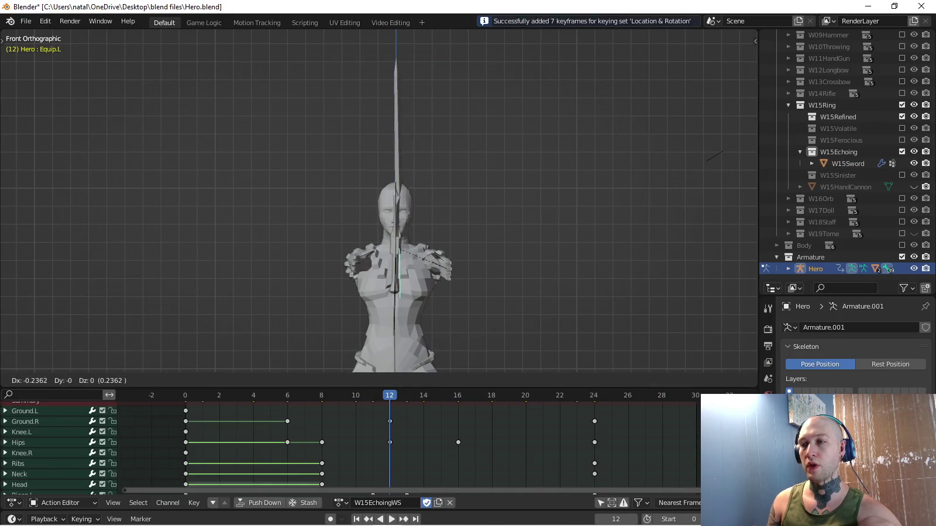
{"action": "left_click", "coordinate": [403, 104]}
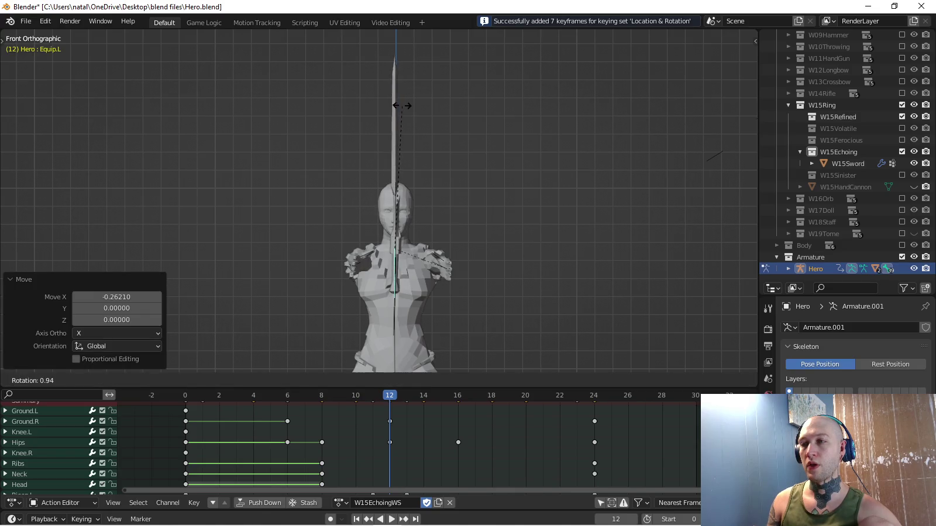
{"action": "key", "text": "ctrl+z"}
{"action": "key", "text": "KP_3"}
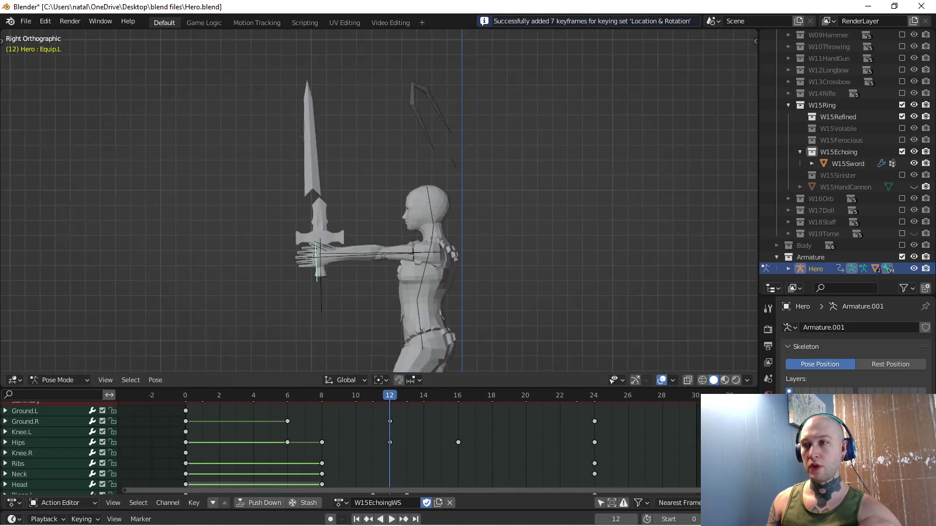
{"action": "key", "text": "KP_1"}
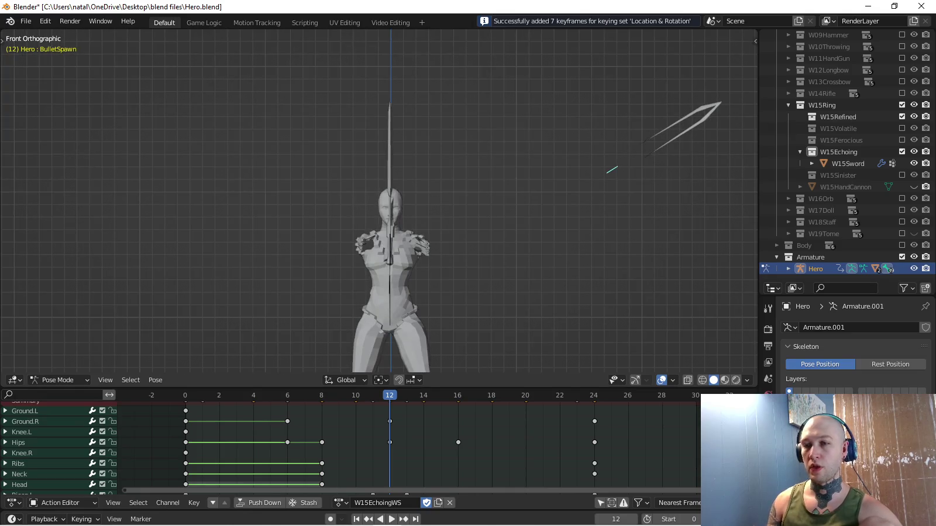
Move and rotate the BulletSpawn sword to stand upright above the hands.
{"action": "key", "text": "g"}
{"action": "left_click", "coordinate": [438, 175]}
{"action": "key", "text": "r"}
{"action": "left_click", "coordinate": [441, 137]}
{"action": "key", "text": "g"}
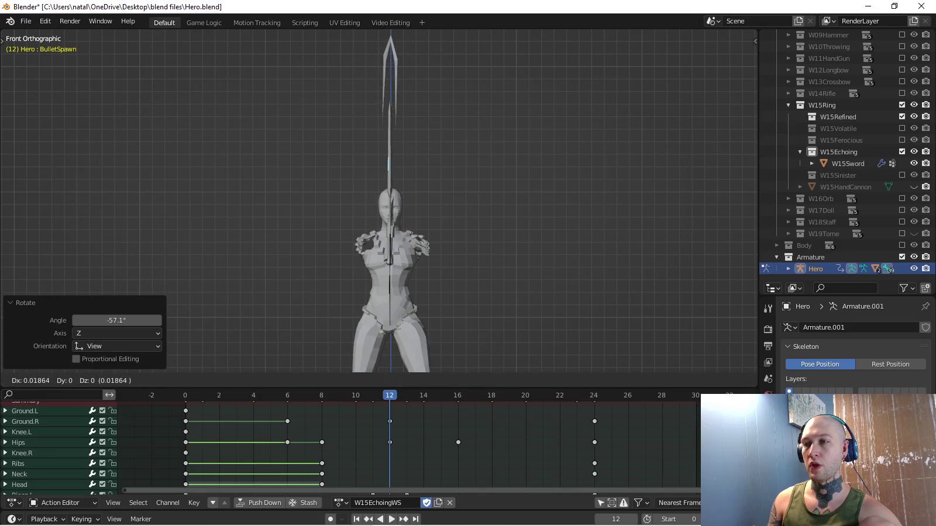
{"action": "left_click", "coordinate": [441, 146]}
{"action": "key", "text": "r"}
{"action": "left_click", "coordinate": [445, 147]}
{"action": "middle_click_drag", "start_coordinate": [445, 147], "coordinate": [445, 212]}
Reposition the sword from the top view.
{"action": "key", "text": "KP_7"}
{"action": "key", "text": "g"}
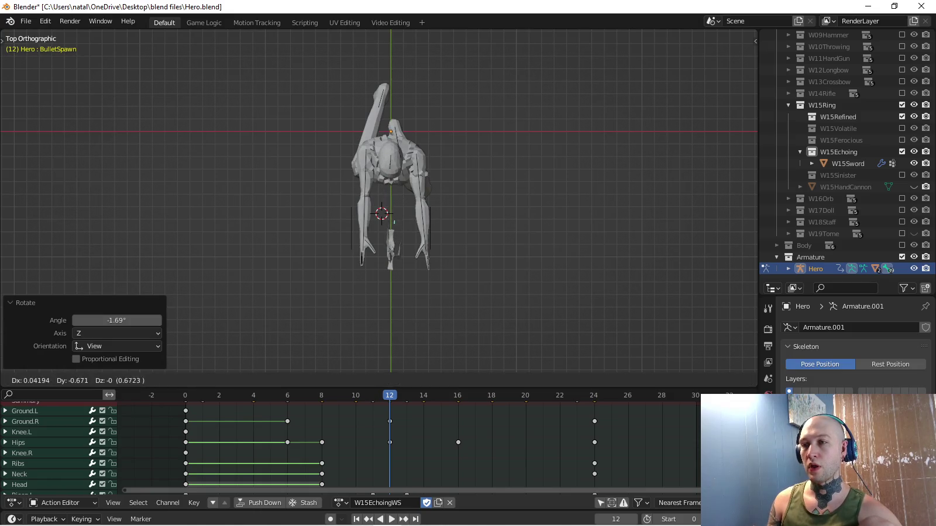
{"action": "left_click", "coordinate": [390, 272]}
{"action": "middle_click_drag", "start_coordinate": [390, 272], "coordinate": [410, 275]}
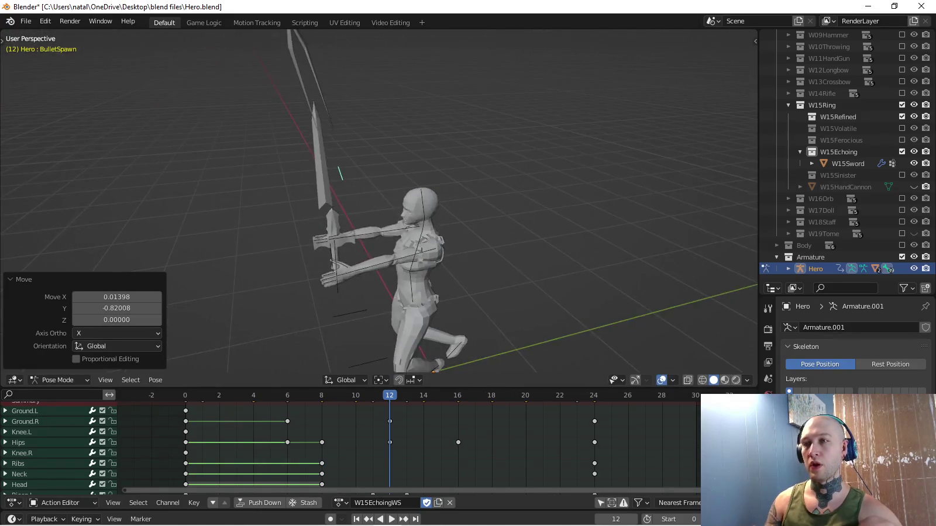
Refine the sword in side view and key its location and rotation at frame 12.
{"action": "key", "text": "KP_3"}
{"action": "key", "text": "g"}
{"action": "left_click", "coordinate": [344, 78]}
{"action": "key", "text": "r"}
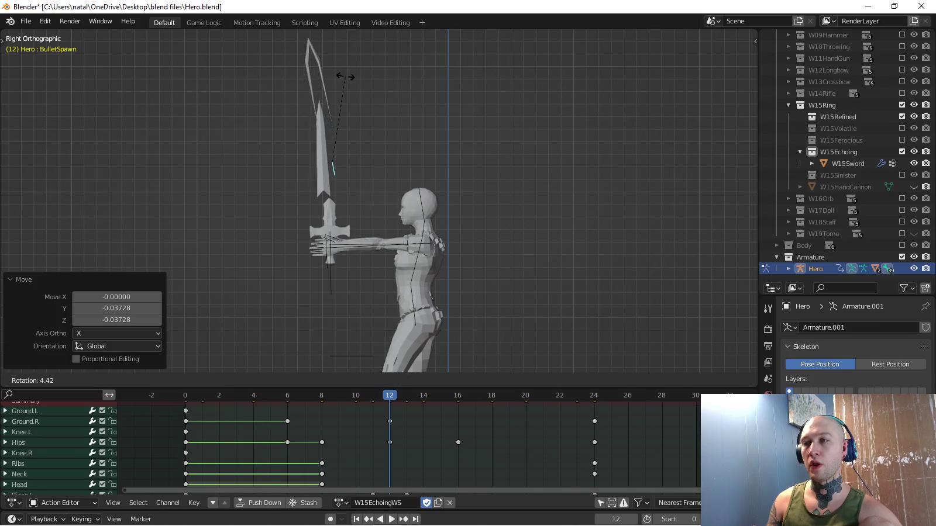
{"action": "left_click", "coordinate": [345, 77]}
{"action": "key", "text": "g"}
{"action": "key", "text": "Return"}
{"action": "key", "text": "i"}
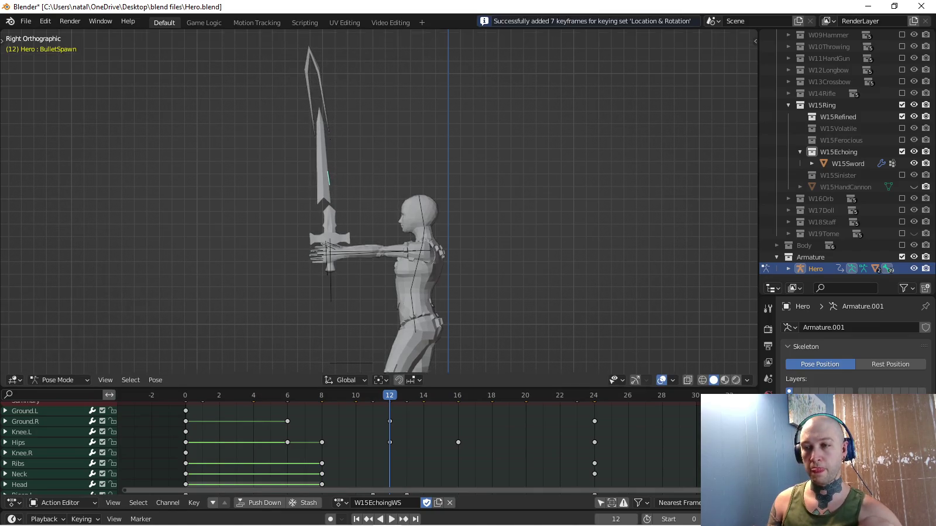
Key BulletSpawn at zero scale on frame 0, then play the animation.
{"action": "key", "text": "shift+Left"}
{"action": "key", "text": "space"}
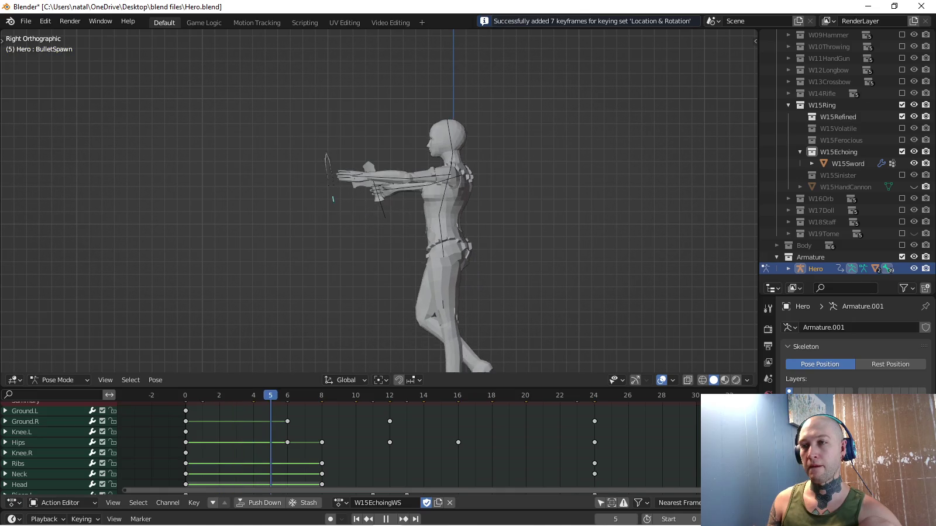
{"action": "key", "text": "Escape"}
{"action": "key", "text": "s"}
{"action": "key", "text": "0"}
{"action": "key", "text": "Return"}
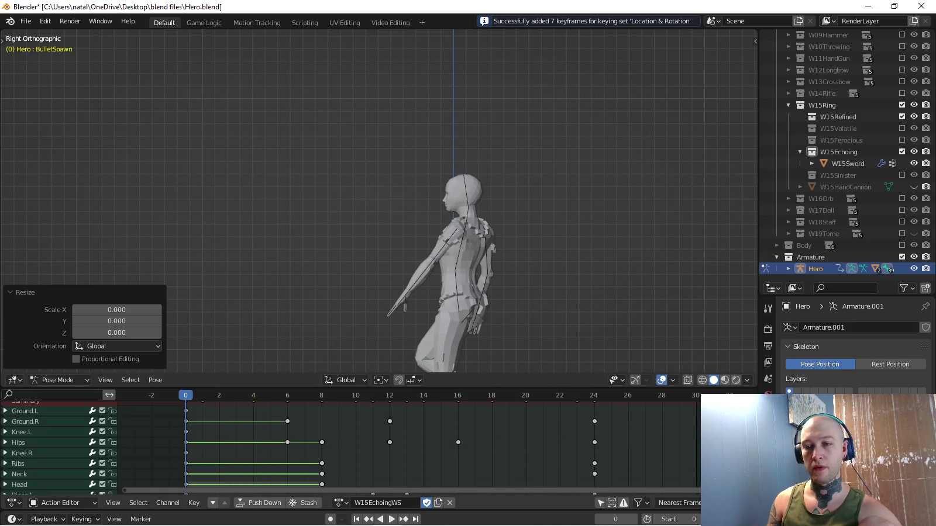
{"action": "key", "text": "i"}
{"action": "key", "text": "Up"}
{"action": "key", "text": "Return"}
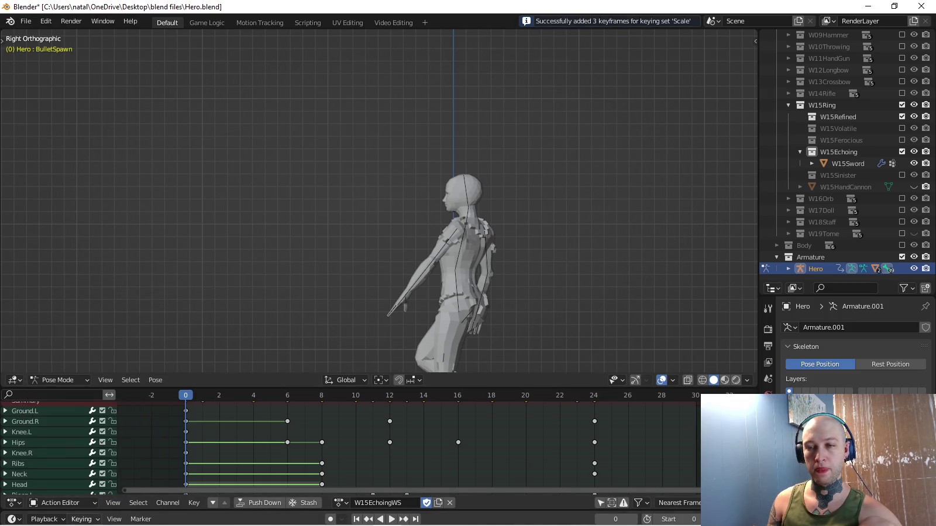
{"action": "left_click", "coordinate": [81, 519]}
{"action": "left_click", "coordinate": [62, 441]}
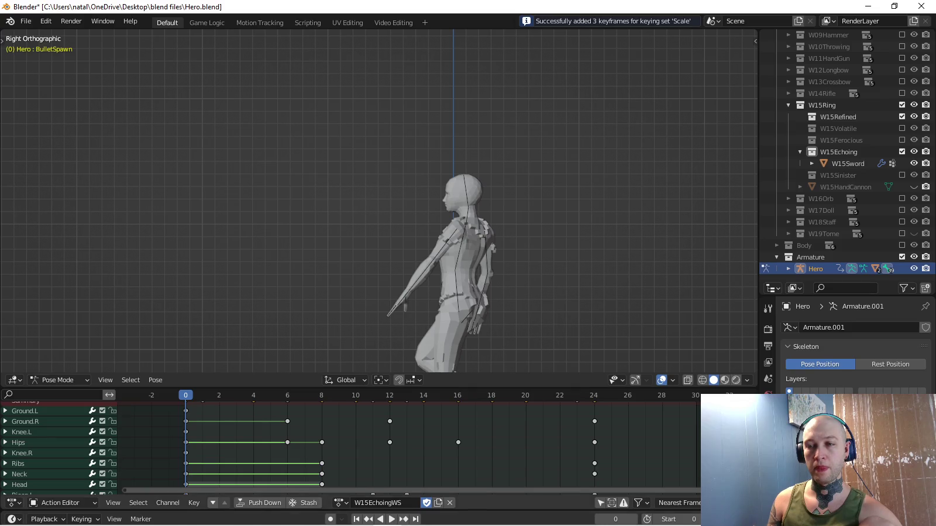
{"action": "key", "text": "space"}
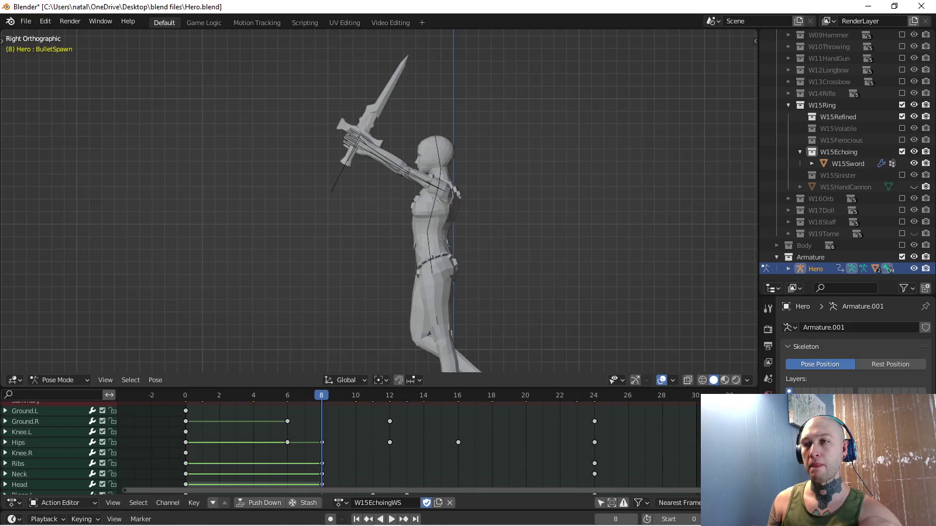
Move and rotate the BulletSpawn sword beside the raised arms at frame 8.
{"action": "key", "text": "g"}
{"action": "key", "text": "Return"}
{"action": "key", "text": "g"}
{"action": "key", "text": "Return"}
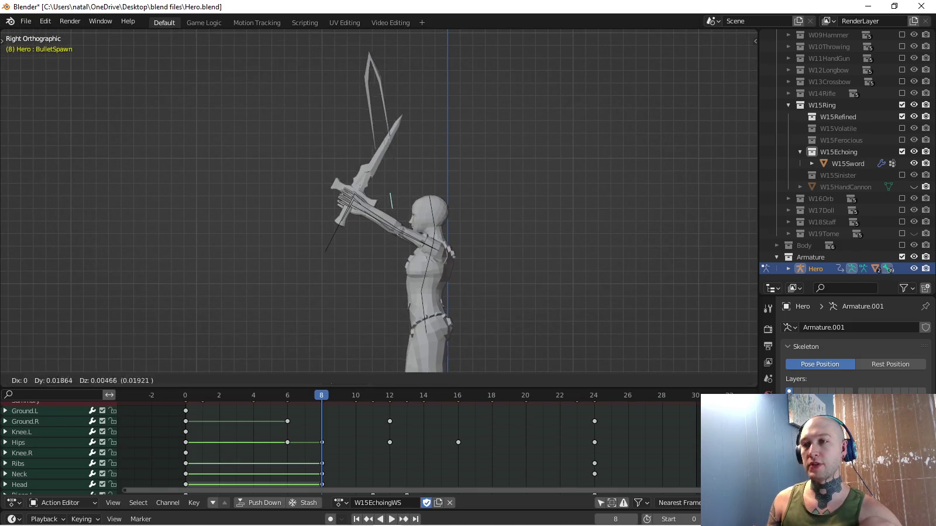
{"action": "key", "text": "r"}
{"action": "key", "text": "Return"}
{"action": "key", "text": "g"}
{"action": "key", "text": "Return"}
{"action": "key", "text": "r"}
{"action": "key", "text": "Return"}
{"action": "key", "text": "g"}
{"action": "key", "text": "Return"}
Fine-tune the sword's rotation in front view and key location and rotation at frame 8.
{"action": "middle_click_drag", "start_coordinate": [454, 80], "coordinate": [514, 94]}
{"action": "key", "text": "KP_1"}
{"action": "key", "text": "r"}
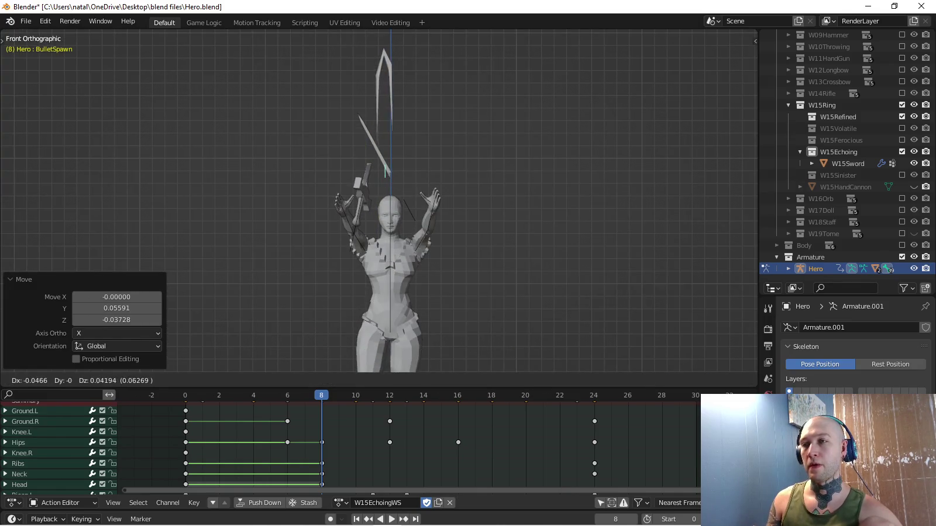
{"action": "key", "text": "Return"}
{"action": "key", "text": "i"}
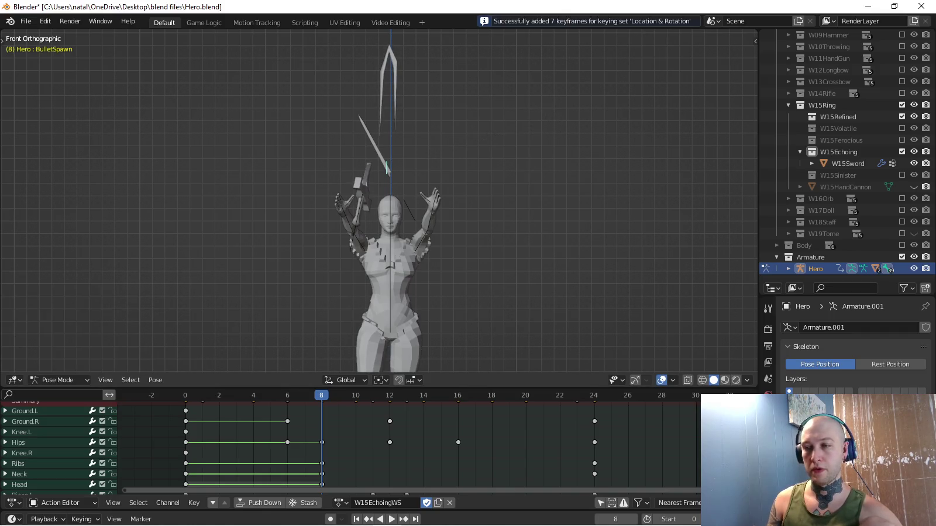
Play the attack from frame 8 and review the sword's flight from several angles.
{"action": "middle_click_drag", "start_coordinate": [410, 175], "coordinate": [445, 193]}
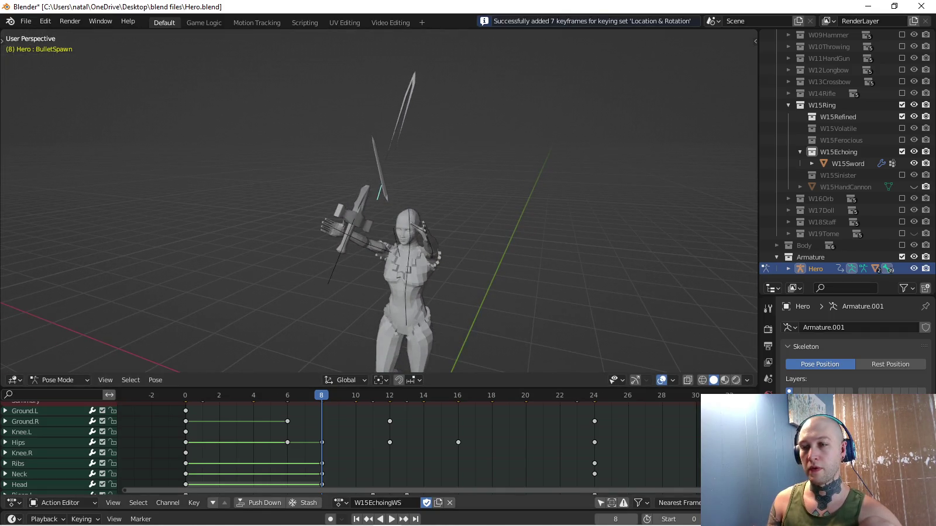
{"action": "key", "text": "space"}
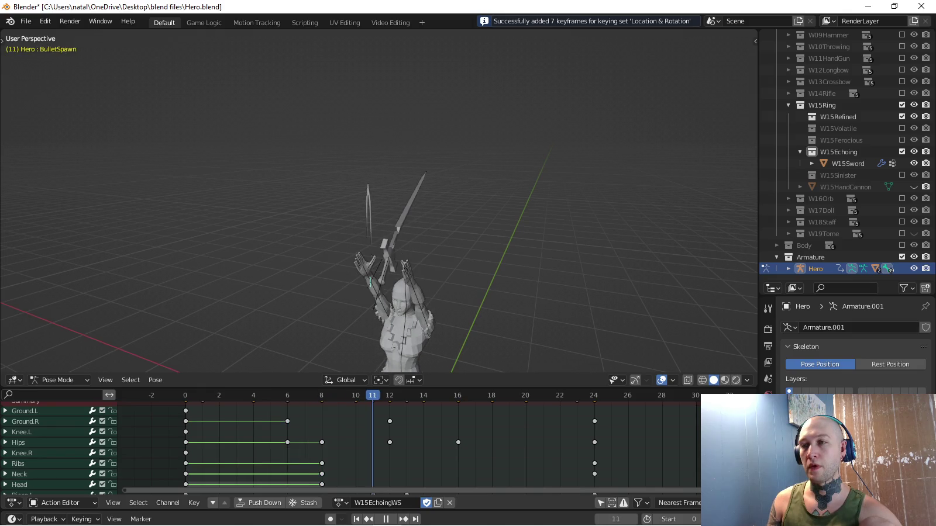
{"action": "key", "text": "Escape"}
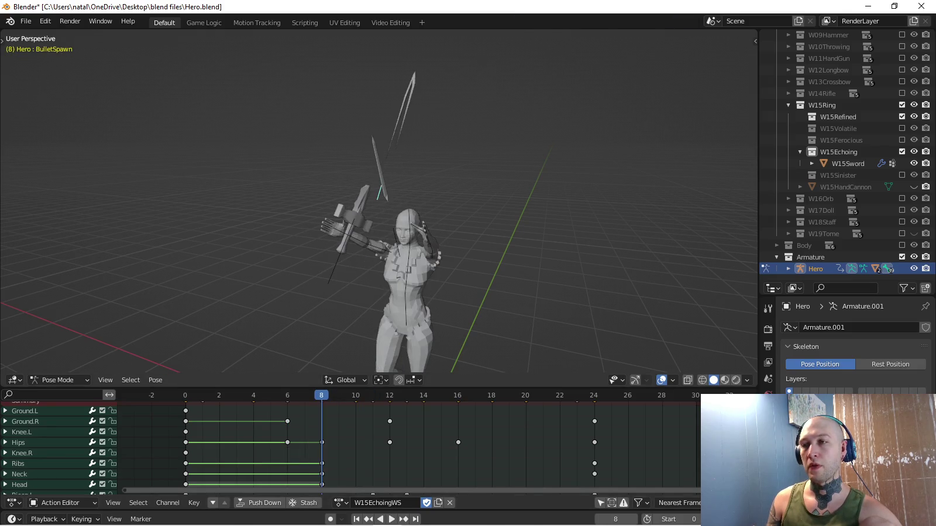
{"action": "key", "text": "space"}
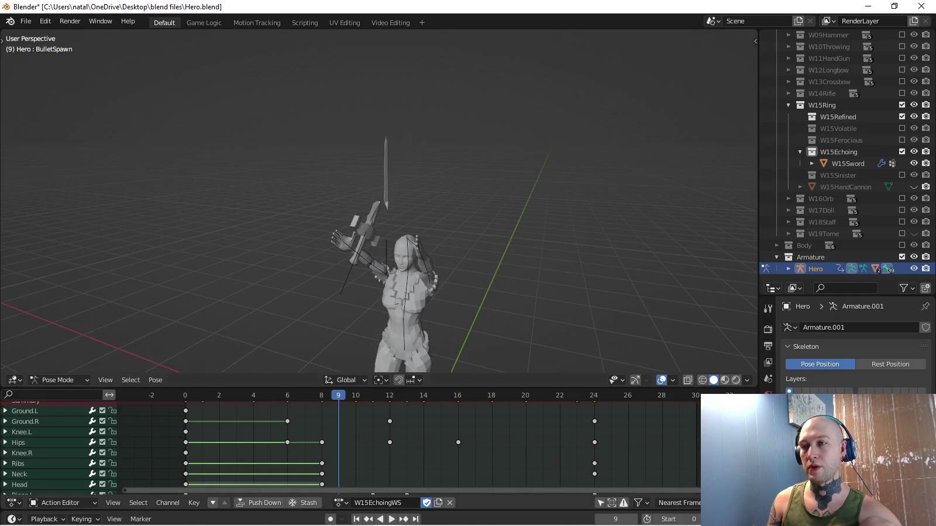
{"action": "middle_click_drag", "start_coordinate": [409, 205], "coordinate": [468, 216]}
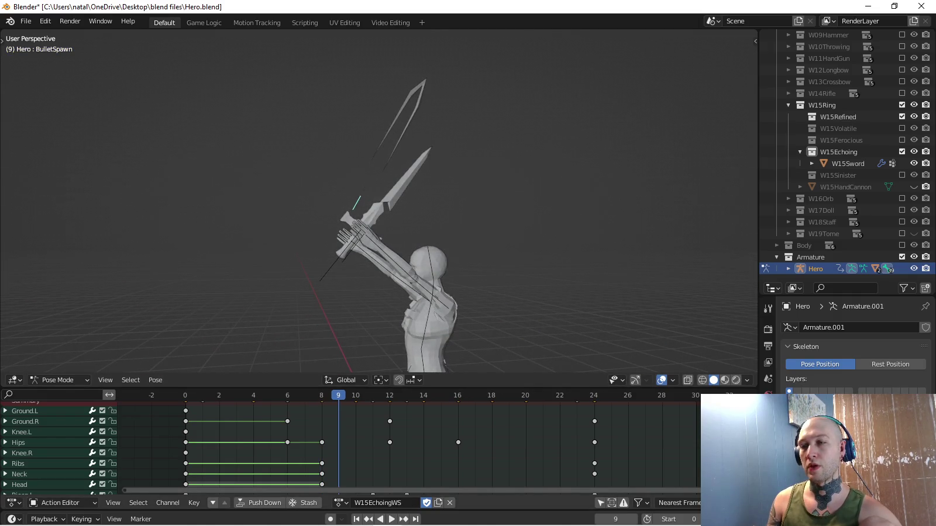
{"action": "key", "text": "space"}
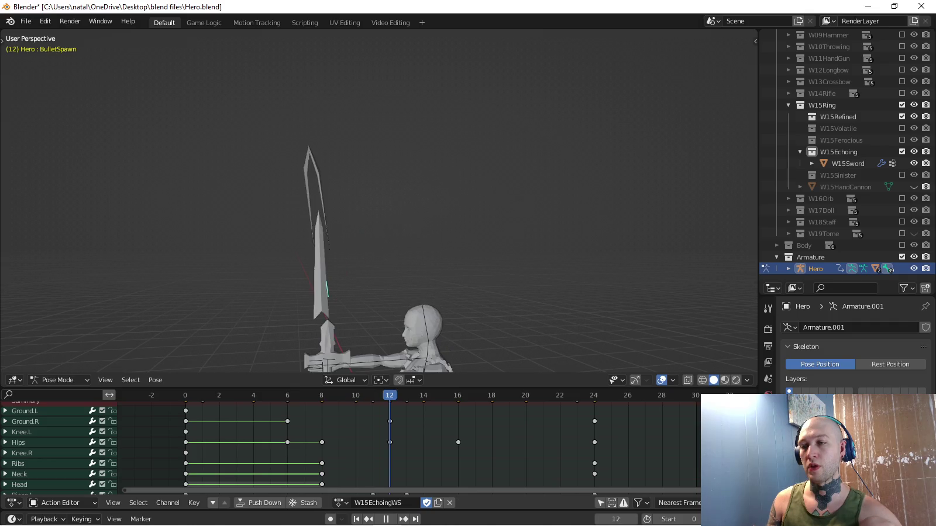
{"action": "key", "text": "KP_3"}
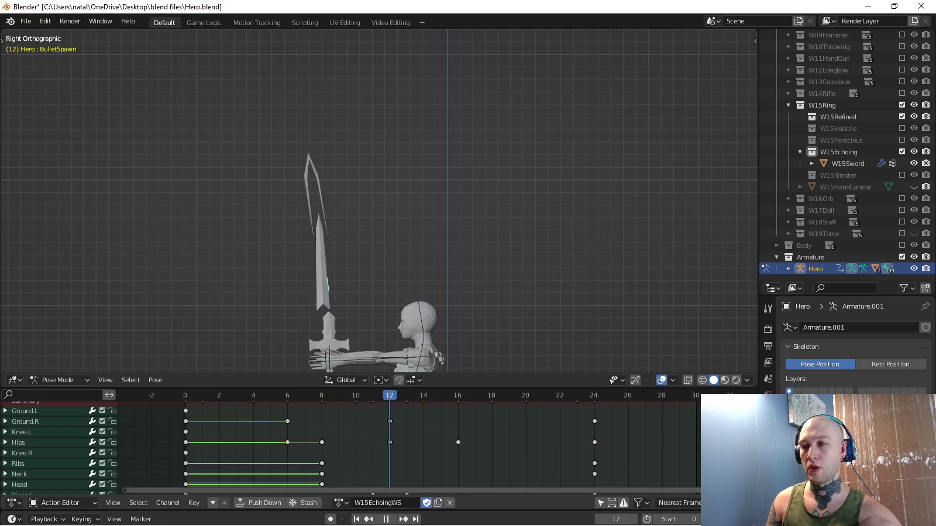
{"action": "key", "text": "space"}
{"action": "middle_click_drag", "start_coordinate": [381, 234], "coordinate": [349, 164], "text": "shift"}
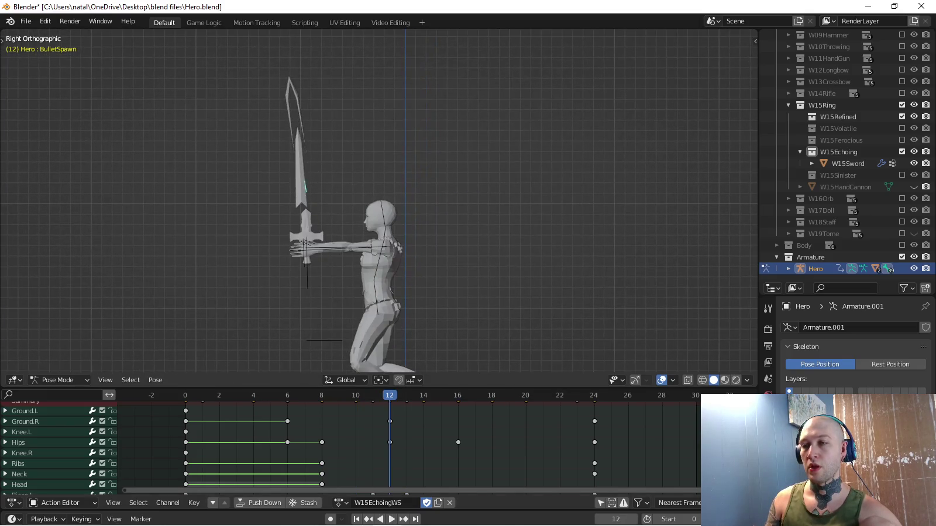
{"action": "key", "text": "space"}
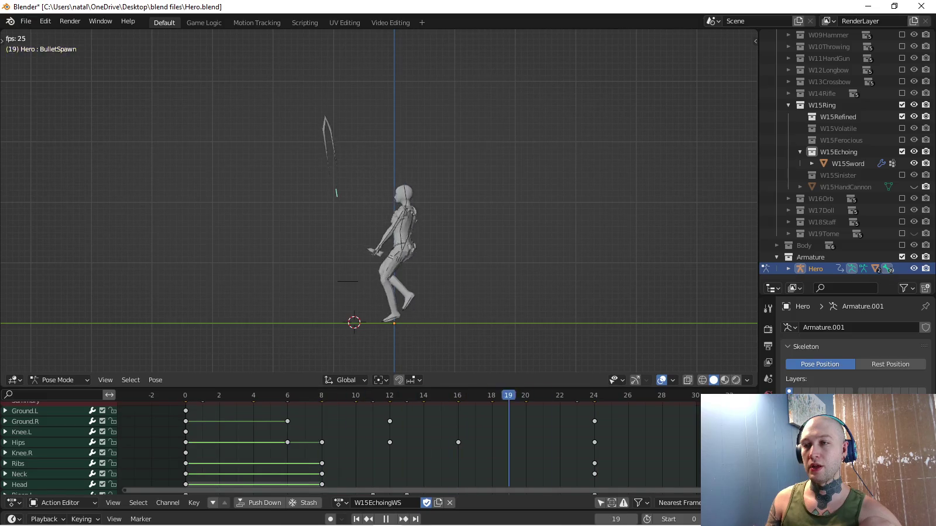
Stop playback, switch to Right Orthographic view (Numpad 3) and replay the sword attack.
{"action": "middle_click_drag", "start_coordinate": [381, 205], "coordinate": [351, 246]}
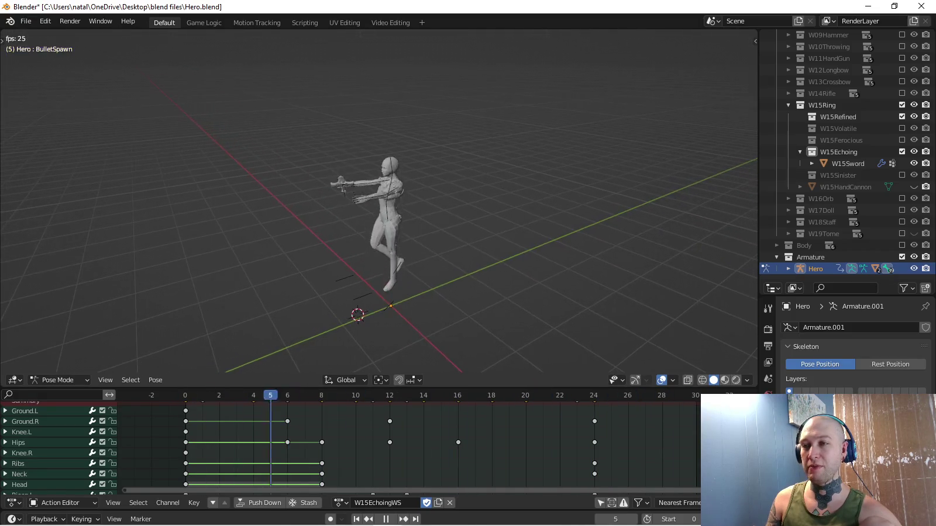
{"action": "key", "text": "space"}
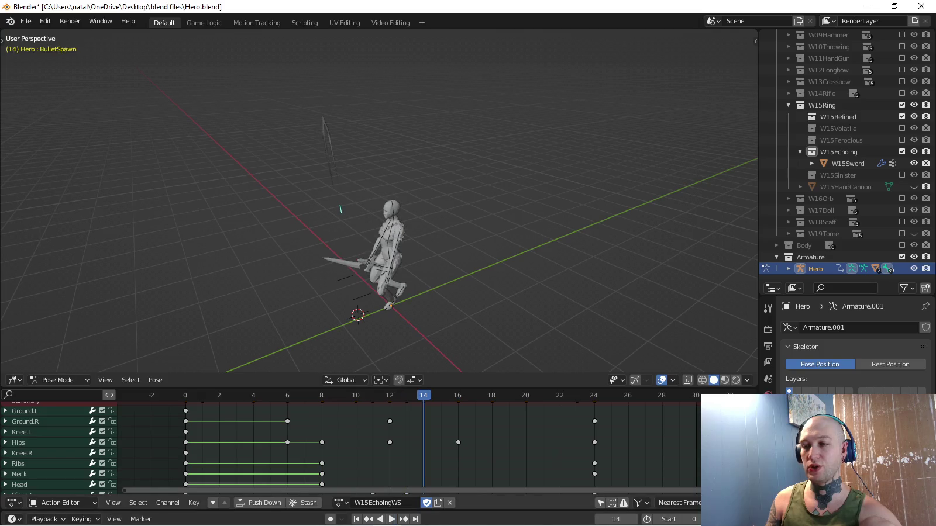
{"action": "middle_click_drag", "start_coordinate": [409, 444], "coordinate": [408, 452]}
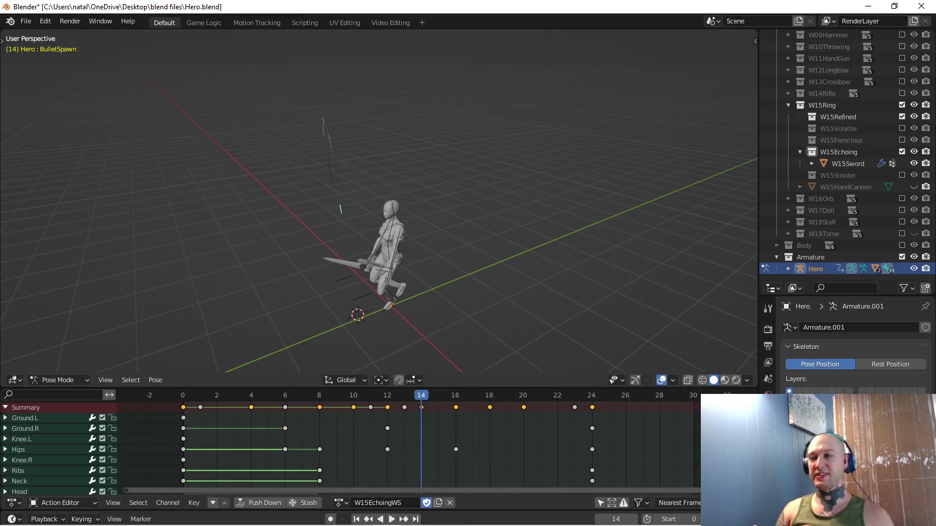
{"action": "key", "text": "KP_3"}
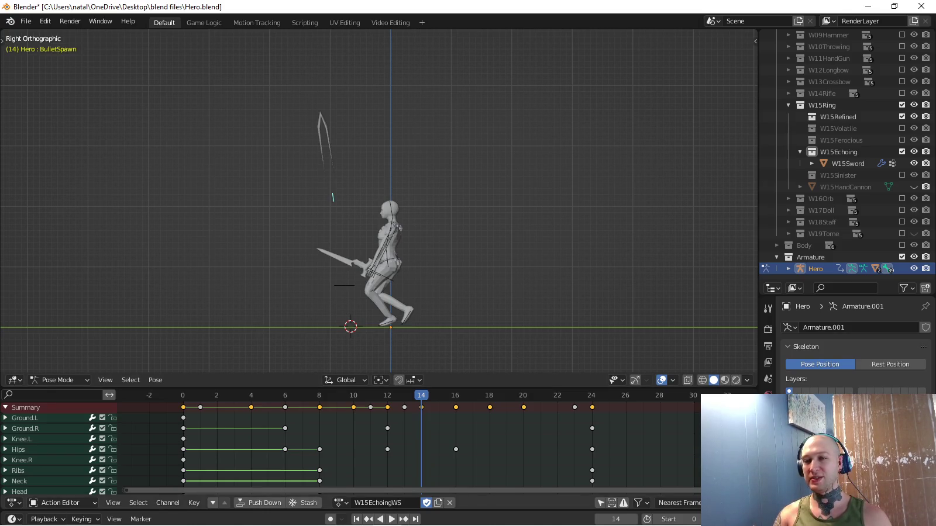
{"action": "key", "text": "space"}
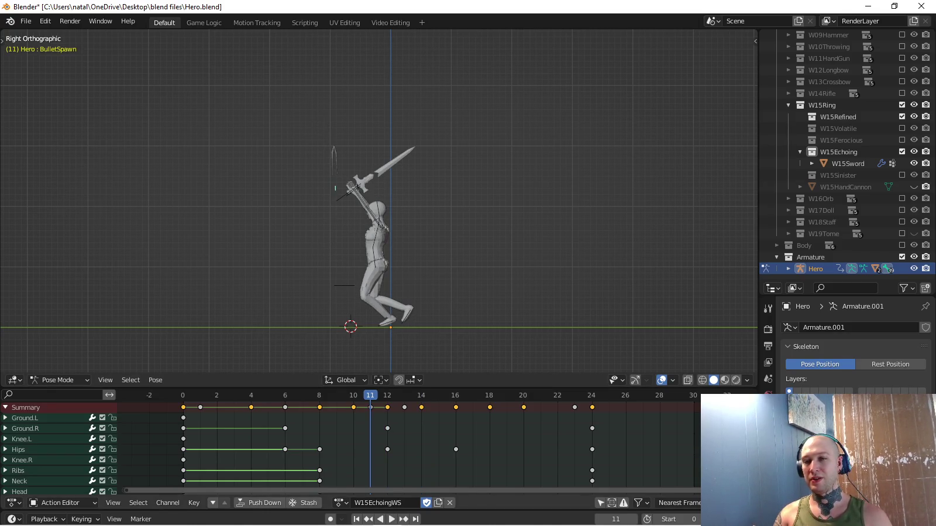
Shift the body keys at frames 4, 6 and 8 two frames earlier, then replay.
{"action": "left_click_drag", "start_coordinate": [232, 406], "coordinate": [328, 415]}
{"action": "key", "text": "g"}
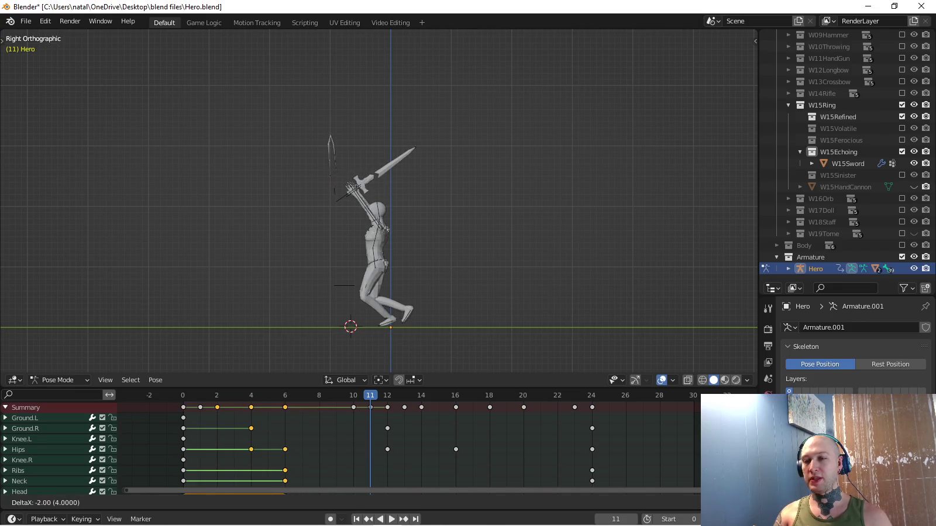
{"action": "key", "text": "Return"}
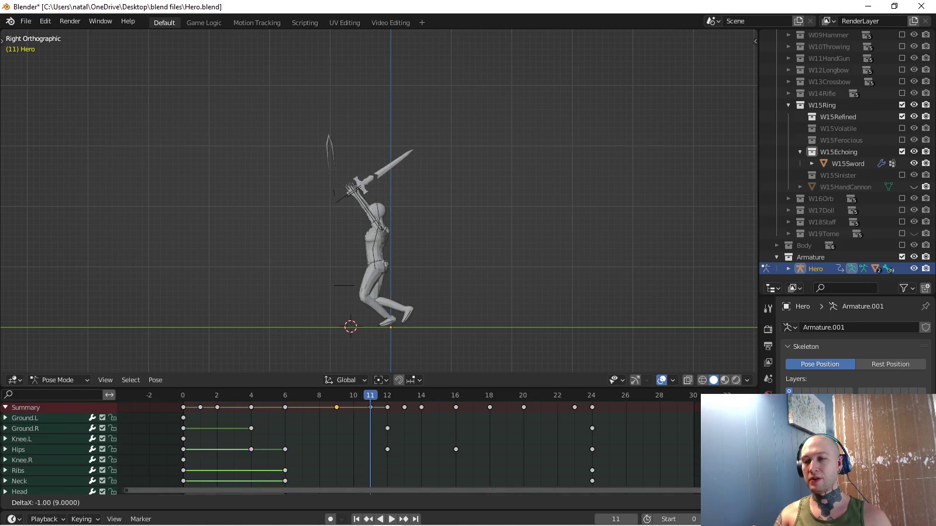
{"action": "key", "text": "space"}
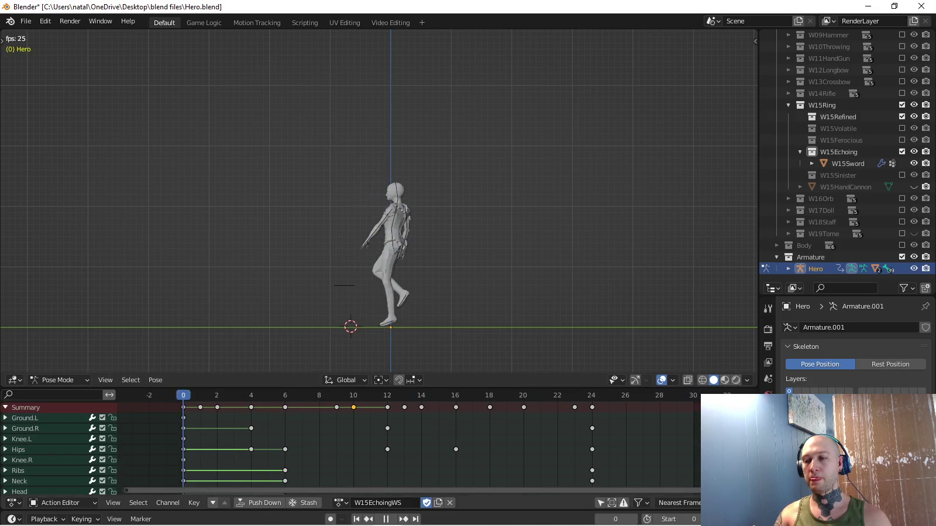
Move the summary keys one frame earlier and place the sword keyframe at frame 8.
{"action": "key", "text": "g"}
{"action": "key", "text": "Return"}
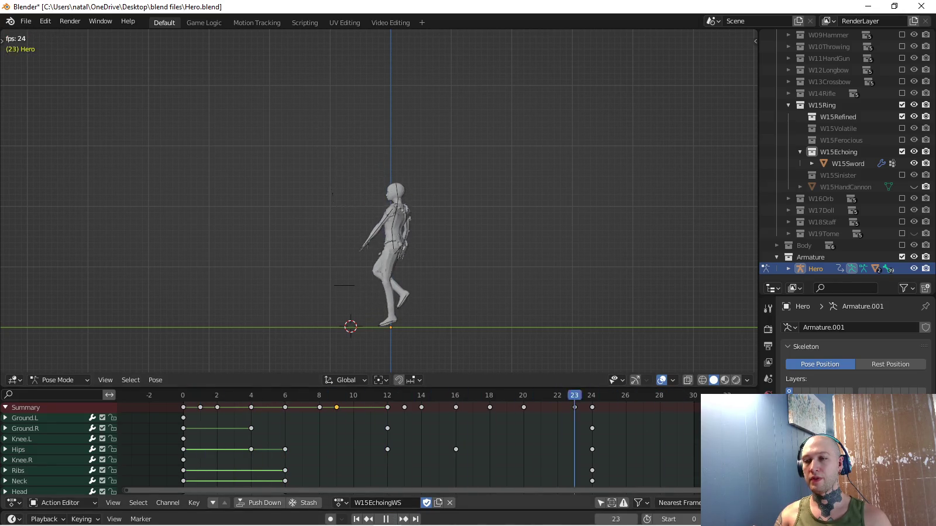
{"action": "key", "text": "g"}
{"action": "key", "text": "Return"}
{"action": "key", "text": "g"}
{"action": "key", "text": "Return"}
Check frame 12, replay the animation, and select only the BulletSpawn bone.
{"action": "key", "text": "Escape"}
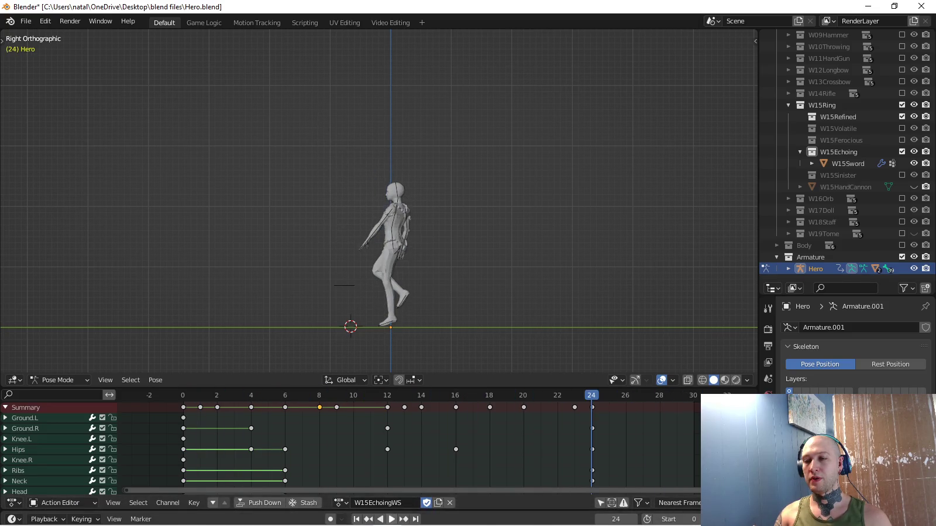
{"action": "key", "text": "Right"}
{"action": "key", "text": "Right"}
{"action": "key", "text": "Right"}
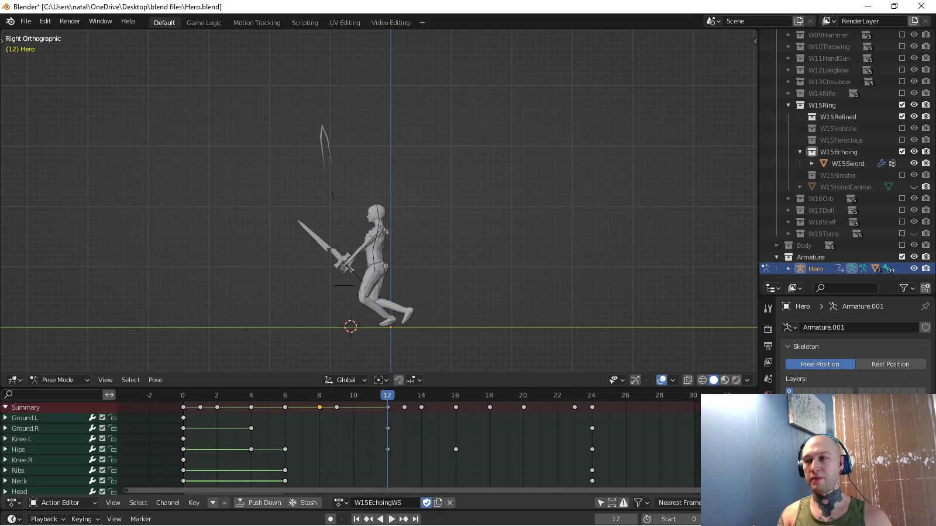
{"action": "key", "text": "space"}
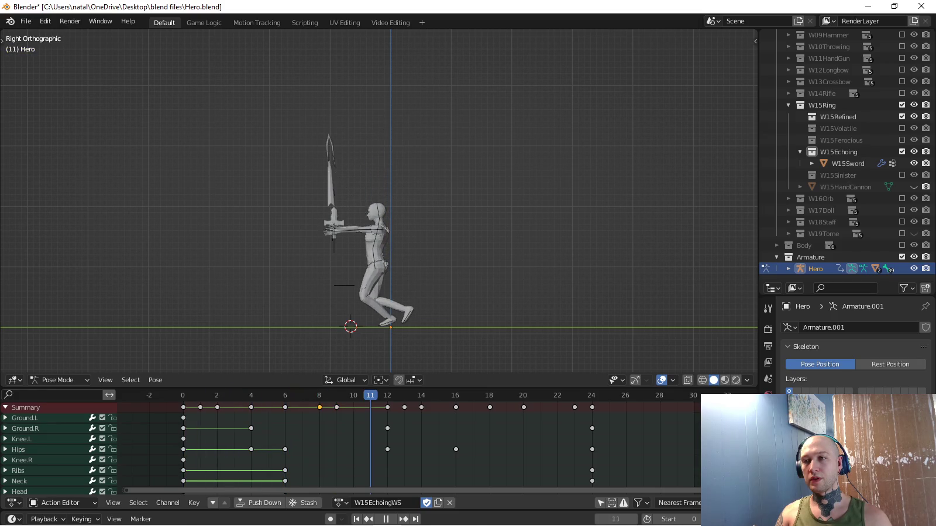
{"action": "key", "text": "a"}
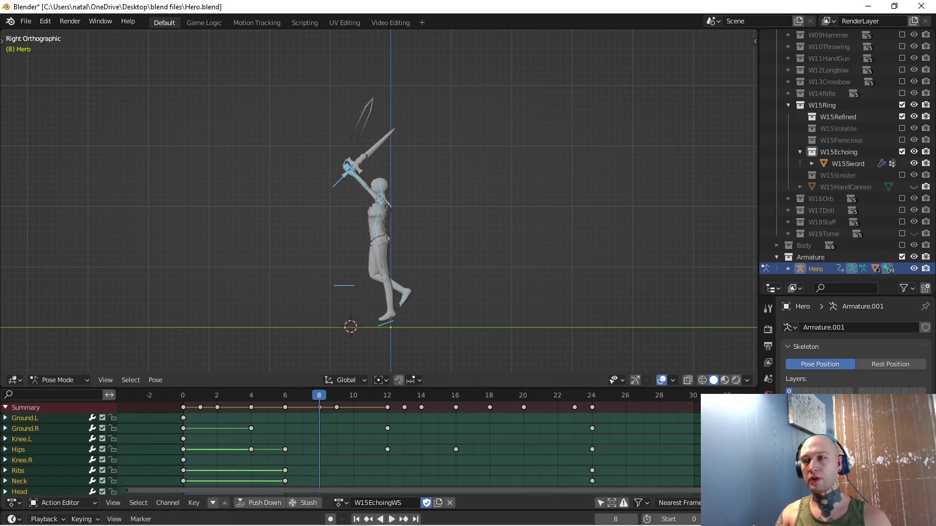
{"action": "left_click", "coordinate": [347, 163]}
{"action": "scroll", "coordinate": [346, 162], "scroll_direction": "up", "scroll_amount": 3}
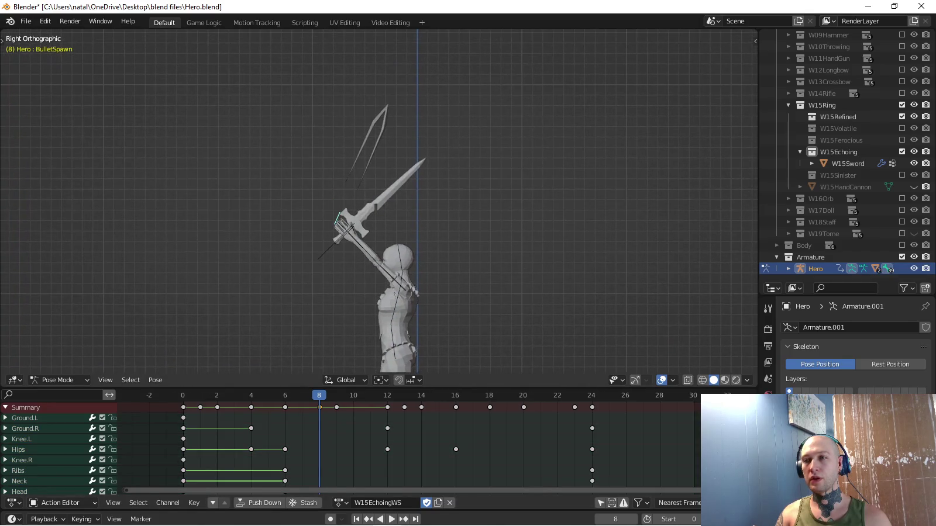
Rotate BulletSpawn into launch position, move it slightly forward, and key its location and rotation.
{"action": "key", "text": "r"}
{"action": "left_click", "coordinate": [445, 141]}
{"action": "key", "text": "g"}
{"action": "left_click", "coordinate": [468, 126]}
{"action": "key", "text": "r"}
{"action": "left_click", "coordinate": [486, 122]}
{"action": "key", "text": "Return"}
{"action": "key", "text": "i"}
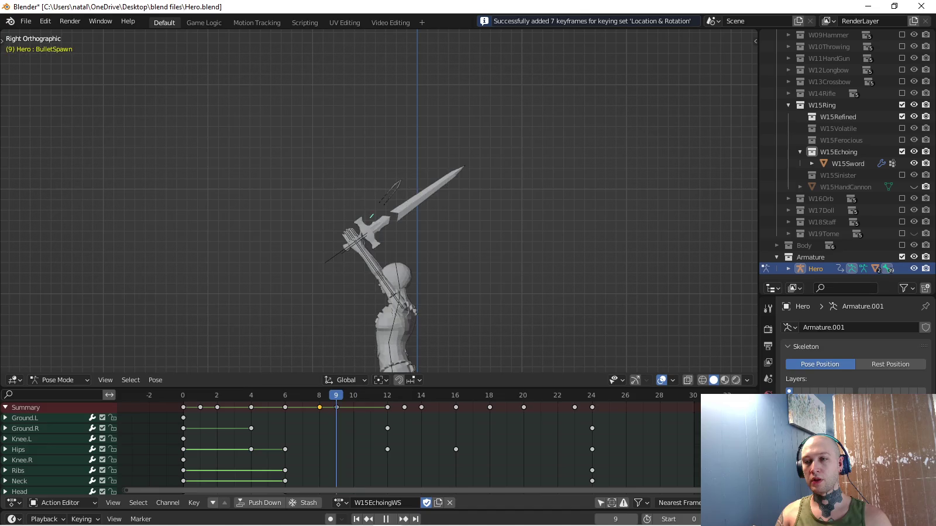
At frame 12, turn the sword forward, push it further out in front, and key it.
{"action": "key", "text": "g"}
{"action": "key", "text": "Return"}
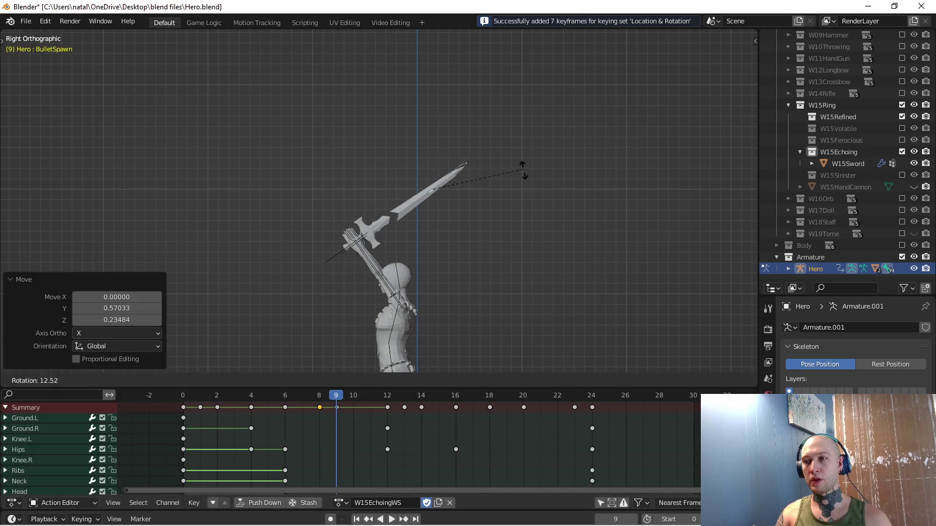
{"action": "left_click", "coordinate": [523, 170]}
{"action": "key", "text": "i"}
{"action": "key", "text": "Up"}
{"action": "key", "text": "r"}
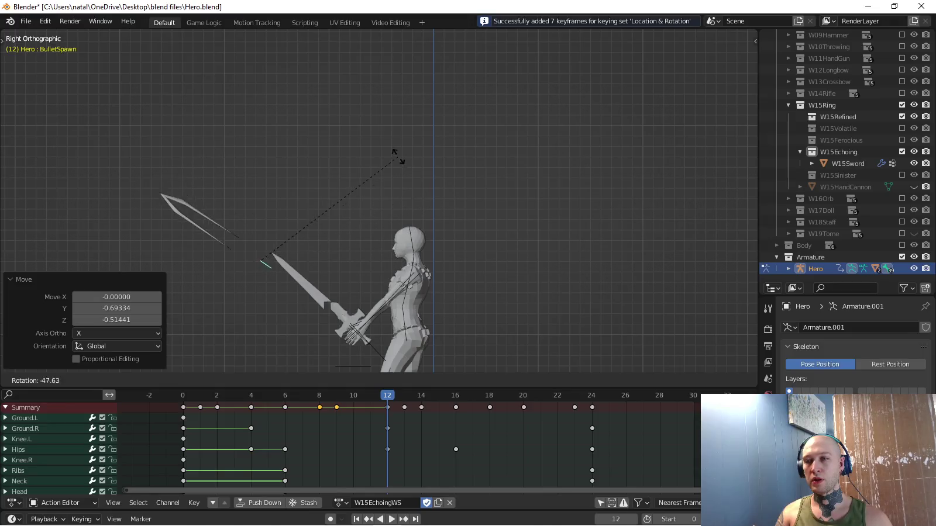
{"action": "key", "text": "Return"}
{"action": "key", "text": "g"}
{"action": "key", "text": "Return"}
{"action": "key", "text": "r"}
{"action": "key", "text": "Return"}
{"action": "key", "text": "g"}
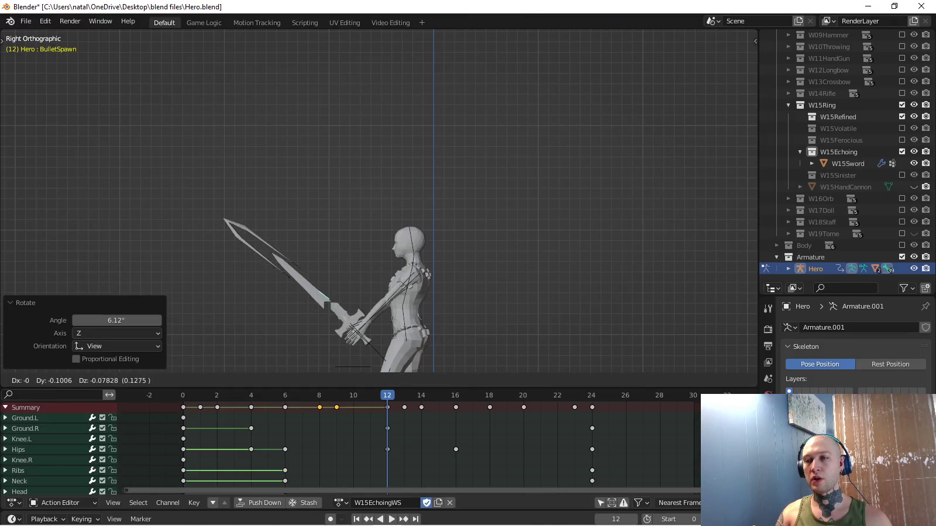
{"action": "key", "text": "Return"}
{"action": "key", "text": "i"}
At frame 16, push the sword further forward, tilt it, and key the pose.
{"action": "key", "text": "space"}
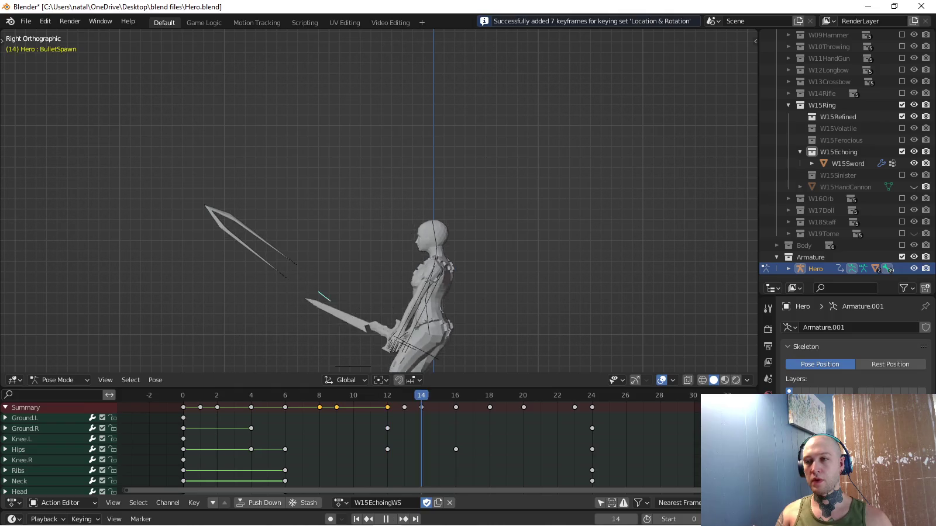
{"action": "key", "text": "g"}
{"action": "key", "text": "Return"}
{"action": "key", "text": "g"}
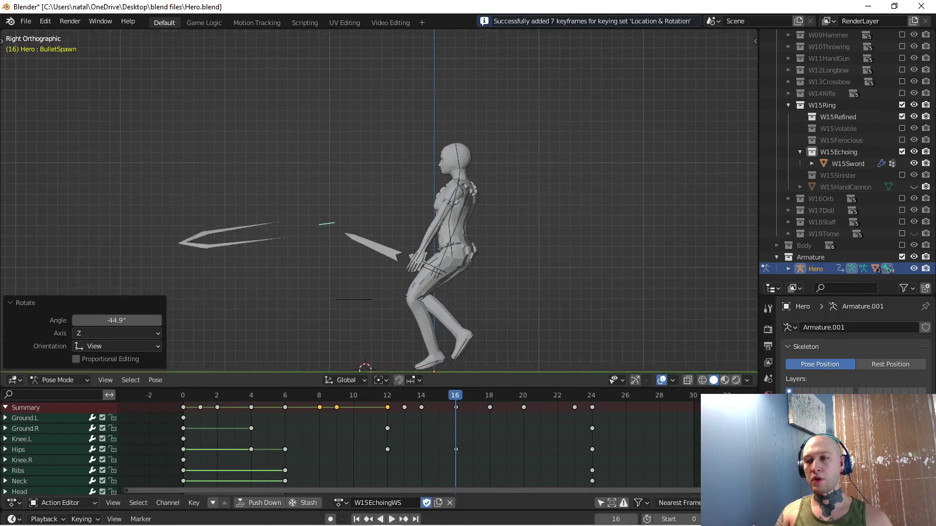
{"action": "key", "text": "Return"}
{"action": "key", "text": "r"}
{"action": "key", "text": "Return"}
{"action": "key", "text": "g"}
{"action": "key", "text": "Return"}
{"action": "key", "text": "i"}
At frame 24, tip the sword to point down and key the pose.
{"action": "key", "text": "Up"}
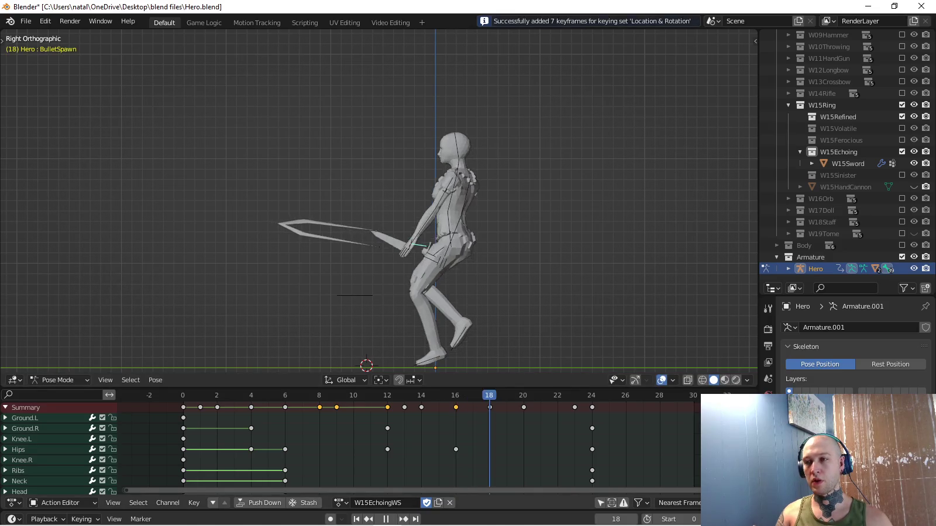
{"action": "key", "text": "Up"}
{"action": "key", "text": "Up"}
{"action": "key", "text": "Up"}
{"action": "key", "text": "r"}
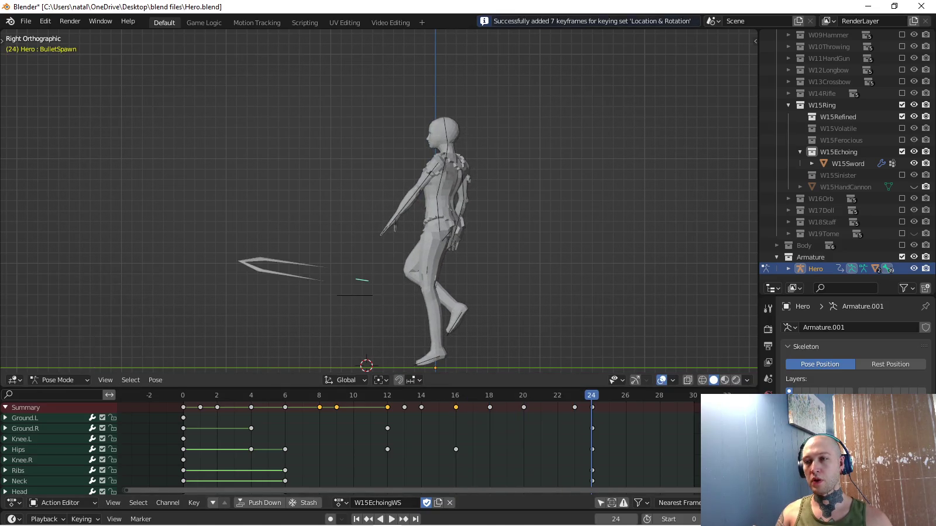
{"action": "key", "text": "Return"}
{"action": "key", "text": "Return"}
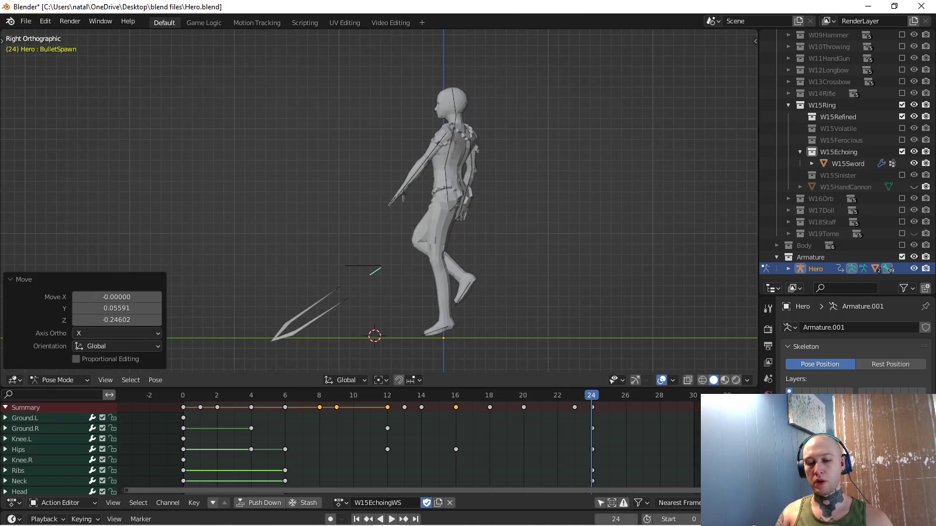
{"action": "key", "text": "i"}
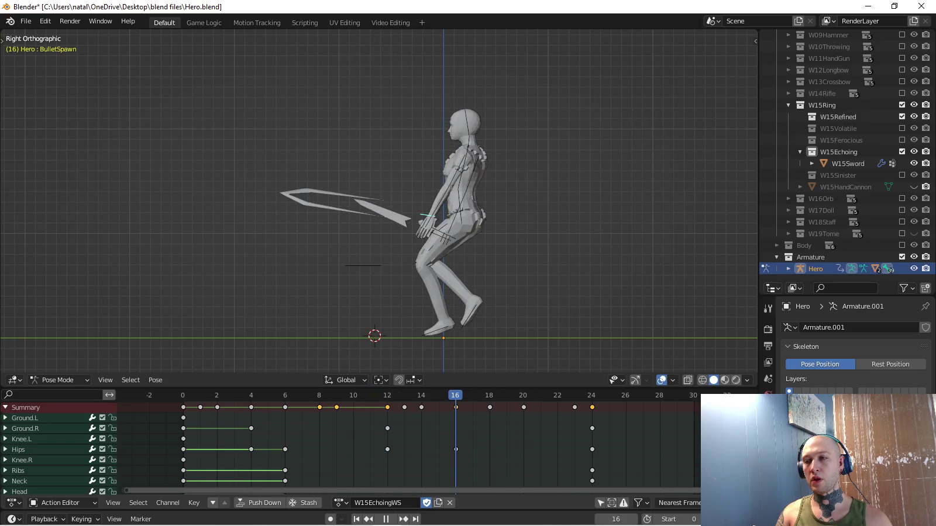
Readjust the sword's position and its frame-24 pose, re-keying and reviewing playback.
{"action": "key", "text": "space"}
{"action": "key", "text": "g"}
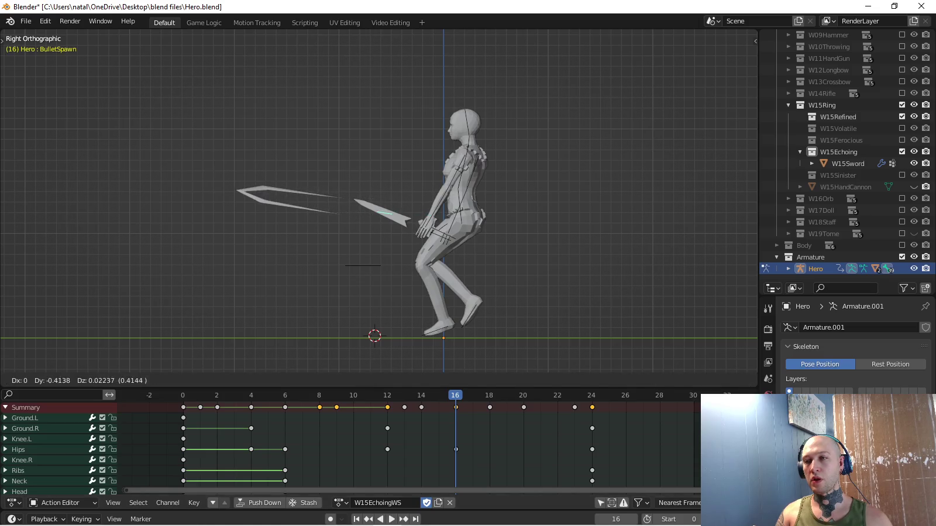
{"action": "key", "text": "Return"}
{"action": "key", "text": "i"}
{"action": "key", "text": "space"}
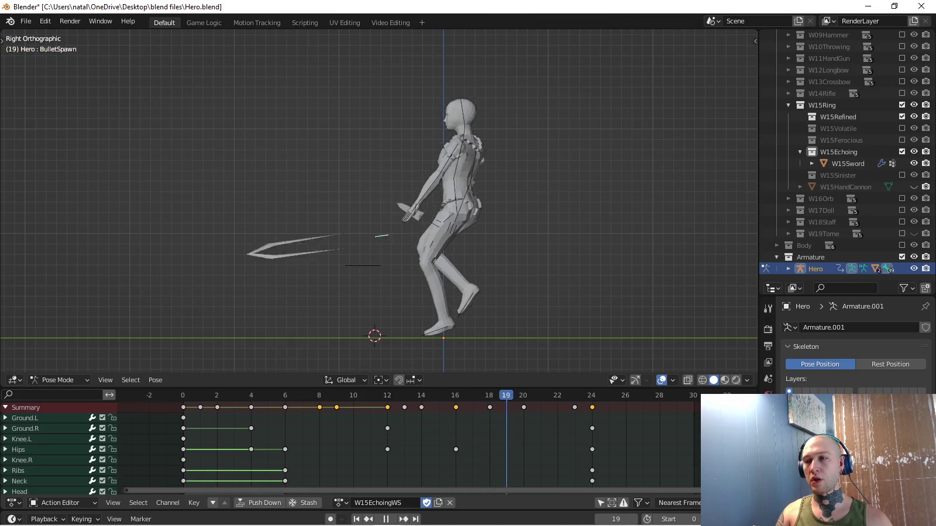
{"action": "key", "text": "r"}
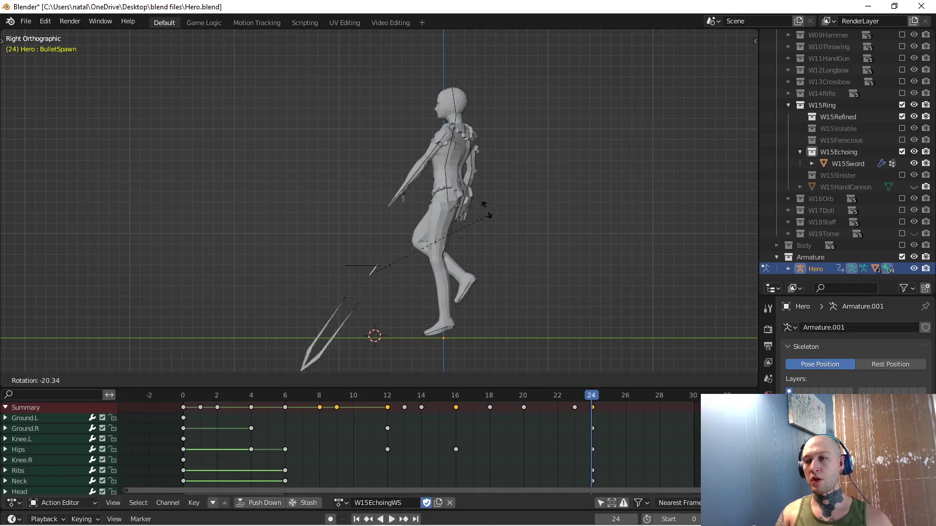
{"action": "key", "text": "g"}
{"action": "key", "text": "i"}
{"action": "key", "text": "space"}
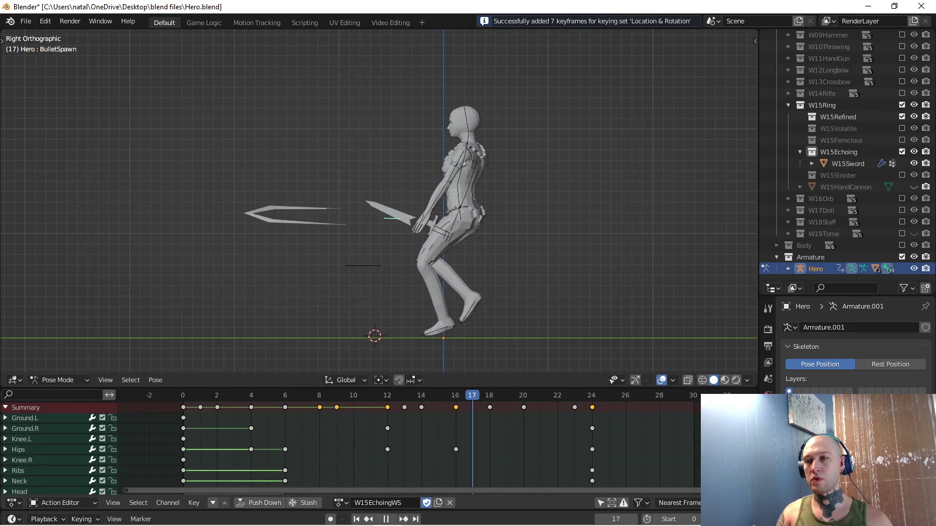
Move the sword at frame 20, key the pose, and review playback.
{"action": "key", "text": "g"}
{"action": "key", "text": "Return"}
{"action": "key", "text": "i"}
{"action": "key", "text": "space"}
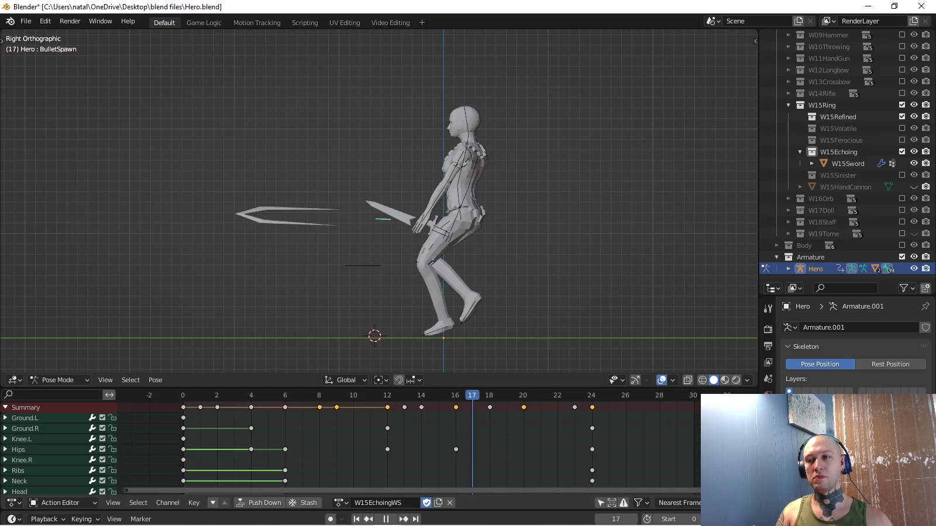
{"action": "scroll", "coordinate": [351, 445], "scroll_direction": "down", "scroll_amount": 3}
Expand the BulletSpawn channel, deselect its keys, collapse it again, and review playback.
{"action": "scroll", "coordinate": [351, 444], "scroll_direction": "down", "scroll_amount": 3}
{"action": "scroll", "coordinate": [351, 444], "scroll_direction": "down", "scroll_amount": 5}
{"action": "scroll", "coordinate": [351, 445], "scroll_direction": "down", "scroll_amount": 2}
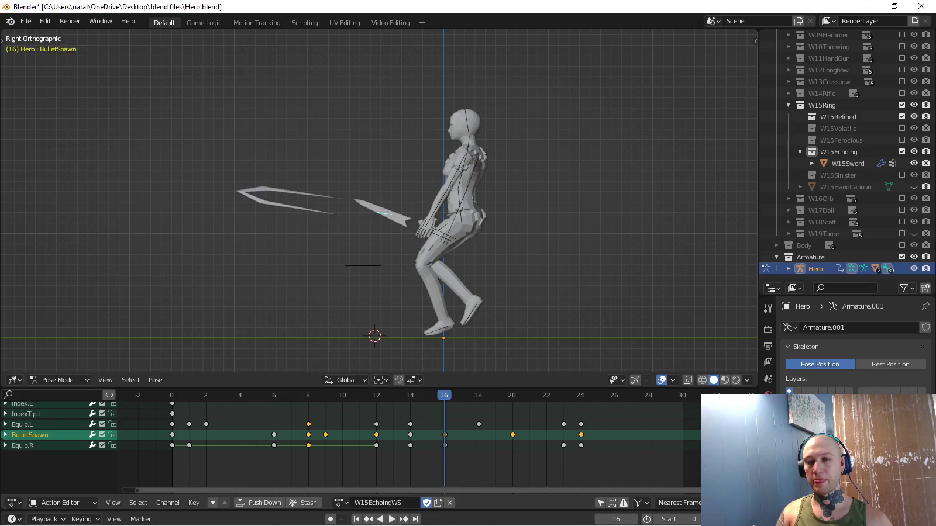
{"action": "key", "text": "ctrl+KP_Add"}
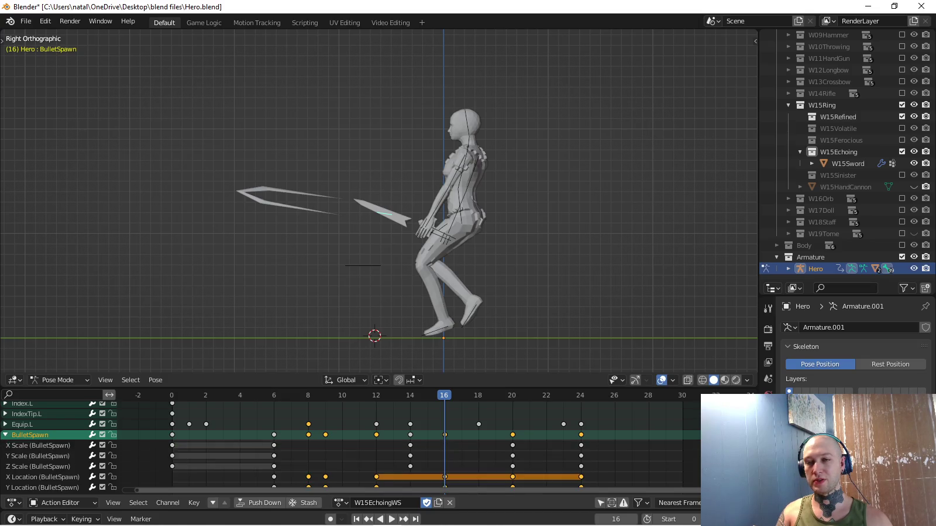
{"action": "key", "text": "alt+a"}
{"action": "key", "text": "space"}
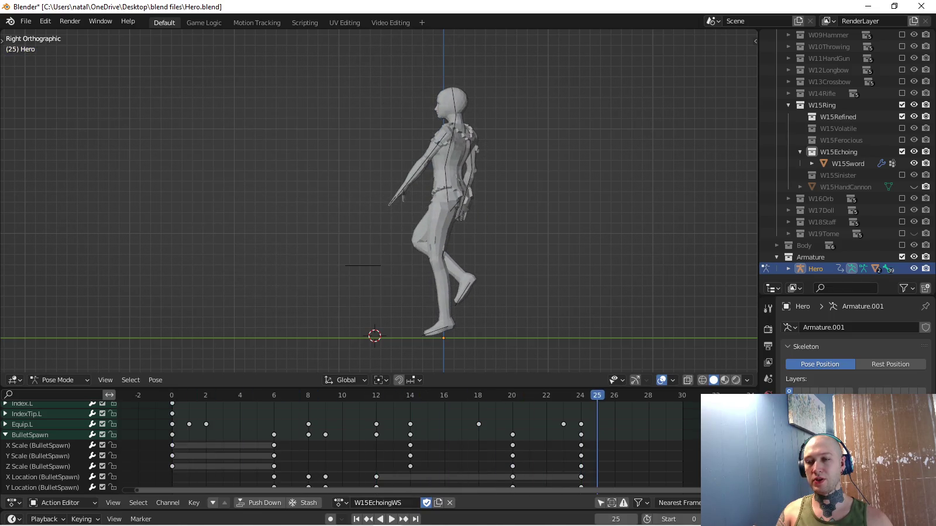
{"action": "key", "text": "ctrl+KP_Subtract"}
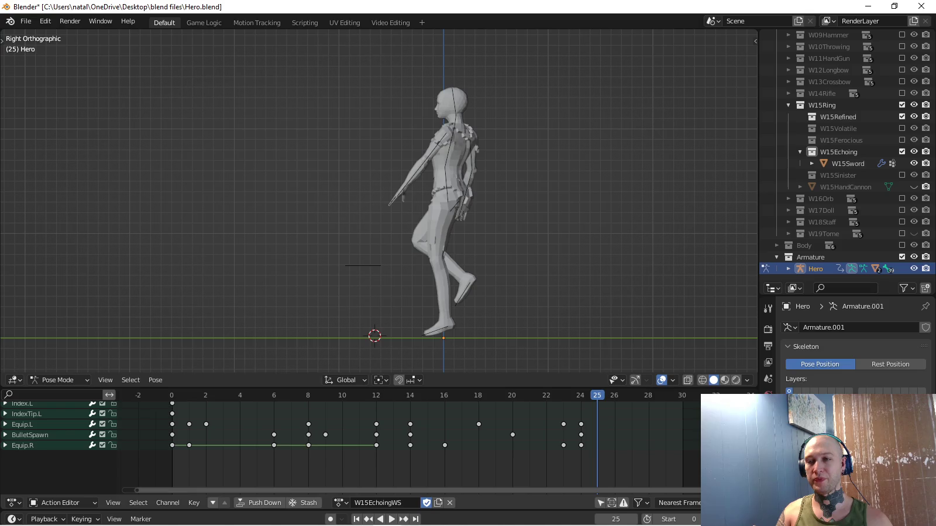
{"action": "key", "text": "space"}
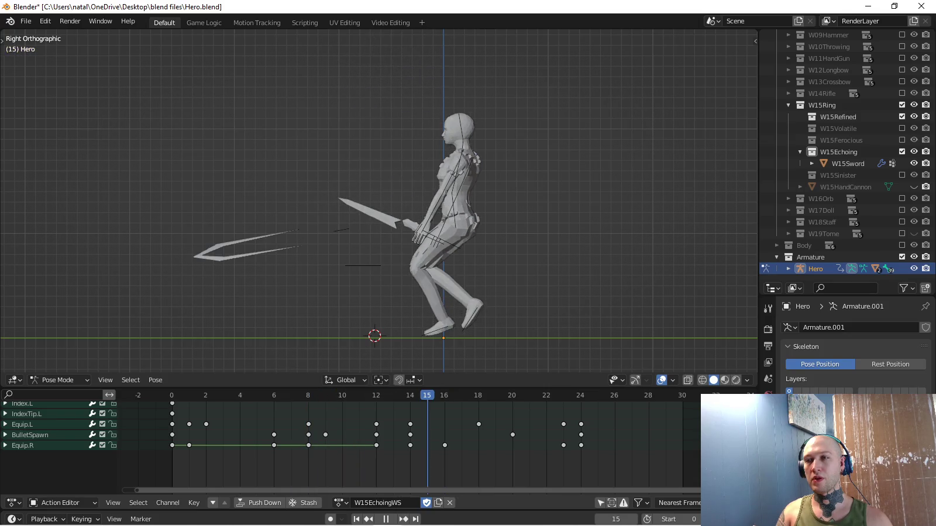
{"action": "key", "text": "space"}
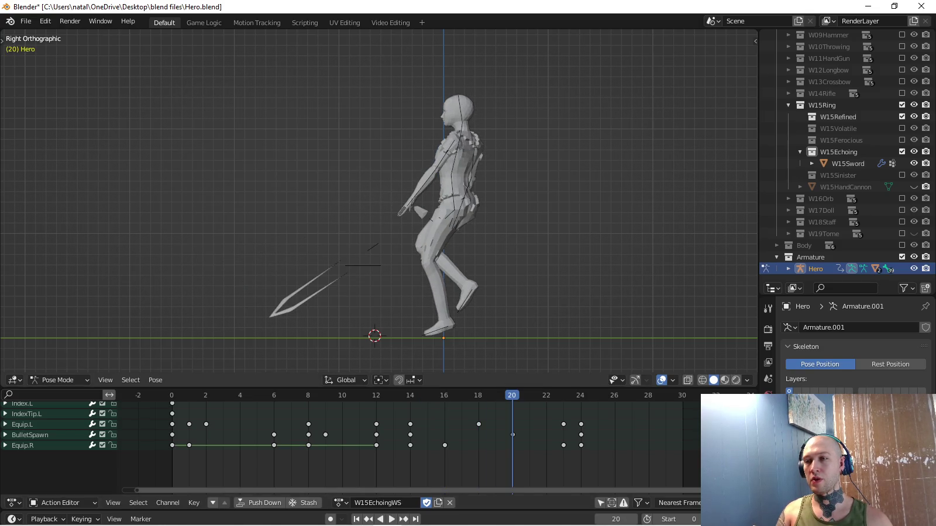
Rotate the flying sword at frame 20 and key BulletSpawn's location and rotation.
{"action": "left_click", "coordinate": [30, 434]}
{"action": "key", "text": "r"}
{"action": "key", "text": "Return"}
{"action": "key", "text": "i"}
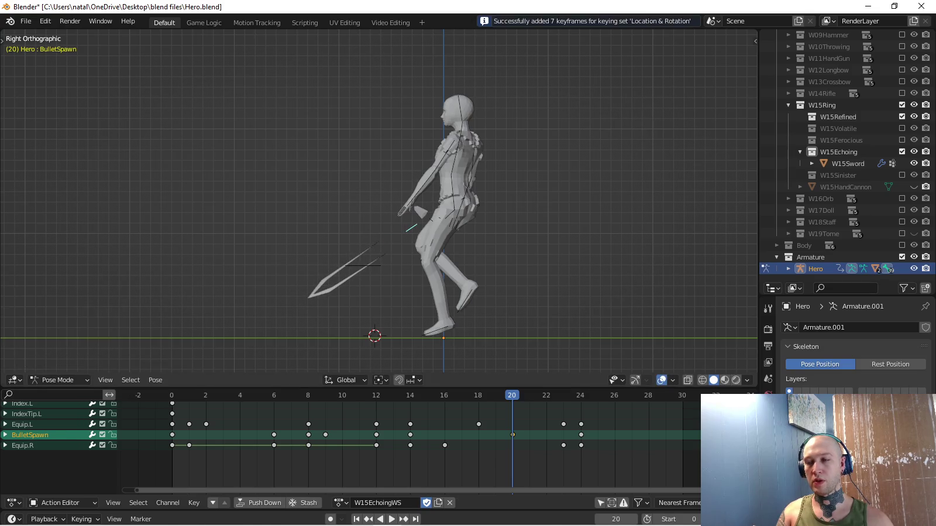
{"action": "key", "text": "space"}
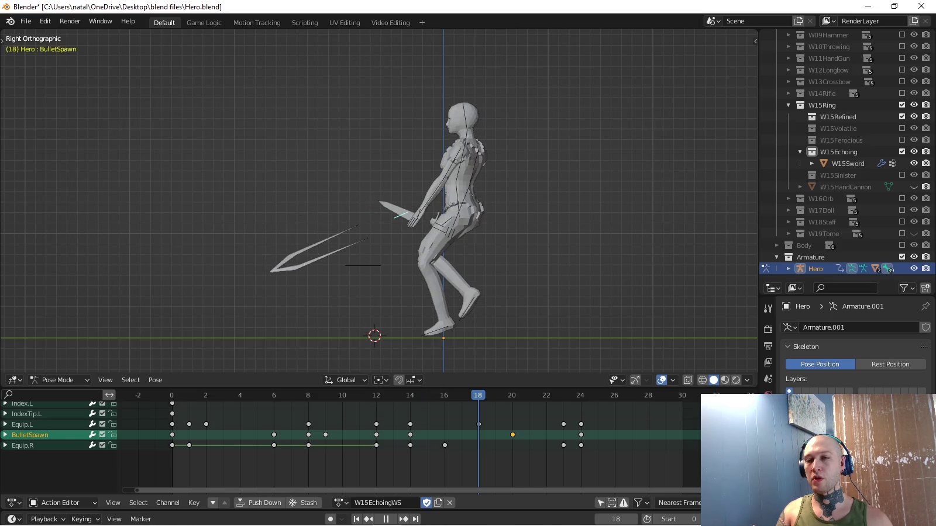
At frame 18, rotate the sword, lower it toward the ground, and re-key the pose.
{"action": "key", "text": "space"}
{"action": "key", "text": "r"}
{"action": "left_click", "coordinate": [465, 282]}
{"action": "key", "text": "i"}
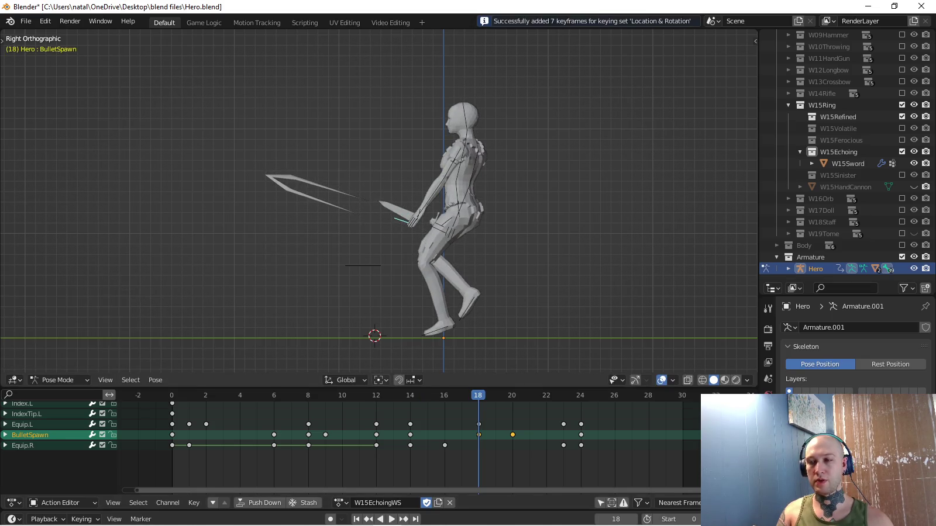
{"action": "key", "text": "space"}
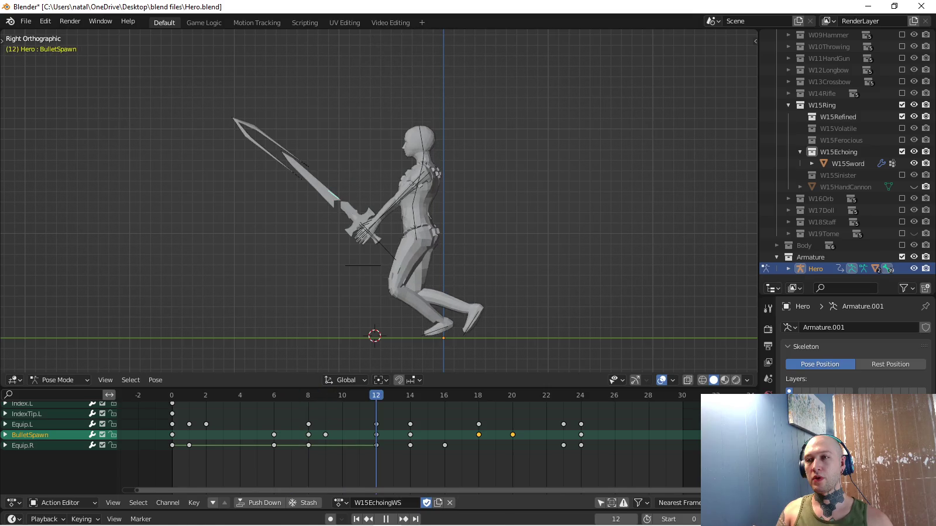
{"action": "key", "text": "space"}
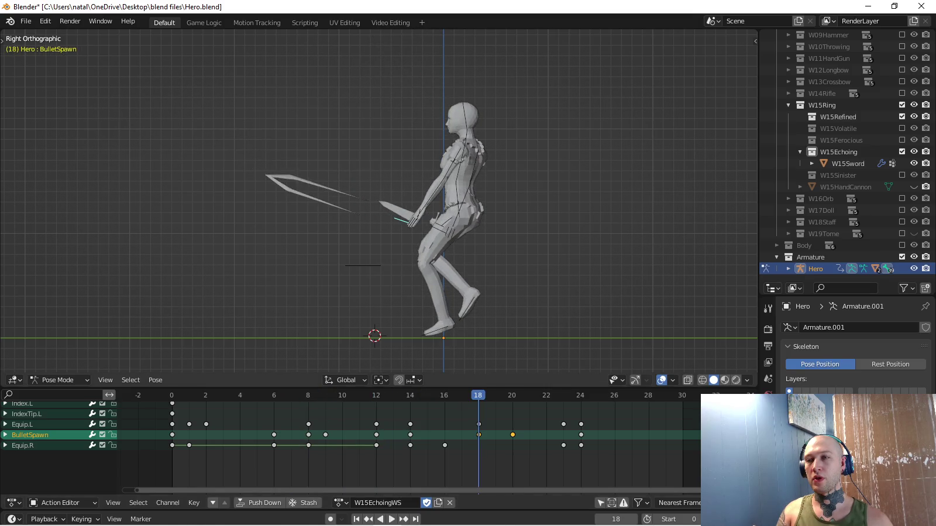
{"action": "key", "text": "g"}
{"action": "left_click", "coordinate": [440, 143]}
{"action": "key", "text": "r"}
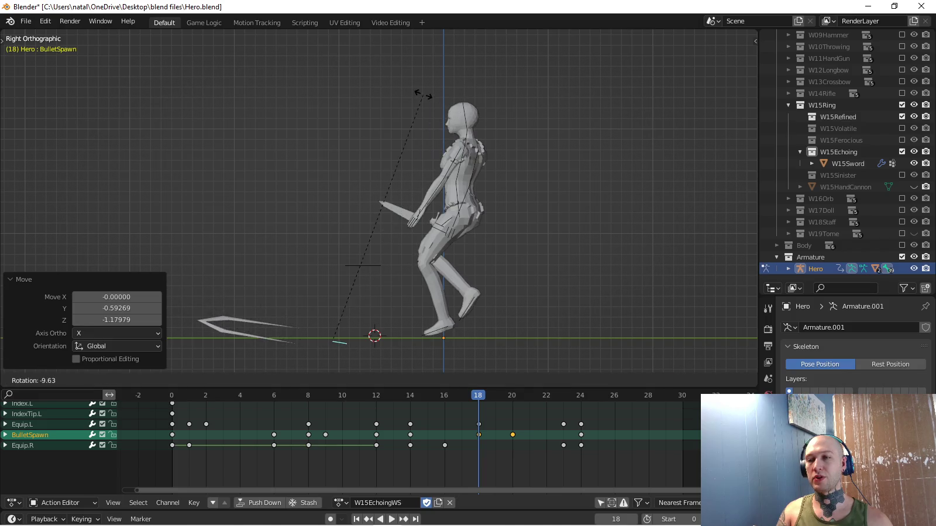
{"action": "left_click", "coordinate": [423, 95]}
{"action": "key", "text": "i"}
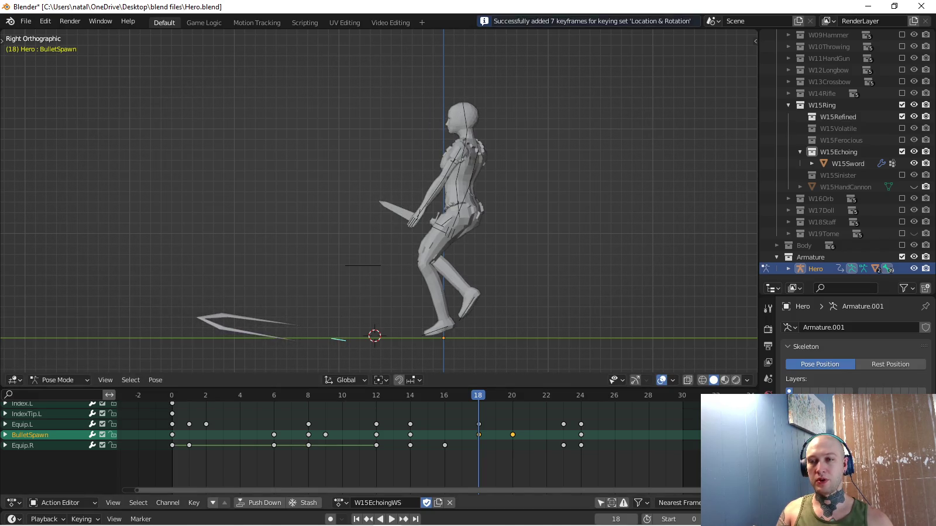
{"action": "key", "text": "space"}
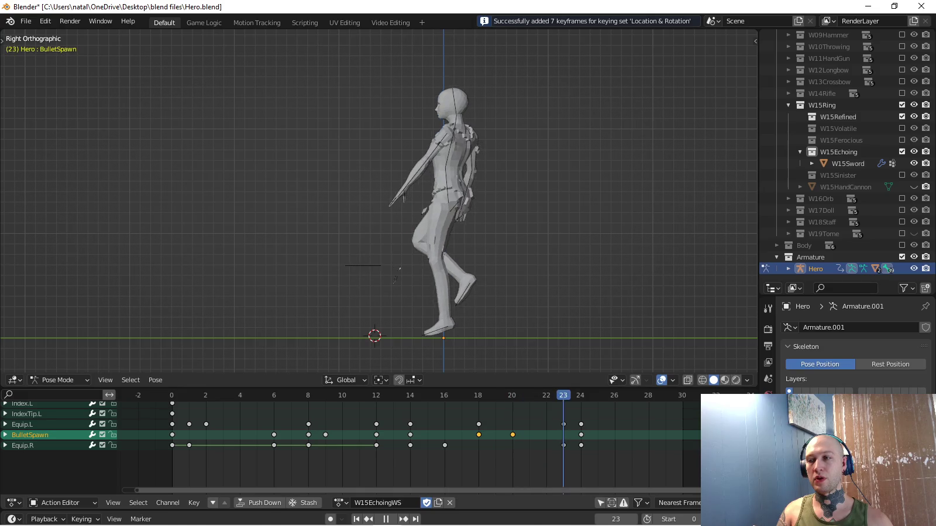
Rotate and move the sword lower-left at frame 24, key it, and replay the attack.
{"action": "scroll", "coordinate": [378, 85], "scroll_direction": "down", "scroll_amount": 3}
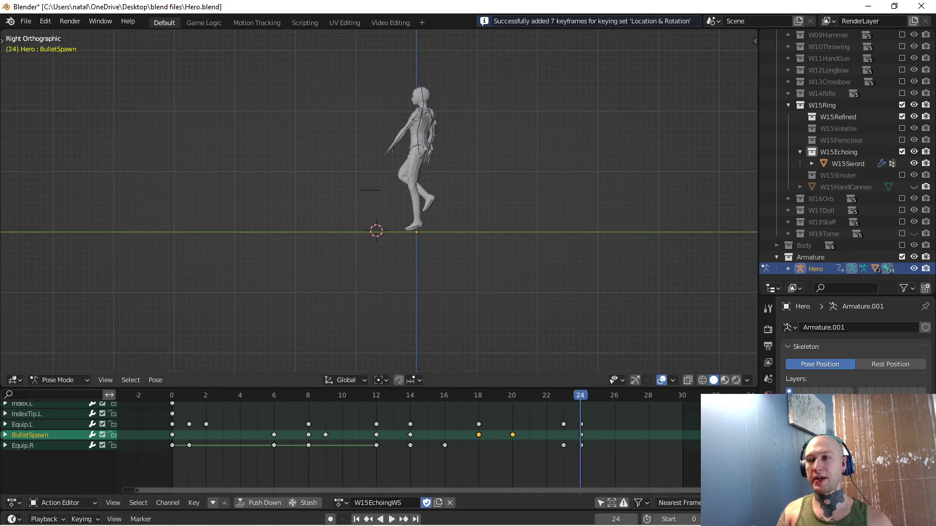
{"action": "key", "text": "r"}
{"action": "left_click", "coordinate": [512, 288]}
{"action": "key", "text": "g"}
{"action": "key", "text": "Return"}
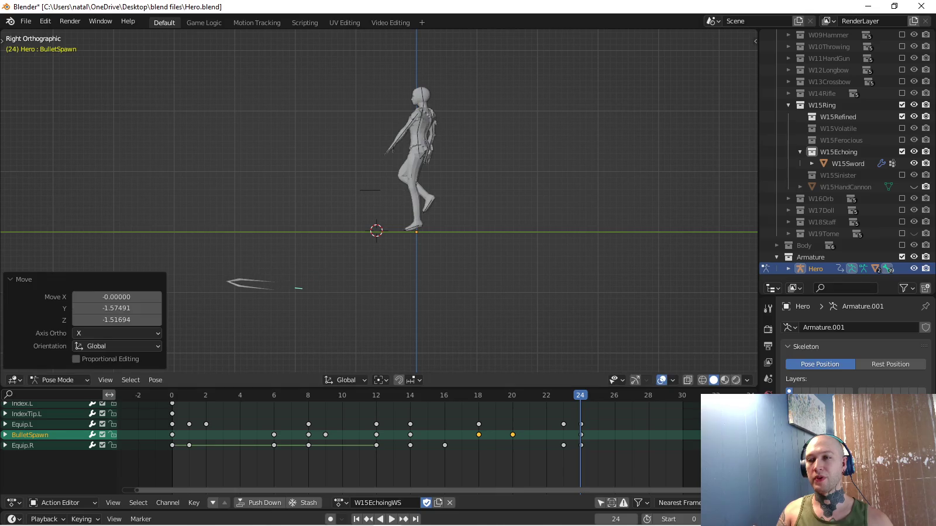
{"action": "key", "text": "i"}
{"action": "key", "text": "space"}
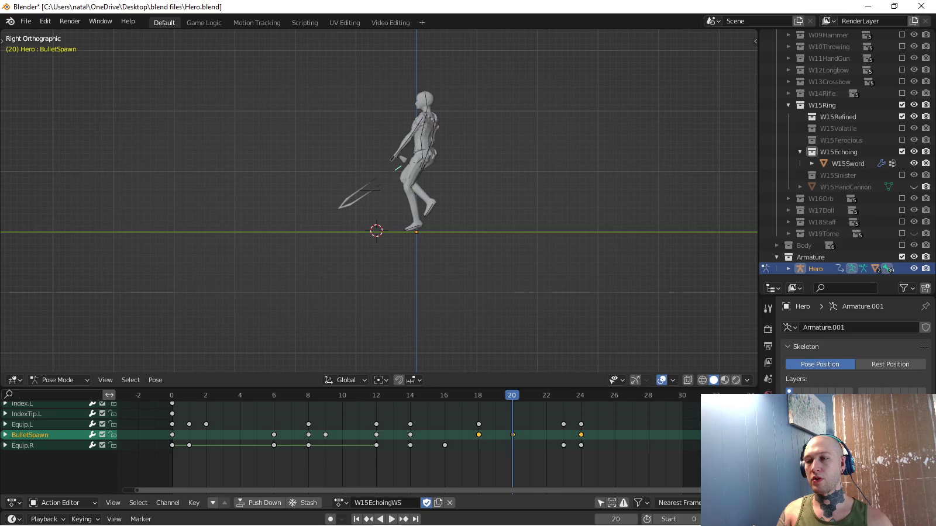
{"action": "key", "text": "ctrl+z"}
{"action": "key", "text": "space"}
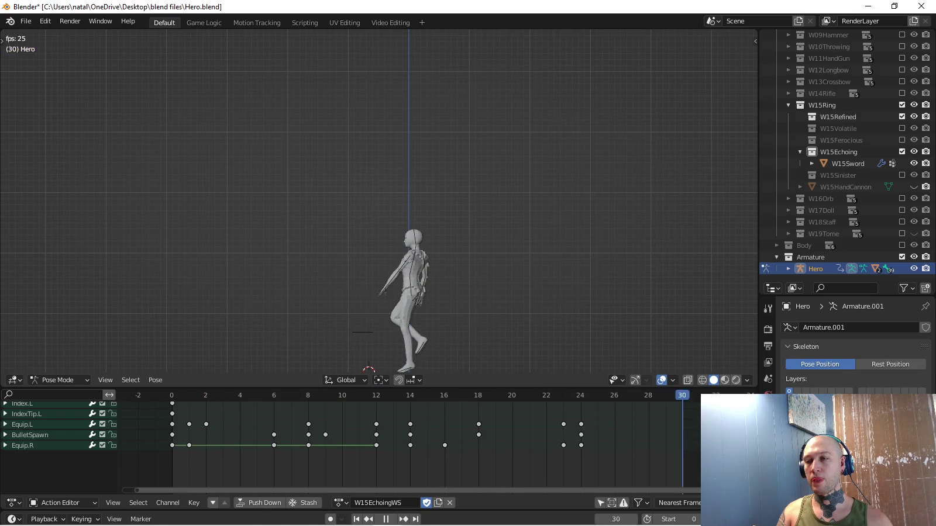
{"action": "key", "text": "KP_3"}
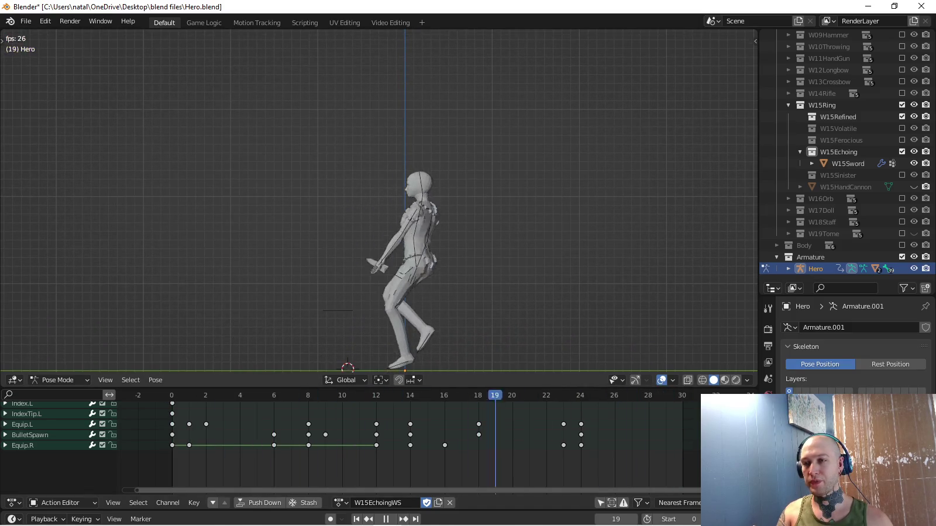
{"action": "key", "text": "KP_8"}
{"action": "key", "text": "KP_8"}
{"action": "key", "text": "KP_6"}
{"action": "key", "text": "KP_6"}
{"action": "key", "text": "KP_6"}
{"action": "key", "text": "KP_6"}
{"action": "key", "text": "KP_6"}
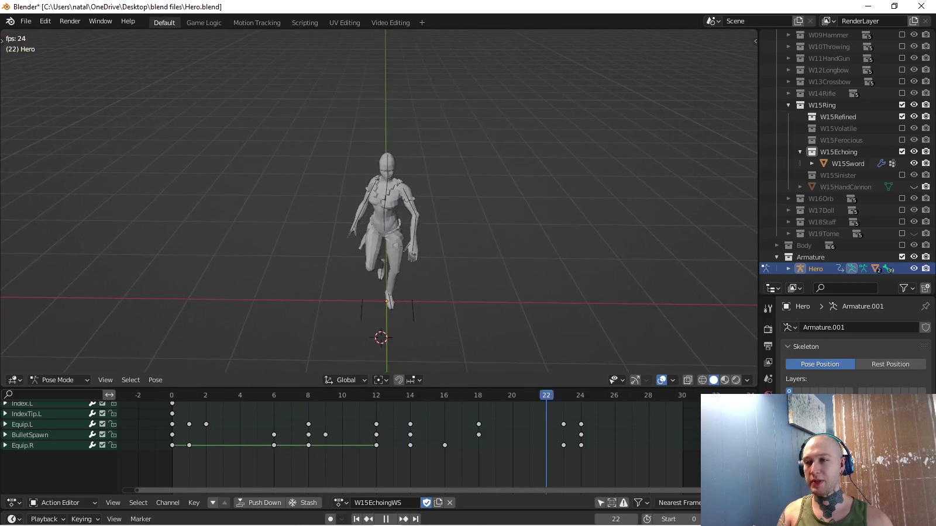
{"action": "key", "text": "space"}
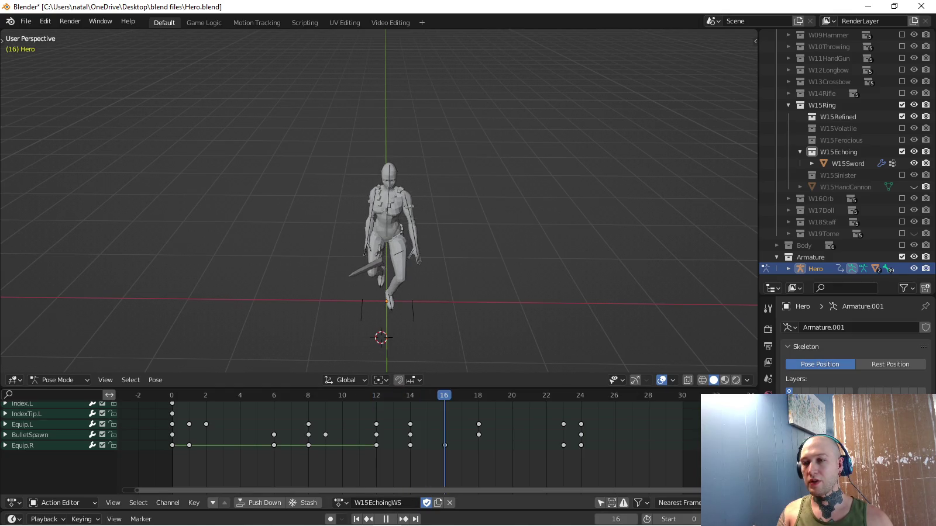
{"action": "key", "text": "space"}
{"action": "scroll", "coordinate": [379, 202], "scroll_direction": "up", "scroll_amount": 2}
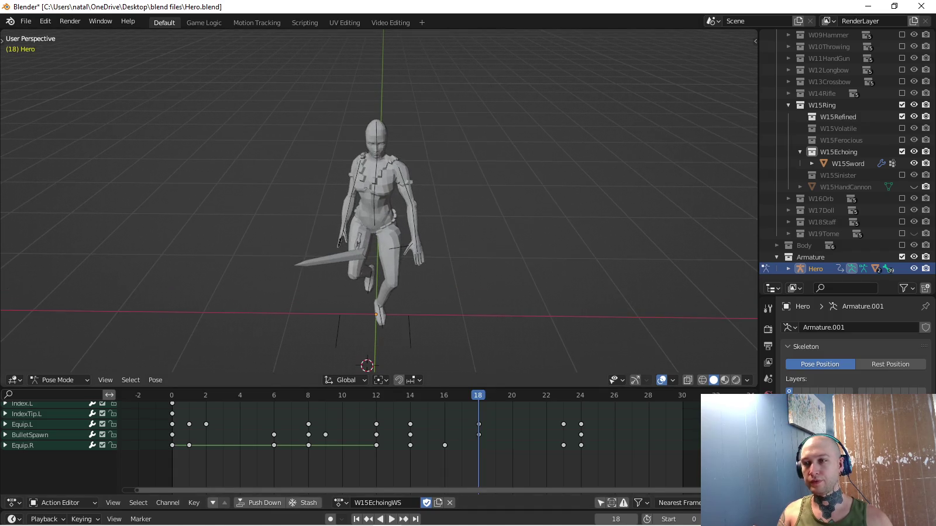
In top view, reposition the Equip.L bone and key its pose at frame 18.
{"action": "left_click", "coordinate": [377, 193]}
{"action": "key", "text": "ctrl+z"}
{"action": "key", "text": "KP_7"}
{"action": "scroll", "coordinate": [379, 202], "scroll_direction": "up", "scroll_amount": 2}
{"action": "scroll", "coordinate": [379, 202], "scroll_direction": "up", "scroll_amount": 2}
{"action": "middle_click_drag", "start_coordinate": [375, 223], "coordinate": [382, 268], "text": "shift"}
{"action": "key", "text": "g"}
{"action": "key", "text": "x"}
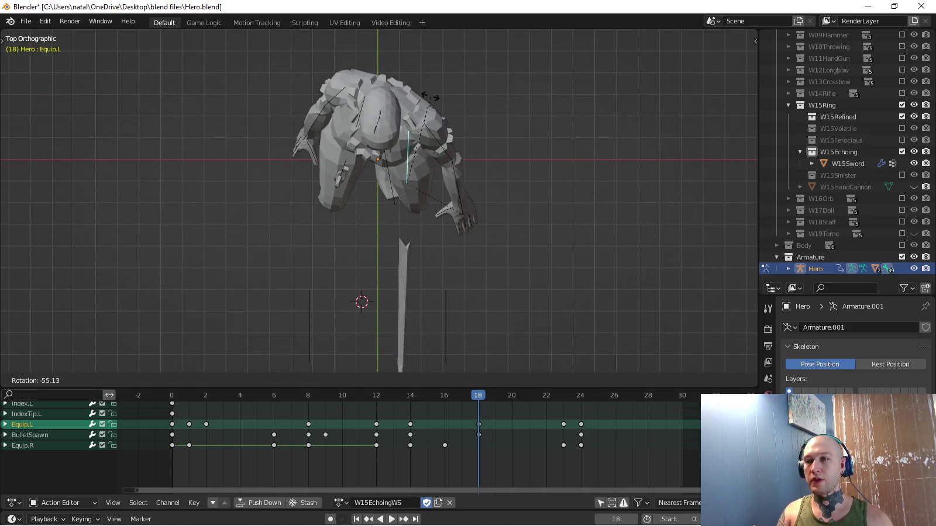
{"action": "left_click", "coordinate": [398, 270]}
{"action": "key", "text": "i"}
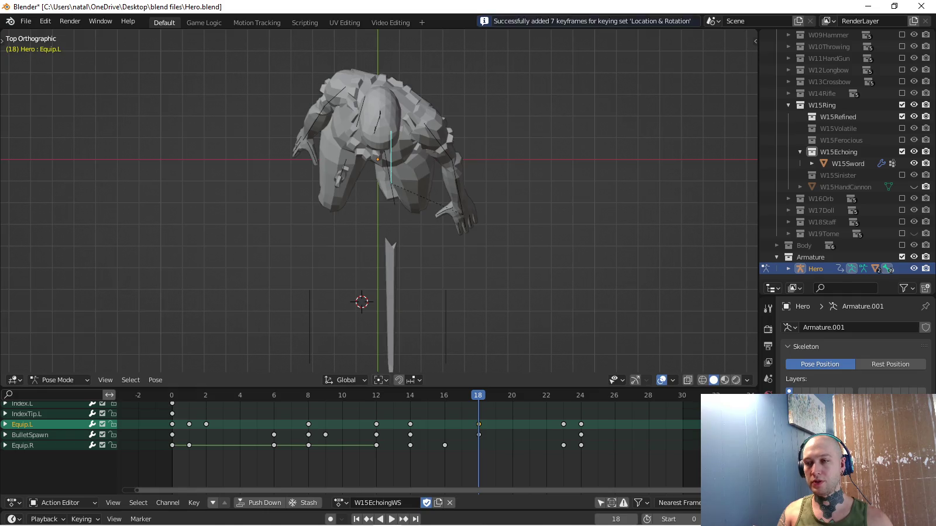
Select Equip.R, then rotate it and move it toward the hand from the right view.
{"action": "left_click", "coordinate": [344, 168]}
{"action": "key", "text": "r"}
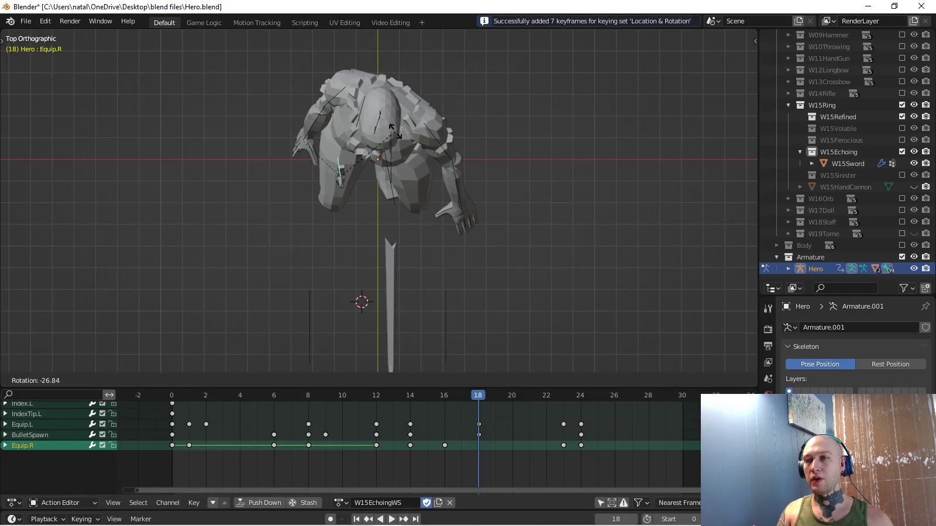
{"action": "left_click", "coordinate": [396, 131]}
{"action": "middle_click_drag", "start_coordinate": [396, 131], "coordinate": [328, 176]}
{"action": "key", "text": "KP_3"}
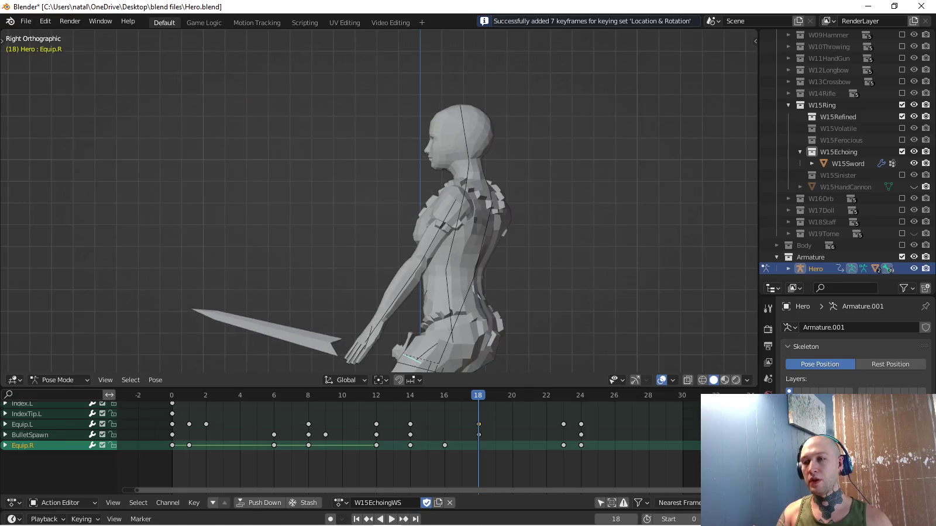
{"action": "key", "text": "g"}
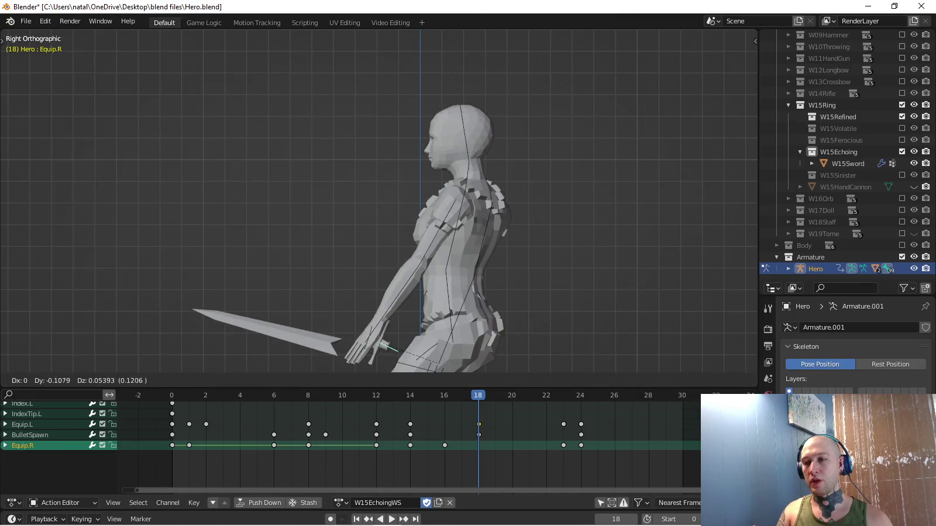
{"action": "left_click", "coordinate": [438, 285]}
{"action": "key", "text": "r"}
{"action": "right_click", "coordinate": [435, 233]}
{"action": "middle_click_drag", "start_coordinate": [434, 233], "coordinate": [527, 235]}
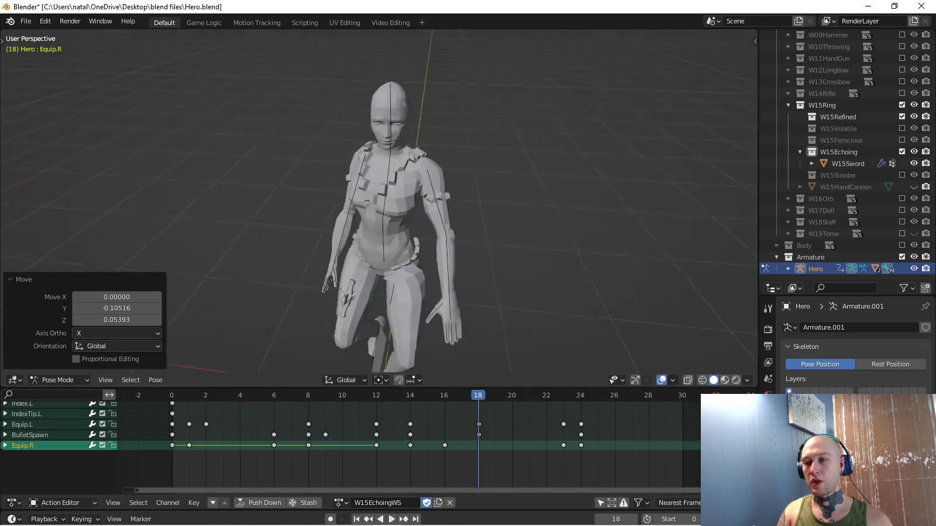
{"action": "middle_click_drag", "start_coordinate": [374, 263], "coordinate": [319, 266]}
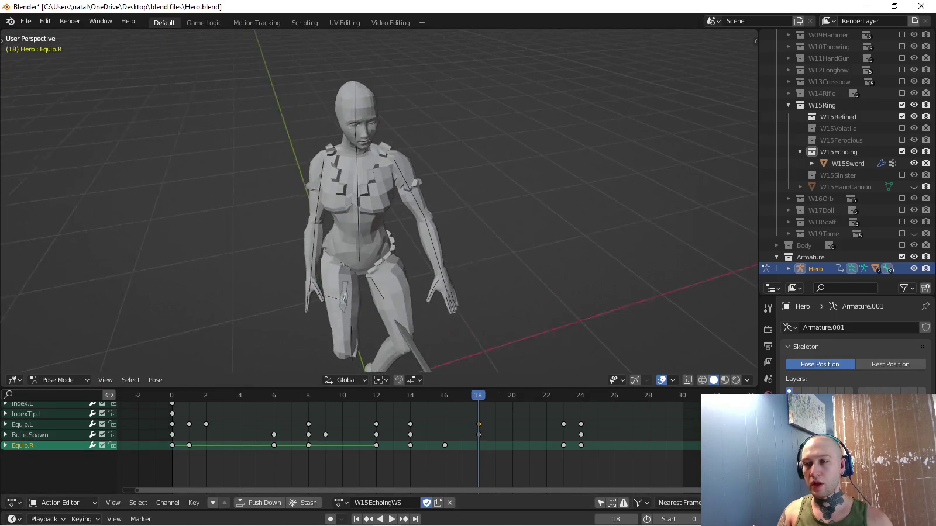
Paste Equip.R's frame-0 pose at frame 18, key it, and play back.
{"action": "key", "text": "Escape"}
{"action": "key", "text": "shift+Right"}
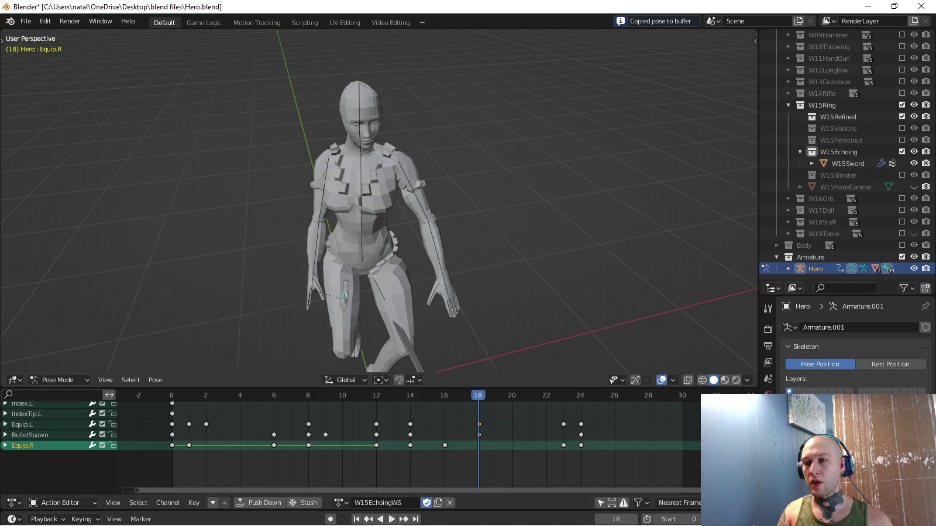
{"action": "key", "text": "ctrl+v"}
{"action": "key", "text": "i"}
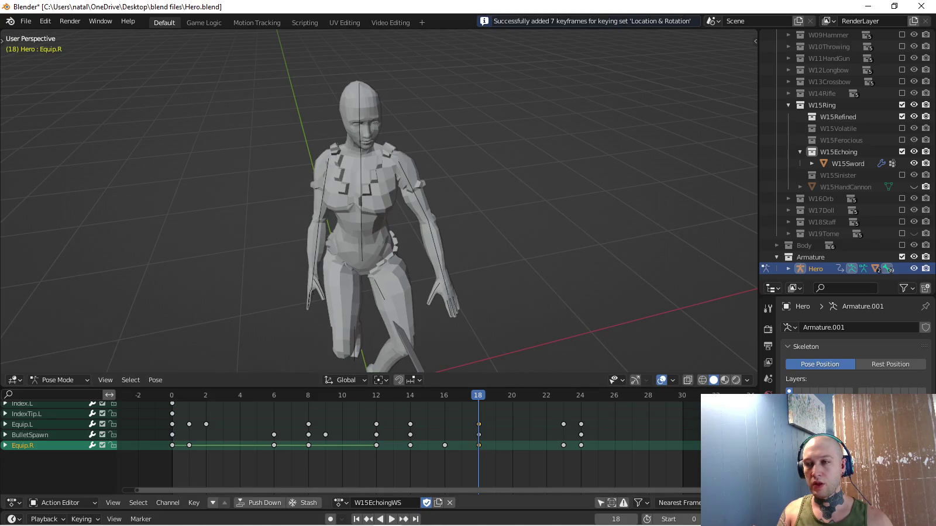
{"action": "key", "text": "space"}
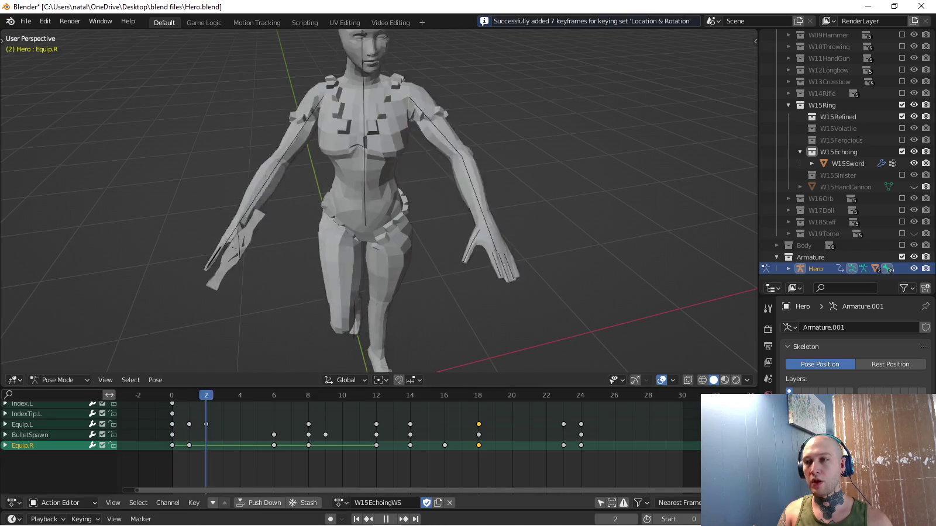
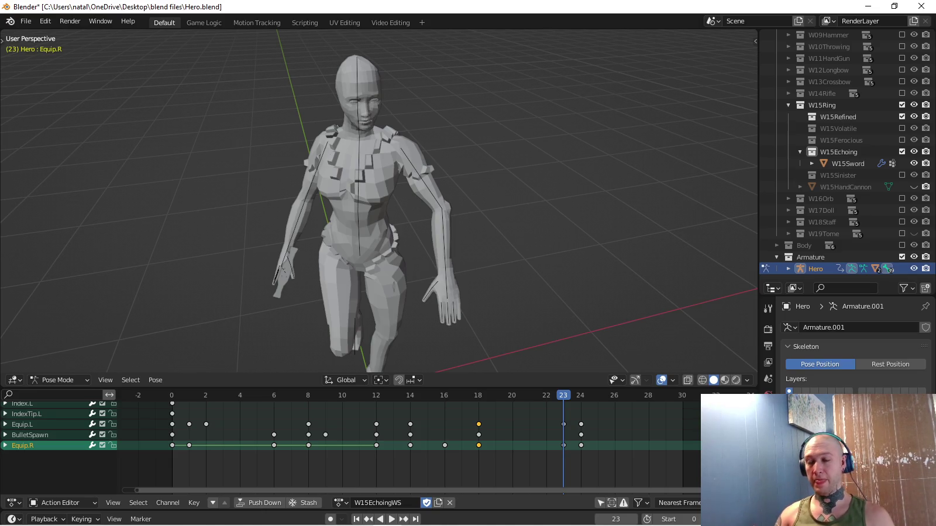
Play back W15EchoingWS, return to frame 0 and select the rig's Equip.L and Equip.R bones.
{"action": "key", "text": "space"}
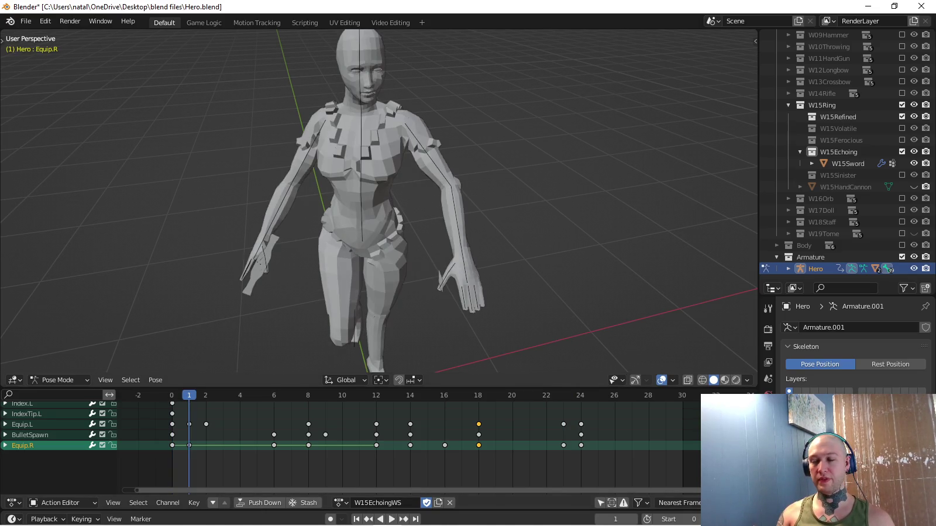
{"action": "middle_click_drag", "start_coordinate": [380, 206], "coordinate": [468, 210]}
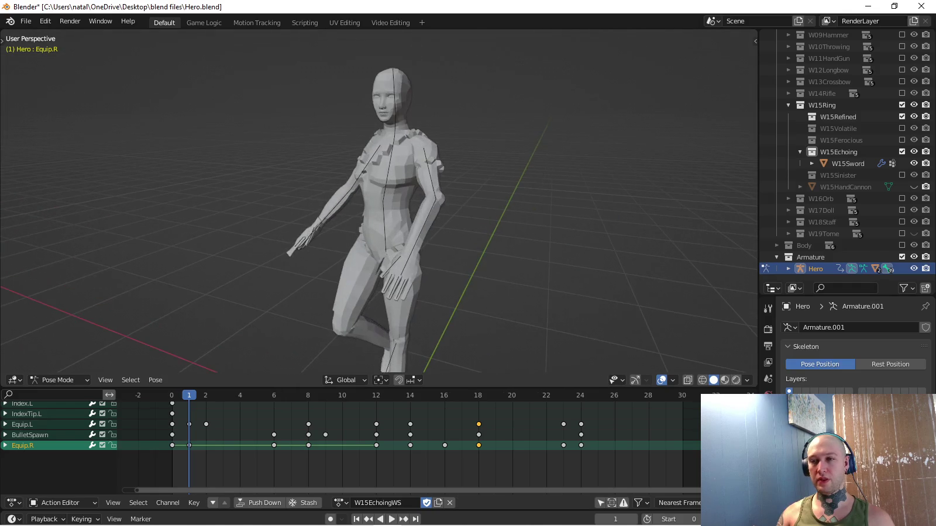
{"action": "key", "text": "Left"}
{"action": "key", "text": "a"}
{"action": "mouse_move", "coordinate": [381, 205]}
{"action": "middle_mouse_down"}
{"action": "mouse_move", "coordinate": [421, 199]}
{"action": "mouse_move", "coordinate": [392, 216]}
{"action": "mouse_move", "coordinate": [422, 280]}
{"action": "middle_mouse_up"}
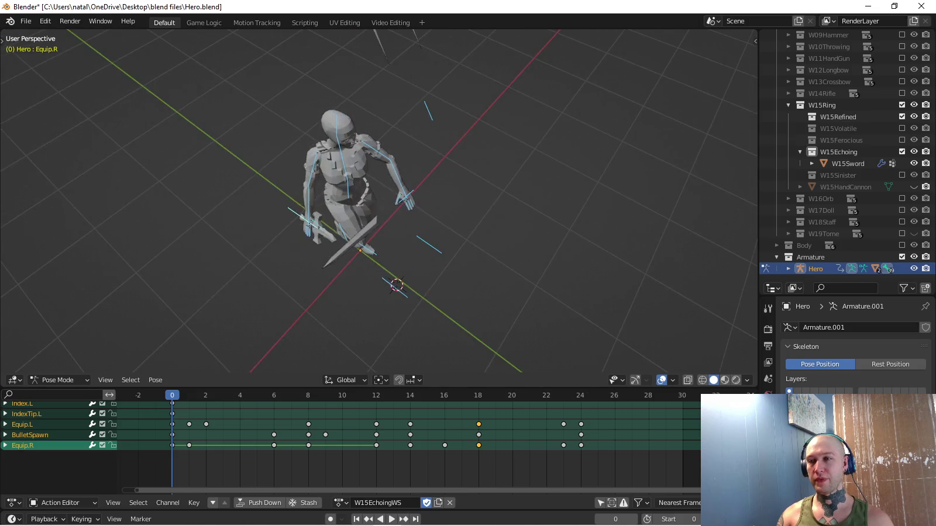
{"action": "left_click", "coordinate": [405, 196]}
{"action": "left_click", "coordinate": [304, 219]}
{"action": "mouse_move", "coordinate": [381, 234]}
{"action": "middle_mouse_down"}
{"action": "mouse_move", "coordinate": [363, 193]}
{"action": "mouse_move", "coordinate": [328, 176]}
{"action": "middle_mouse_up"}
{"action": "middle_click_drag", "start_coordinate": [381, 204], "coordinate": [380, 228]}
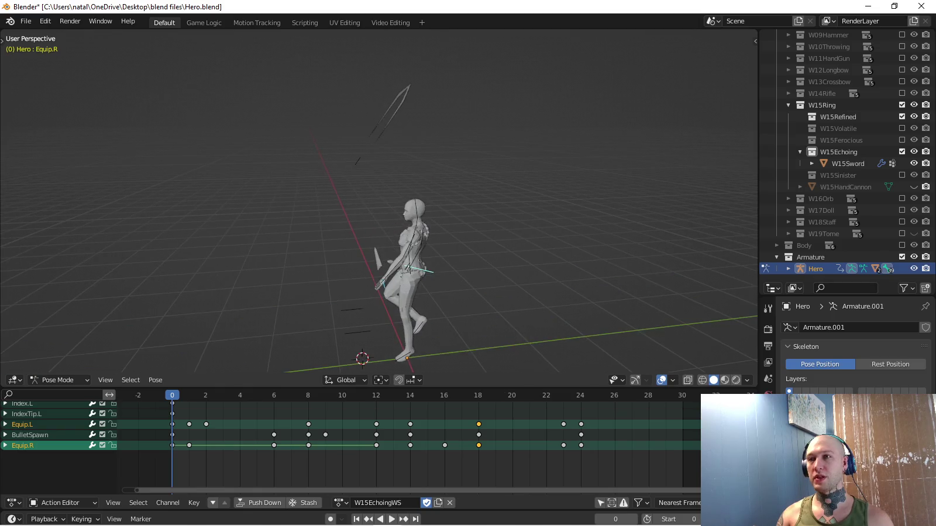
Scale the BulletSpawn bone to zero and key its scale on frame 0.
{"action": "left_click", "coordinate": [31, 435]}
{"action": "scroll", "coordinate": [380, 234], "scroll_direction": "up", "scroll_amount": 5}
{"action": "type", "text": "s0"}
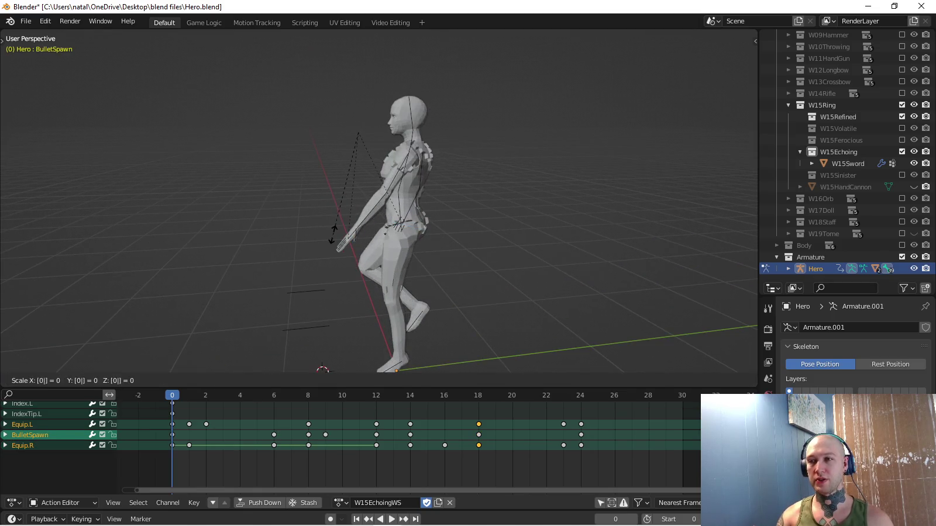
{"action": "key", "text": "Return"}
{"action": "left_click", "coordinate": [81, 519]}
{"action": "left_click", "coordinate": [83, 451]}
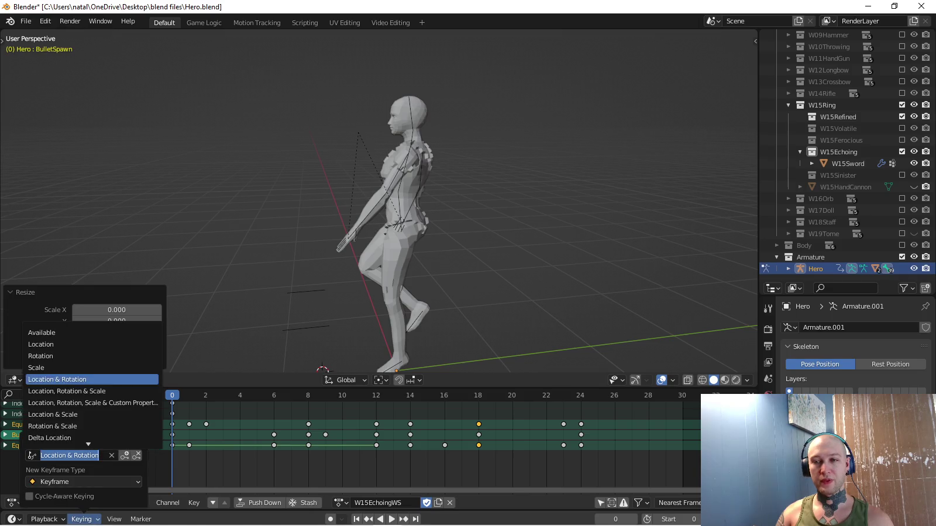
{"action": "left_click", "coordinate": [88, 369]}
{"action": "key", "text": "i"}
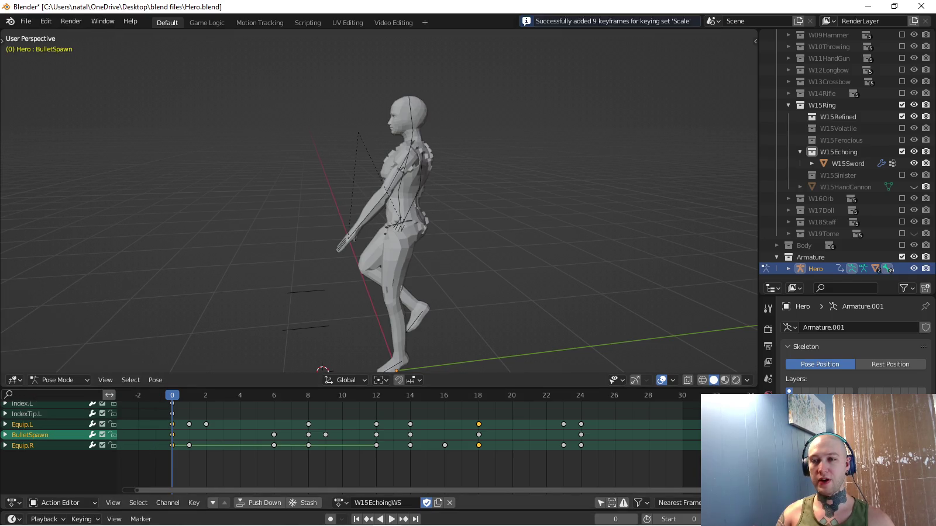
On frame 1, flatten BulletSpawn to zero Z scale.
{"action": "key", "text": "Right"}
{"action": "scroll", "coordinate": [431, 269], "scroll_direction": "down", "scroll_amount": 3}
{"action": "type", "text": "sz0"}
{"action": "key", "text": "Return"}
Flatten BulletSpawn to zero local Y scale on frame 1 and key it.
{"action": "mouse_move", "coordinate": [431, 269]}
{"action": "middle_mouse_down"}
{"action": "mouse_move", "coordinate": [409, 175]}
{"action": "mouse_move", "coordinate": [422, 263]}
{"action": "middle_mouse_up"}
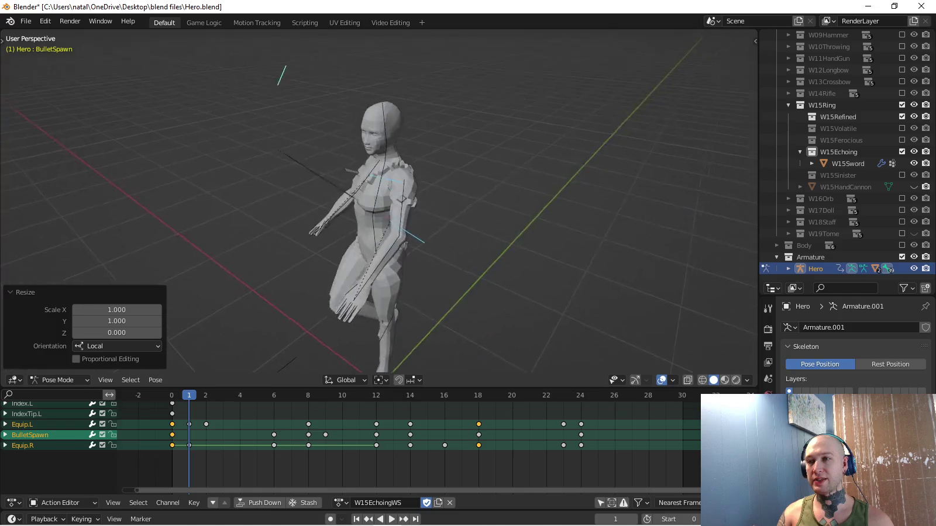
{"action": "type", "text": "sy"}
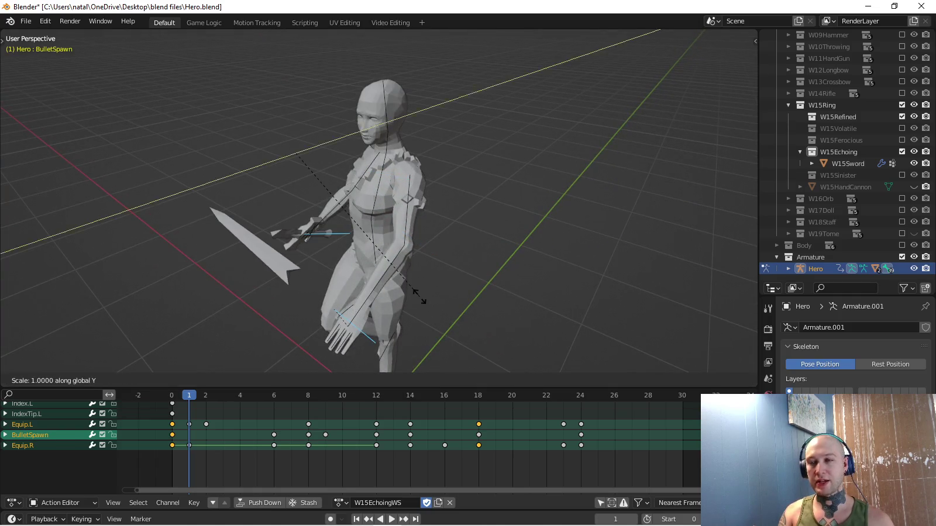
{"action": "type", "text": "y0"}
{"action": "key", "text": "Return"}
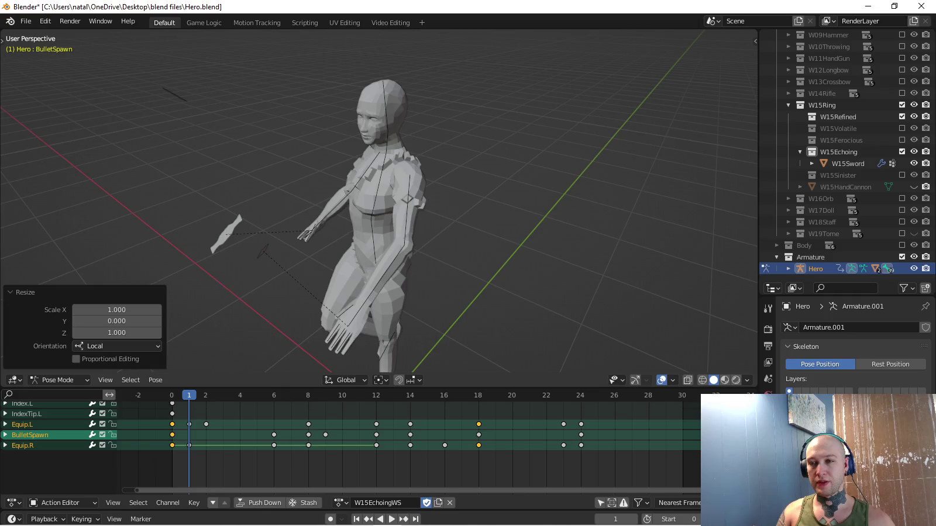
{"action": "key", "text": "i"}
Preview the animation, then flatten BulletSpawn to zero Y scale on frame 23 and key it.
{"action": "key", "text": "space"}
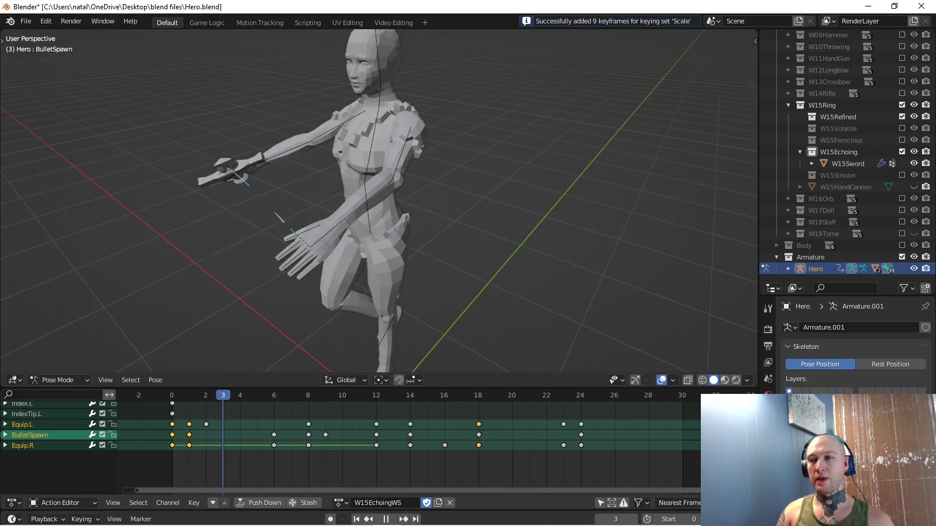
{"action": "middle_click_drag", "start_coordinate": [381, 205], "coordinate": [467, 191]}
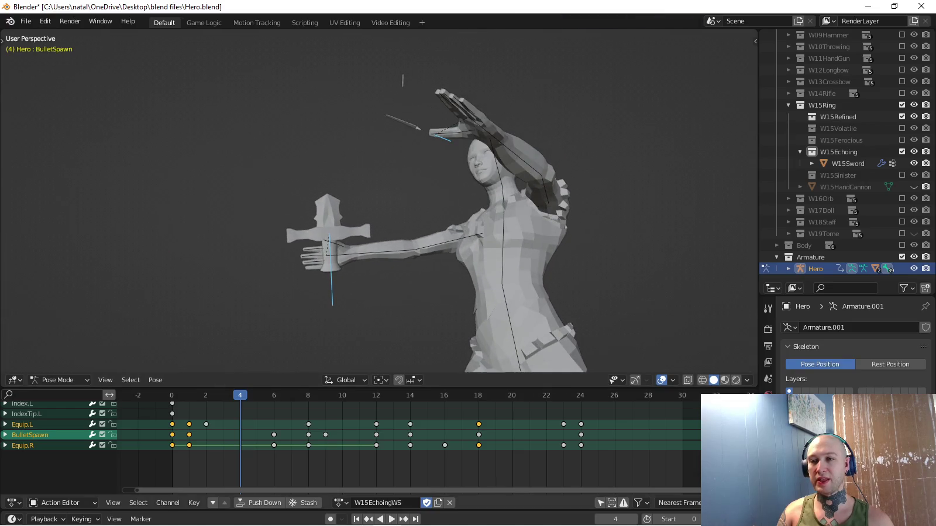
{"action": "key", "text": "space"}
{"action": "key", "text": "space"}
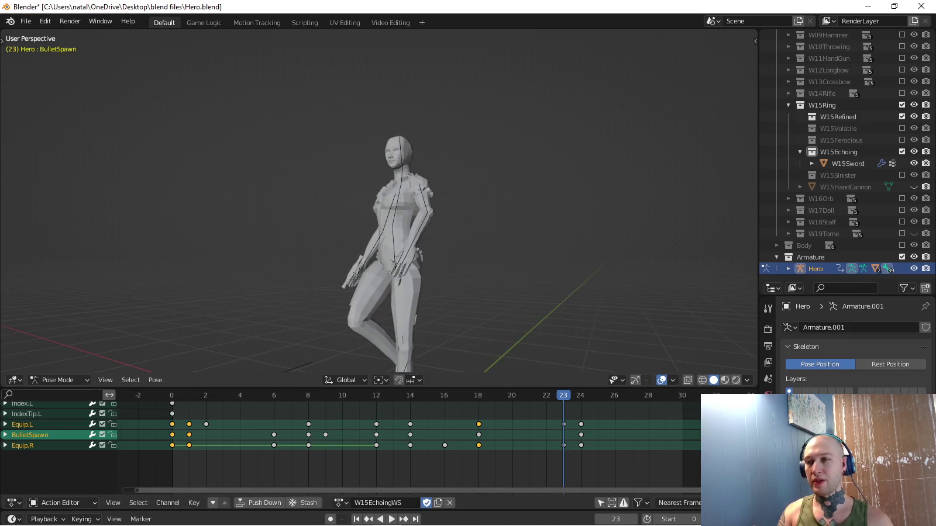
{"action": "key", "text": "s"}
{"action": "key", "text": "y"}
{"action": "key", "text": "0"}
{"action": "key", "text": "Return"}
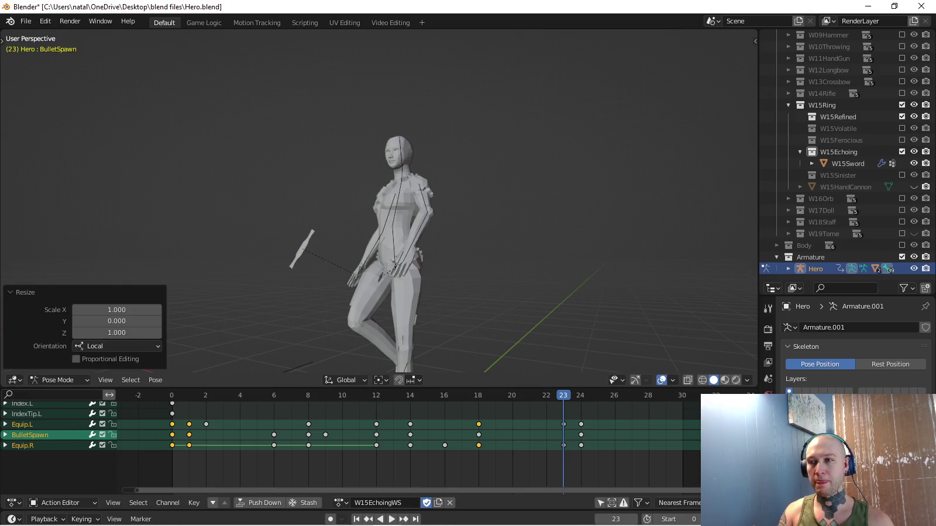
{"action": "key", "text": "i"}
Advance to frame 24, undo the last change, and switch to the W15FerociousAttack1 action.
{"action": "key", "text": "space"}
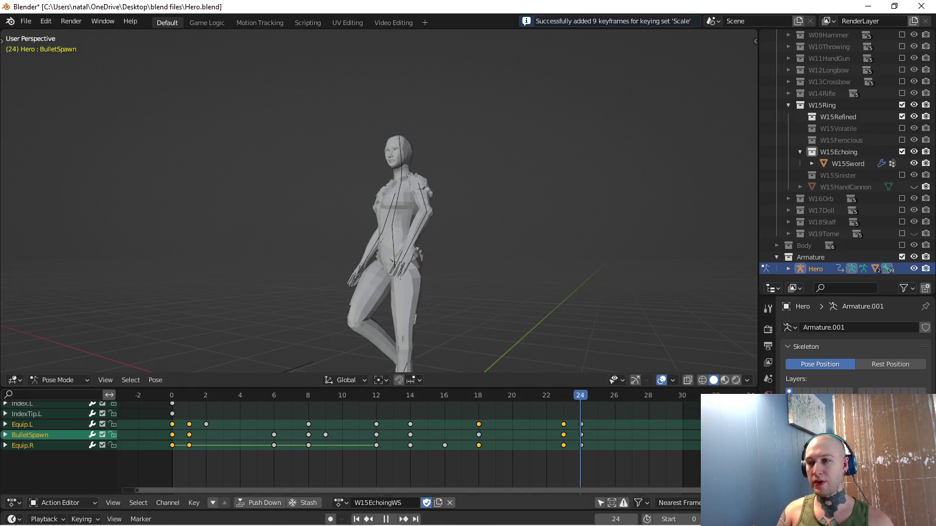
{"action": "key", "text": "ctrl+z"}
{"action": "key", "text": "s"}
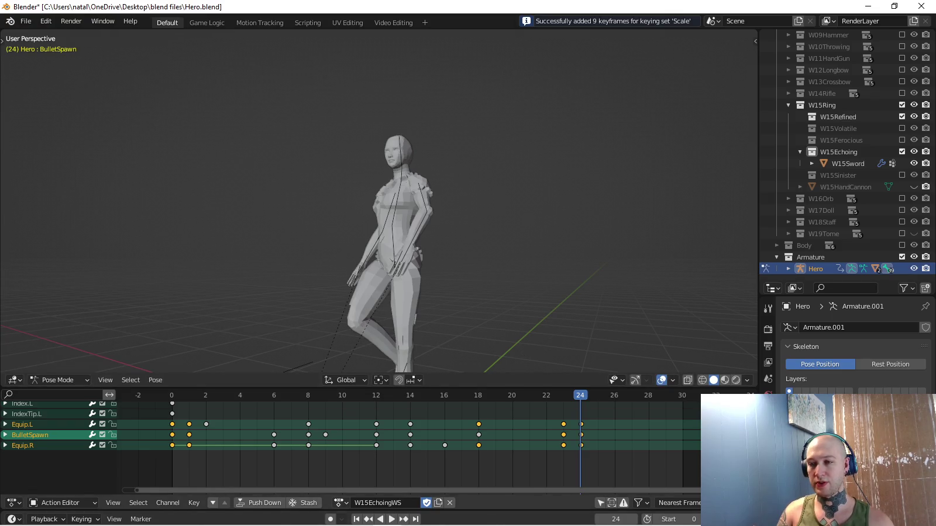
{"action": "left_click", "coordinate": [341, 503]}
{"action": "left_click", "coordinate": [397, 447]}
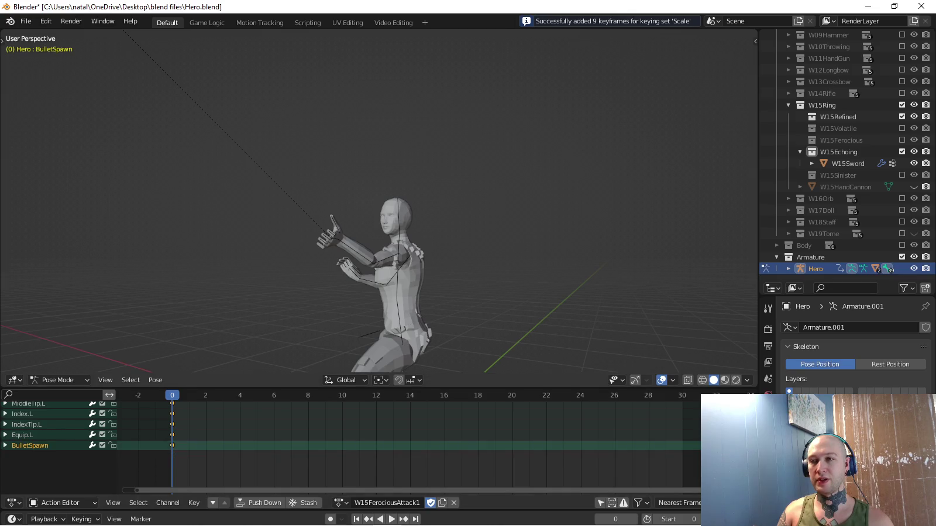
Switch to W15EchoingAttack1 and key BulletSpawn at zero scale on frame 0.
{"action": "middle_click_drag", "start_coordinate": [380, 205], "coordinate": [468, 193]}
{"action": "key", "text": "s"}
{"action": "key", "text": "0"}
{"action": "key", "text": "Return"}
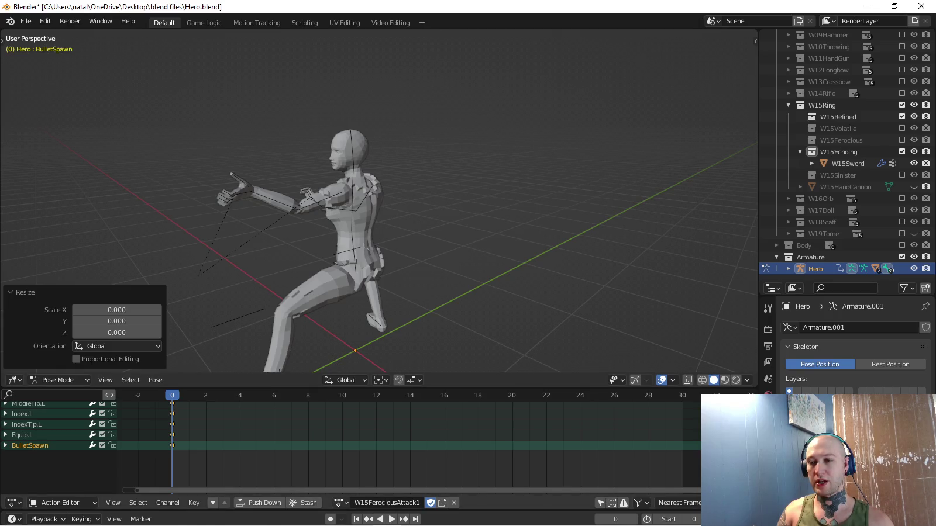
{"action": "left_click", "coordinate": [340, 503]}
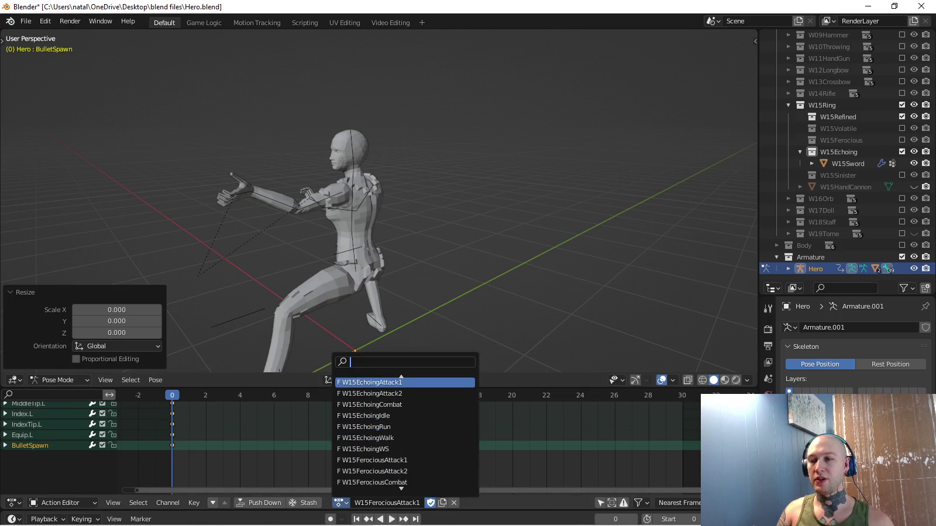
{"action": "key", "text": "Return"}
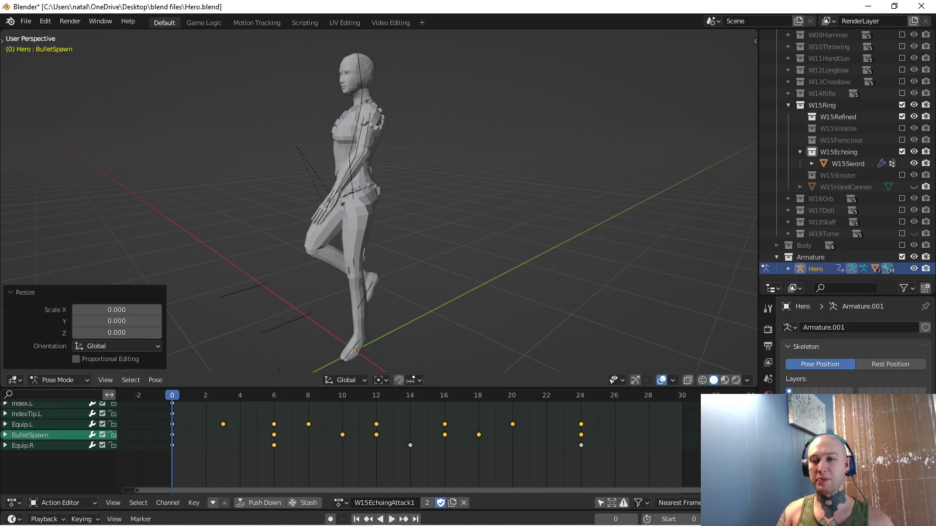
{"action": "key", "text": "i"}
Key BulletSpawn flattened to zero local Y scale on frame 1.
{"action": "key", "text": "Right"}
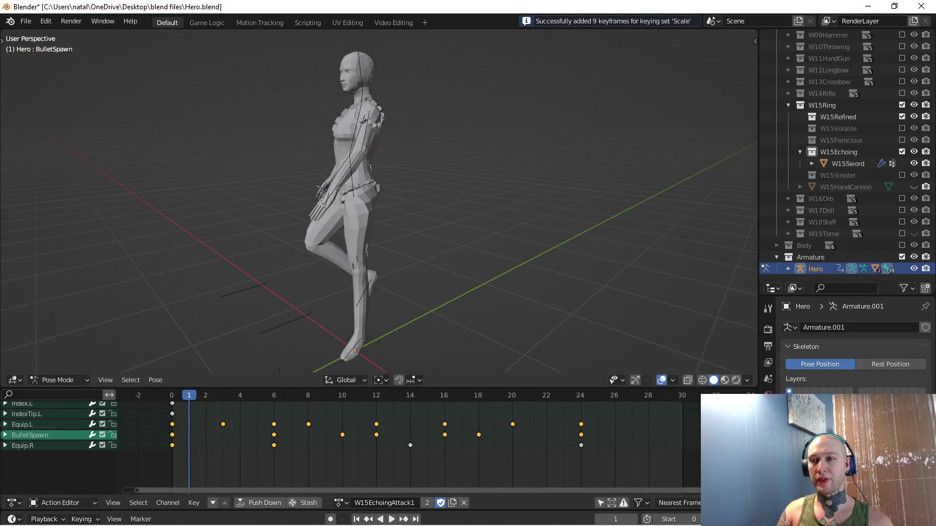
{"action": "key", "text": "s"}
{"action": "key", "text": "y"}
{"action": "key", "text": "0"}
{"action": "key", "text": "Return"}
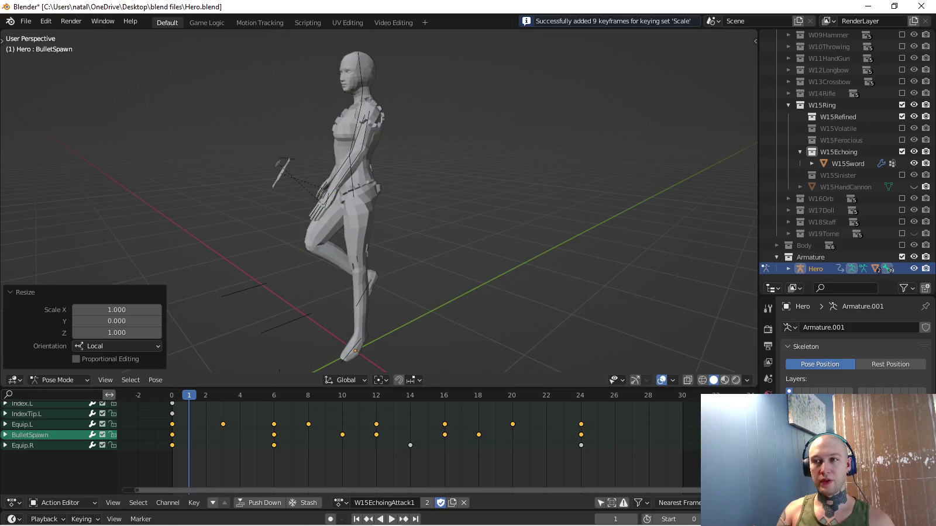
{"action": "key", "text": "i"}
Key BulletSpawn at zero scale on the last frame, 24.
{"action": "key", "text": "shift+Right"}
{"action": "key", "text": "s"}
{"action": "key", "text": "0"}
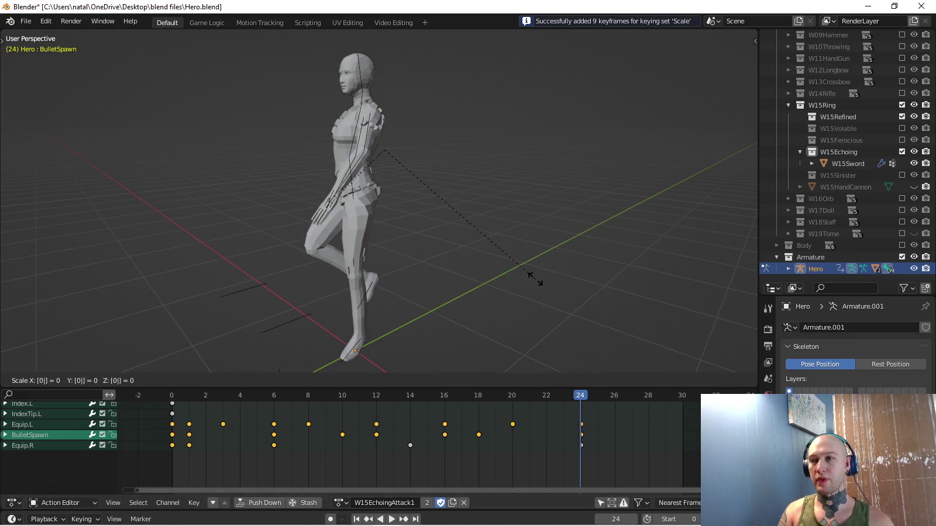
{"action": "key", "text": "Return"}
{"action": "key", "text": "i"}
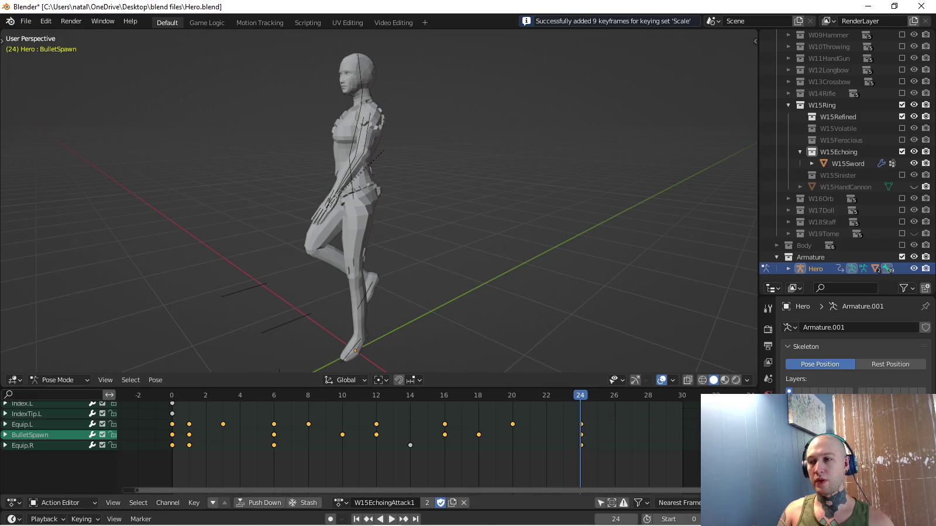
Key BulletSpawn flattened to zero Y scale on frame 23, then play the action.
{"action": "key", "text": "Left"}
{"action": "key", "text": "s"}
{"action": "key", "text": "y"}
{"action": "key", "text": "y"}
{"action": "key", "text": "0"}
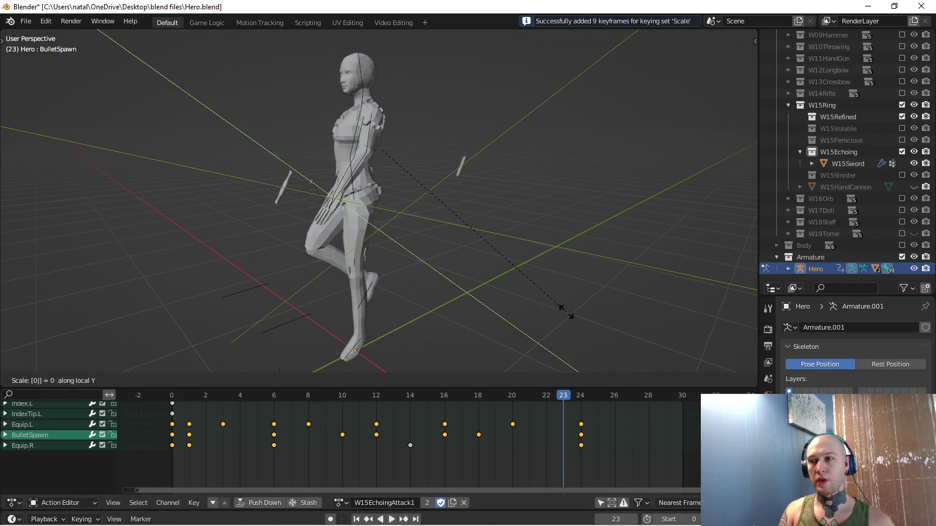
{"action": "key", "text": "Return"}
{"action": "key", "text": "i"}
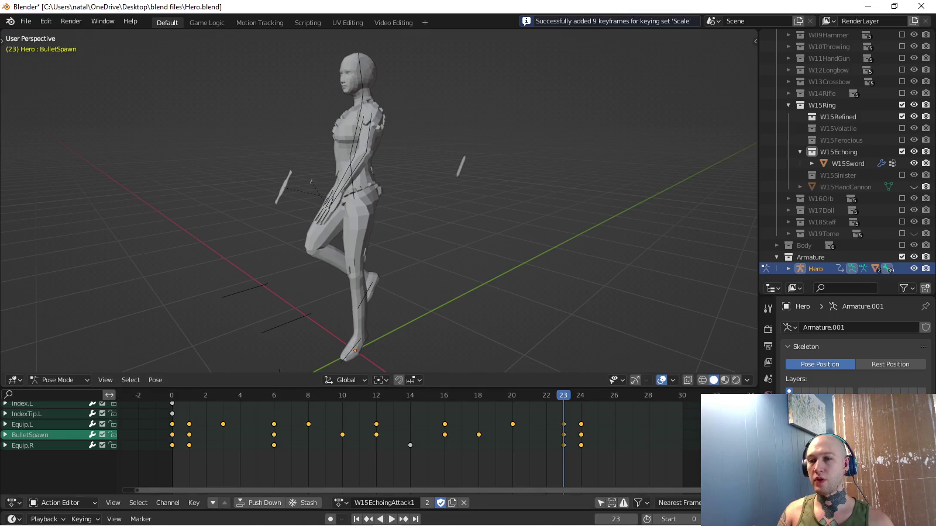
{"action": "key", "text": "space"}
{"action": "key", "text": "space"}
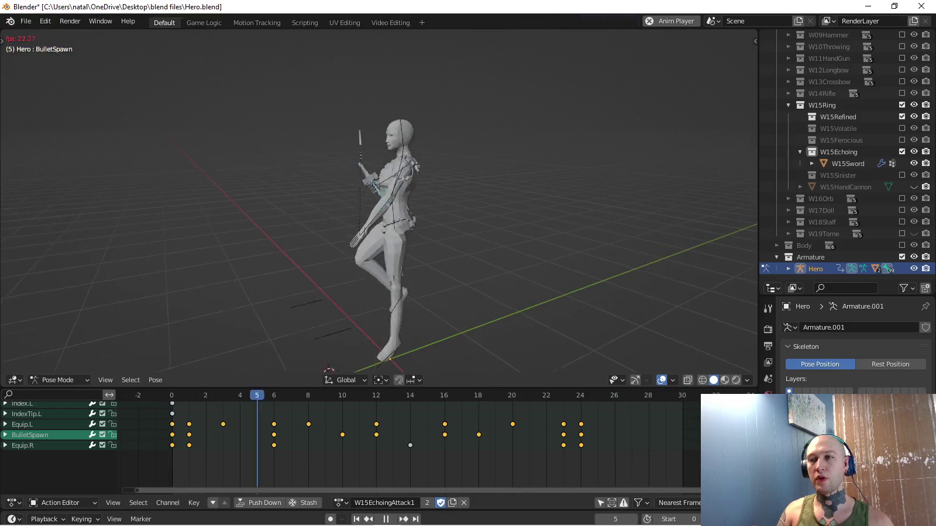
Orbit the character during playback, switch back to W15EchoingWS, and stop playback.
{"action": "middle_click_drag", "start_coordinate": [409, 205], "coordinate": [234, 205]}
{"action": "middle_click_drag", "start_coordinate": [374, 205], "coordinate": [280, 205]}
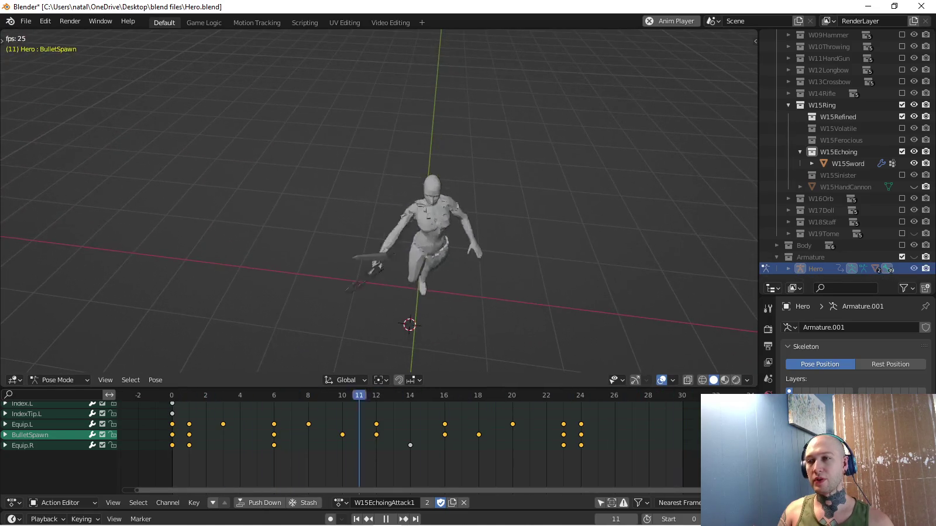
{"action": "mouse_move", "coordinate": [374, 205]}
{"action": "middle_mouse_down"}
{"action": "mouse_move", "coordinate": [304, 169]}
{"action": "mouse_move", "coordinate": [351, 200]}
{"action": "mouse_move", "coordinate": [328, 194]}
{"action": "middle_mouse_up"}
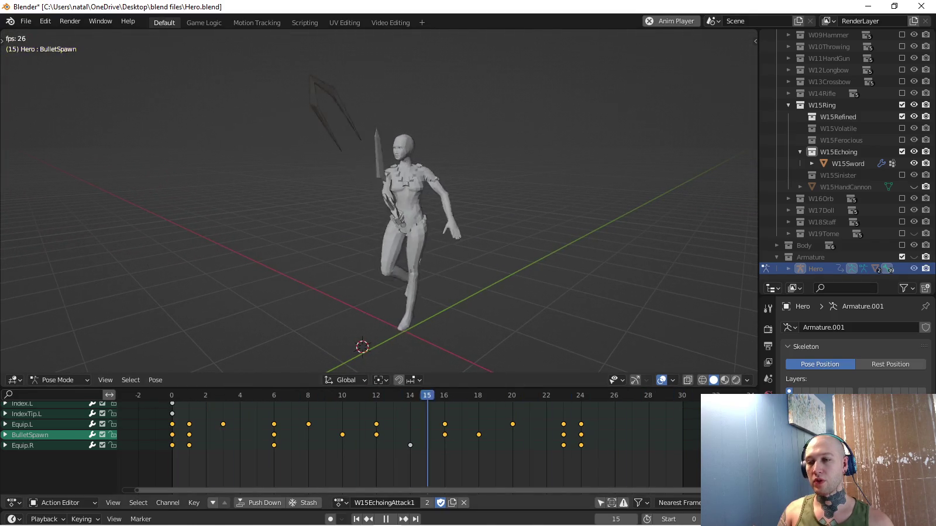
{"action": "left_click", "coordinate": [341, 503]}
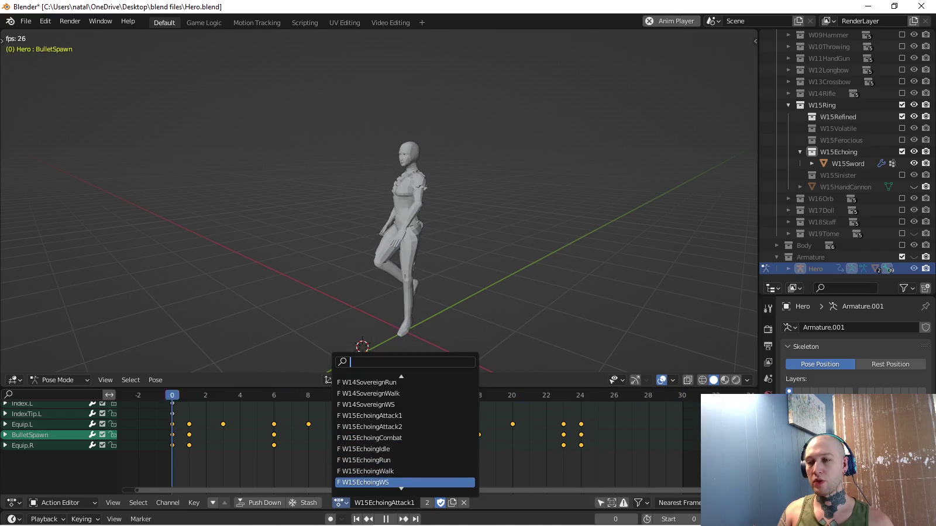
{"action": "key", "text": "Return"}
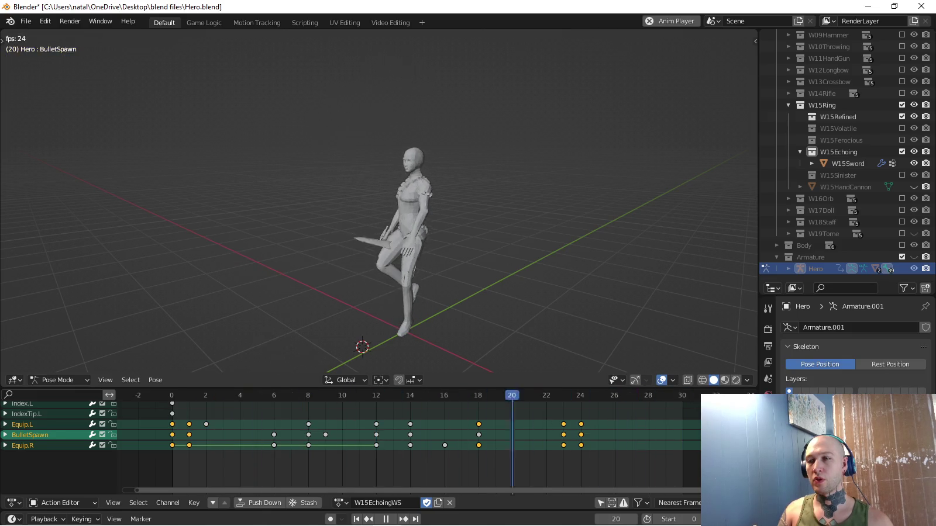
{"action": "key", "text": "Escape"}
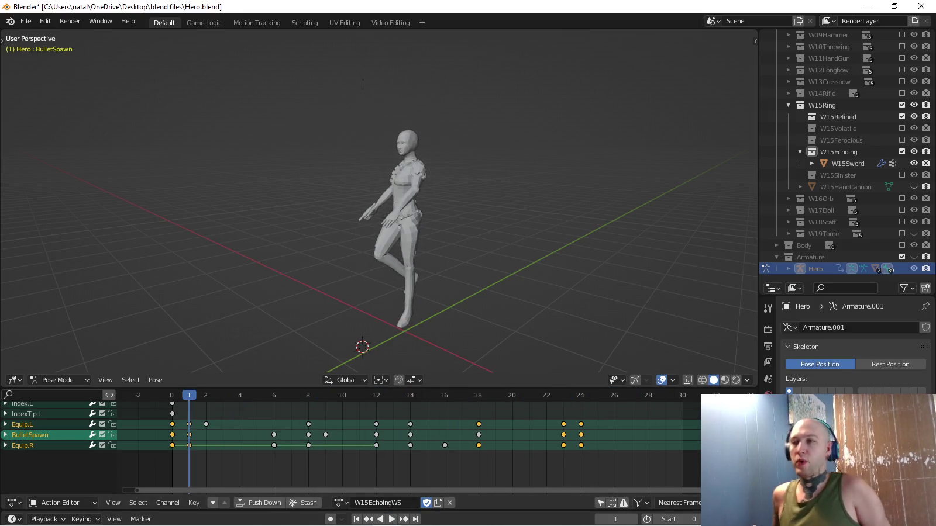
Load W15EchoingAttack1 onto the Hero rig, play it back, and select the W15Sword object.
{"action": "left_click", "coordinate": [341, 503]}
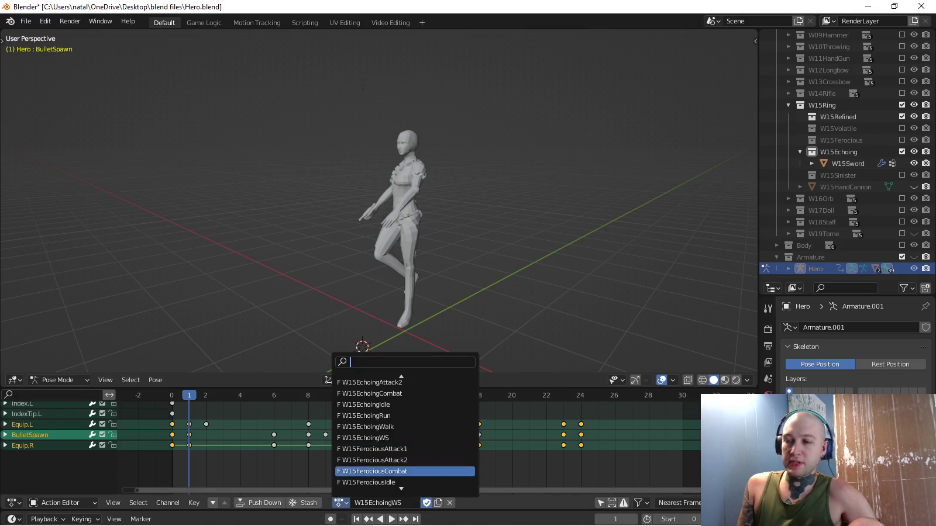
{"action": "scroll", "coordinate": [405, 433], "scroll_direction": "up", "scroll_amount": 7}
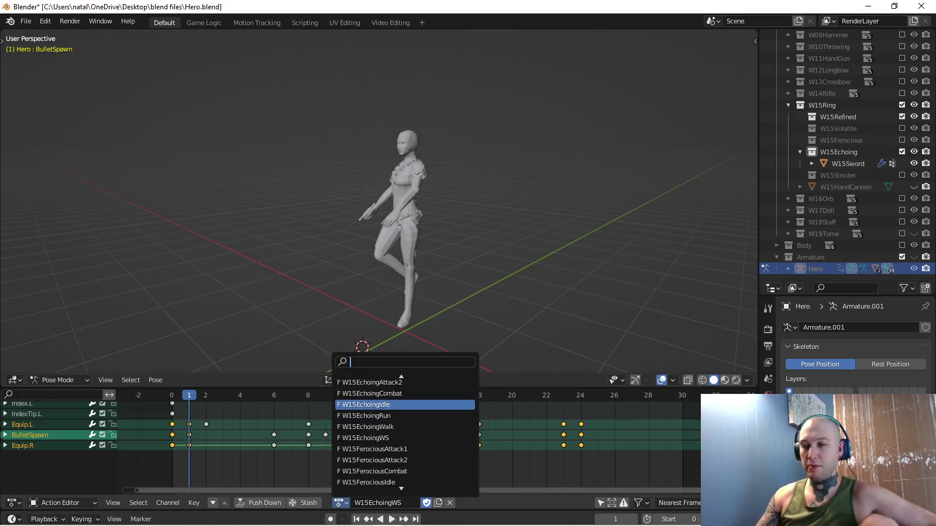
{"action": "left_click", "coordinate": [406, 393]}
{"action": "key", "text": "space"}
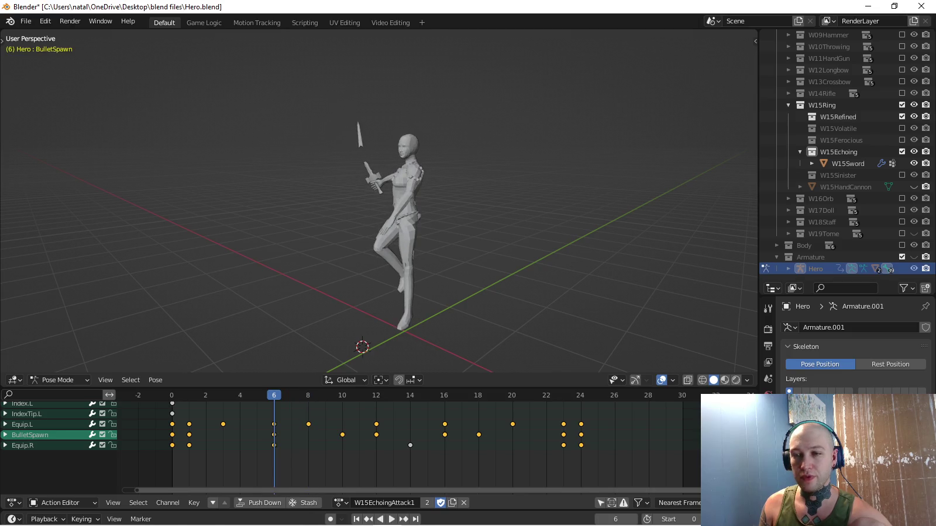
{"action": "middle_click_drag", "start_coordinate": [410, 445], "coordinate": [431, 455]}
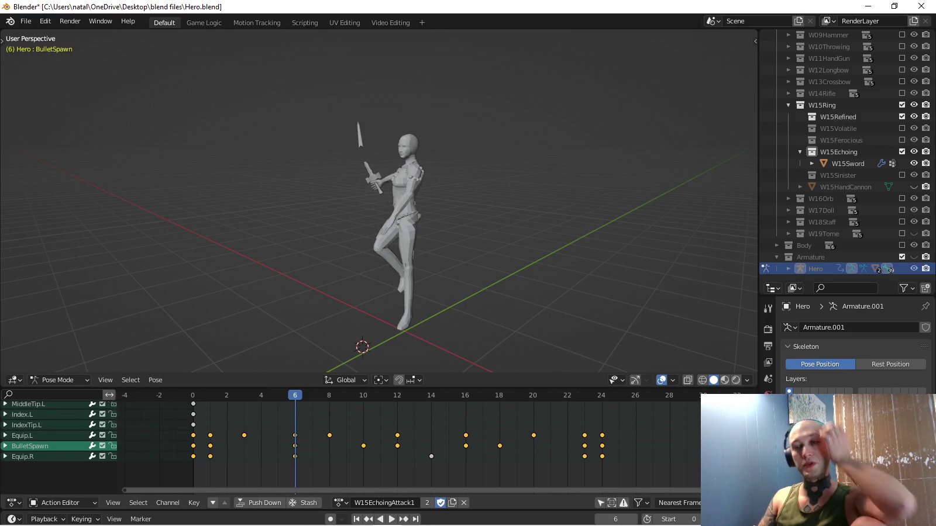
{"action": "key", "text": "space"}
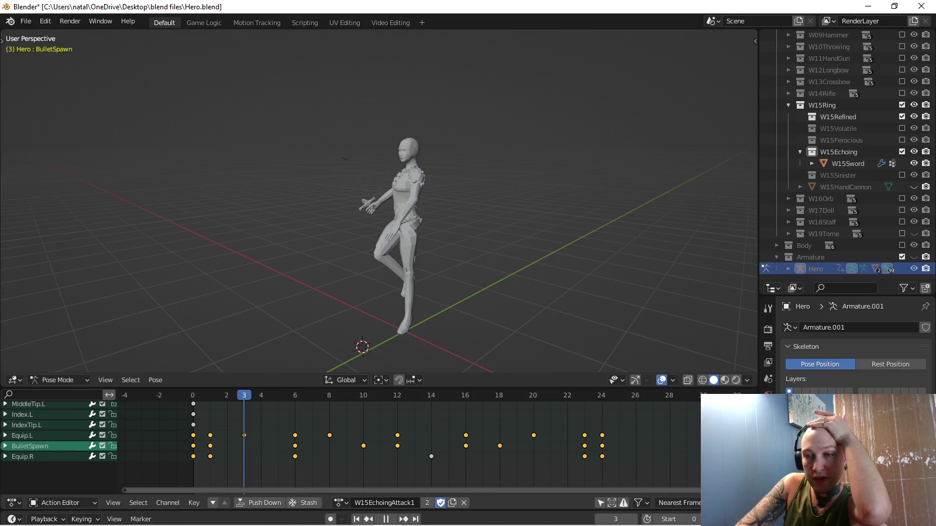
{"action": "mouse_move", "coordinate": [380, 205]}
{"action": "middle_mouse_down"}
{"action": "mouse_move", "coordinate": [351, 198]}
{"action": "mouse_move", "coordinate": [398, 204]}
{"action": "middle_mouse_up"}
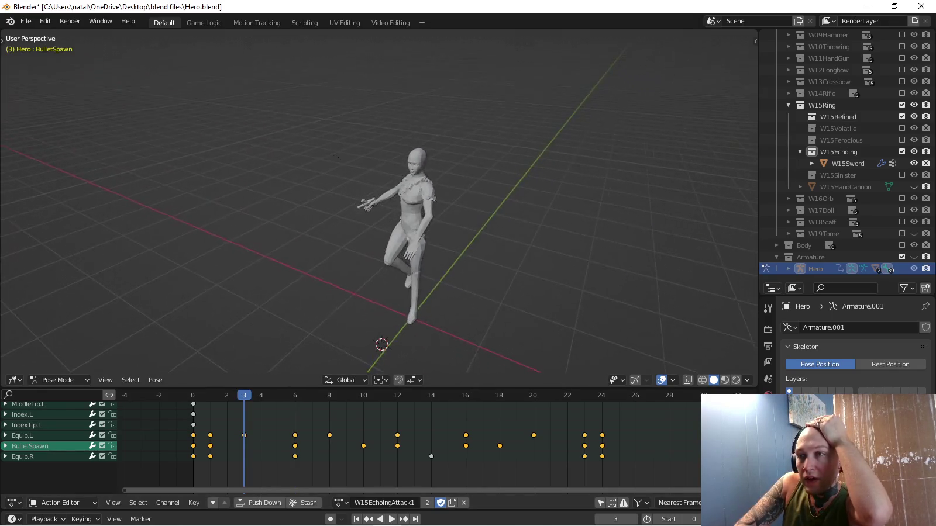
{"action": "scroll", "coordinate": [380, 205], "scroll_direction": "up", "scroll_amount": 5}
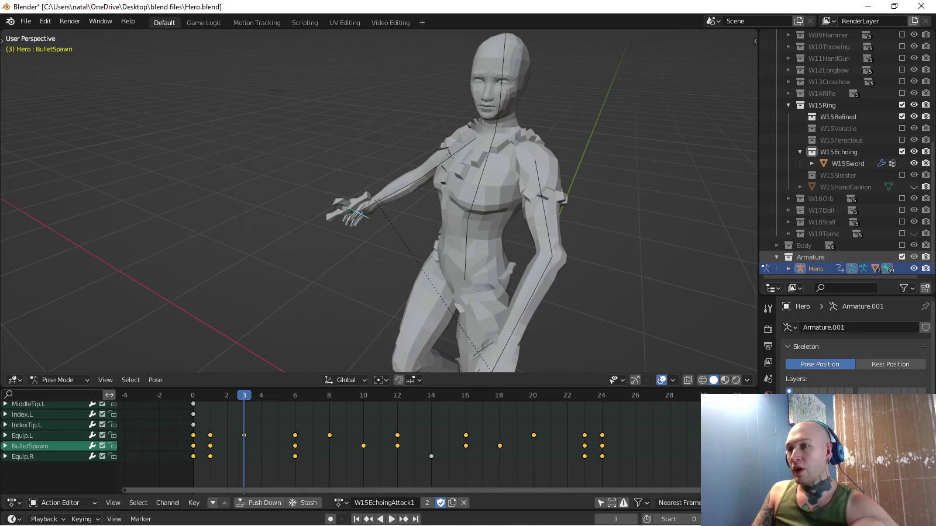
{"action": "left_click", "coordinate": [847, 164]}
Clear the W15Sword object's scale and reselect the Hero armature.
{"action": "scroll", "coordinate": [410, 205], "scroll_direction": "down", "scroll_amount": 3}
{"action": "middle_click_drag", "start_coordinate": [410, 205], "coordinate": [409, 176]}
{"action": "mouse_move", "coordinate": [380, 204]}
{"action": "middle_mouse_down"}
{"action": "mouse_move", "coordinate": [398, 176]}
{"action": "mouse_move", "coordinate": [410, 193]}
{"action": "middle_mouse_up"}
{"action": "scroll", "coordinate": [381, 205], "scroll_direction": "down", "scroll_amount": 2}
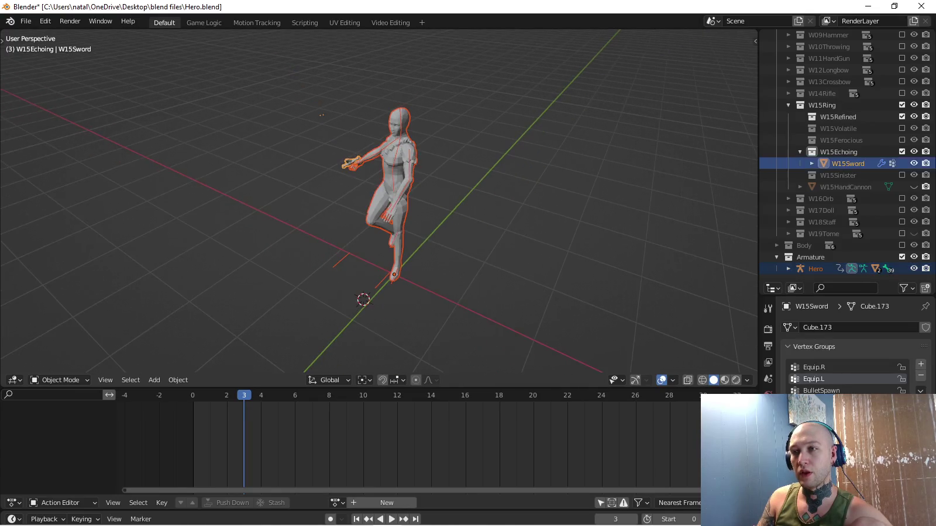
{"action": "key", "text": "alt+s"}
{"action": "scroll", "coordinate": [380, 205], "scroll_direction": "up", "scroll_amount": 4}
{"action": "left_click", "coordinate": [816, 268]}
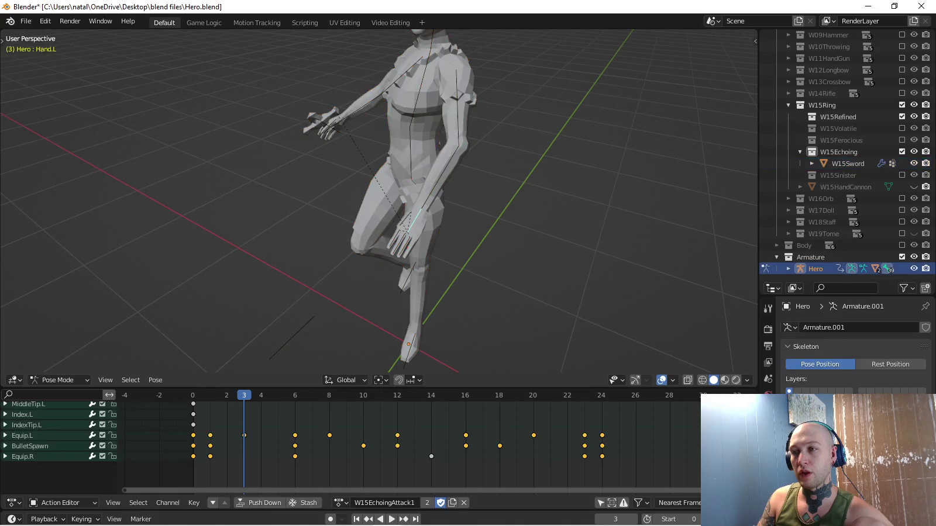
{"action": "left_click", "coordinate": [421, 176]}
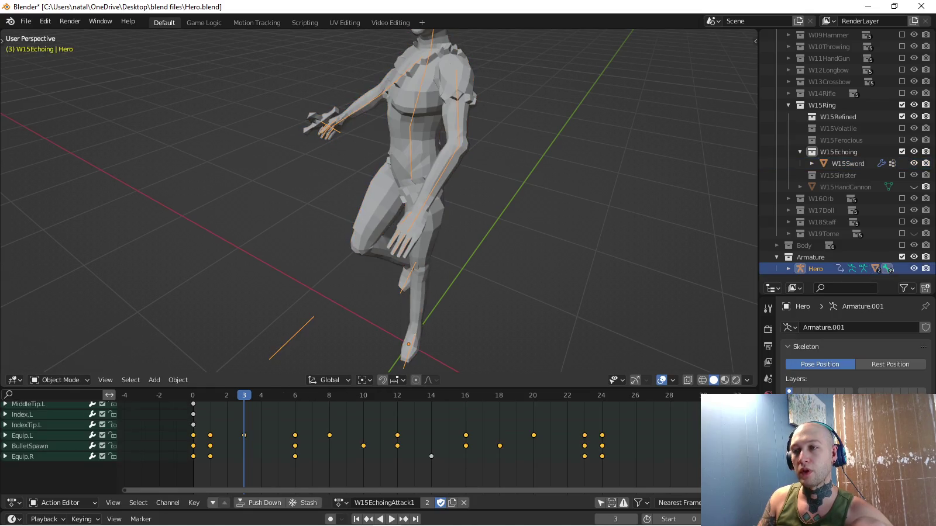
Put the Hero rig into Pose Mode and select only the BulletSpawn bone.
{"action": "key", "text": "ctrl+Tab"}
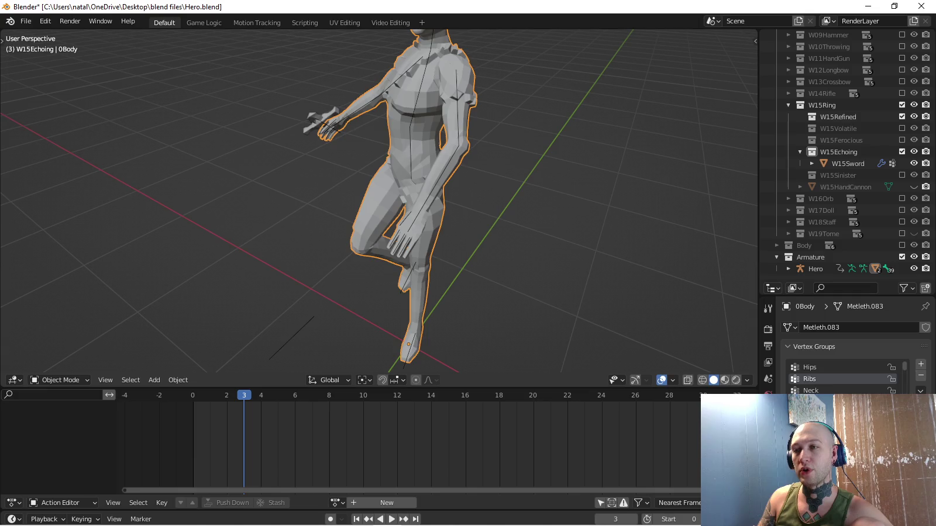
{"action": "left_click", "coordinate": [414, 220]}
{"action": "key", "text": "ctrl+Tab"}
{"action": "key", "text": "a"}
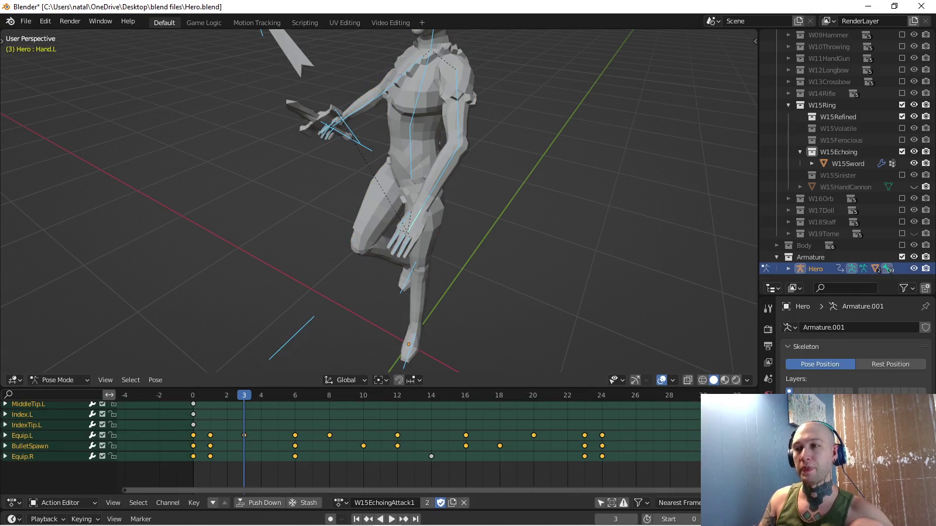
{"action": "middle_click_drag", "start_coordinate": [374, 206], "coordinate": [410, 200]}
{"action": "left_click", "coordinate": [31, 446]}
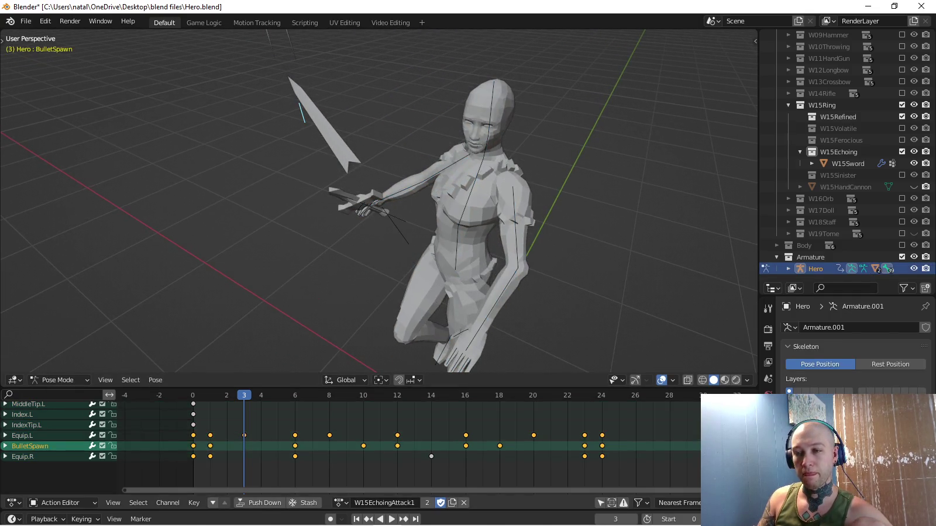
Move BulletSpawn's frame-1 keyframe to frame 7 in the Action Editor.
{"action": "middle_click_drag", "start_coordinate": [381, 205], "coordinate": [433, 202]}
{"action": "scroll", "coordinate": [380, 205], "scroll_direction": "down", "scroll_amount": 2}
{"action": "scroll", "coordinate": [380, 205], "scroll_direction": "down", "scroll_amount": 2}
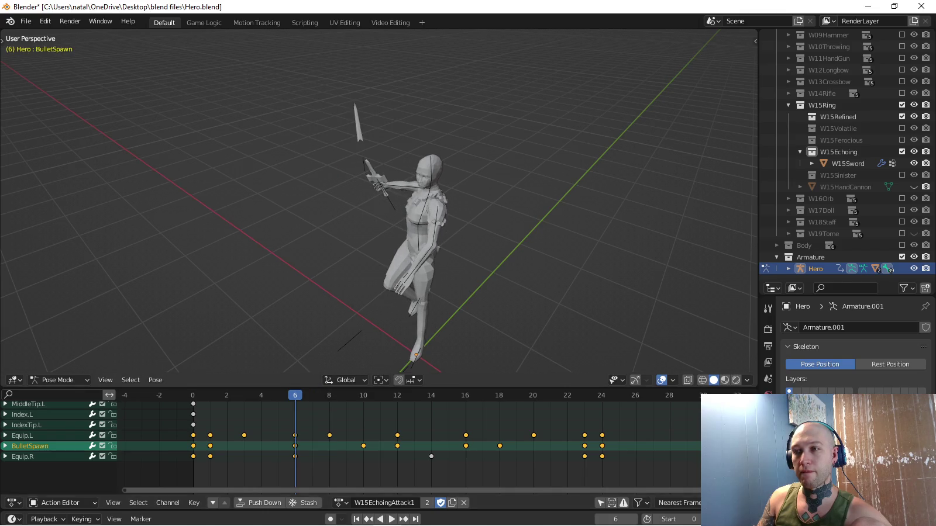
{"action": "middle_click_drag", "start_coordinate": [445, 234], "coordinate": [444, 194]}
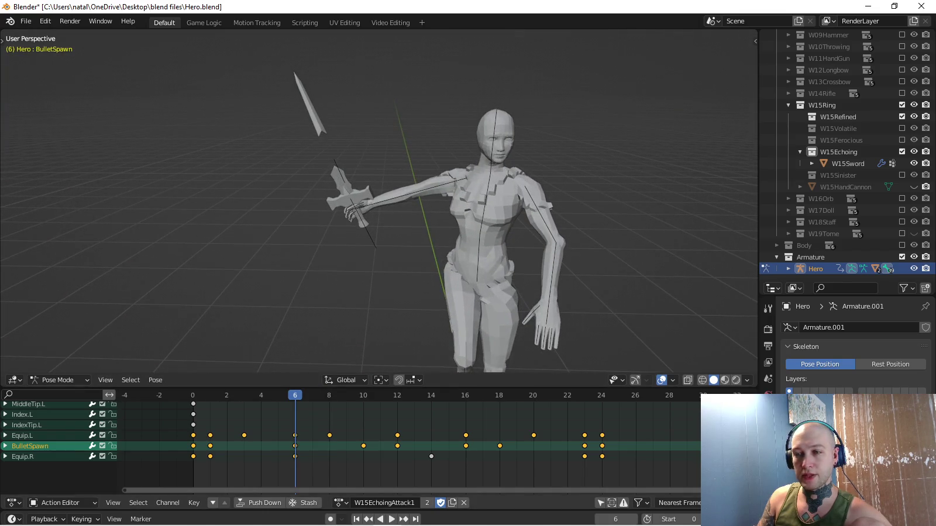
{"action": "key", "text": "g"}
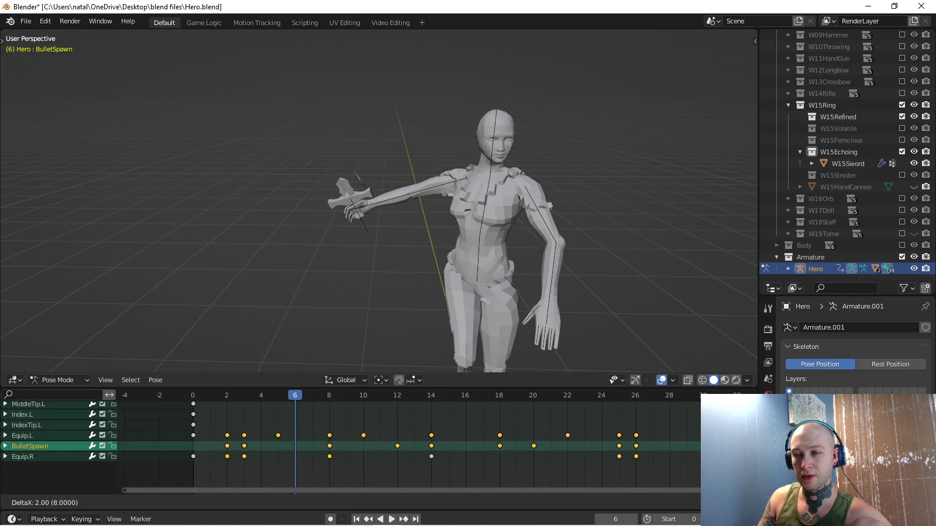
{"action": "key", "text": "Escape"}
{"action": "left_click", "coordinate": [210, 446]}
{"action": "key", "text": "g"}
{"action": "left_click", "coordinate": [313, 446]}
Play W15EchoingAttack1 onward from frame 7, orbiting to review the sword's motion.
{"action": "key", "text": "space"}
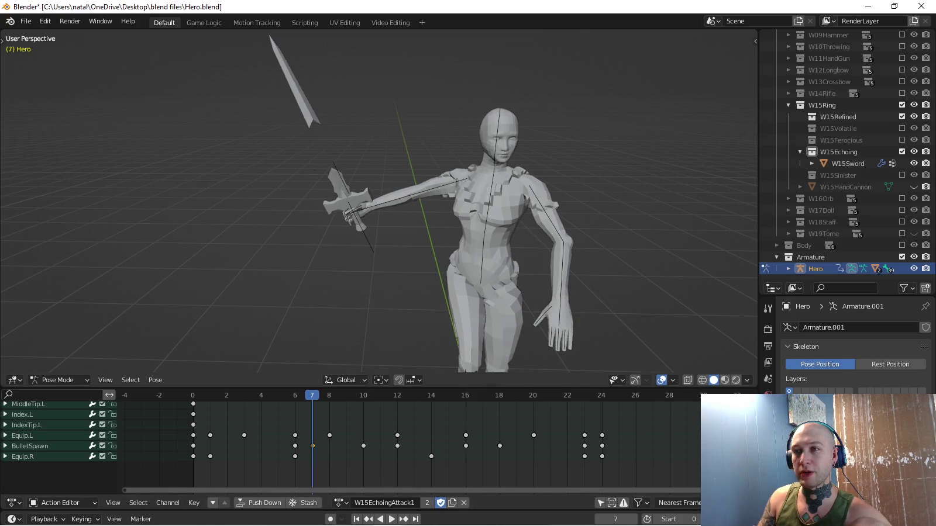
{"action": "middle_click_drag", "start_coordinate": [380, 205], "coordinate": [409, 245]}
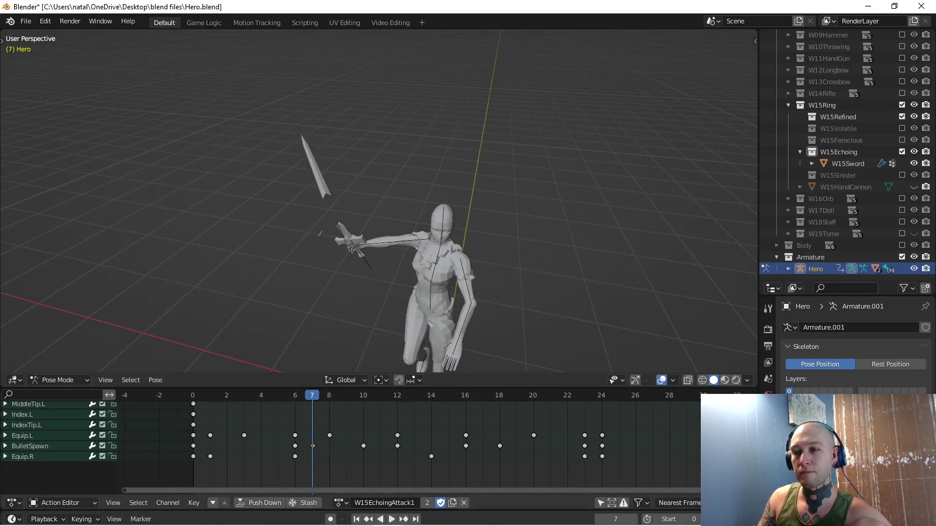
{"action": "key", "text": "space"}
{"action": "key", "text": "space"}
{"action": "scroll", "coordinate": [380, 205], "scroll_direction": "up", "scroll_amount": 2}
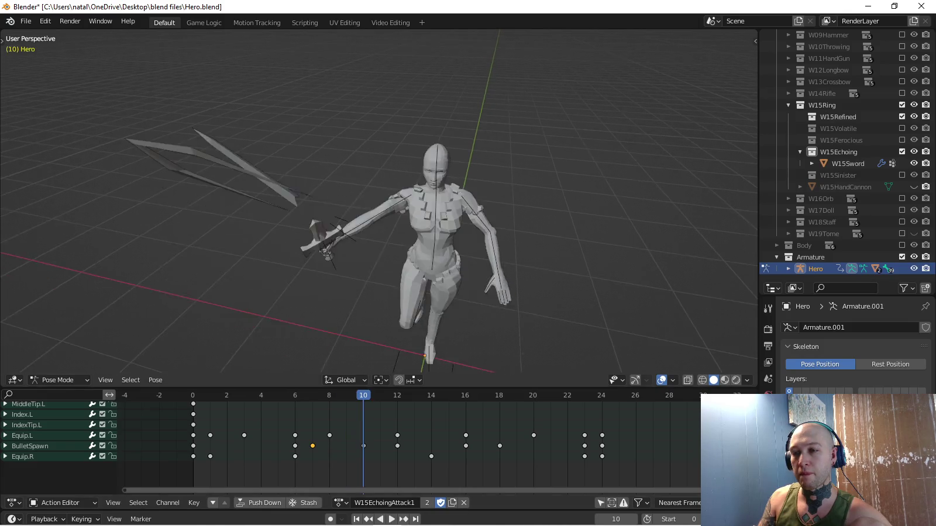
{"action": "middle_click_drag", "start_coordinate": [380, 234], "coordinate": [439, 228]}
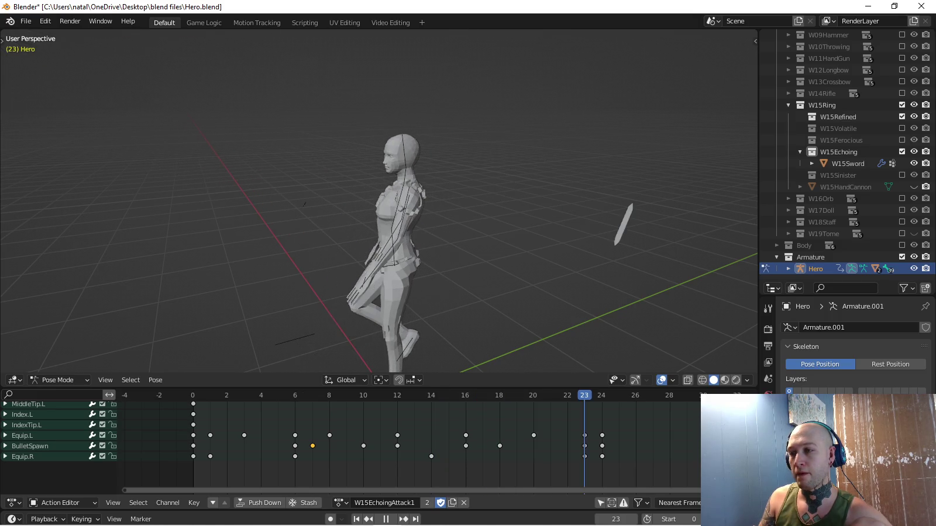
{"action": "middle_click_drag", "start_coordinate": [351, 234], "coordinate": [439, 228]}
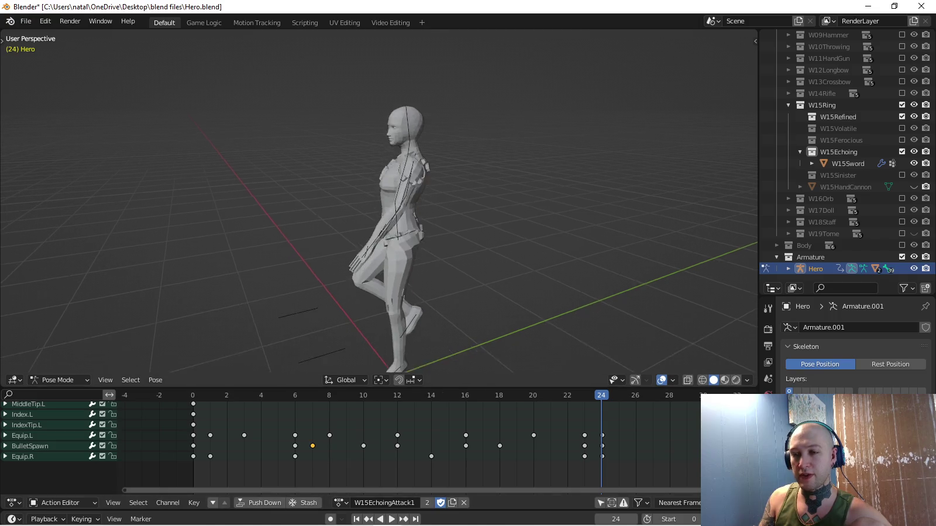
Select the Equip.L channel and shift its frame-1 key to frame 4.
{"action": "key", "text": "space"}
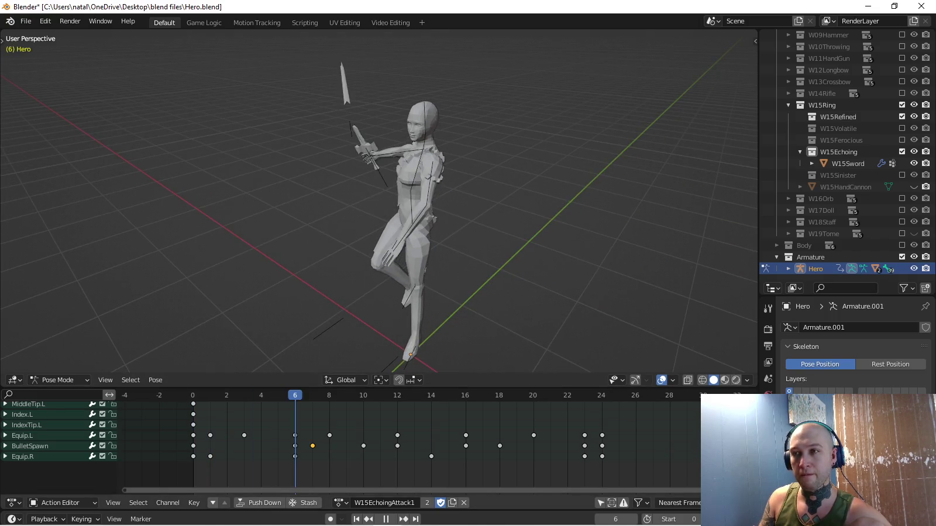
{"action": "left_click", "coordinate": [22, 436]}
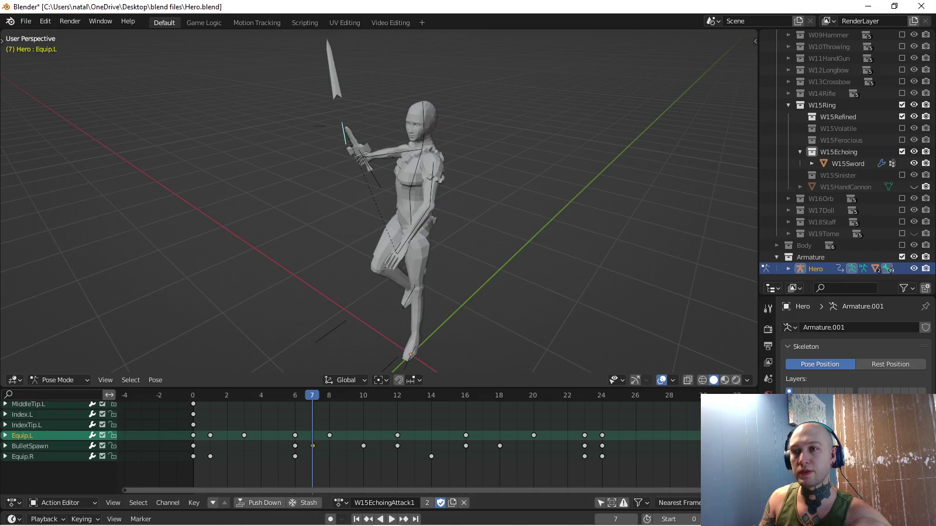
{"action": "key", "text": "space"}
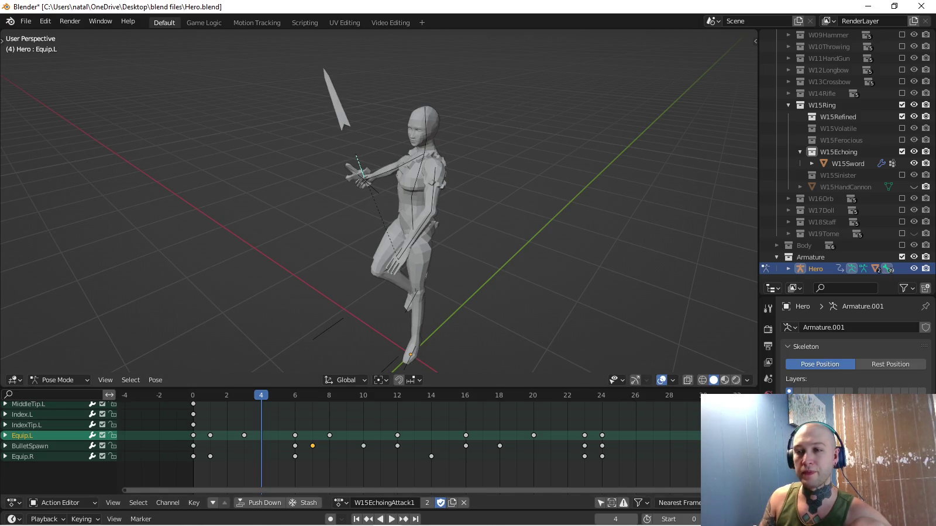
{"action": "left_click_drag", "start_coordinate": [209, 435], "coordinate": [262, 435]}
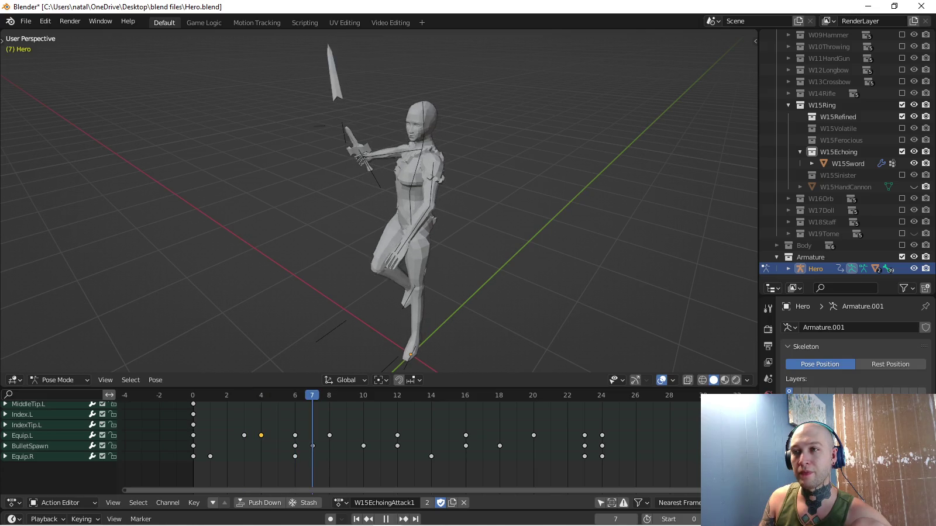
{"action": "key", "text": "space"}
Move Equip.L's frame-23 key to frame 19 and replay the retimed action.
{"action": "middle_click_drag", "start_coordinate": [444, 235], "coordinate": [351, 222]}
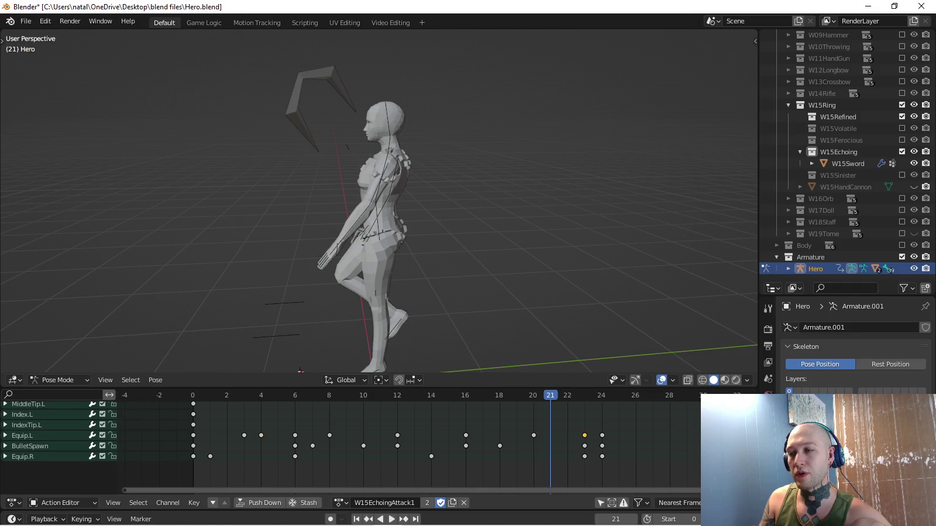
{"action": "key", "text": "g"}
{"action": "key", "text": "Return"}
{"action": "key", "text": "space"}
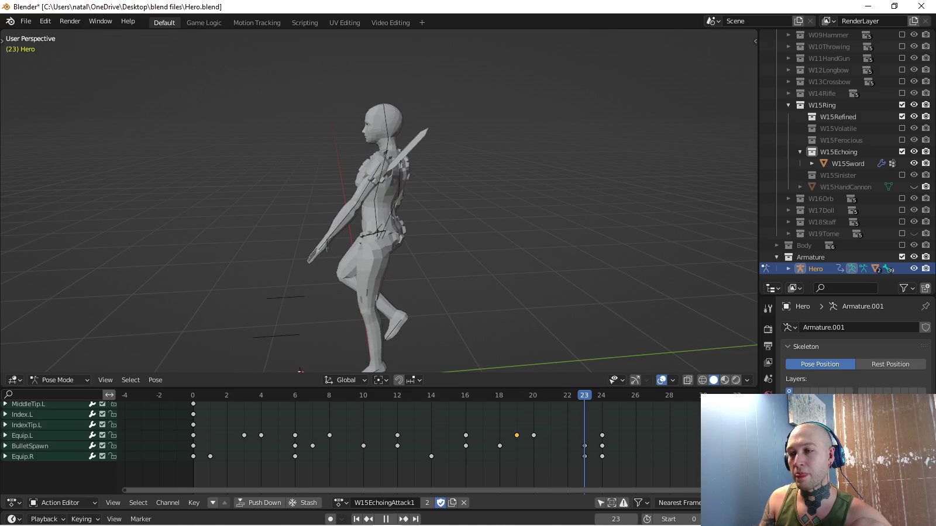
{"action": "key", "text": "space"}
{"action": "mouse_move", "coordinate": [374, 234]}
{"action": "middle_mouse_down"}
{"action": "mouse_move", "coordinate": [445, 228]}
{"action": "mouse_move", "coordinate": [363, 229]}
{"action": "middle_mouse_up"}
{"action": "key", "text": "space"}
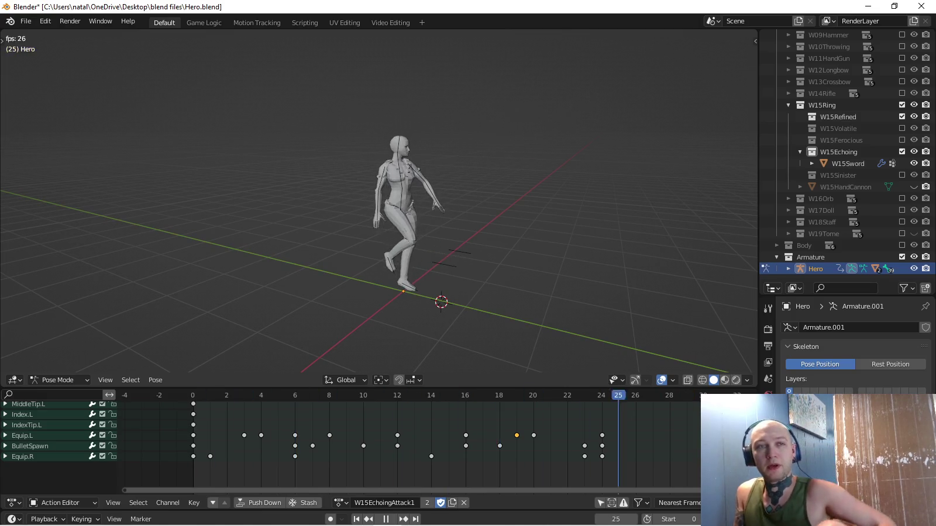
{"action": "key", "text": "space"}
{"action": "left_click", "coordinate": [341, 501]}
Switch to W15EchoingAttack2, collapse the Equip.R channel and play it to frame 6.
{"action": "left_click", "coordinate": [380, 445]}
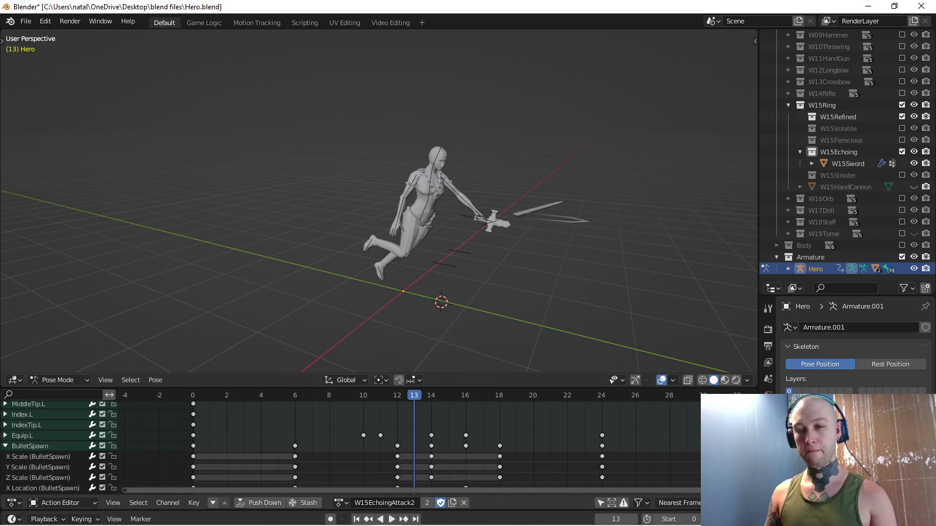
{"action": "scroll", "coordinate": [352, 444], "scroll_direction": "down", "scroll_amount": 2}
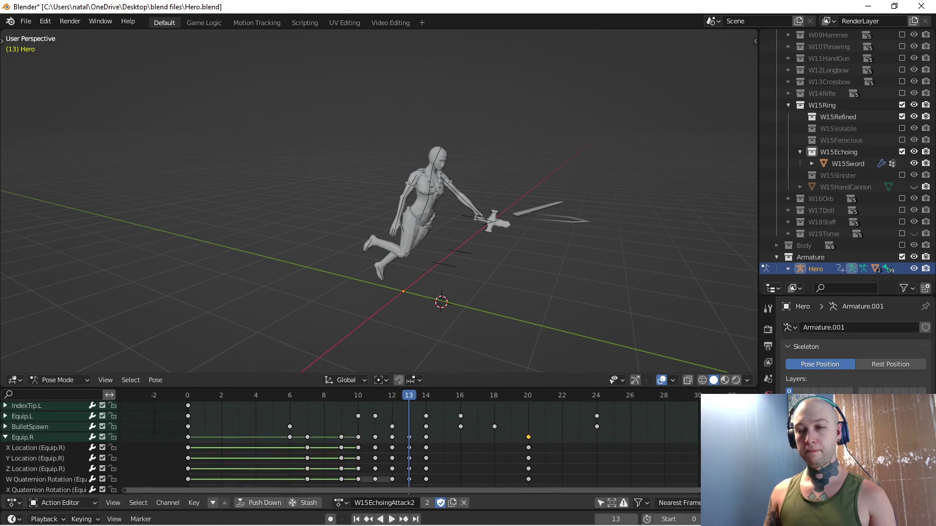
{"action": "left_click", "coordinate": [5, 437]}
{"action": "scroll", "coordinate": [350, 445], "scroll_direction": "up", "scroll_amount": 3}
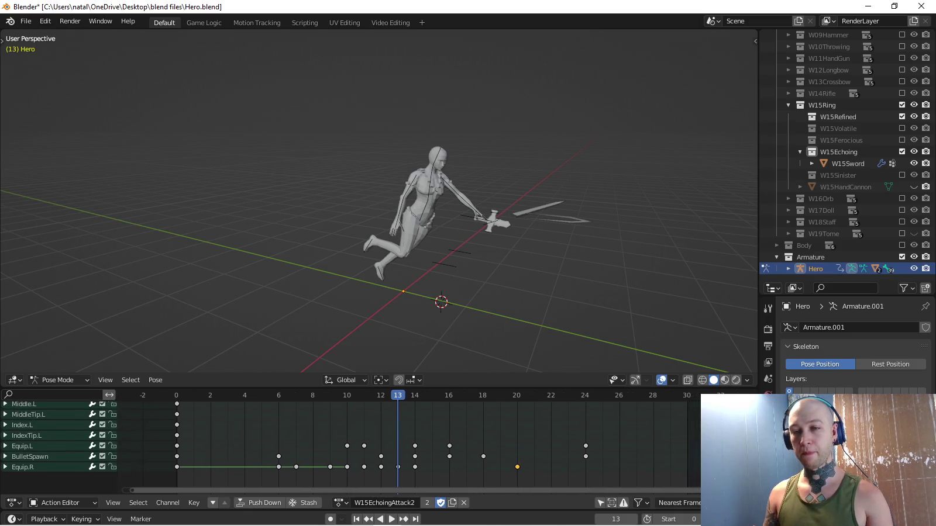
{"action": "key", "text": "space"}
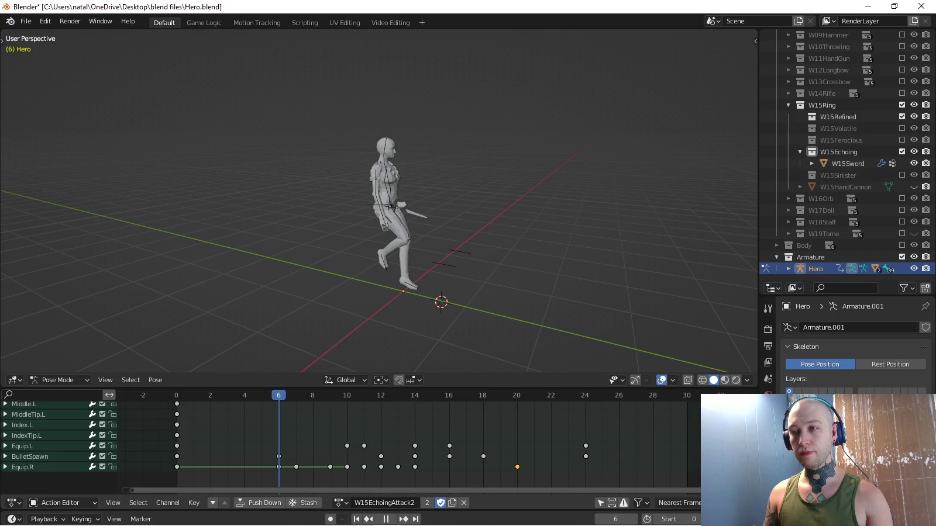
{"action": "key", "text": "space"}
Select the BulletSpawn channel and stop playback on frame 7.
{"action": "middle_click_drag", "start_coordinate": [380, 234], "coordinate": [503, 234]}
{"action": "scroll", "coordinate": [381, 205], "scroll_direction": "up", "scroll_amount": 4}
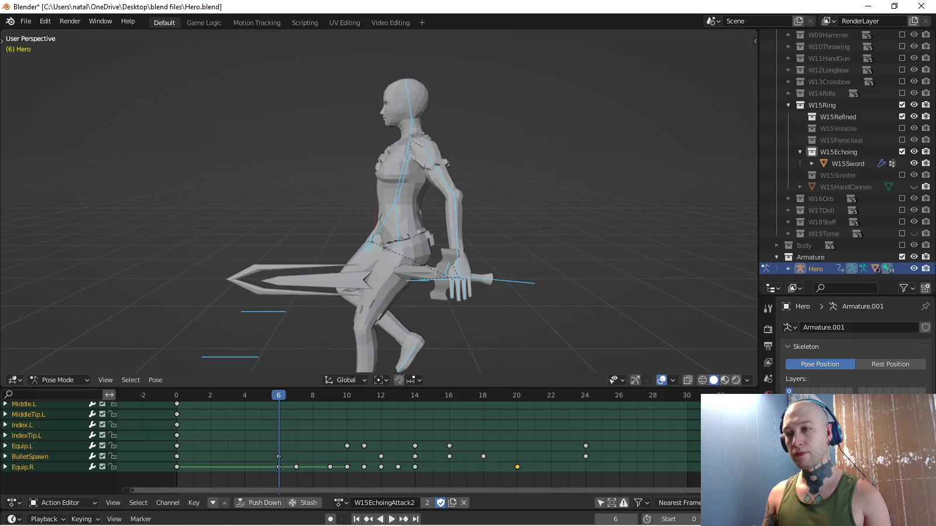
{"action": "left_click", "coordinate": [22, 446]}
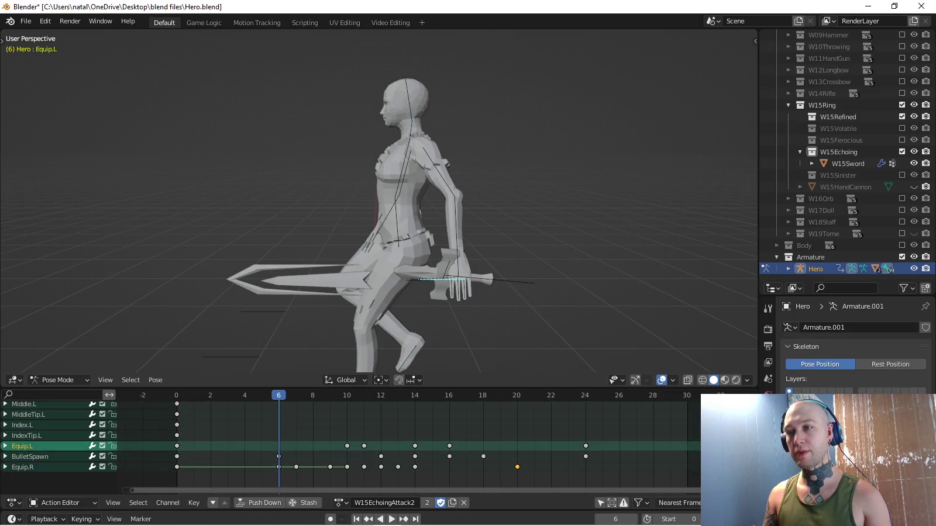
{"action": "left_click", "coordinate": [30, 457]}
{"action": "middle_click_drag", "start_coordinate": [380, 205], "coordinate": [404, 205]}
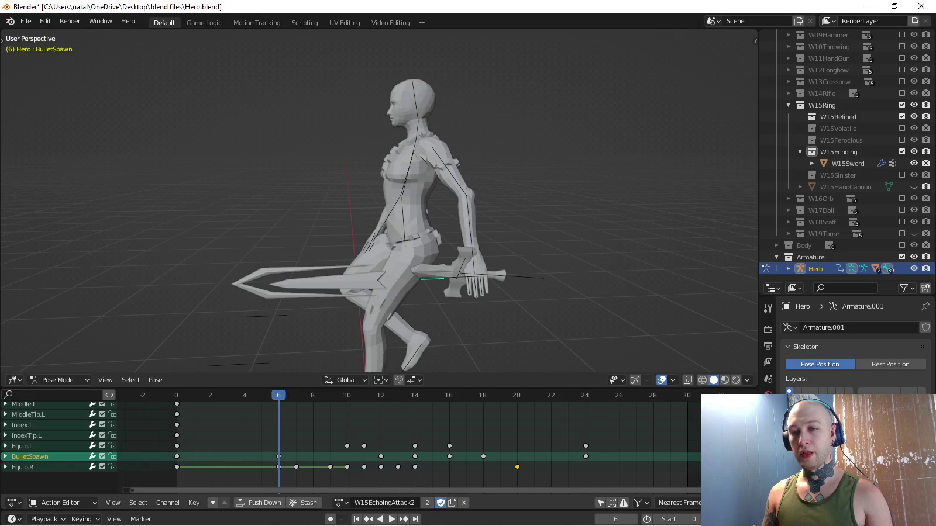
{"action": "key", "text": "space"}
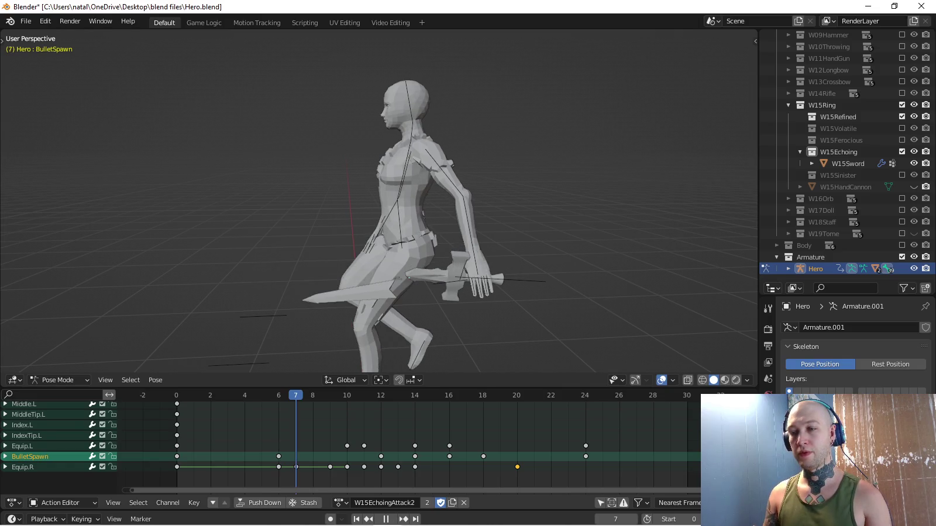
{"action": "key", "text": "space"}
{"action": "middle_click_drag", "start_coordinate": [380, 205], "coordinate": [410, 205]}
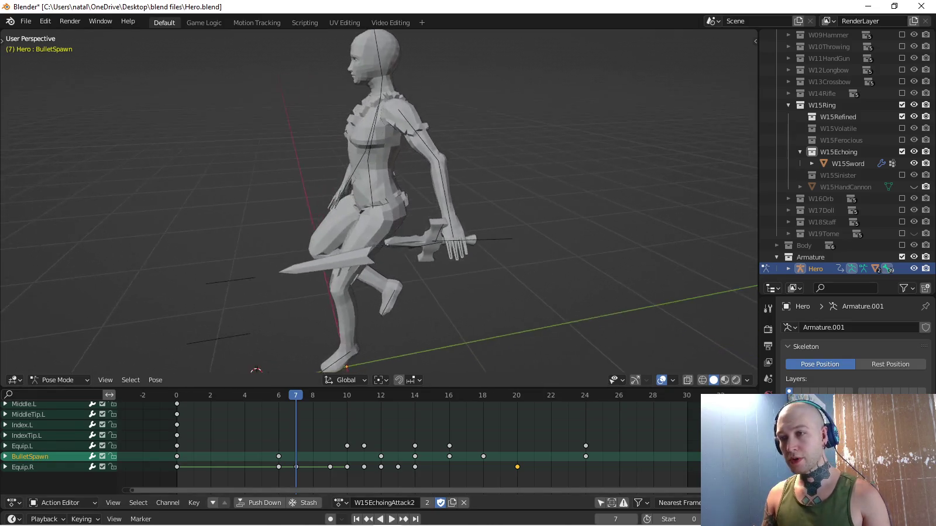
Flatten BulletSpawn to zero local Y scale at frame 7 and key its Scale.
{"action": "scroll", "coordinate": [380, 205], "scroll_direction": "up", "scroll_amount": 3}
{"action": "key", "text": "alt+h"}
{"action": "key", "text": "s"}
{"action": "key", "text": "y"}
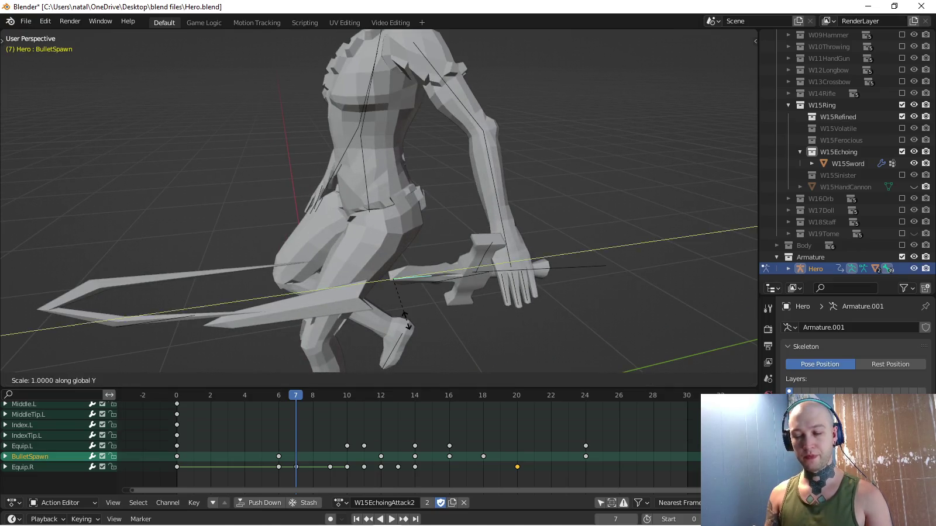
{"action": "key", "text": "y"}
{"action": "key", "text": "0"}
{"action": "key", "text": "Return"}
{"action": "key", "text": "i"}
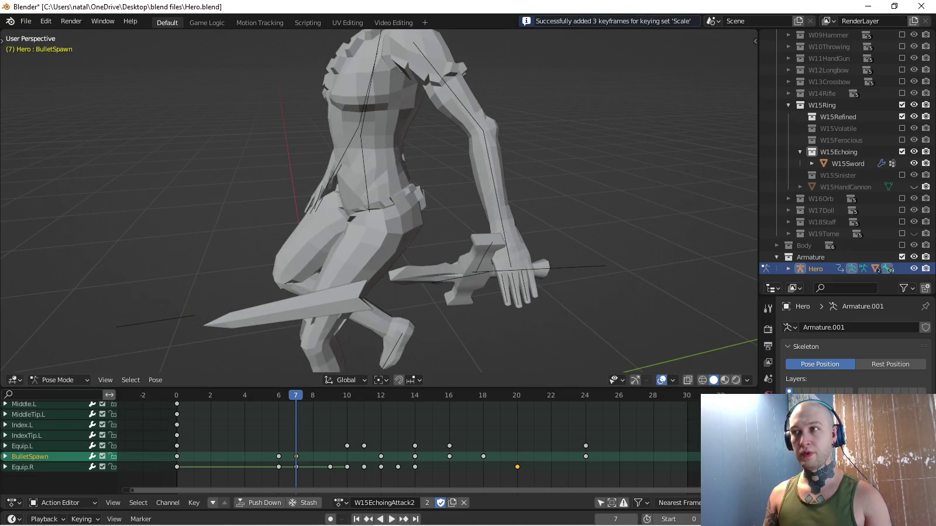
Play back the animation from several angles to confirm the blade is hidden.
{"action": "key", "text": "space"}
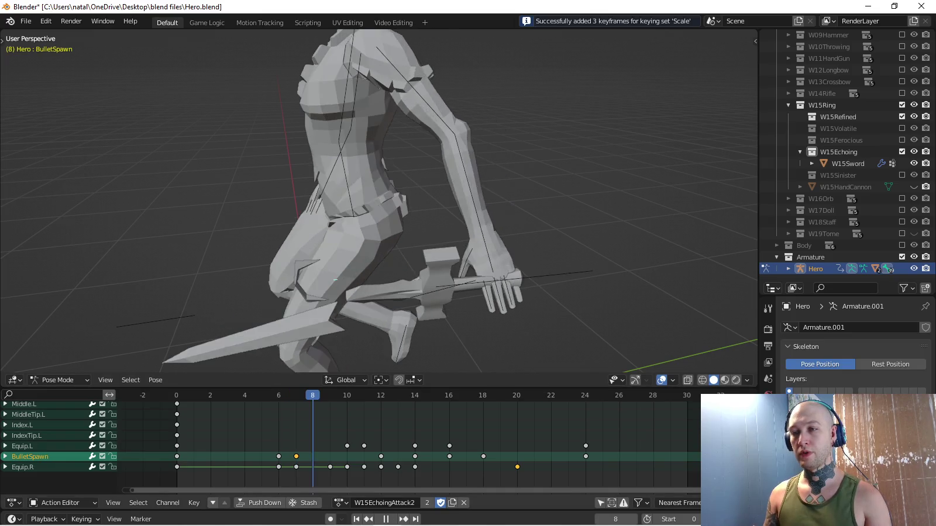
{"action": "key", "text": "space"}
{"action": "middle_click_drag", "start_coordinate": [380, 204], "coordinate": [444, 199]}
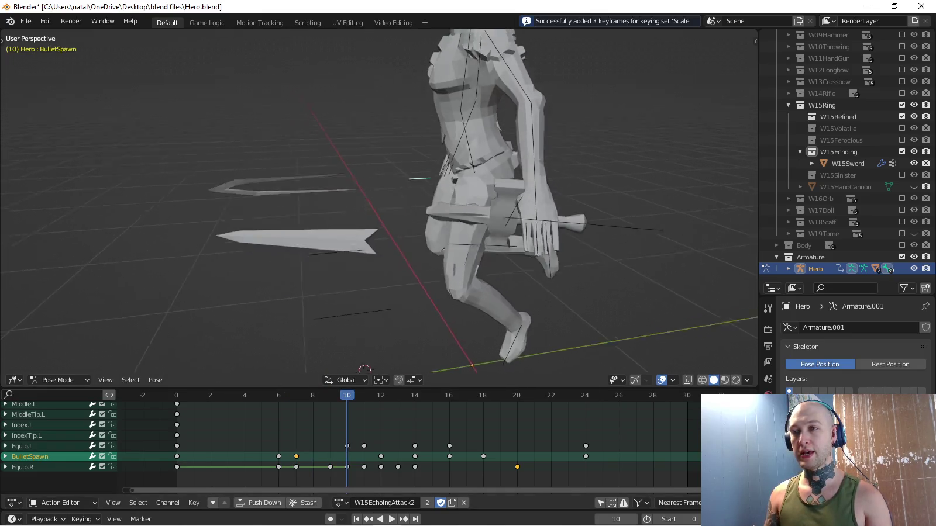
{"action": "key", "text": "space"}
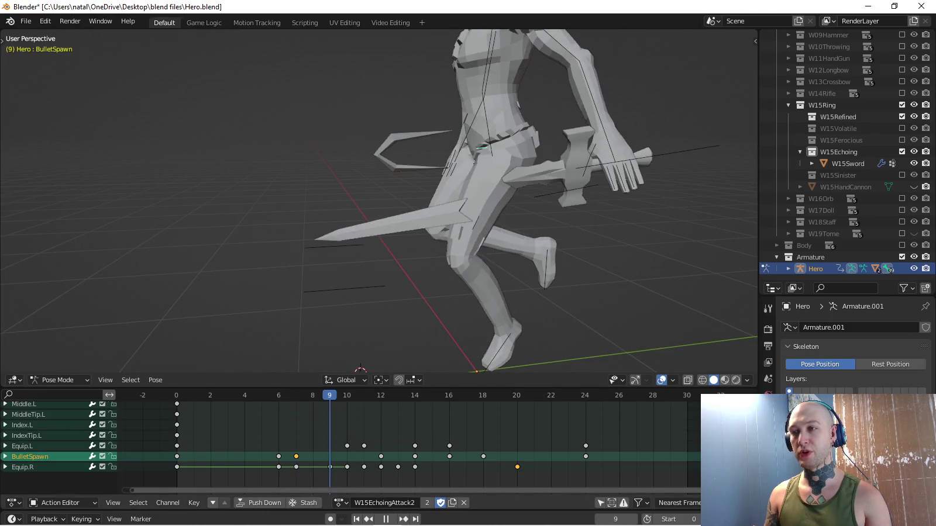
{"action": "key", "text": "space"}
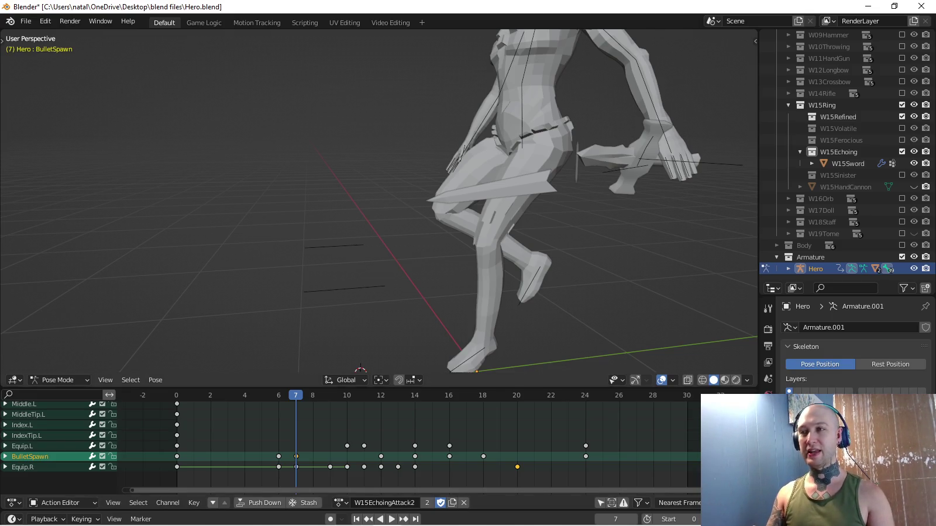
{"action": "scroll", "coordinate": [380, 199], "scroll_direction": "down", "scroll_amount": 3}
{"action": "middle_click_drag", "start_coordinate": [380, 200], "coordinate": [410, 188]}
{"action": "scroll", "coordinate": [381, 199], "scroll_direction": "up", "scroll_amount": 4}
{"action": "scroll", "coordinate": [380, 199], "scroll_direction": "up", "scroll_amount": 2}
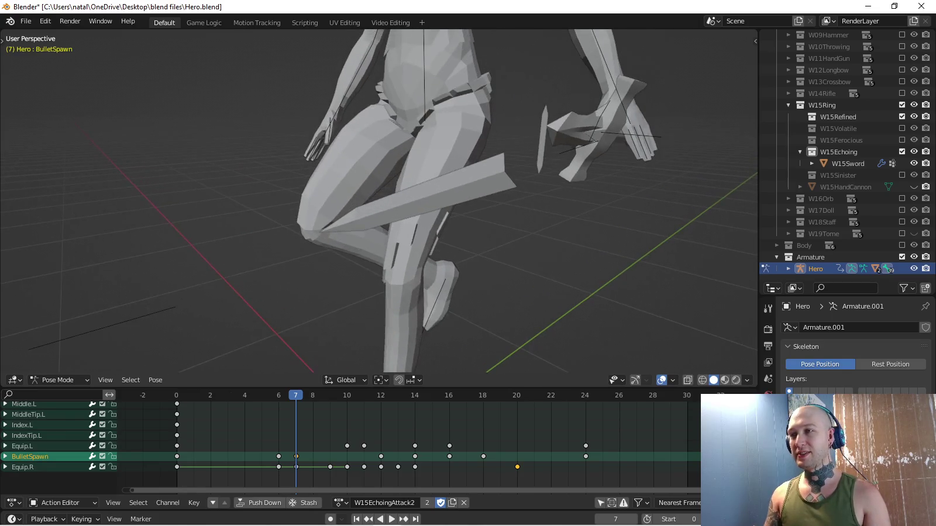
{"action": "key", "text": "space"}
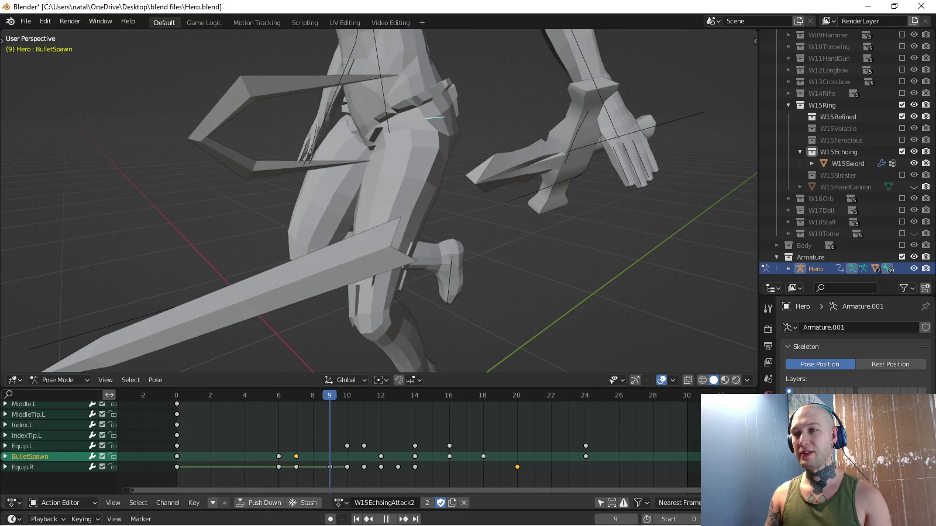
{"action": "key", "text": "space"}
{"action": "scroll", "coordinate": [380, 199], "scroll_direction": "down", "scroll_amount": 3}
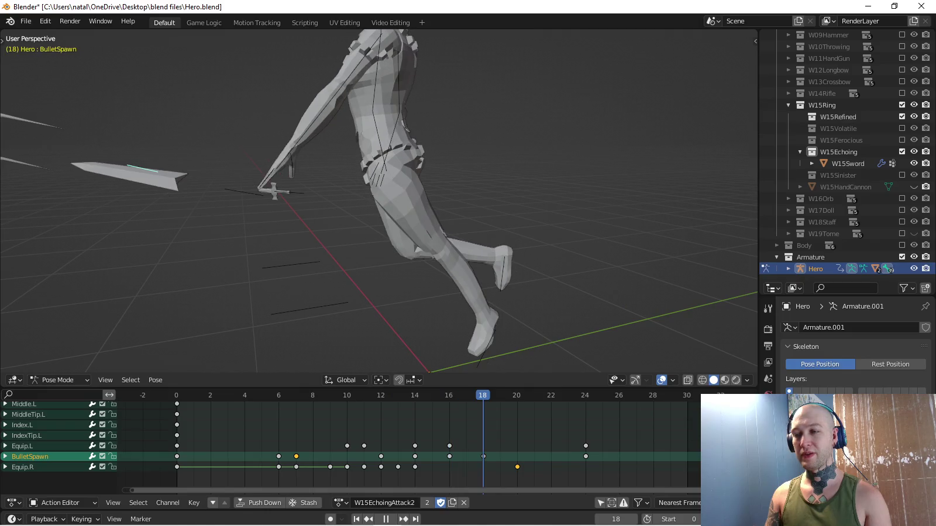
{"action": "key", "text": "space"}
{"action": "middle_click_drag", "start_coordinate": [380, 199], "coordinate": [362, 204]}
{"action": "key", "text": "space"}
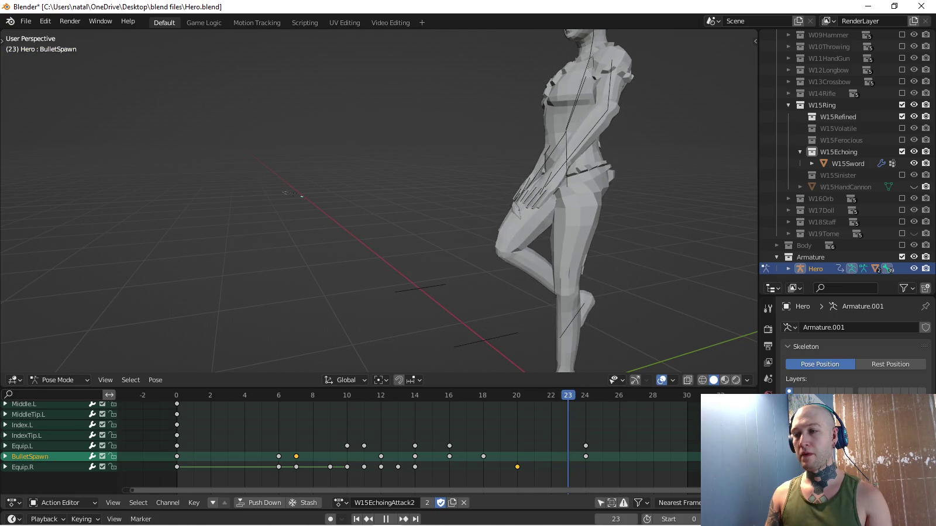
At frame 23, flatten BulletSpawn to zero Y scale, key Scale, and play back to review.
{"action": "key", "text": "space"}
{"action": "key", "text": "s"}
{"action": "key", "text": "y"}
{"action": "key", "text": "0"}
{"action": "key", "text": "Return"}
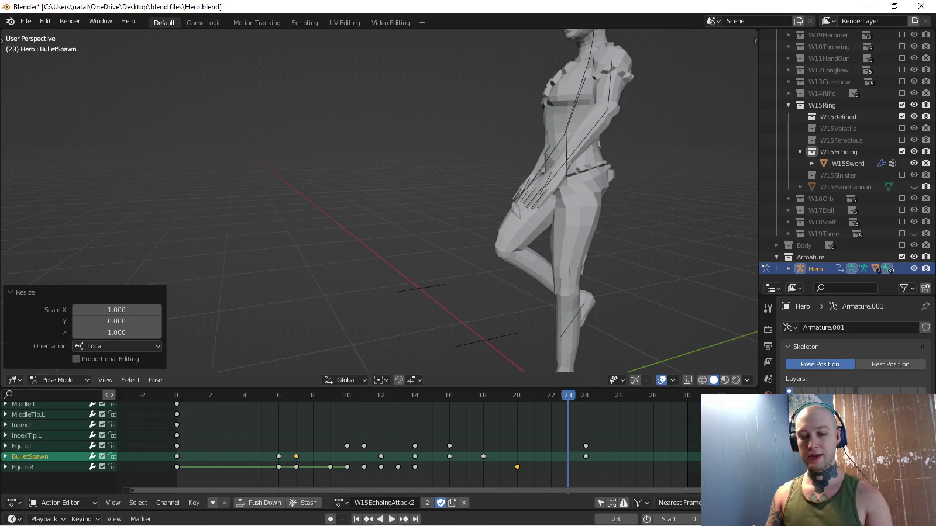
{"action": "key", "text": "i"}
{"action": "key", "text": "space"}
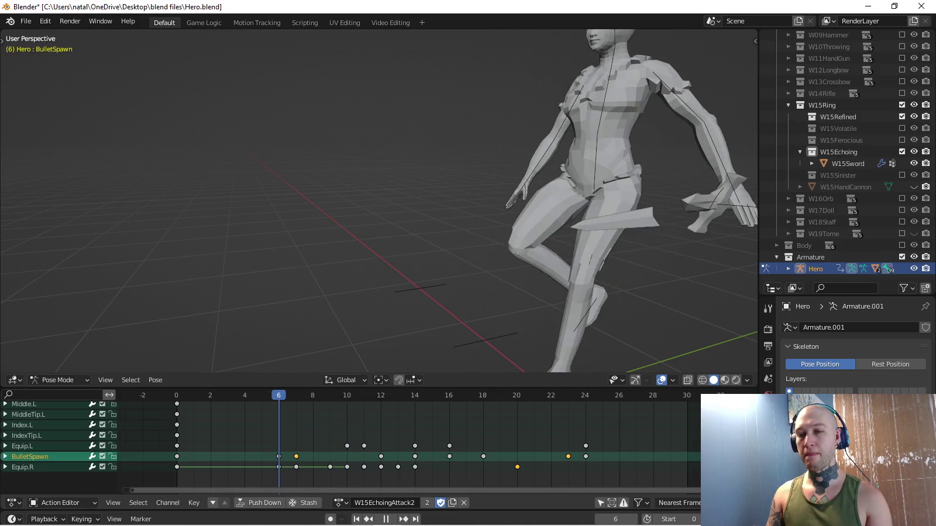
{"action": "key", "text": "space"}
{"action": "left_click", "coordinate": [24, 467]}
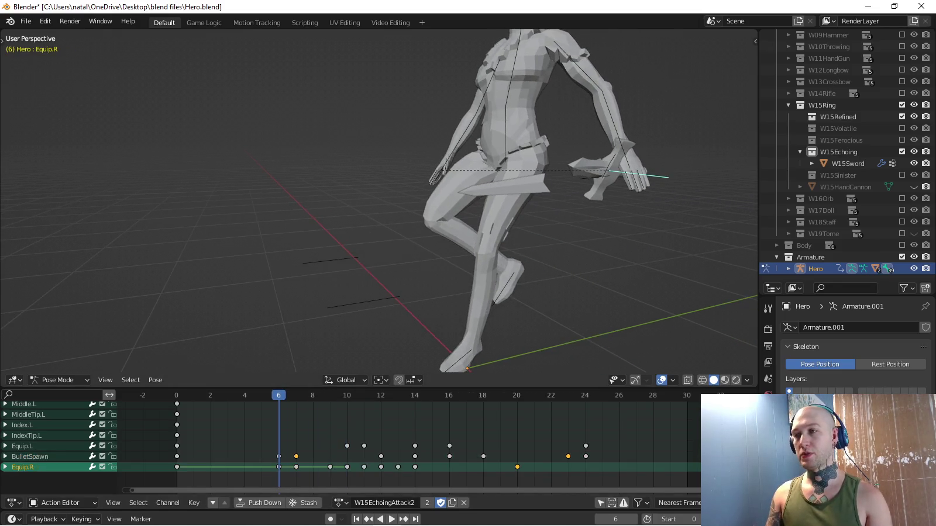
At frame 1, flatten the Equip.R sword to zero Y scale and key its Scale.
{"action": "key", "text": "space"}
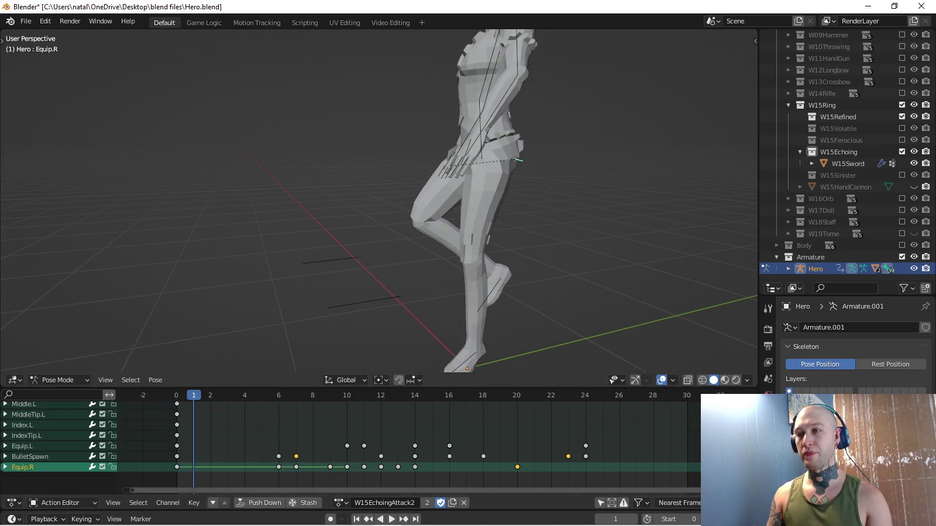
{"action": "key", "text": "alt+s"}
{"action": "key", "text": "s"}
{"action": "key", "text": "y"}
{"action": "key", "text": "y"}
{"action": "type", "text": "0"}
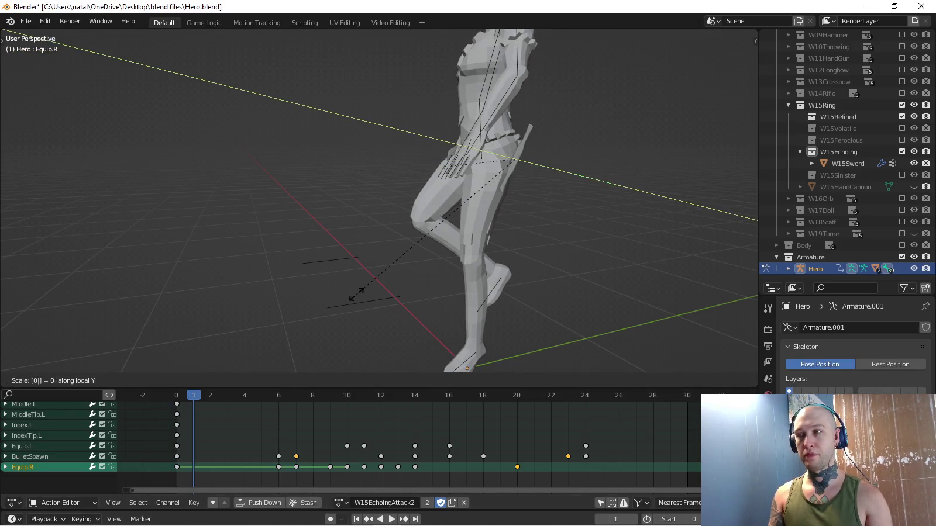
{"action": "key", "text": "Return"}
{"action": "key", "text": "i"}
{"action": "middle_click_drag", "start_coordinate": [387, 289], "coordinate": [341, 370]}
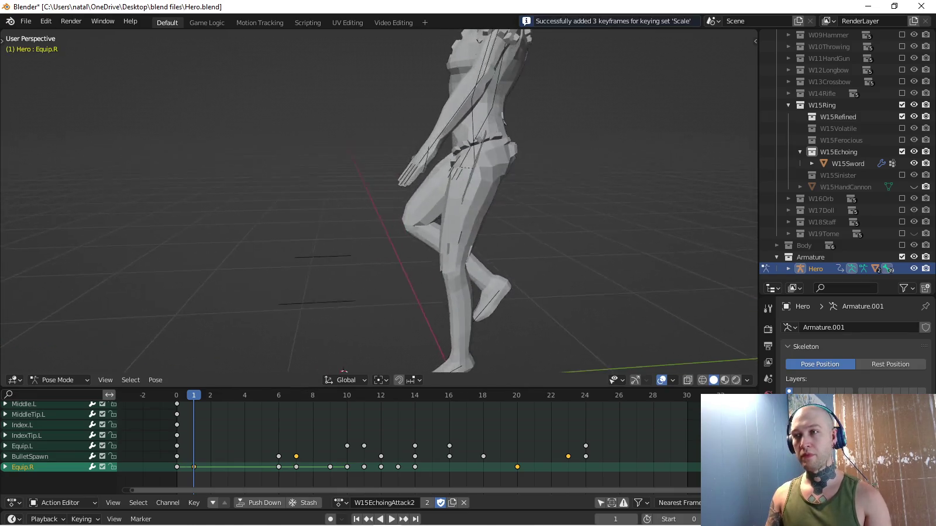
{"action": "key", "text": "space"}
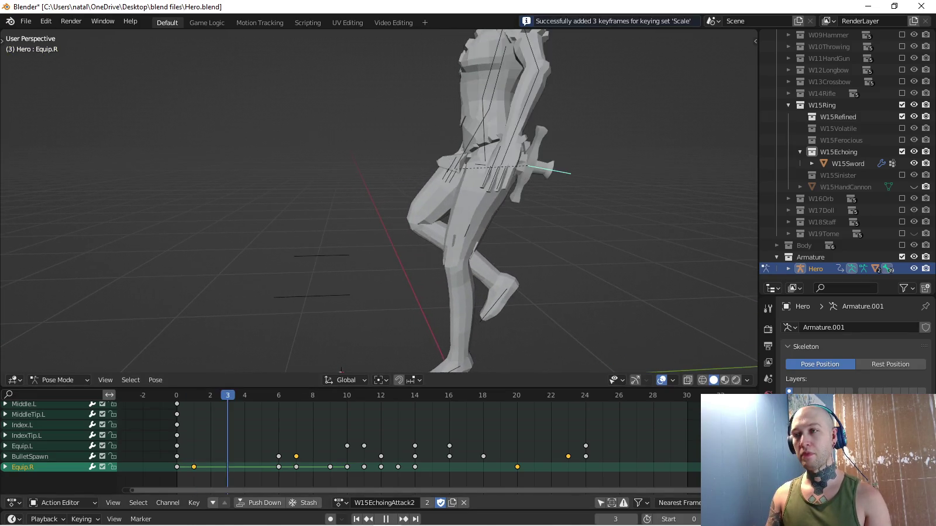
{"action": "key", "text": "Escape"}
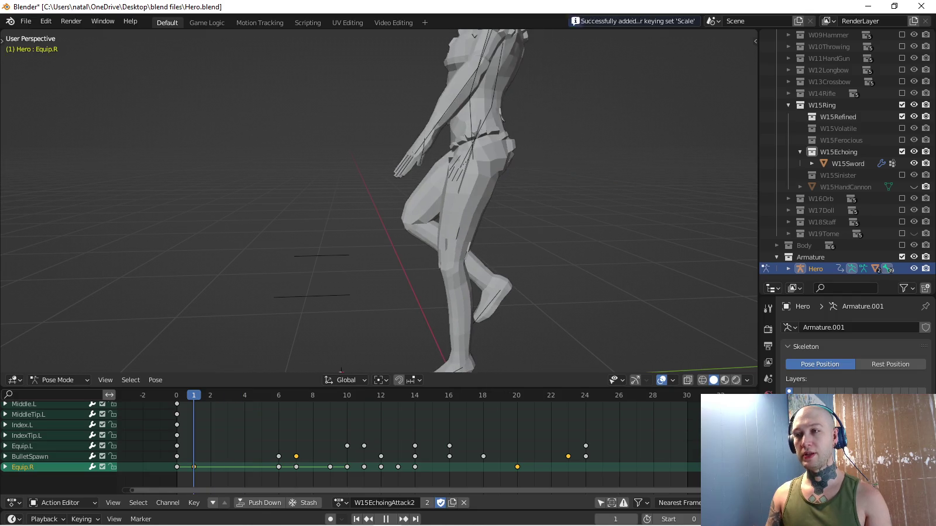
Reposition the Equip.R sword bone and switch the keying set to Location & Rotation.
{"action": "key", "text": "g"}
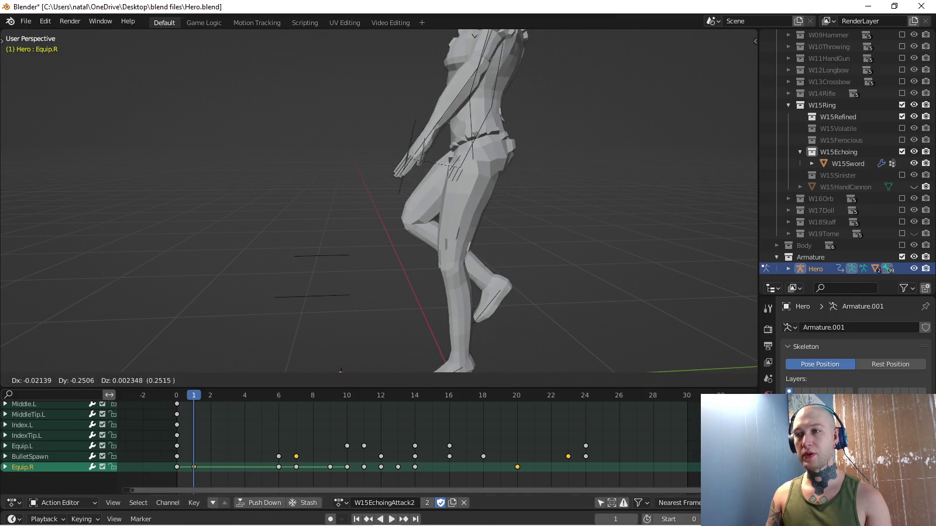
{"action": "left_click", "coordinate": [344, 371]}
{"action": "middle_click_drag", "start_coordinate": [344, 370], "coordinate": [349, 371]}
{"action": "key", "text": "i"}
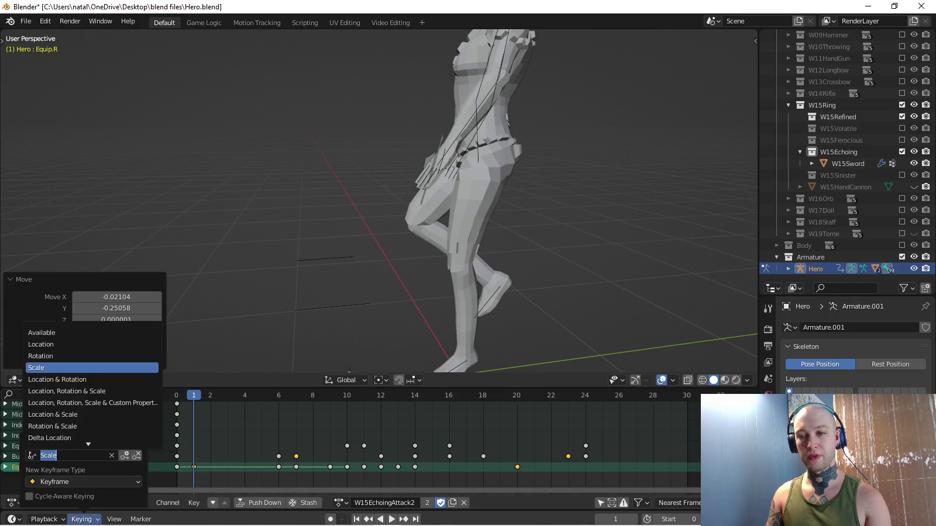
{"action": "left_click", "coordinate": [94, 380]}
Move the sword to a new position at frame 9 and key its location and rotation.
{"action": "middle_click_drag", "start_coordinate": [351, 234], "coordinate": [445, 217]}
{"action": "key", "text": "g"}
{"action": "left_click", "coordinate": [527, 193]}
{"action": "mouse_move", "coordinate": [328, 366]}
{"action": "middle_mouse_down"}
{"action": "mouse_move", "coordinate": [317, 366]}
{"action": "mouse_move", "coordinate": [351, 362]}
{"action": "middle_mouse_up"}
{"action": "key", "text": "i"}
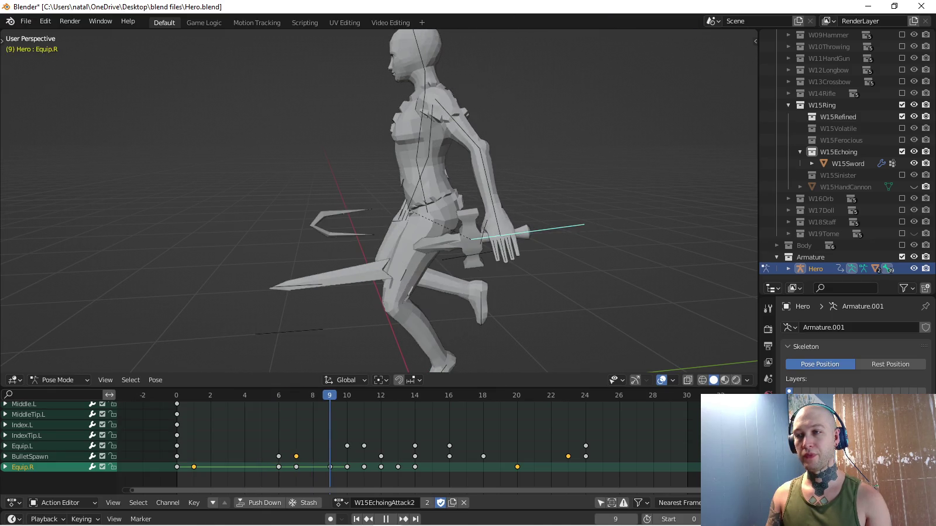
At frame 8, move the sword bone, key its location and rotation, and play back.
{"action": "key", "text": "Left"}
{"action": "middle_click_drag", "start_coordinate": [380, 205], "coordinate": [468, 204]}
{"action": "key", "text": "g"}
{"action": "key", "text": "Return"}
{"action": "middle_click_drag", "start_coordinate": [409, 205], "coordinate": [305, 204]}
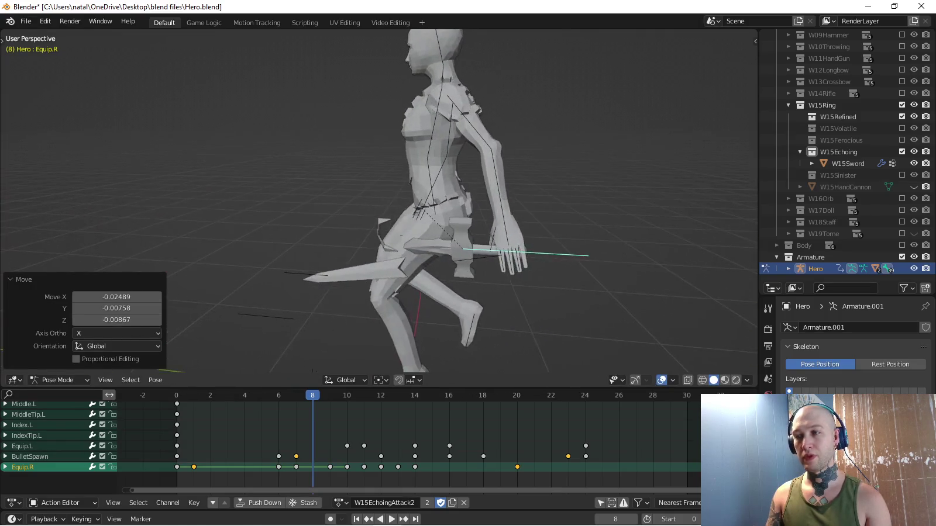
{"action": "key", "text": "i"}
{"action": "key", "text": "space"}
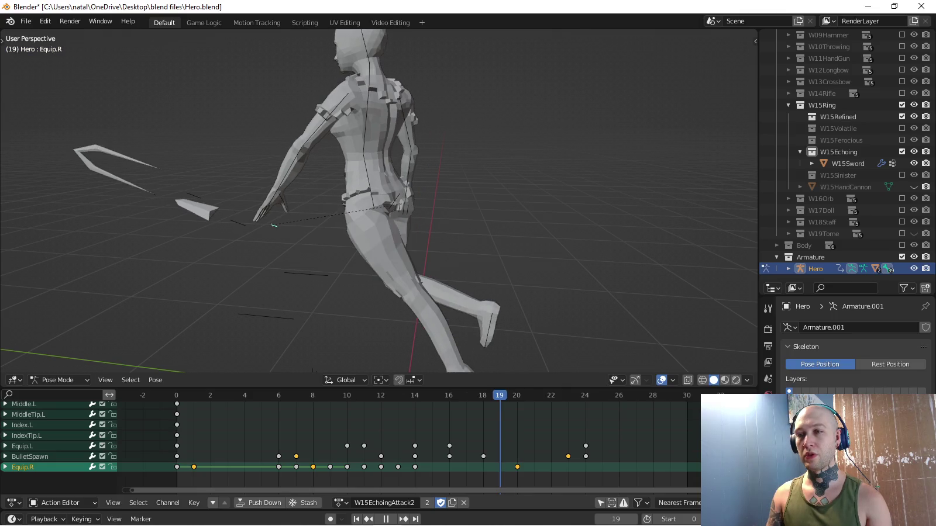
At frame 19, set the keying set to Scale and key Equip.R collapsed to zero Y scale.
{"action": "key", "text": "space"}
{"action": "scroll", "coordinate": [60, 445], "scroll_direction": "up", "scroll_amount": 1}
{"action": "left_click", "coordinate": [81, 519]}
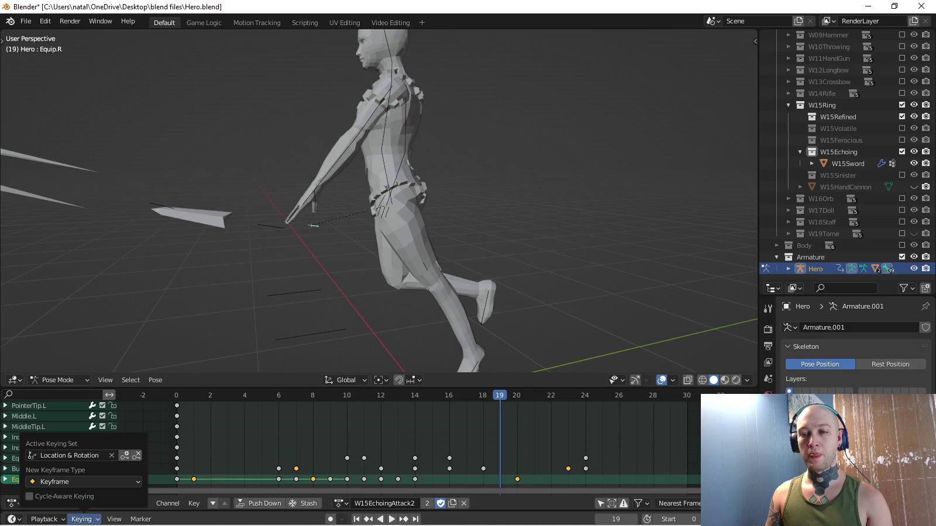
{"action": "left_click", "coordinate": [82, 451]}
{"action": "left_click", "coordinate": [52, 366]}
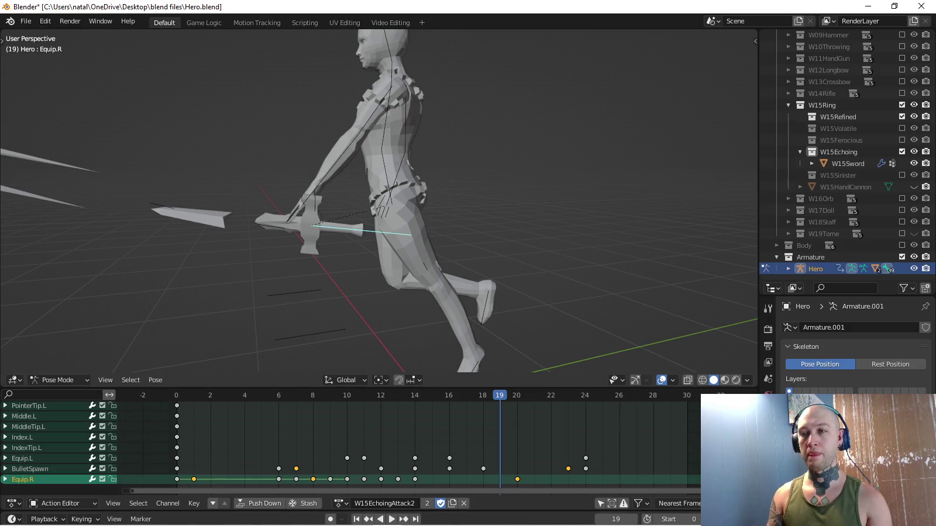
{"action": "key", "text": "y"}
{"action": "key", "text": "0"}
{"action": "key", "text": "Return"}
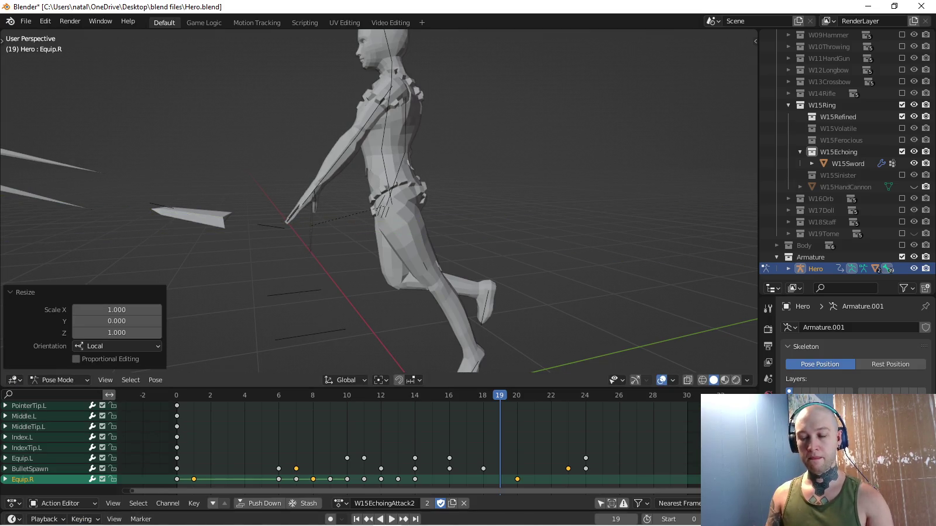
{"action": "key", "text": "i"}
Move and rotate the sword bone into a new pose and key its location and rotation.
{"action": "middle_click_drag", "start_coordinate": [381, 205], "coordinate": [457, 212]}
{"action": "middle_click_drag", "start_coordinate": [380, 205], "coordinate": [456, 211]}
{"action": "key", "text": "g"}
{"action": "key", "text": "Return"}
{"action": "key", "text": "r"}
{"action": "key", "text": "Return"}
{"action": "key", "text": "g"}
{"action": "key", "text": "Return"}
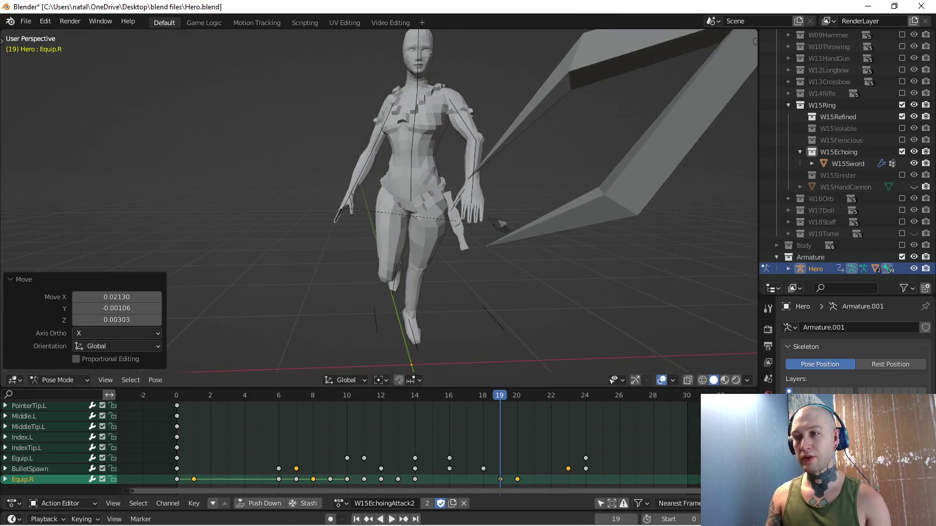
{"action": "key", "text": "i"}
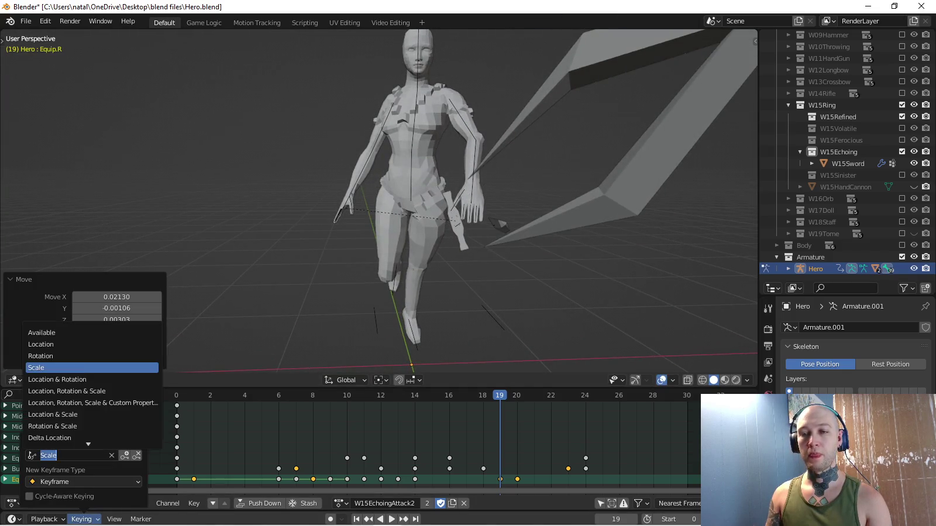
{"action": "left_click", "coordinate": [59, 379]}
Play back the animation twice from different angles to review the sword.
{"action": "middle_click_drag", "start_coordinate": [380, 204], "coordinate": [293, 205]}
{"action": "key", "text": "space"}
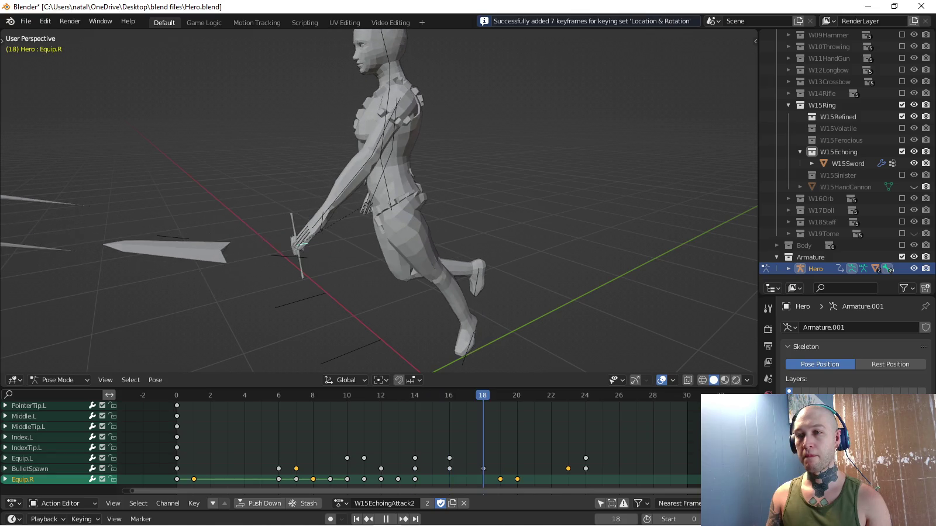
{"action": "key", "text": "space"}
{"action": "middle_click_drag", "start_coordinate": [380, 205], "coordinate": [439, 193]}
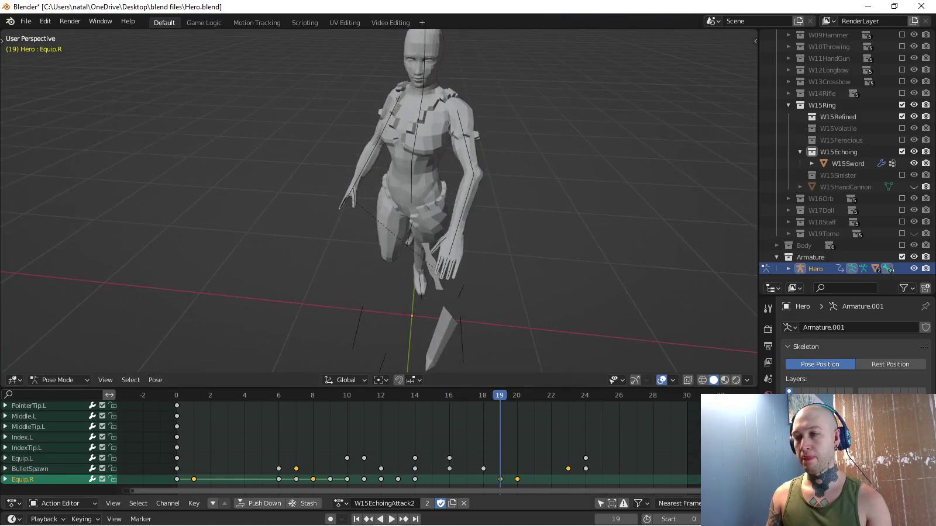
{"action": "key", "text": "space"}
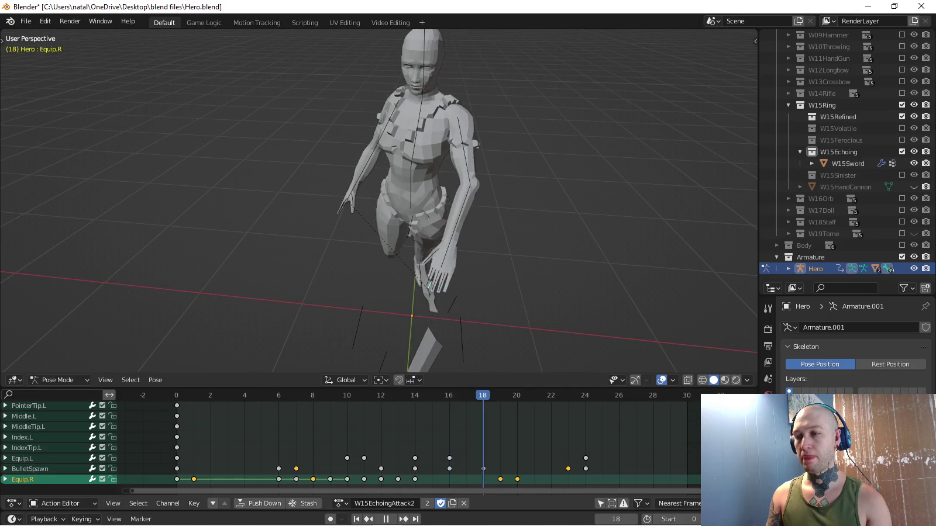
{"action": "key", "text": "space"}
Nudge the sword bone again, re-key its location and rotation, and play back.
{"action": "mouse_move", "coordinate": [398, 340]}
{"action": "middle_mouse_down"}
{"action": "mouse_move", "coordinate": [403, 371]}
{"action": "mouse_move", "coordinate": [409, 328]}
{"action": "middle_mouse_up"}
{"action": "key", "text": "g"}
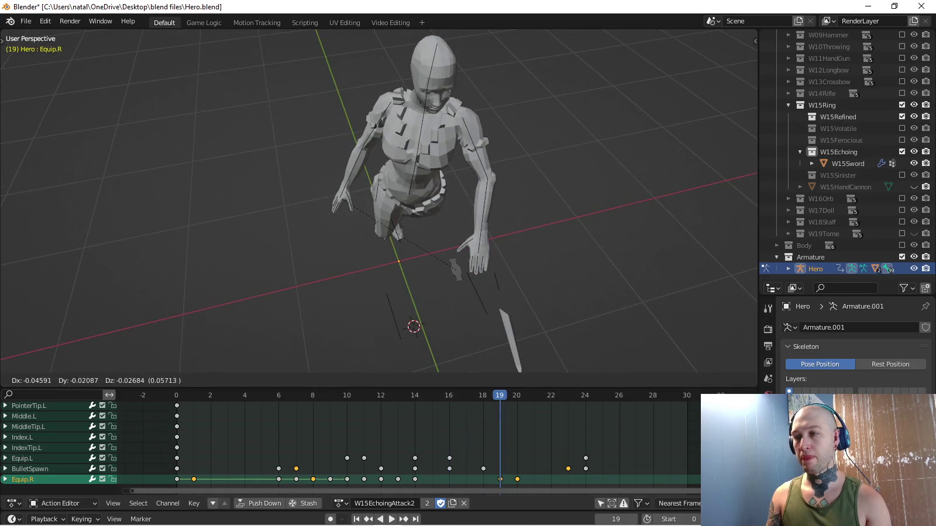
{"action": "key", "text": "Return"}
{"action": "key", "text": "i"}
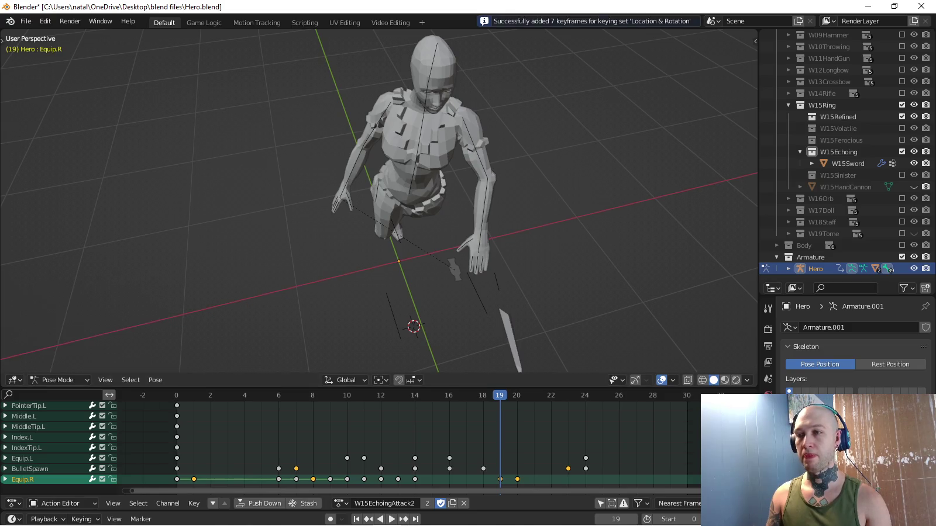
{"action": "key", "text": "space"}
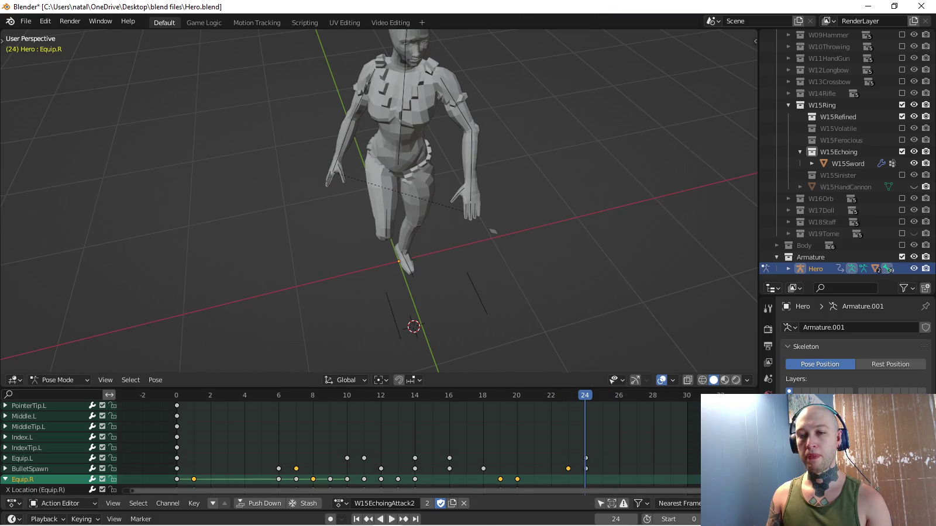
{"action": "scroll", "coordinate": [351, 445], "scroll_direction": "down", "scroll_amount": 5}
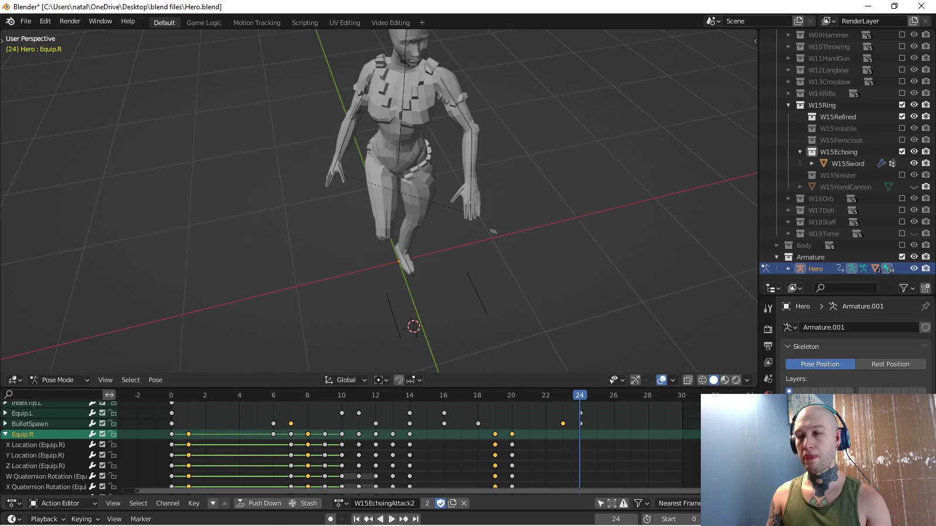
Box-select Equip.R's frame-20 location and rotation keys in the Action Editor.
{"action": "scroll", "coordinate": [351, 445], "scroll_direction": "up", "scroll_amount": 5}
{"action": "key", "text": "space"}
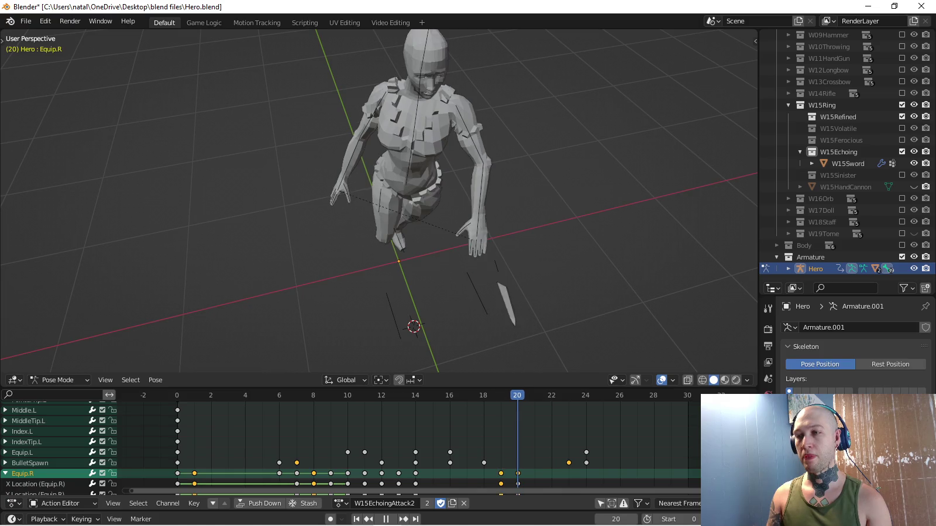
{"action": "middle_click_drag", "start_coordinate": [410, 233], "coordinate": [386, 222]}
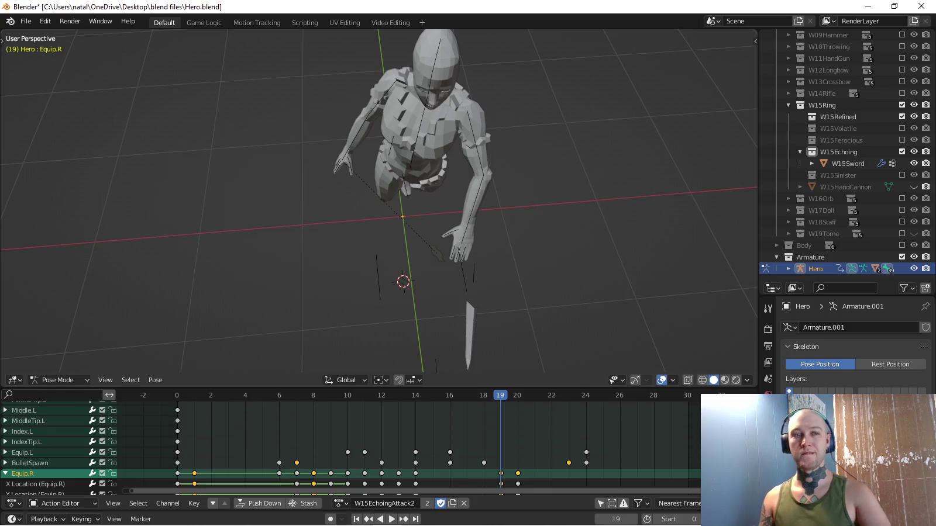
{"action": "middle_click_drag", "start_coordinate": [351, 462], "coordinate": [341, 418]}
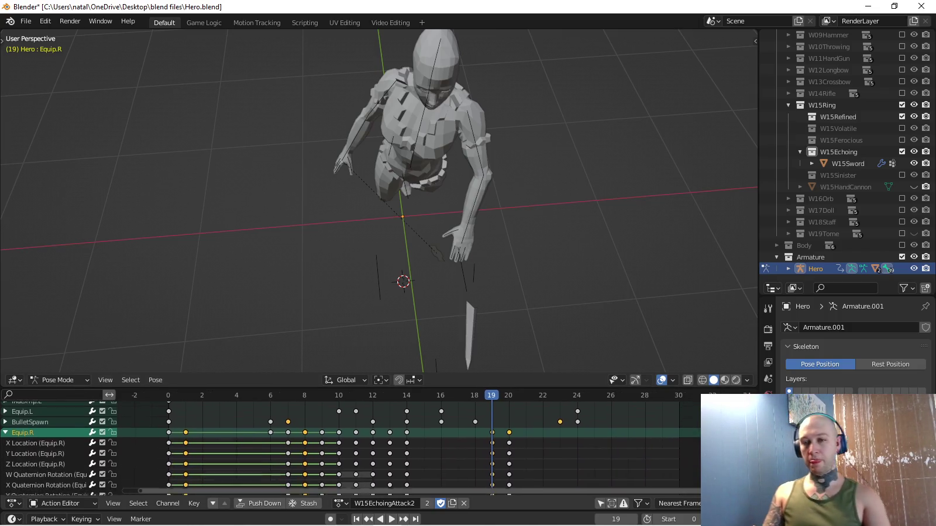
{"action": "left_click", "coordinate": [38, 439]}
{"action": "left_click_drag", "start_coordinate": [506, 437], "coordinate": [519, 481]}
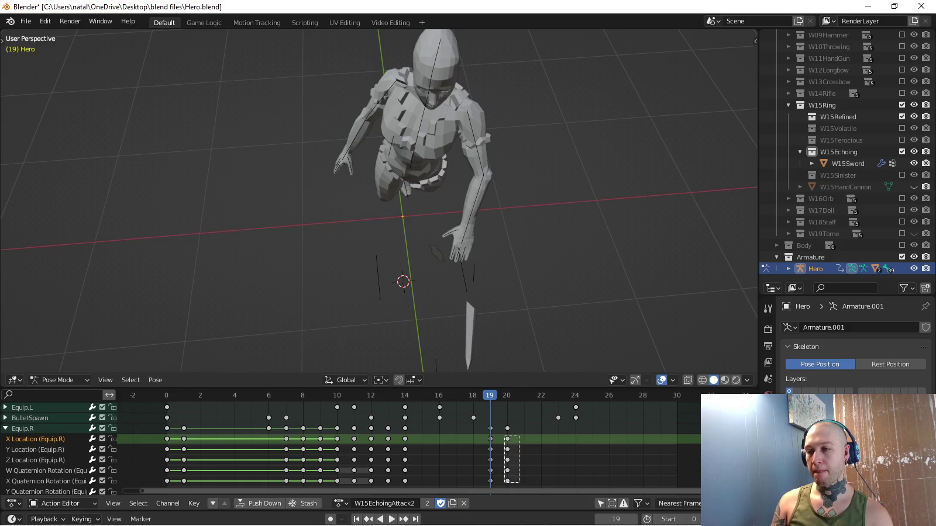
{"action": "middle_click_drag", "start_coordinate": [351, 462], "coordinate": [341, 433]}
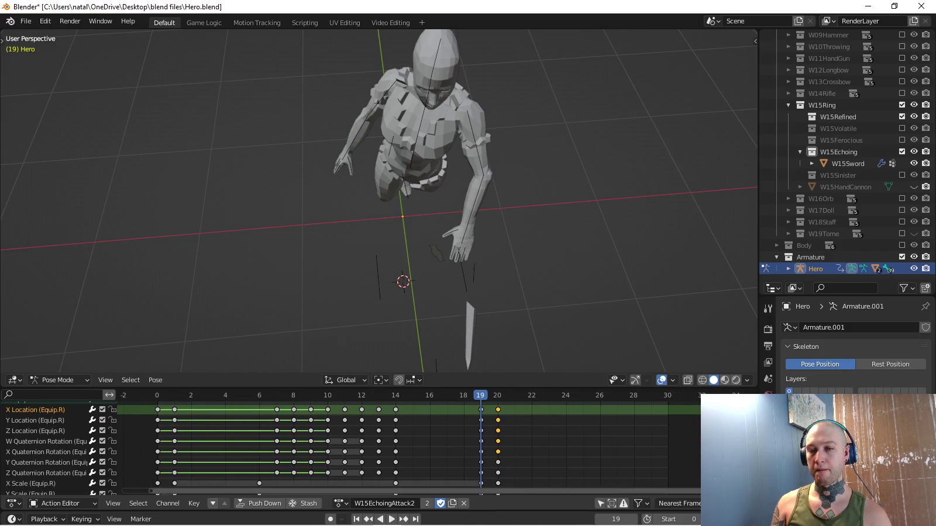
Delete the selected frame-20 keyframes and collapse the Equip.R channel group.
{"action": "key", "text": "x"}
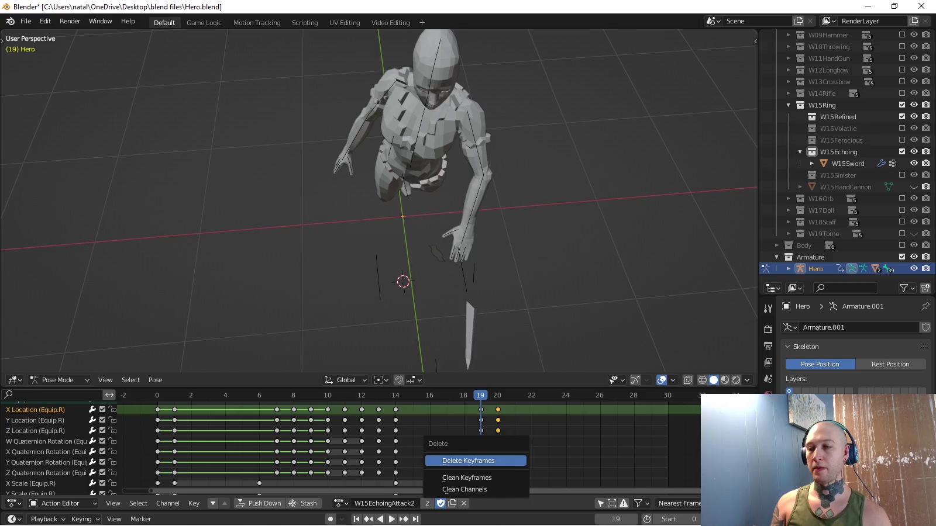
{"action": "left_click", "coordinate": [468, 460]}
{"action": "middle_click_drag", "start_coordinate": [468, 450], "coordinate": [472, 493]}
{"action": "key", "text": "KP_Subtract"}
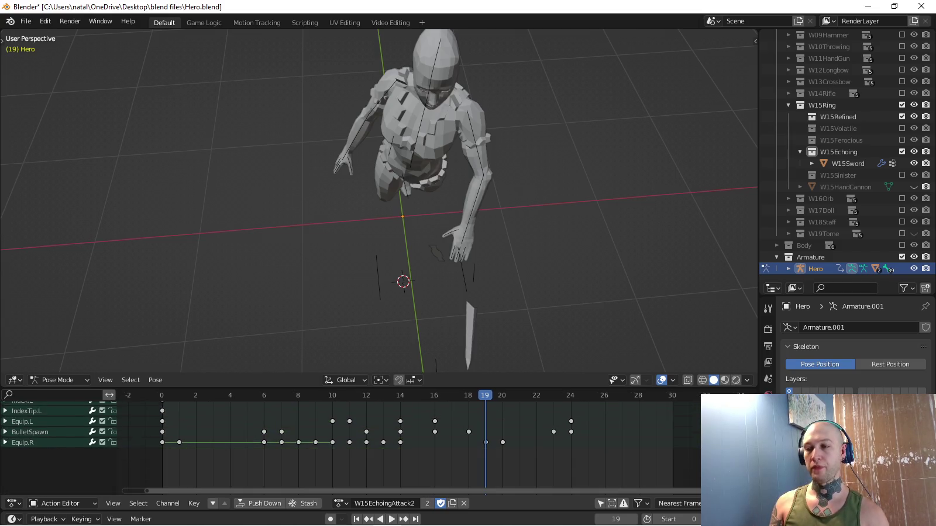
{"action": "left_click", "coordinate": [465, 271]}
{"action": "middle_click_drag", "start_coordinate": [465, 271], "coordinate": [375, 274]}
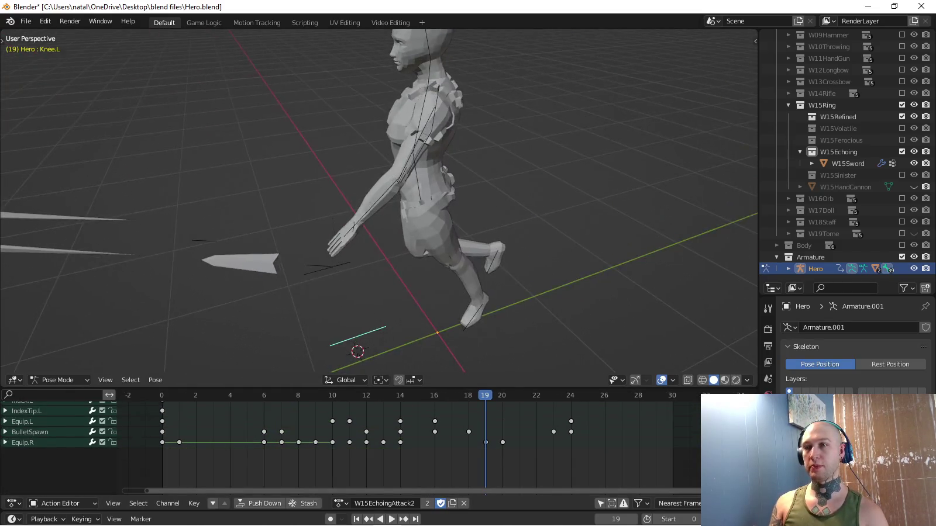
Select the Equip.L sword bone and make Scale the active keying set.
{"action": "left_click", "coordinate": [328, 266]}
{"action": "key", "text": "KP_3"}
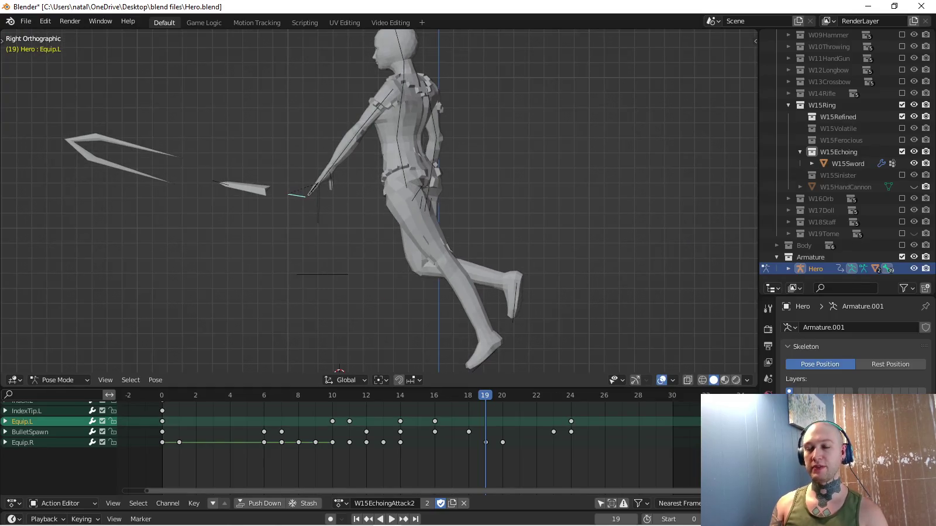
{"action": "middle_click_drag", "start_coordinate": [375, 205], "coordinate": [394, 226], "text": "shift"}
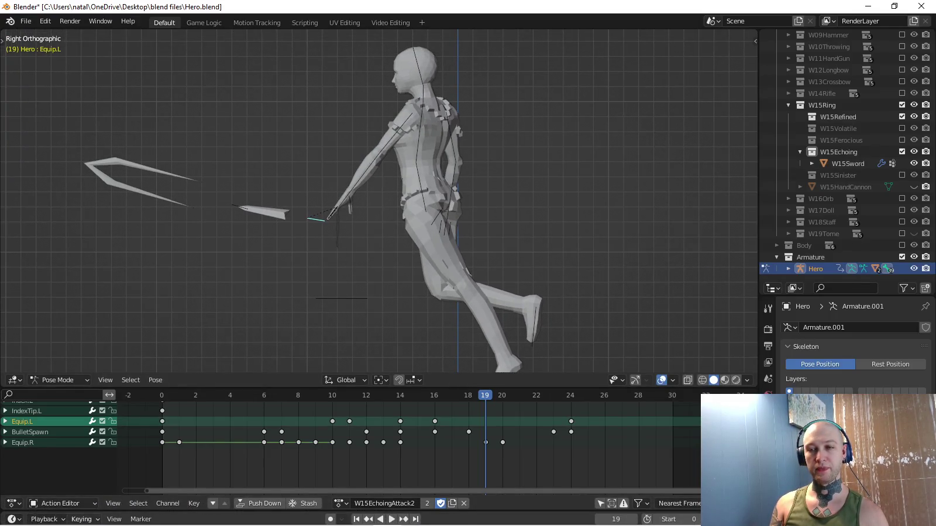
{"action": "left_click", "coordinate": [81, 520]}
{"action": "left_click", "coordinate": [68, 456]}
{"action": "left_click", "coordinate": [64, 367]}
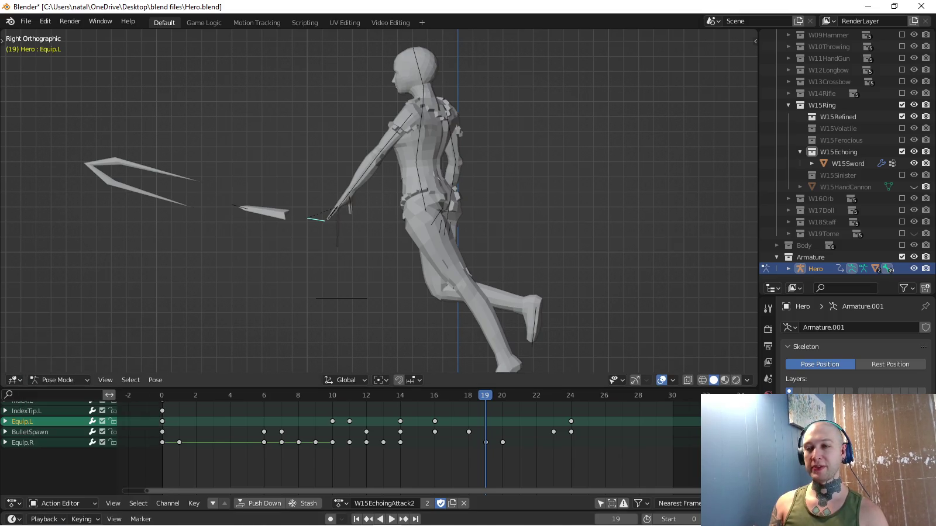
{"action": "middle_click_drag", "start_coordinate": [375, 205], "coordinate": [395, 222], "text": "shift"}
Play the W15EchoingAttack2 animation from the first frame to review it.
{"action": "key", "text": "shift+Left"}
{"action": "key", "text": "space"}
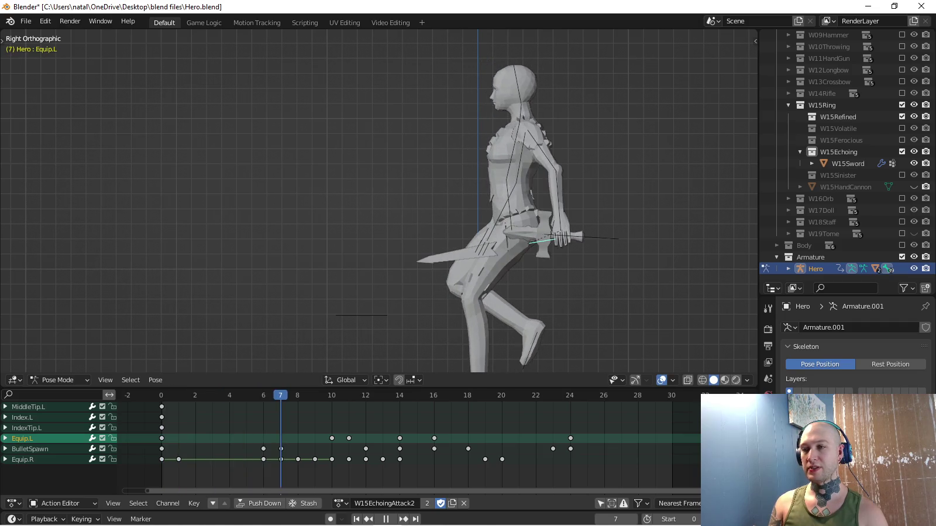
{"action": "middle_click_drag", "start_coordinate": [380, 205], "coordinate": [350, 196]}
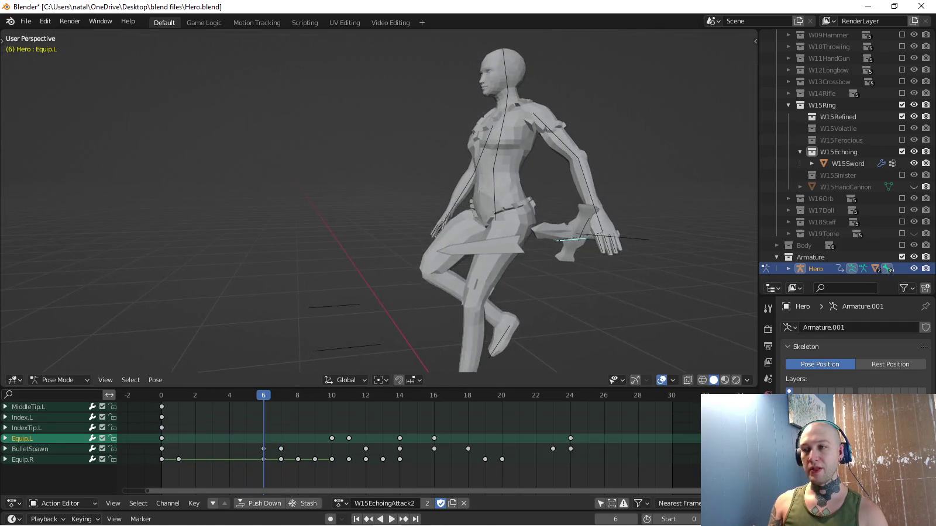
{"action": "key", "text": "shift+Left"}
{"action": "key", "text": "space"}
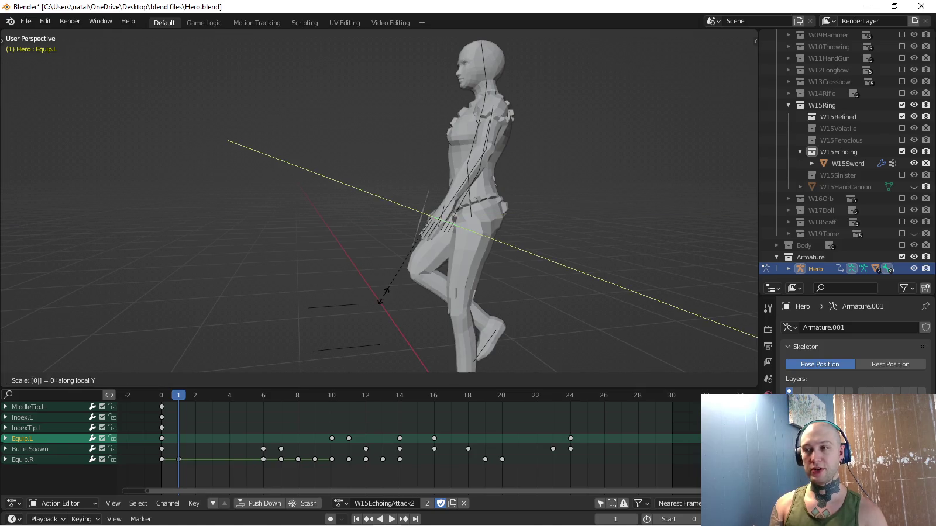
Collapse Equip.L to zero scale and key it at frame 1.
{"action": "key", "text": "0"}
{"action": "key", "text": "Return"}
{"action": "key", "text": "i"}
{"action": "mouse_move", "coordinate": [469, 205]}
{"action": "middle_mouse_down"}
{"action": "mouse_move", "coordinate": [497, 193]}
{"action": "mouse_move", "coordinate": [451, 193]}
{"action": "middle_mouse_up"}
{"action": "scroll", "coordinate": [468, 204], "scroll_direction": "up", "scroll_amount": 4}
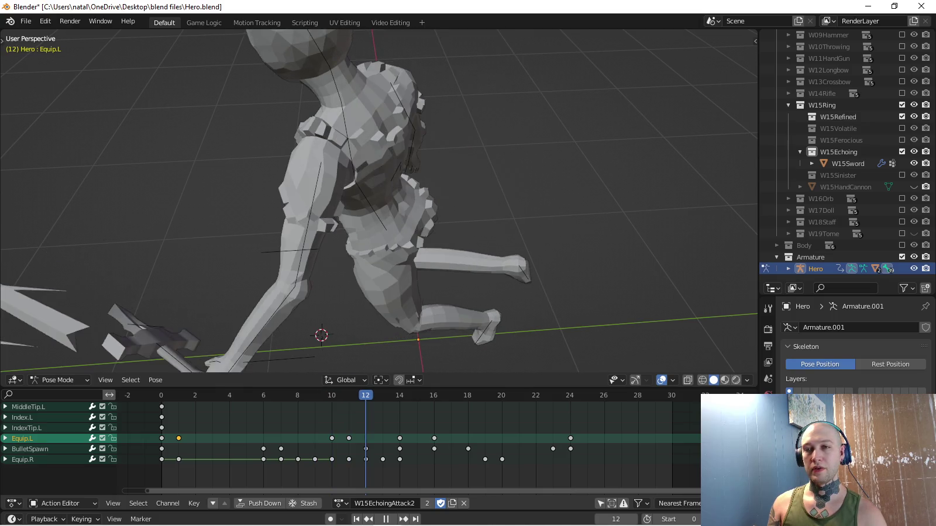
{"action": "key", "text": "space"}
{"action": "key", "text": "space"}
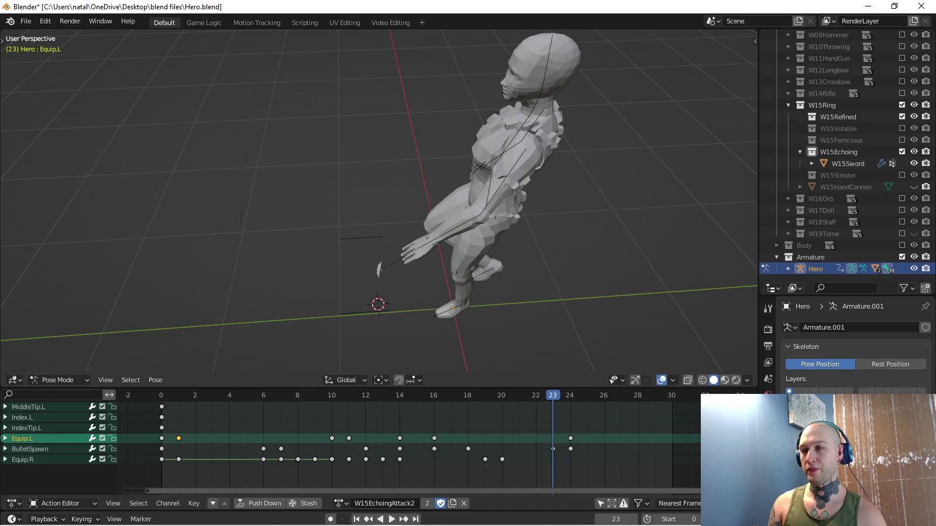
Scale Equip.L to zero along Y and key it at frame 23.
{"action": "key", "text": "y"}
{"action": "key", "text": "0"}
{"action": "key", "text": "Return"}
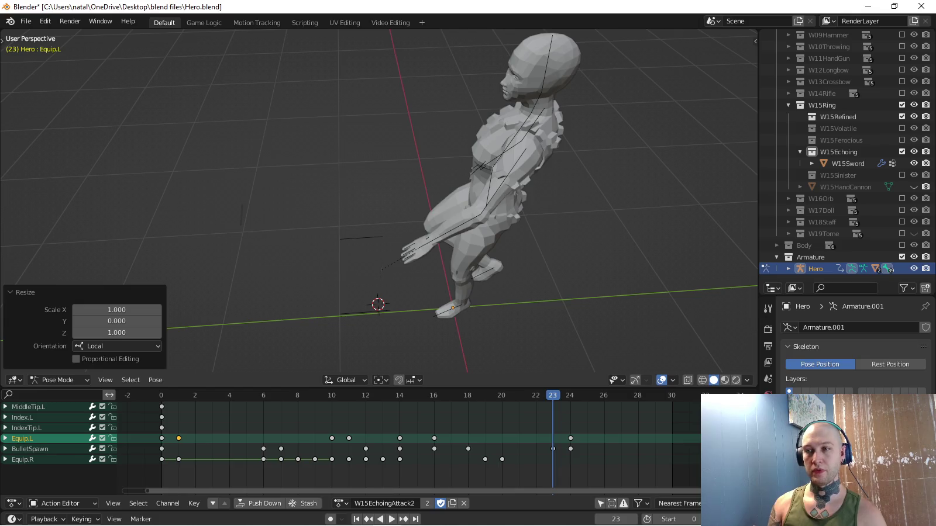
{"action": "key", "text": "i"}
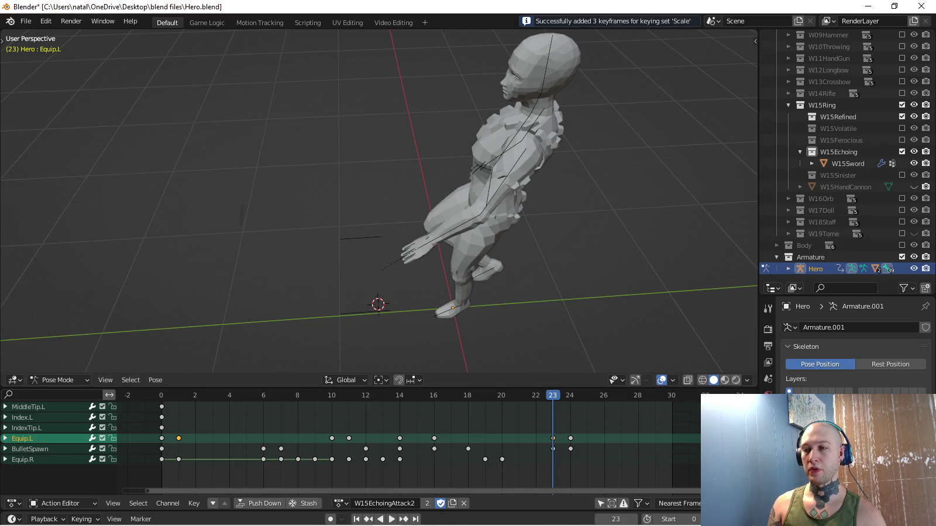
Jump to frame 24 and key Equip.L at zero scale.
{"action": "key", "text": "shift+ctrl+space"}
{"action": "key", "text": "space"}
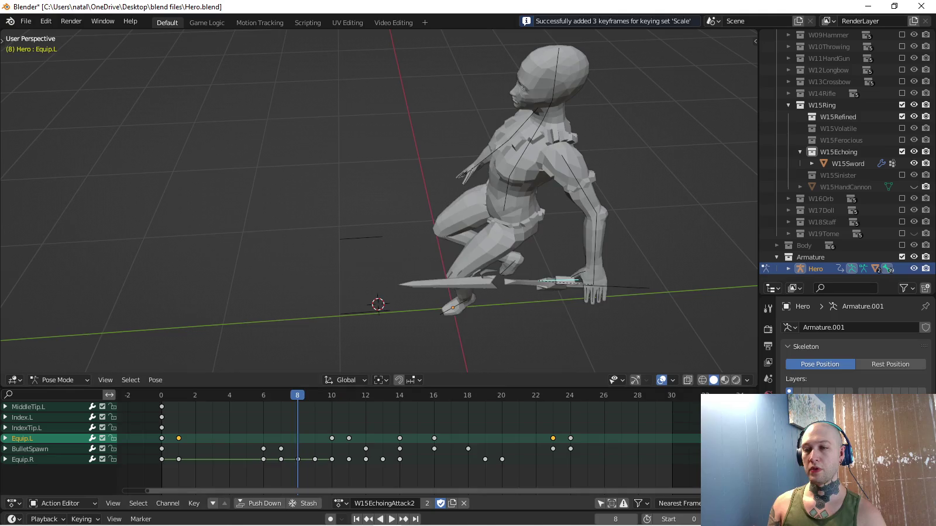
{"action": "key", "text": "space"}
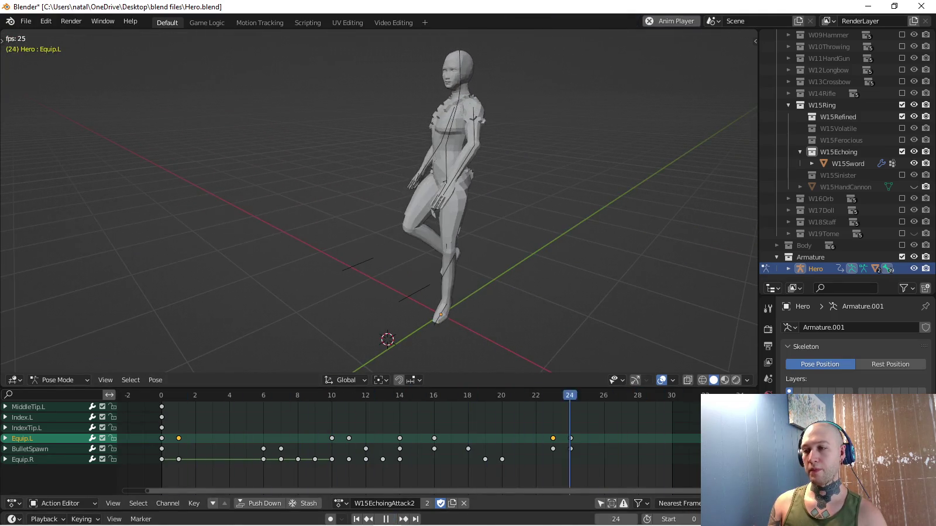
{"action": "key", "text": "space"}
{"action": "key", "text": "shift+Right"}
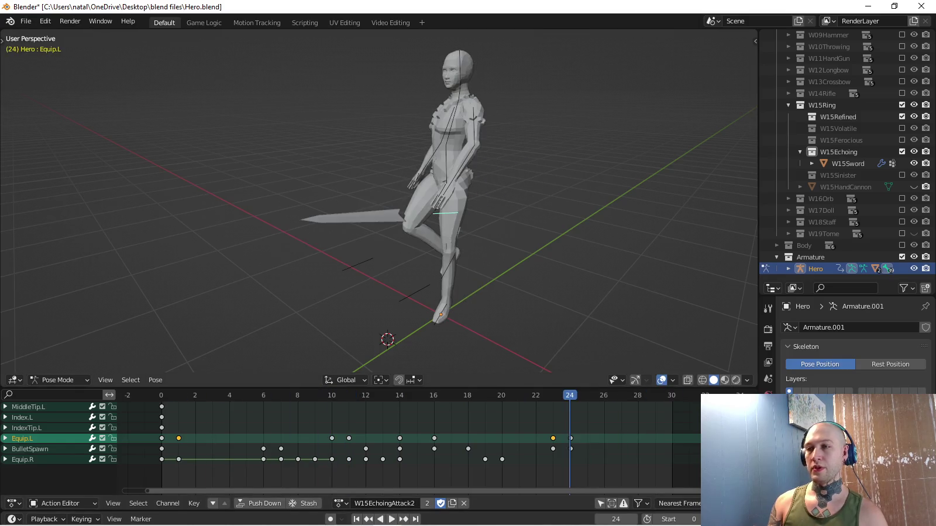
{"action": "key", "text": "0"}
{"action": "key", "text": "Return"}
{"action": "key", "text": "i"}
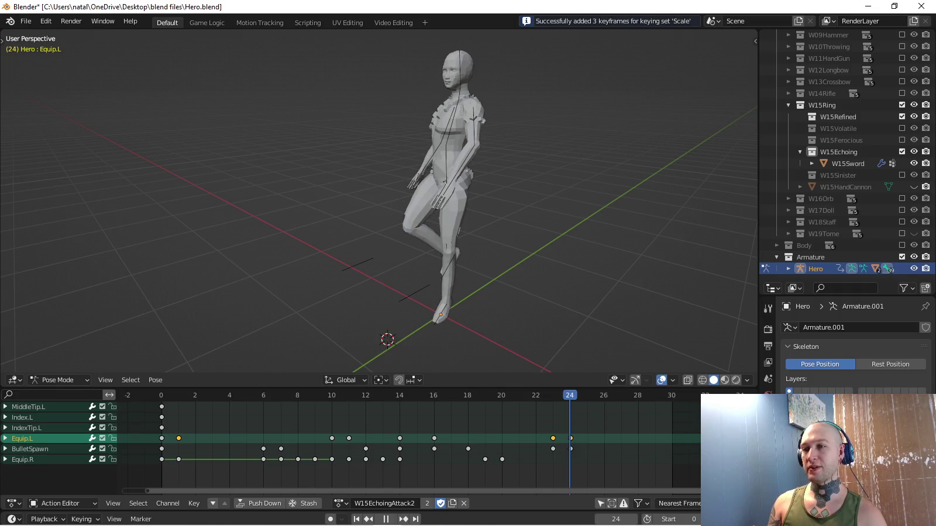
Play the animation from several views to confirm the sword vanishes at frame 24.
{"action": "key", "text": "space"}
{"action": "scroll", "coordinate": [378, 202], "scroll_direction": "up", "scroll_amount": 4}
{"action": "middle_click_drag", "start_coordinate": [379, 202], "coordinate": [351, 205]}
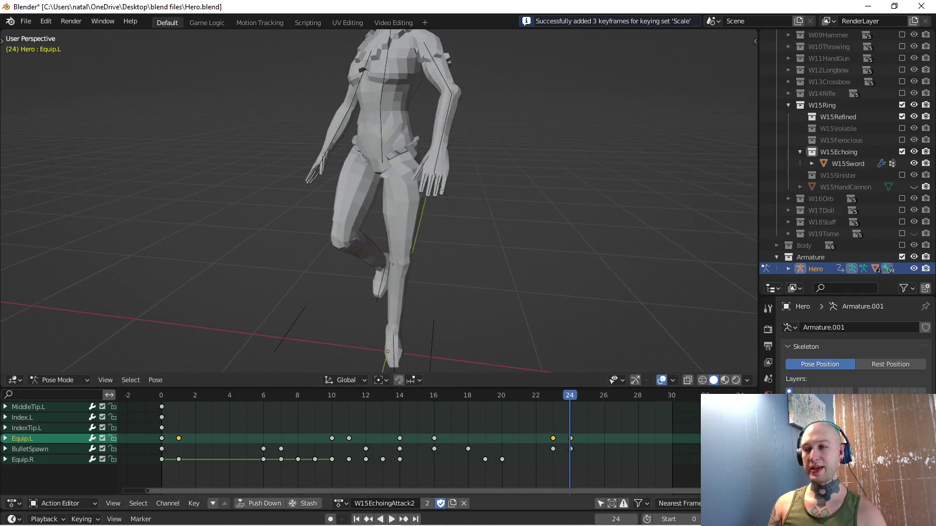
{"action": "key", "text": "shift+ctrl+space"}
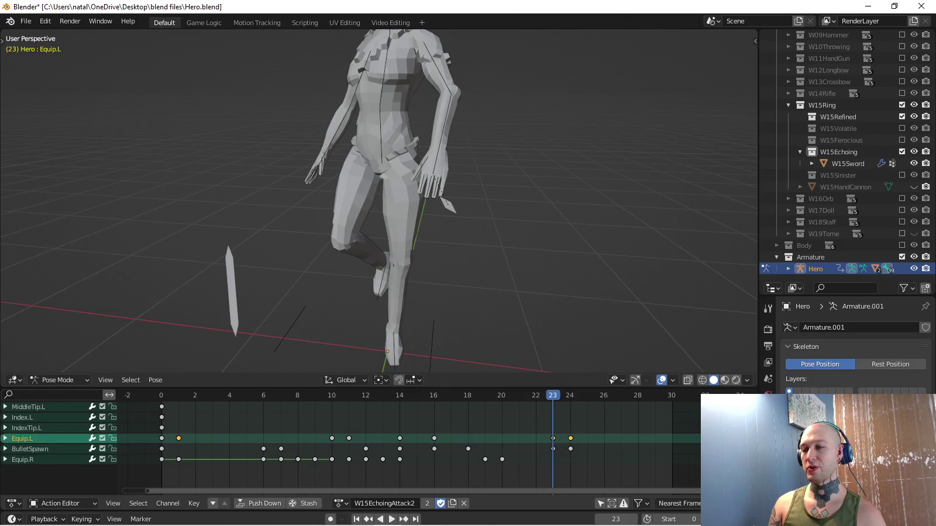
{"action": "key", "text": "space"}
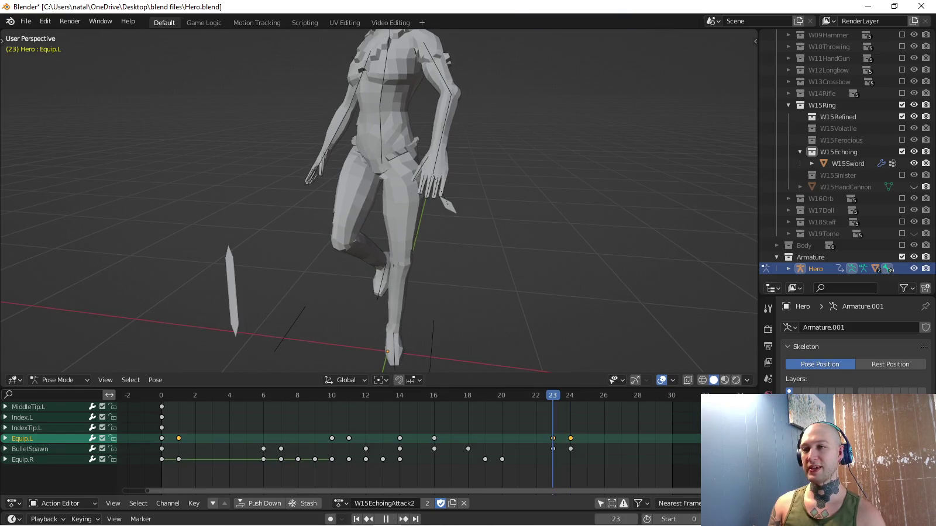
{"action": "middle_click_drag", "start_coordinate": [409, 205], "coordinate": [375, 211]}
{"action": "key", "text": "space"}
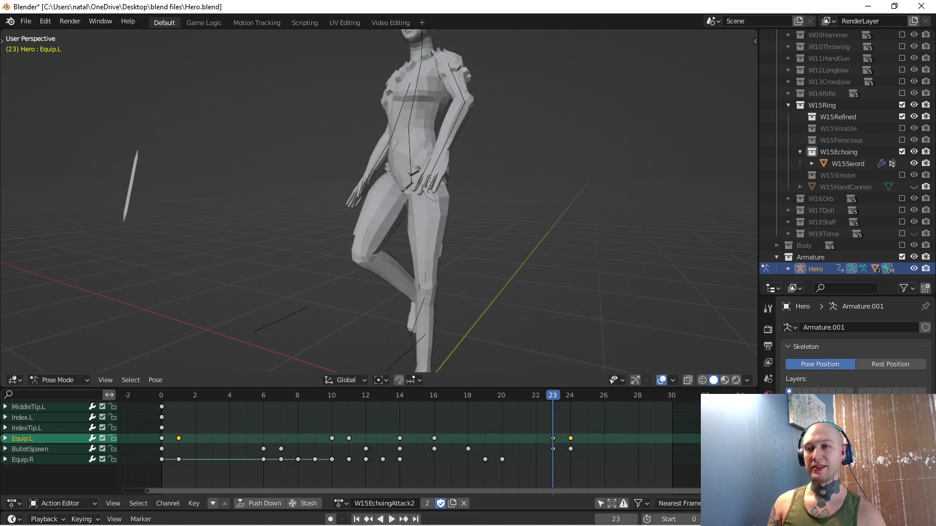
{"action": "key", "text": "Left"}
{"action": "key", "text": "Left"}
{"action": "key", "text": "Left"}
{"action": "key", "text": "Left"}
{"action": "key", "text": "Left"}
{"action": "middle_click_drag", "start_coordinate": [380, 205], "coordinate": [292, 192]}
{"action": "key", "text": "space"}
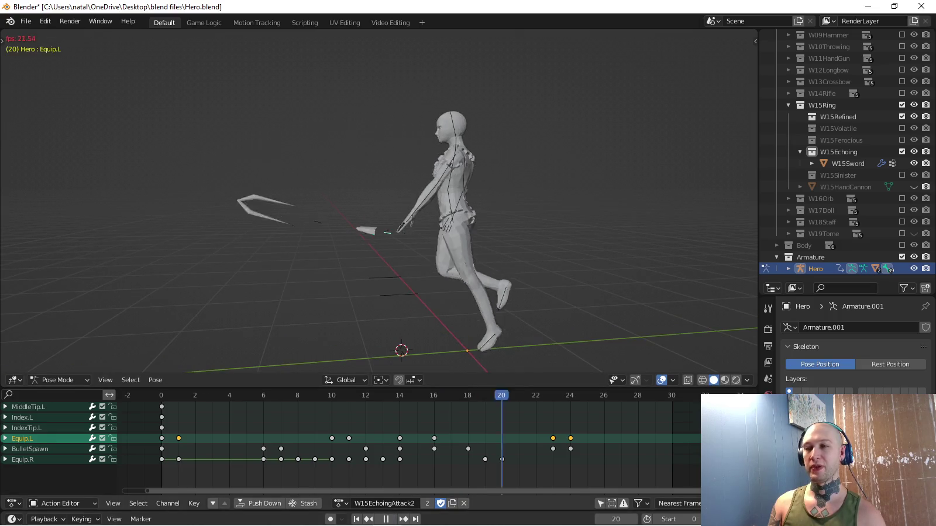
{"action": "key", "text": "KP_3"}
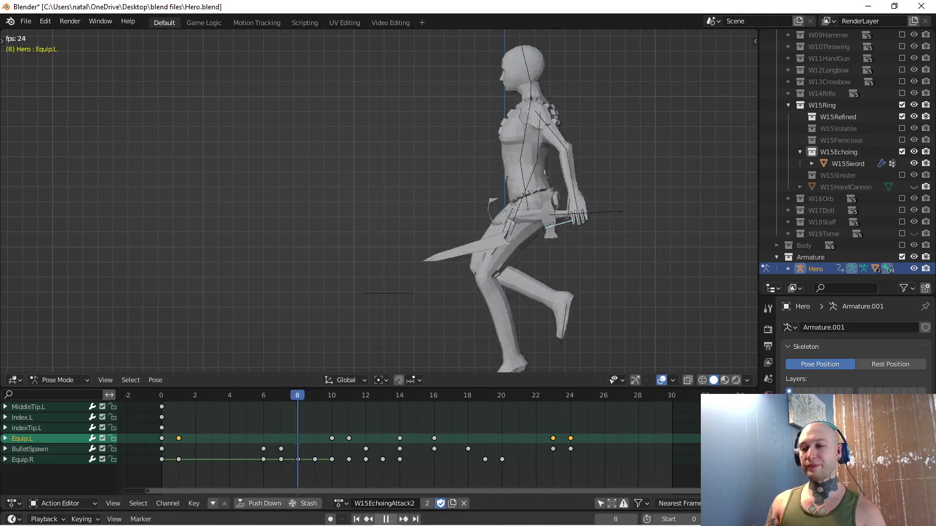
{"action": "key", "text": "KP_0"}
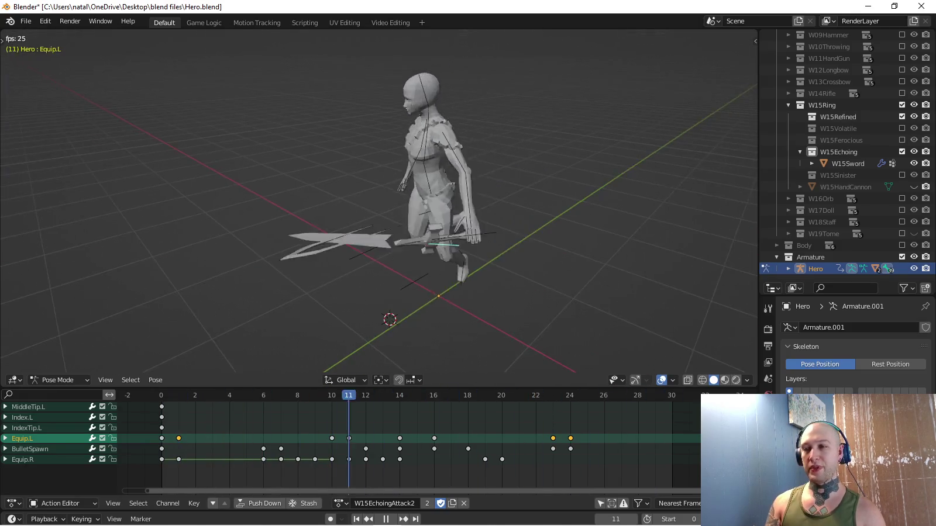
{"action": "key", "text": "KP_3"}
{"action": "key", "text": "space"}
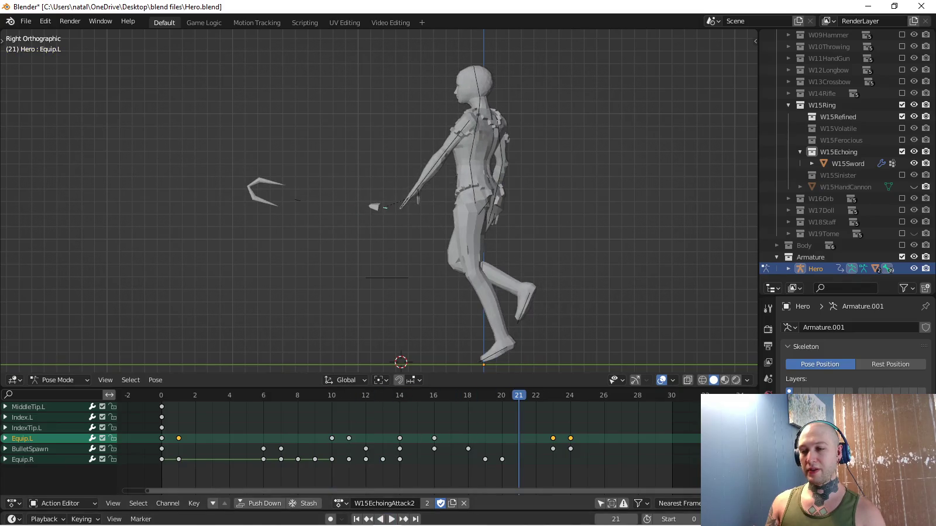
{"action": "left_click", "coordinate": [341, 503]}
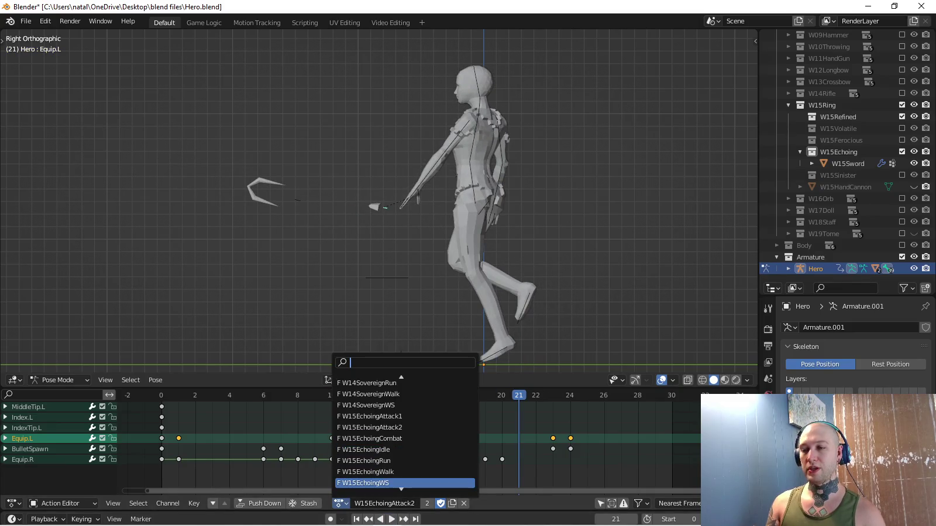
Switch to the W15EchoingWS action and play it back from several angles.
{"action": "left_click", "coordinate": [363, 484]}
{"action": "key", "text": "space"}
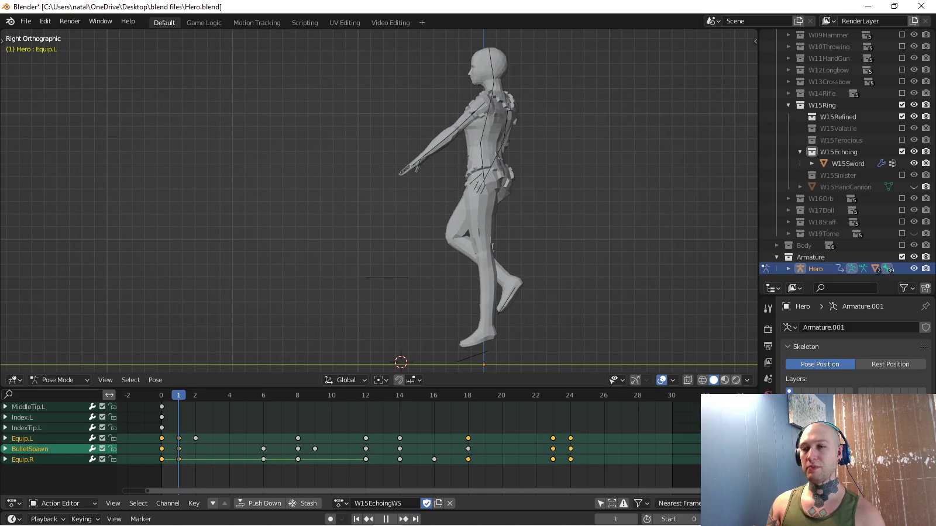
{"action": "mouse_move", "coordinate": [380, 206]}
{"action": "middle_mouse_down"}
{"action": "mouse_move", "coordinate": [409, 199]}
{"action": "mouse_move", "coordinate": [351, 205]}
{"action": "middle_mouse_up"}
{"action": "scroll", "coordinate": [380, 205], "scroll_direction": "up", "scroll_amount": 3}
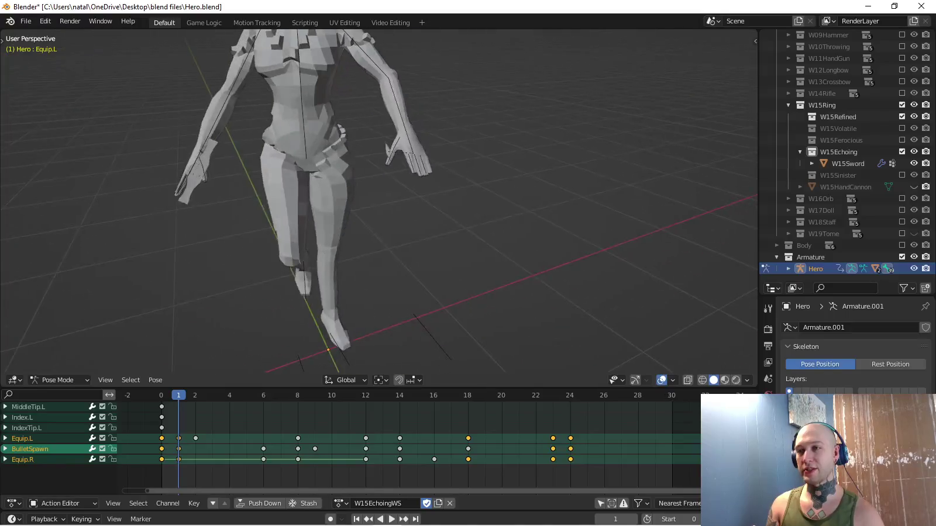
{"action": "middle_click_drag", "start_coordinate": [380, 234], "coordinate": [380, 199]}
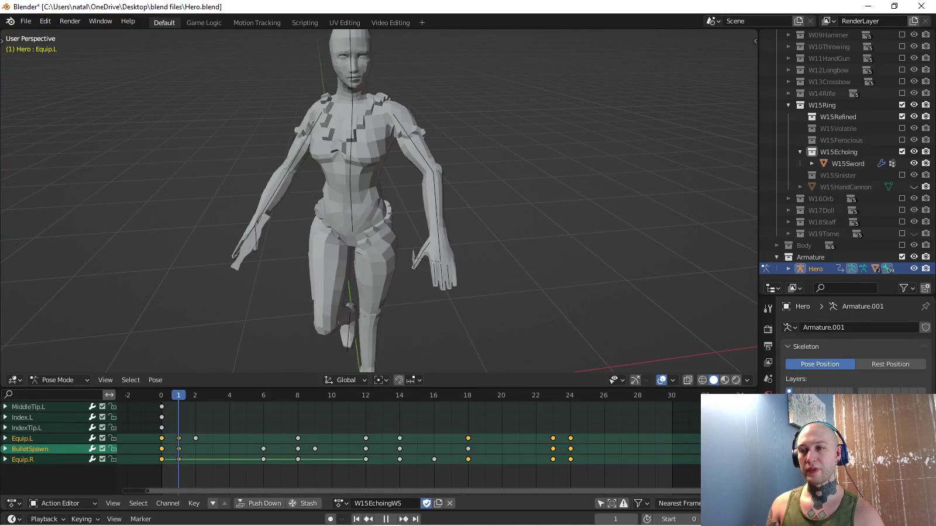
{"action": "key", "text": "space"}
{"action": "mouse_move", "coordinate": [380, 205]}
{"action": "middle_mouse_down"}
{"action": "mouse_move", "coordinate": [363, 193]}
{"action": "mouse_move", "coordinate": [374, 216]}
{"action": "middle_mouse_up"}
{"action": "key", "text": "Right"}
{"action": "key", "text": "Right"}
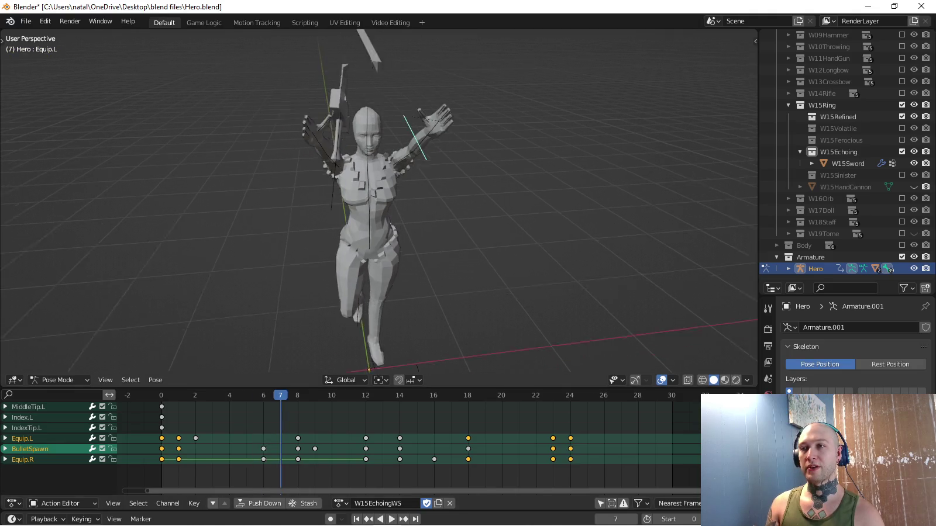
{"action": "scroll", "coordinate": [380, 205], "scroll_direction": "down", "scroll_amount": 3}
{"action": "key", "text": "space"}
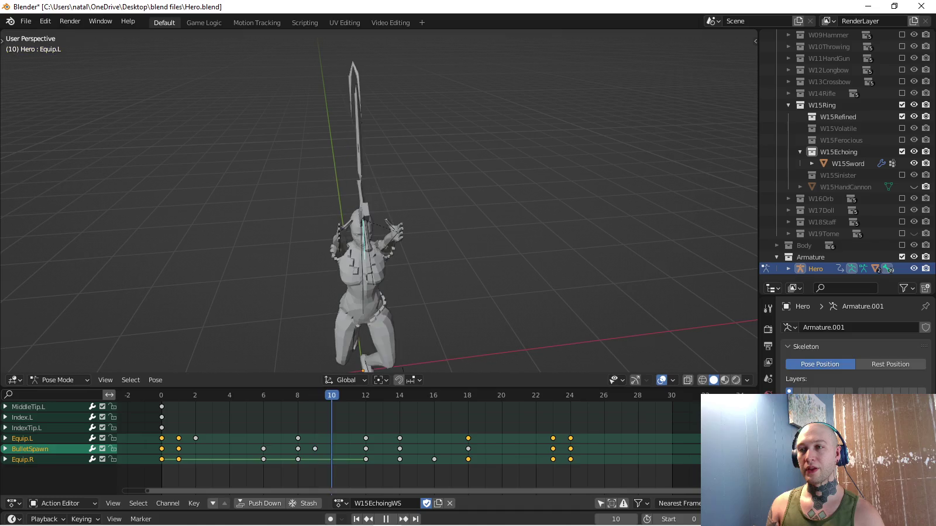
{"action": "middle_click_drag", "start_coordinate": [381, 205], "coordinate": [468, 205]}
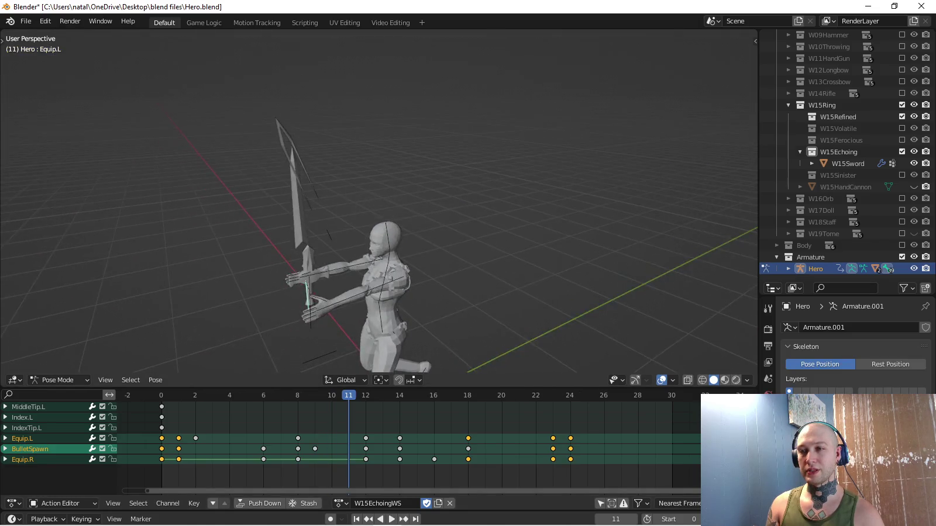
Key BulletSpawn at zero Y scale on frame 9 and check it in playback.
{"action": "left_click", "coordinate": [338, 228]}
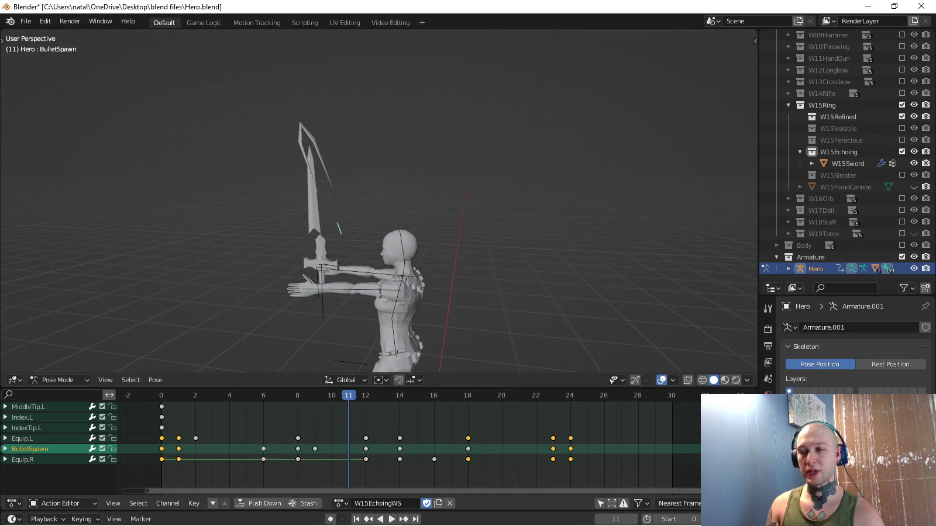
{"action": "key", "text": "space"}
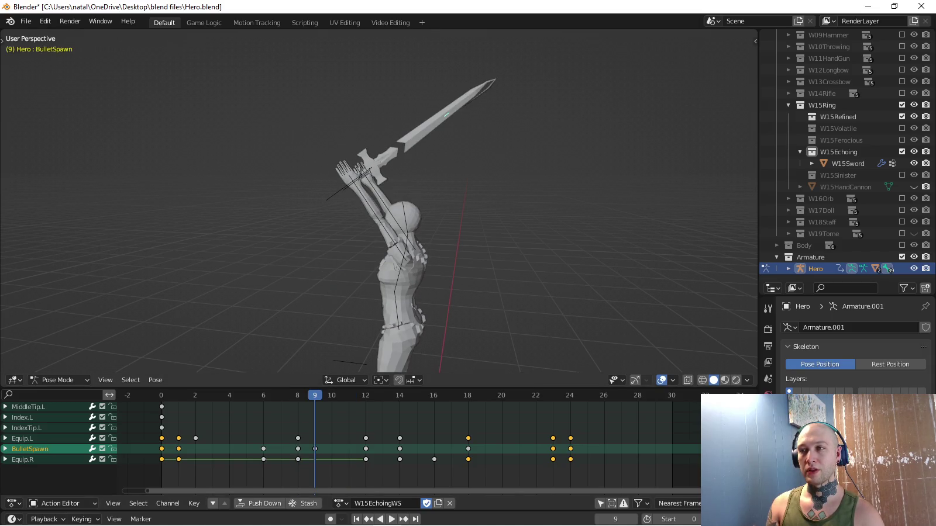
{"action": "key", "text": "y"}
{"action": "key", "text": "0"}
{"action": "key", "text": "Return"}
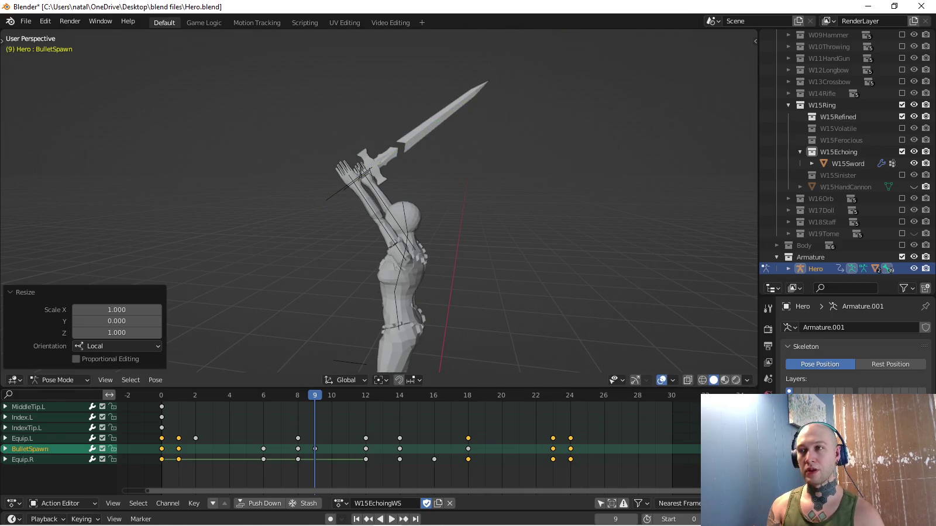
{"action": "key", "text": "i"}
{"action": "key", "text": "space"}
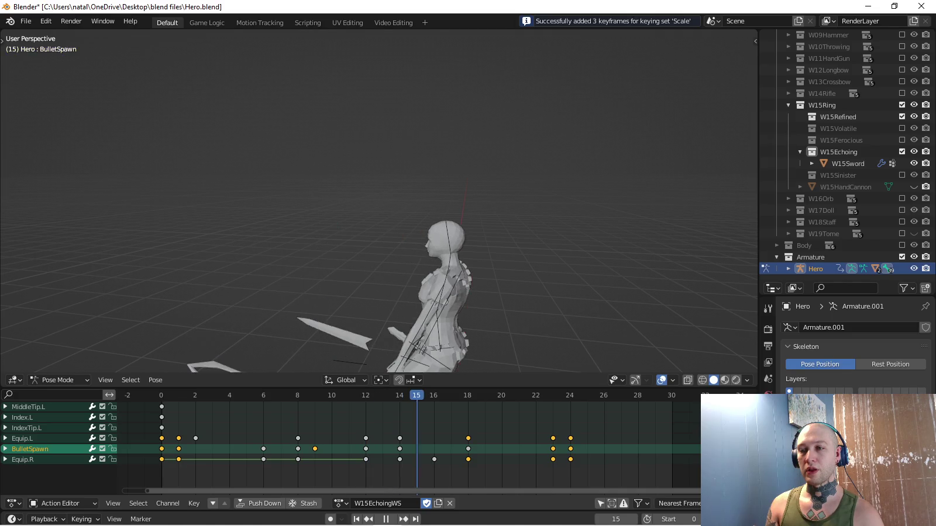
{"action": "key", "text": "space"}
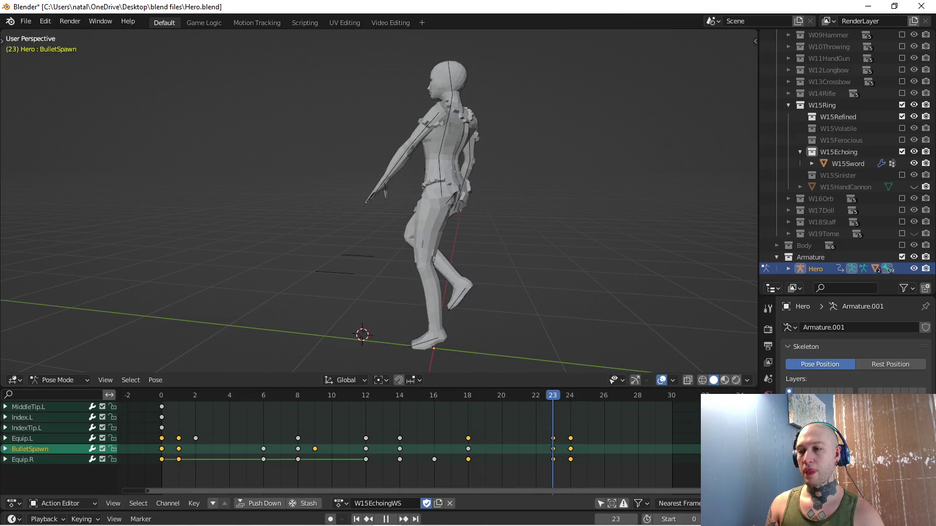
Orbit to a near-front view and select every bone of the rig.
{"action": "middle_click_drag", "start_coordinate": [374, 204], "coordinate": [462, 199]}
{"action": "scroll", "coordinate": [378, 199], "scroll_direction": "up", "scroll_amount": 5}
{"action": "key", "text": "a"}
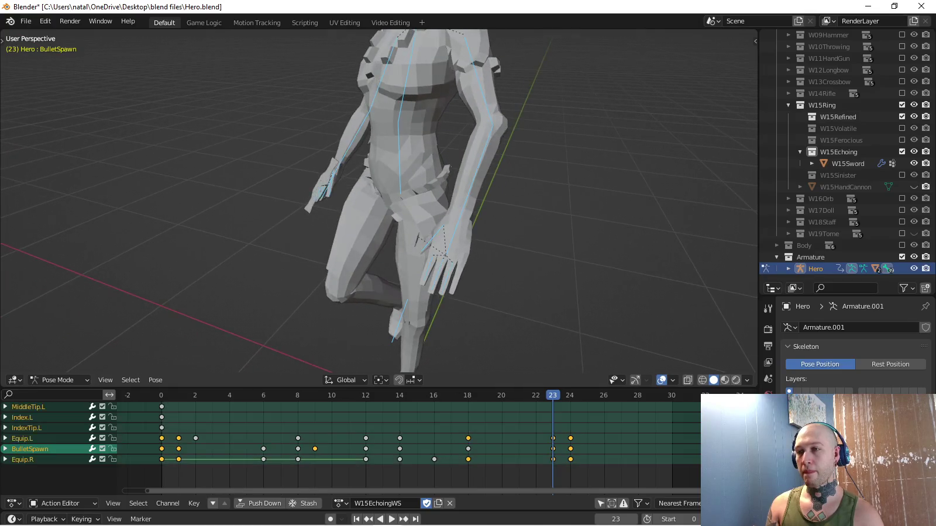
{"action": "middle_click_drag", "start_coordinate": [410, 235], "coordinate": [427, 234]}
Key the Equip.L sword at zero scale on frame 23 and review playback.
{"action": "left_click", "coordinate": [433, 233]}
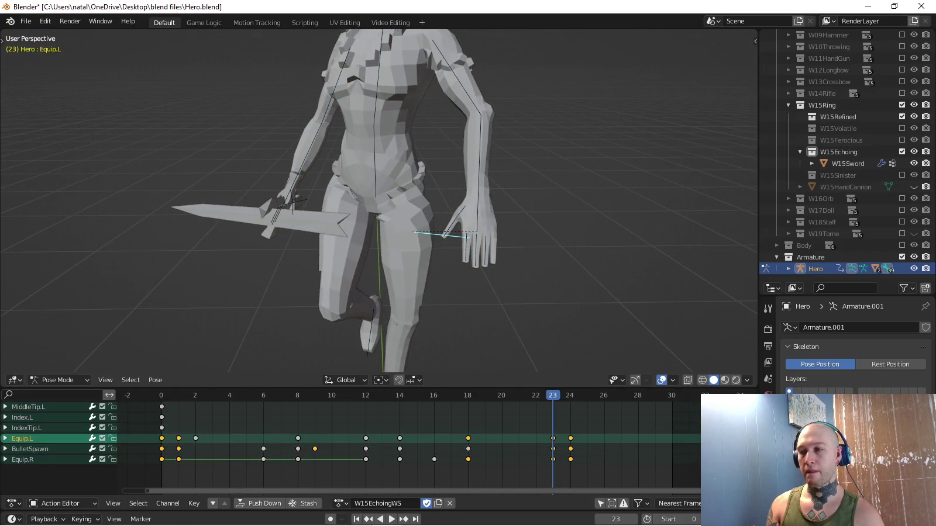
{"action": "type", "text": "0"}
{"action": "key", "text": "Return"}
{"action": "key", "text": "i"}
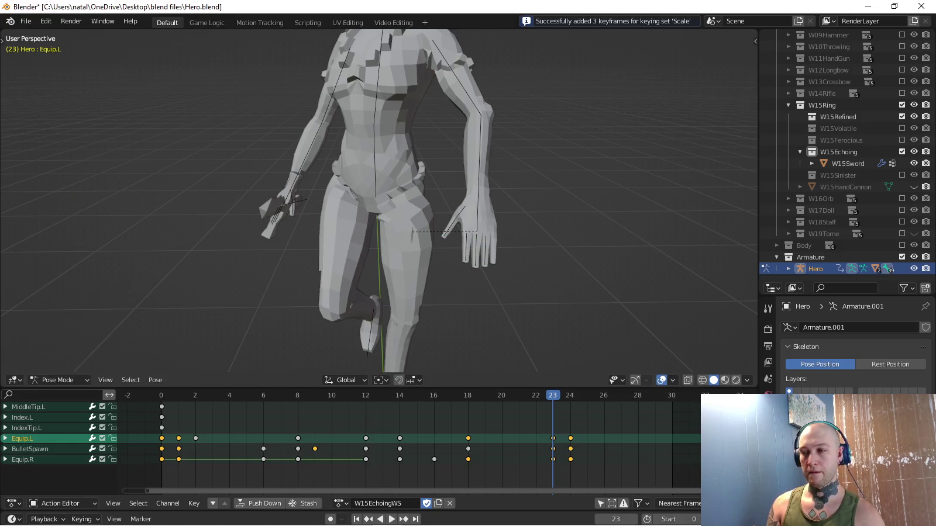
{"action": "key", "text": "space"}
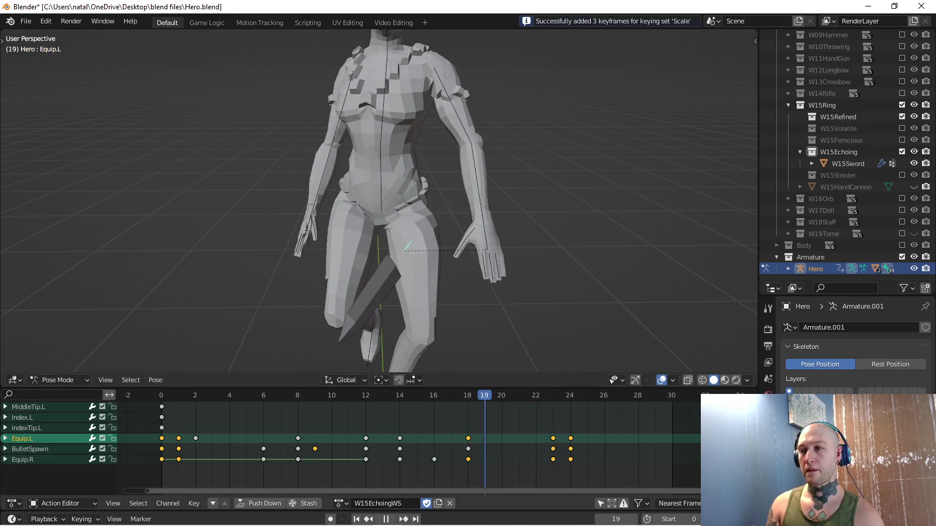
{"action": "key", "text": "Escape"}
{"action": "middle_click_drag", "start_coordinate": [432, 222], "coordinate": [404, 229]}
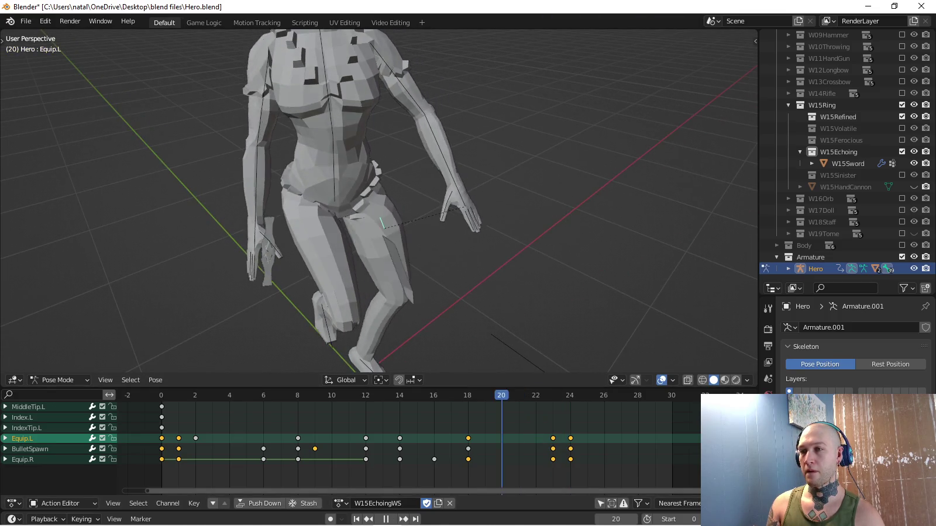
{"action": "key", "text": "space"}
Switch the active keying set to Location & Rotation.
{"action": "left_click", "coordinate": [82, 519]}
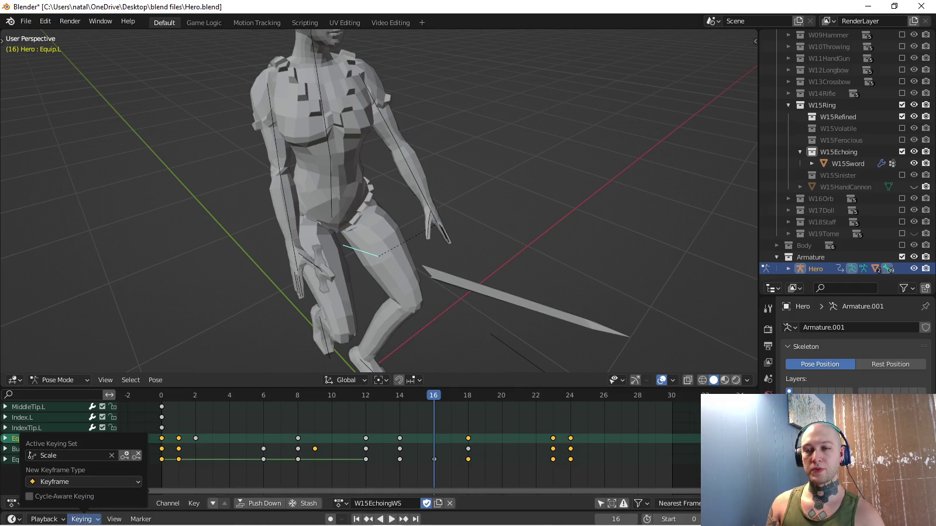
{"action": "left_click", "coordinate": [71, 455]}
{"action": "left_click", "coordinate": [88, 380]}
{"action": "key", "text": "space"}
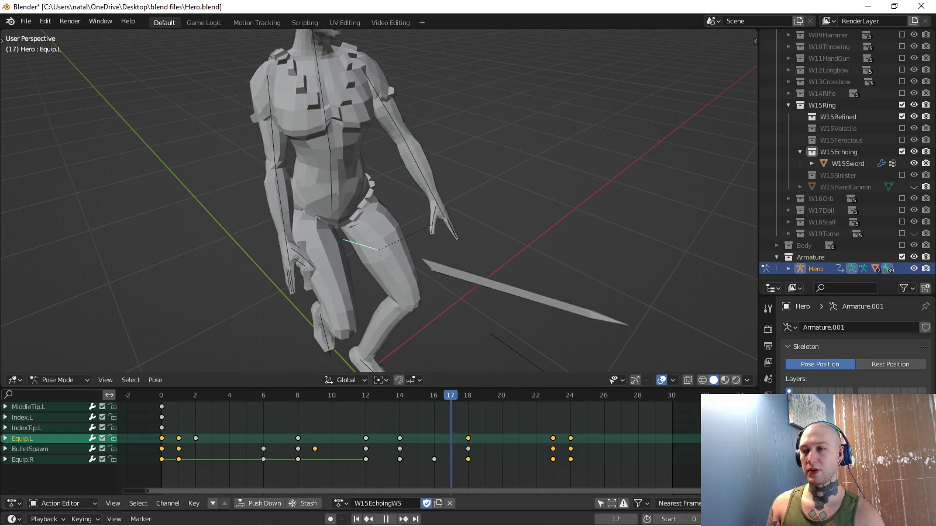
{"action": "key", "text": "space"}
{"action": "key", "text": "KP_7"}
Rotate the sword about 94 degrees, reposition it, and key the pose at frame 23.
{"action": "key", "text": "r"}
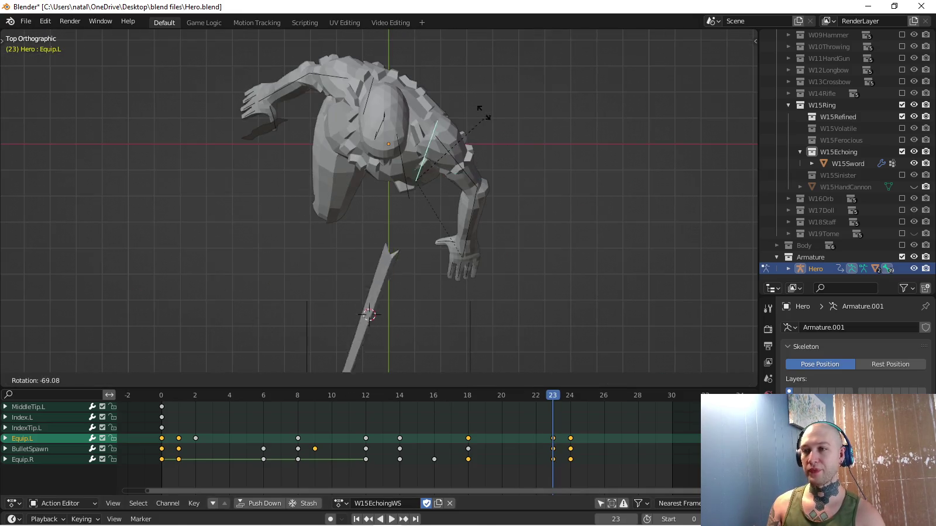
{"action": "key", "text": "Return"}
{"action": "key", "text": "Return"}
{"action": "key", "text": "r"}
{"action": "key", "text": "Return"}
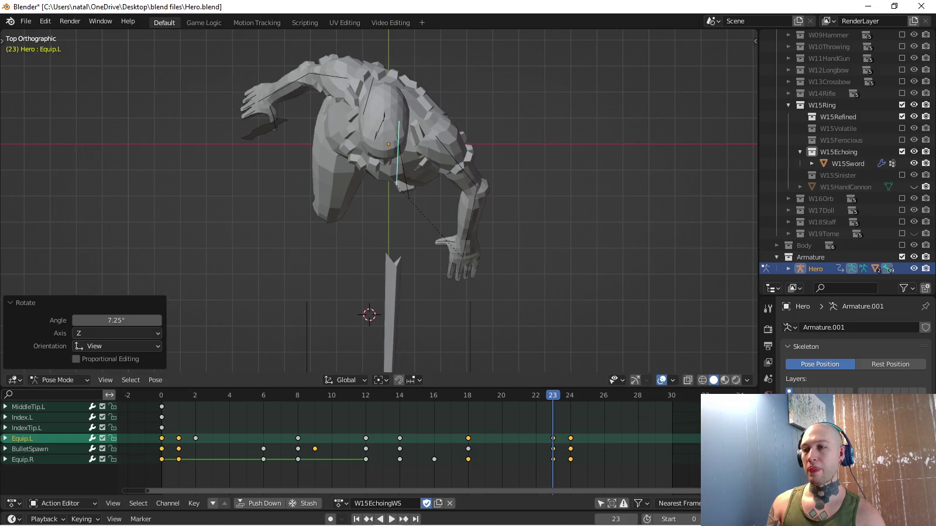
{"action": "key", "text": "KP_3"}
{"action": "key", "text": "g"}
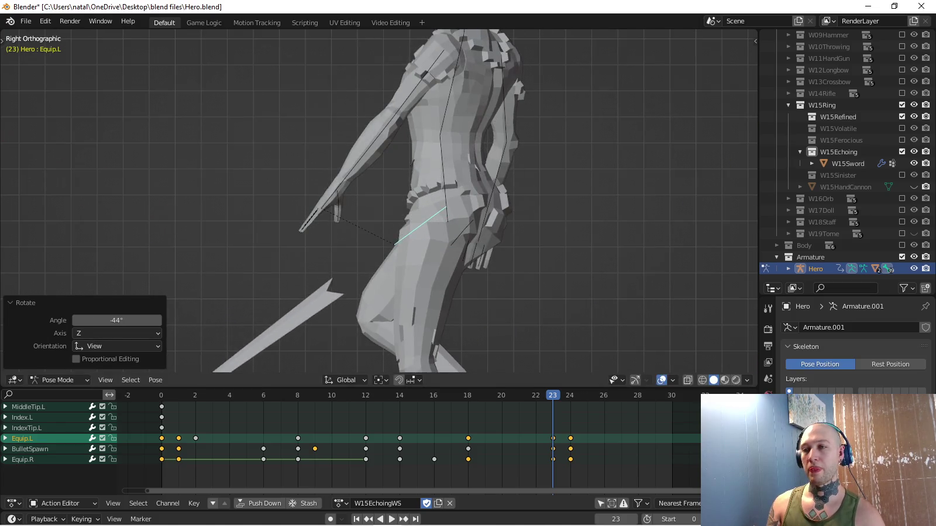
{"action": "key", "text": "Return"}
{"action": "scroll", "coordinate": [379, 200], "scroll_direction": "down", "scroll_amount": 5}
{"action": "key", "text": "i"}
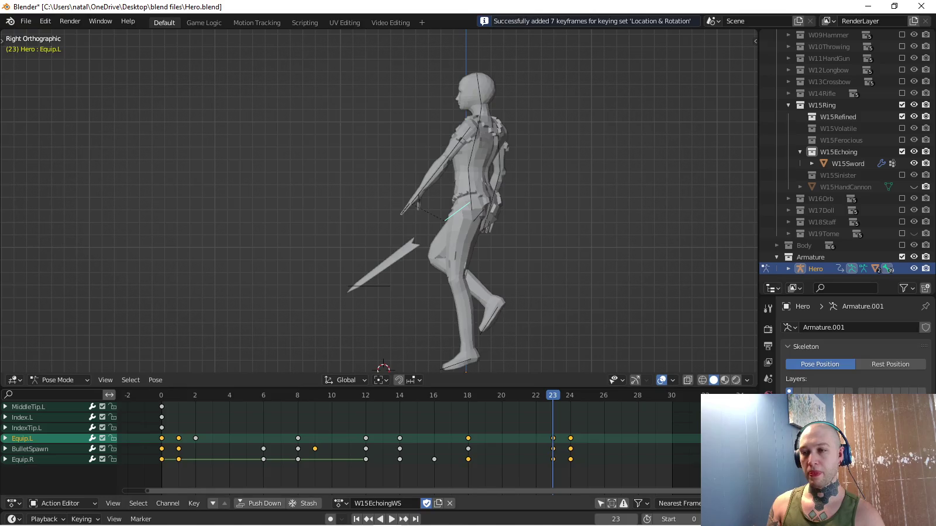
{"action": "key", "text": "space"}
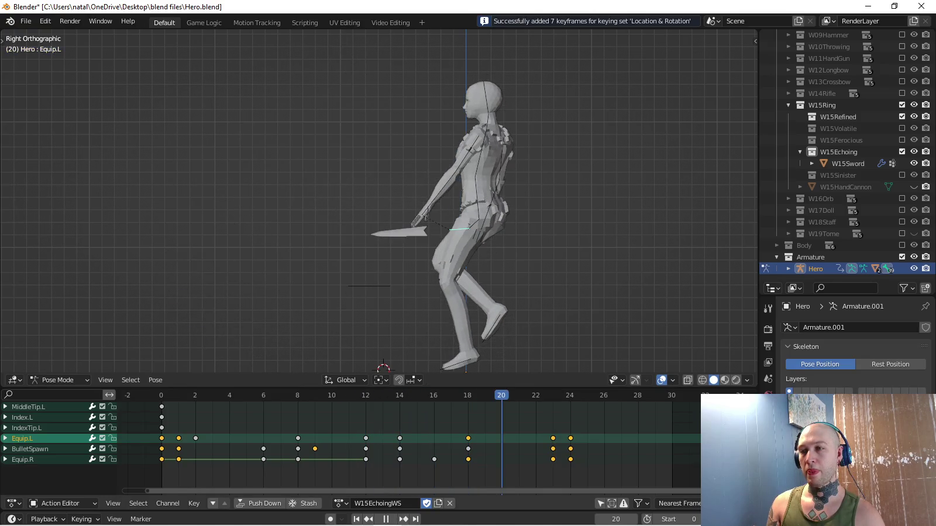
{"action": "key", "text": "space"}
Adjust the sword's position, key it at frame 24, and watch the playback.
{"action": "middle_click_drag", "start_coordinate": [380, 205], "coordinate": [433, 164]}
{"action": "scroll", "coordinate": [381, 206], "scroll_direction": "up", "scroll_amount": 4}
{"action": "key", "text": "KP_7"}
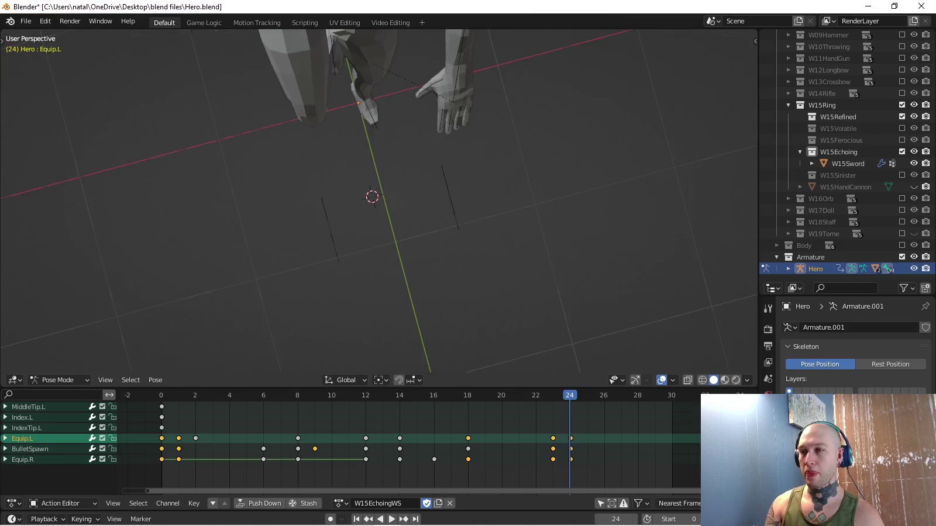
{"action": "middle_click_drag", "start_coordinate": [375, 176], "coordinate": [381, 345], "text": "shift"}
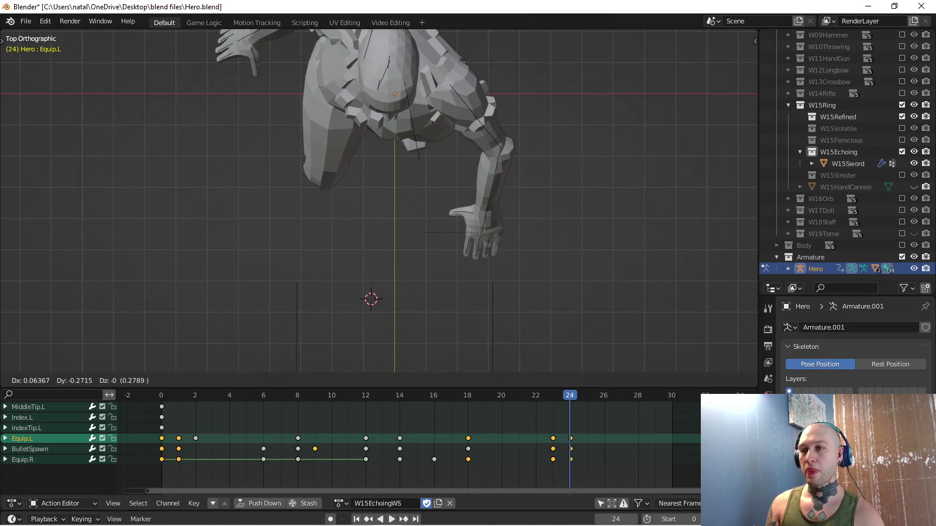
{"action": "key", "text": "Return"}
{"action": "key", "text": "i"}
{"action": "key", "text": "space"}
{"action": "middle_click_drag", "start_coordinate": [375, 204], "coordinate": [445, 146]}
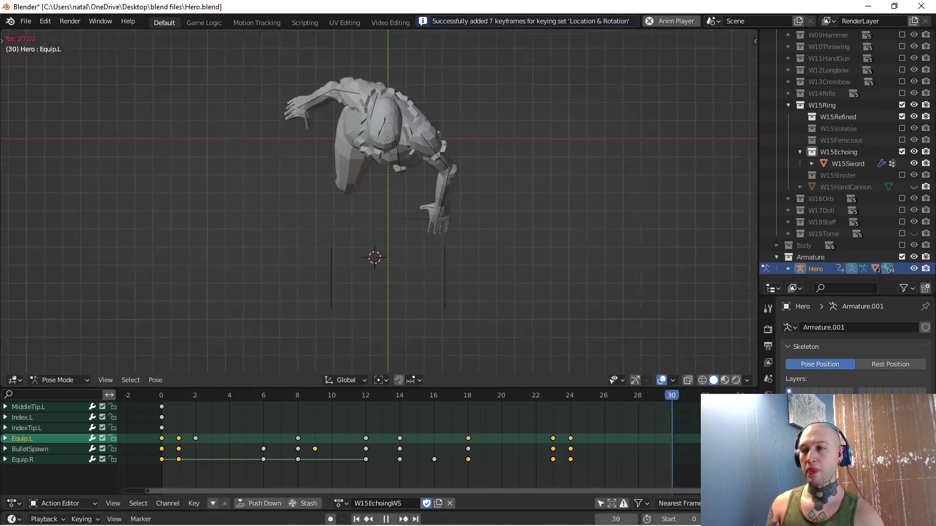
{"action": "middle_click_drag", "start_coordinate": [375, 206], "coordinate": [410, 176]}
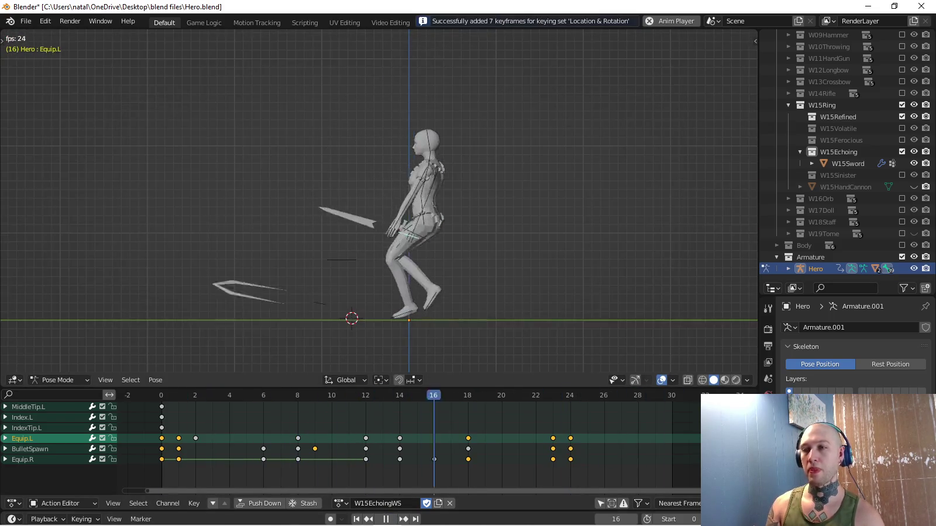
{"action": "mouse_move", "coordinate": [374, 205]}
{"action": "middle_mouse_down"}
{"action": "mouse_move", "coordinate": [409, 193]}
{"action": "mouse_move", "coordinate": [375, 187]}
{"action": "mouse_move", "coordinate": [433, 199]}
{"action": "middle_mouse_up"}
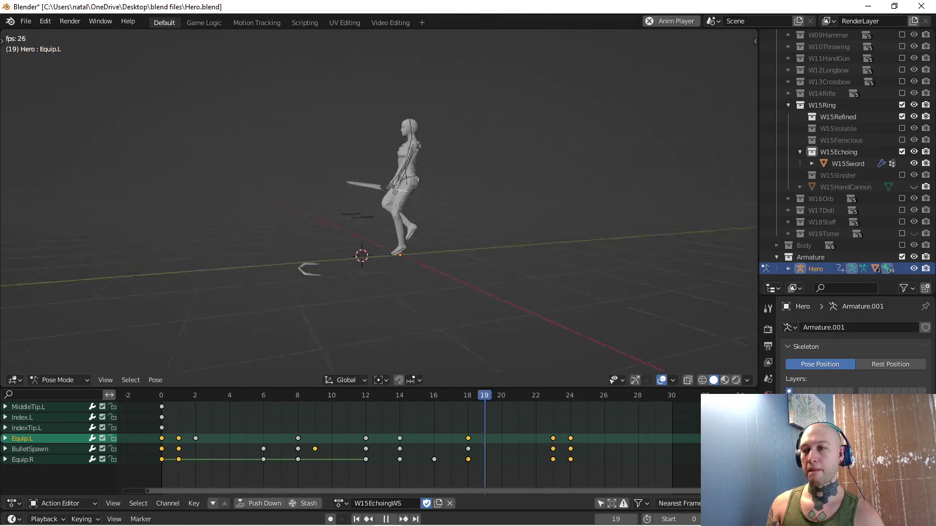
{"action": "key", "text": "KP_3"}
{"action": "scroll", "coordinate": [410, 234], "scroll_direction": "up", "scroll_amount": 3}
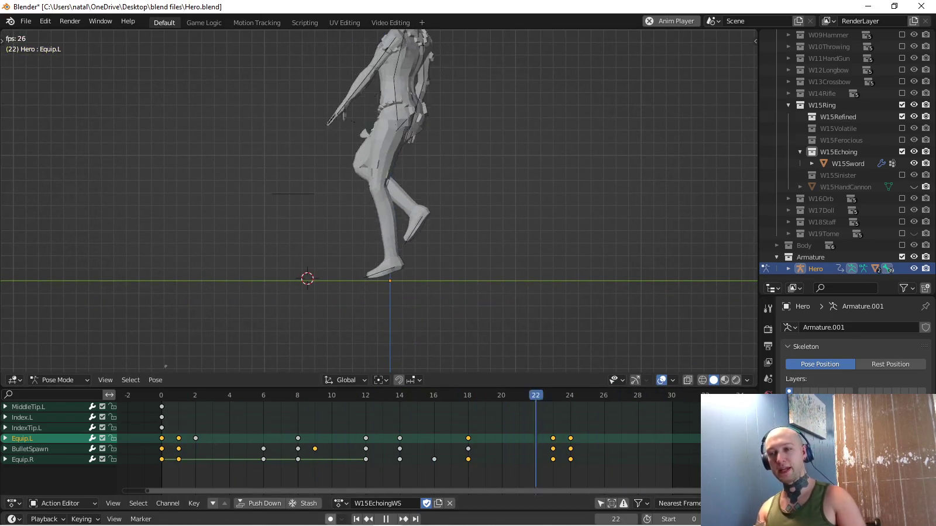
Stop playback, check that Location & Rotation is the active keying set, and select Ground.L.
{"action": "key", "text": "space"}
{"action": "left_click", "coordinate": [83, 520]}
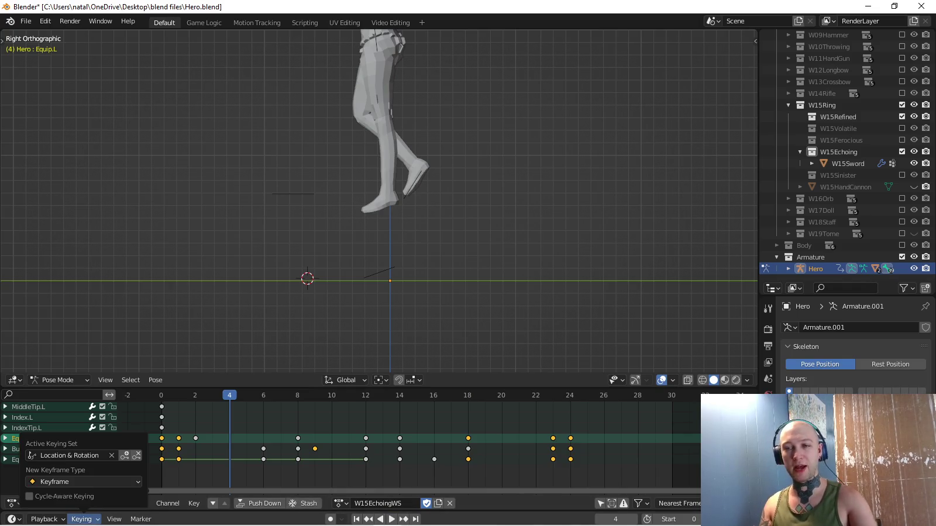
{"action": "key", "text": "Escape"}
{"action": "left_click", "coordinate": [378, 272]}
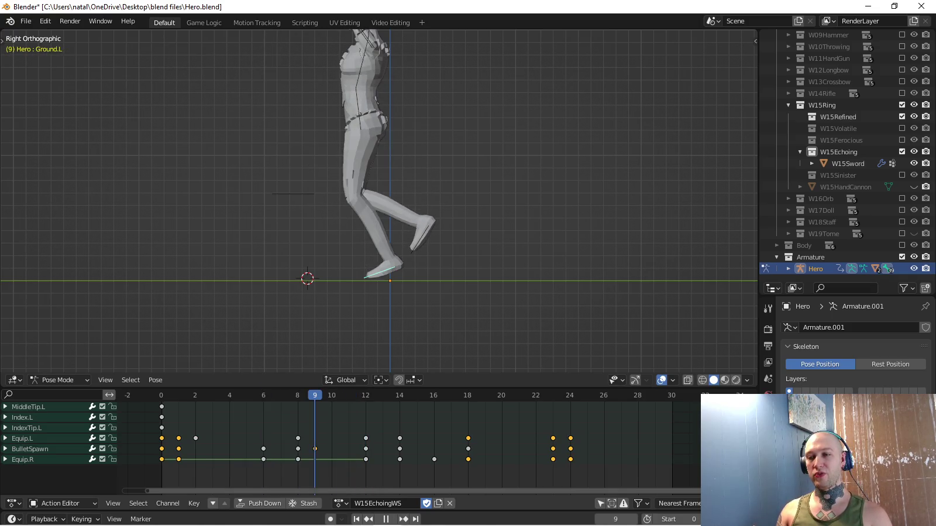
At frame 9, move Ground.L and rotate it -14°, then key it.
{"action": "key", "text": "space"}
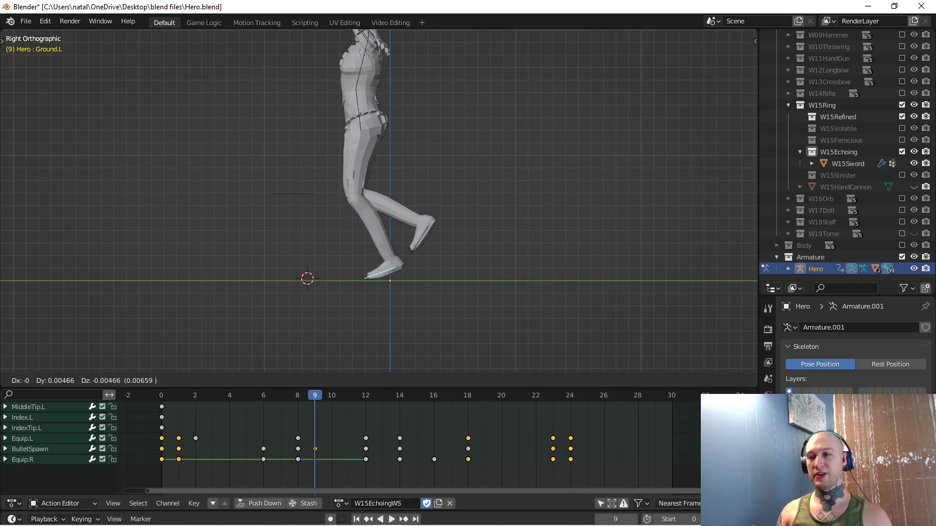
{"action": "middle_click_drag", "start_coordinate": [379, 202], "coordinate": [409, 193]}
{"action": "key", "text": "KP_1"}
{"action": "scroll", "coordinate": [379, 202], "scroll_direction": "up", "scroll_amount": 3}
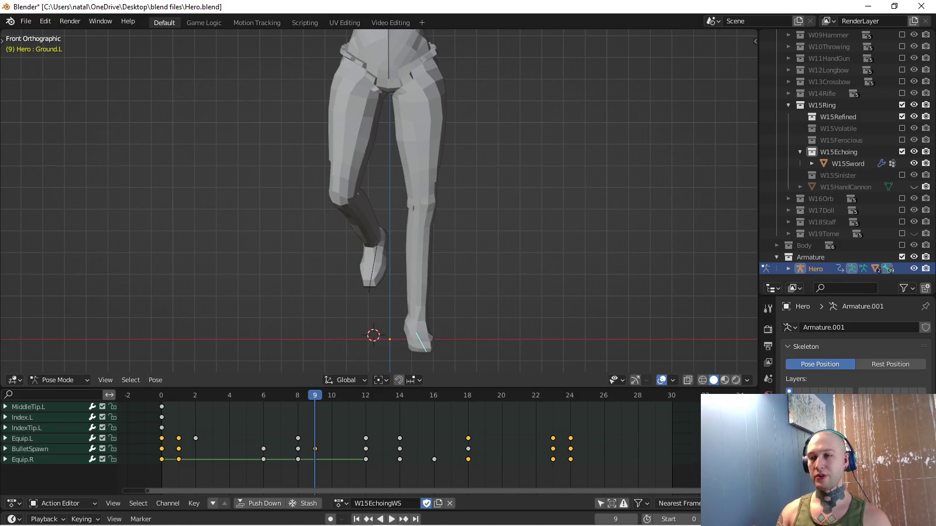
{"action": "key", "text": "Return"}
{"action": "key", "text": "KP_3"}
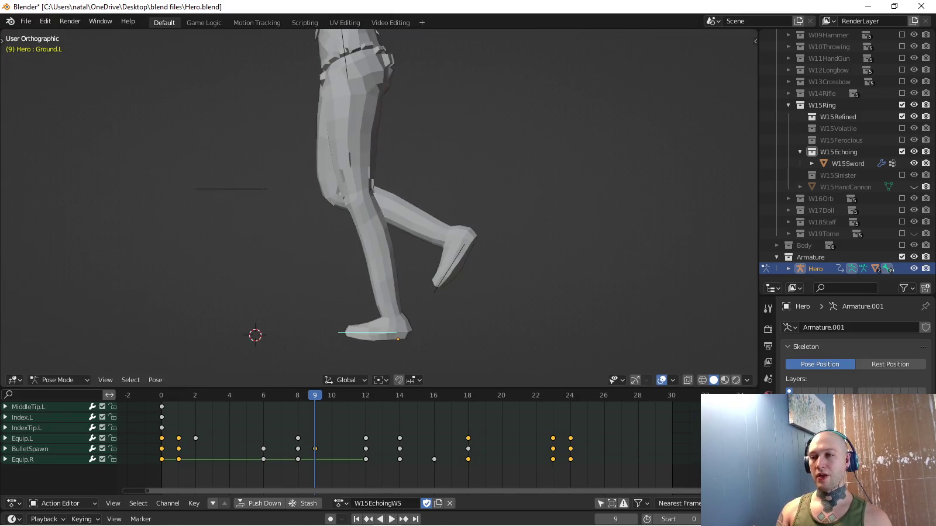
{"action": "key", "text": "KP_7"}
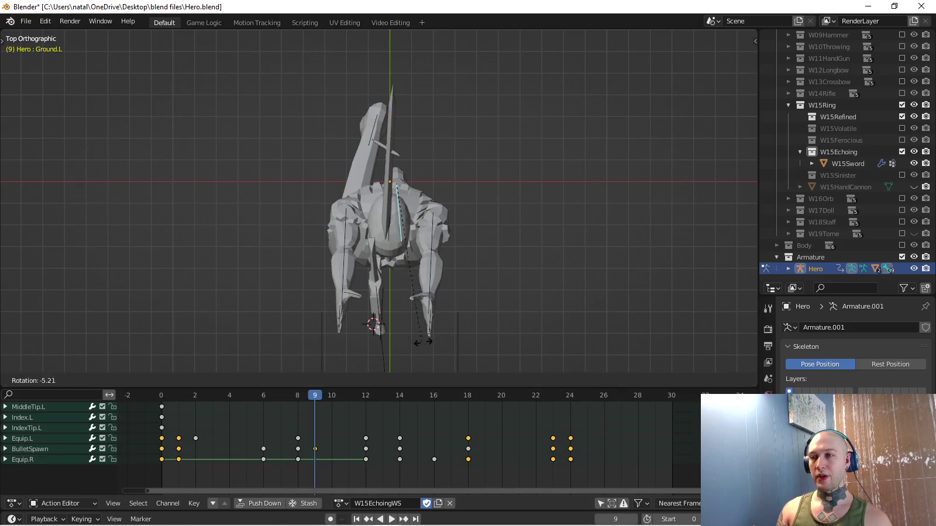
{"action": "key", "text": "Return"}
{"action": "middle_click_drag", "start_coordinate": [419, 342], "coordinate": [410, 317]}
{"action": "key", "text": "KP_3"}
{"action": "scroll", "coordinate": [381, 234], "scroll_direction": "up", "scroll_amount": 1}
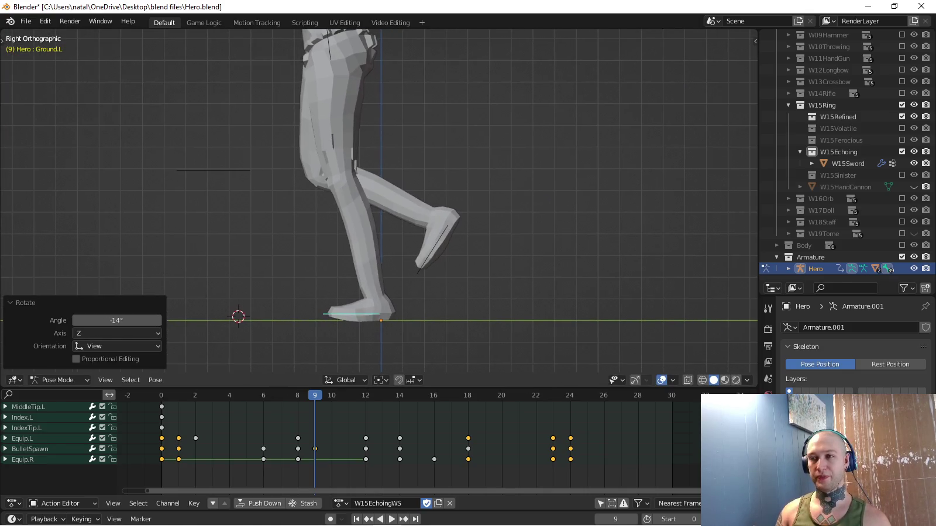
{"action": "key", "text": "i"}
Paste the foot pose at the frame 12 key and play it back.
{"action": "key", "text": "Up"}
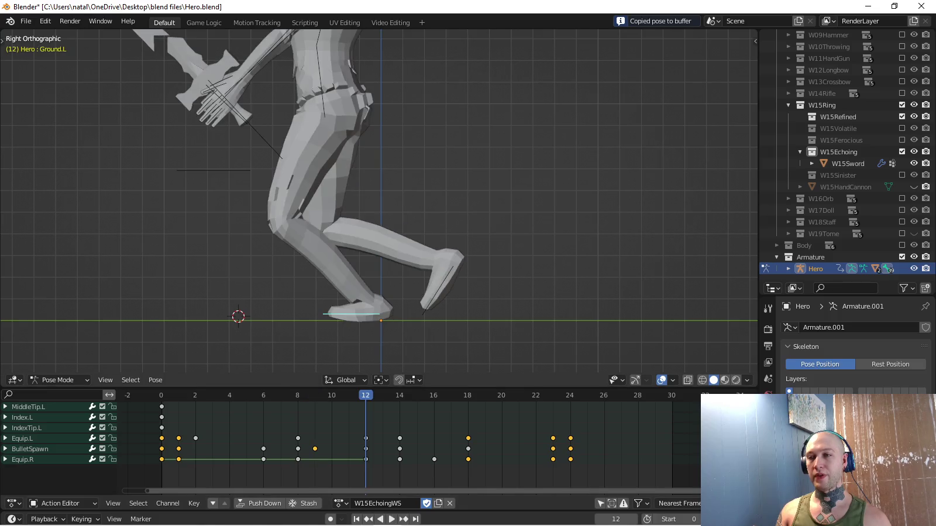
{"action": "key", "text": "ctrl+v"}
{"action": "key", "text": "space"}
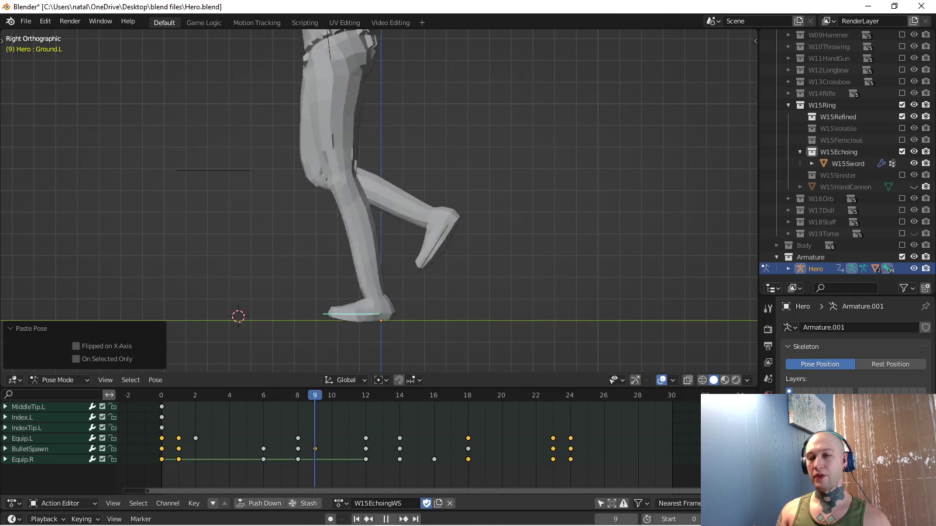
{"action": "key", "text": "space"}
Copy the Ground.L foot pose and paste it at frame 24.
{"action": "key", "text": "ctrl+c"}
{"action": "key", "text": "shift+Right"}
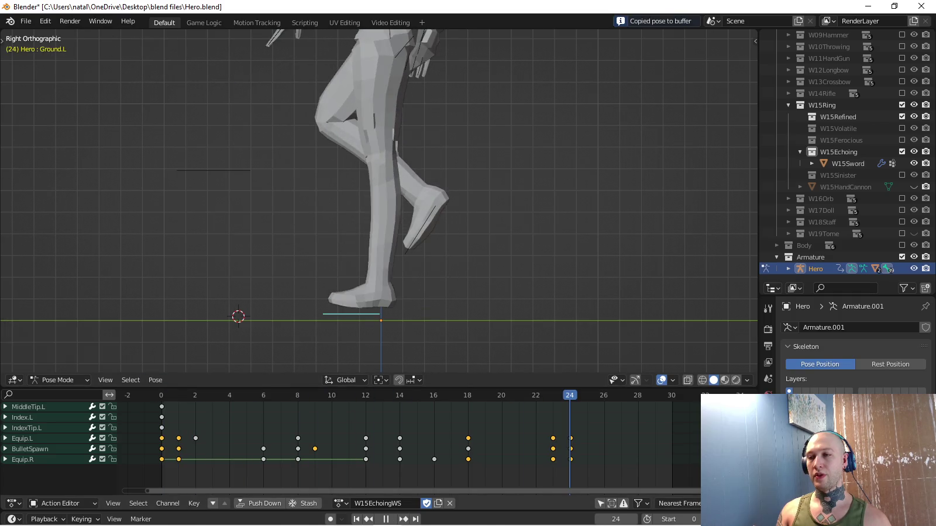
{"action": "key", "text": "ctrl+v"}
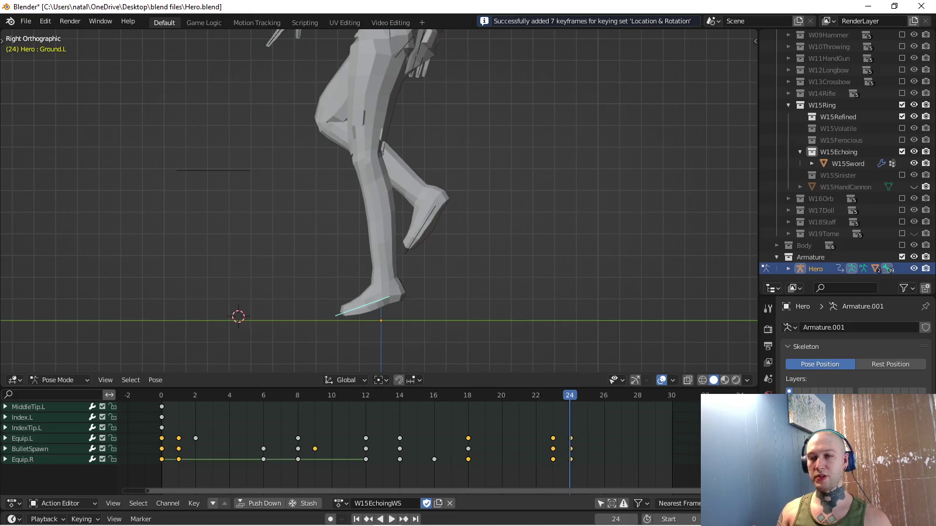
{"action": "key", "text": "space"}
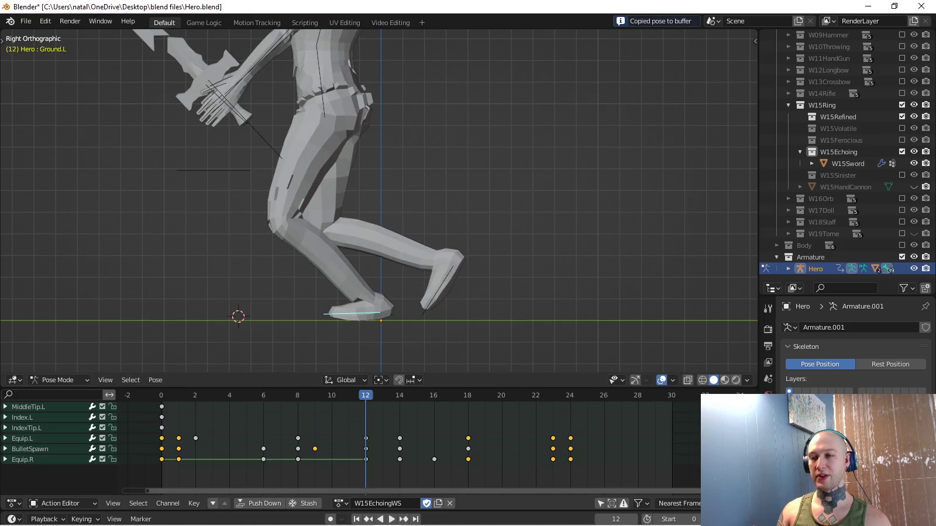
{"action": "key", "text": "space"}
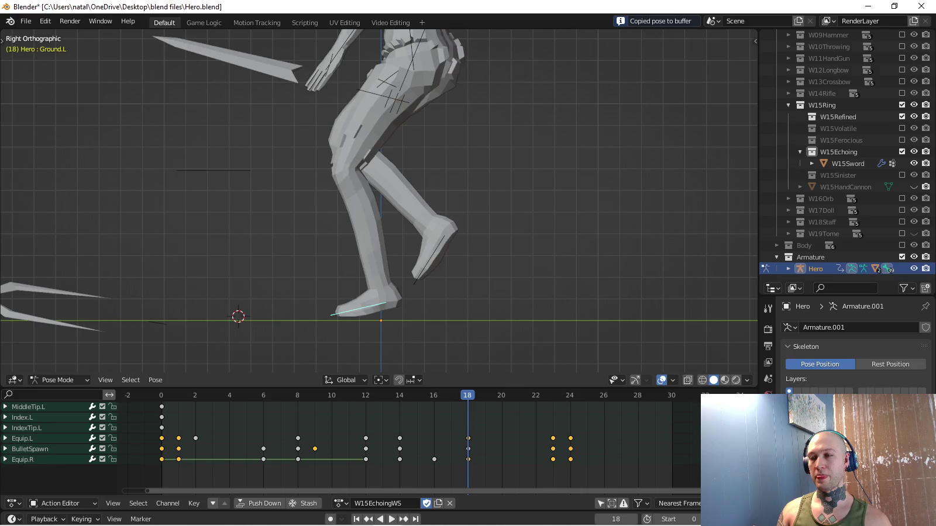
Paste the foot pose at frame 18, key it, and play the step back.
{"action": "key", "text": "ctrl+v"}
{"action": "key", "text": "i"}
{"action": "key", "text": "space"}
{"action": "scroll", "coordinate": [379, 199], "scroll_direction": "down", "scroll_amount": 4}
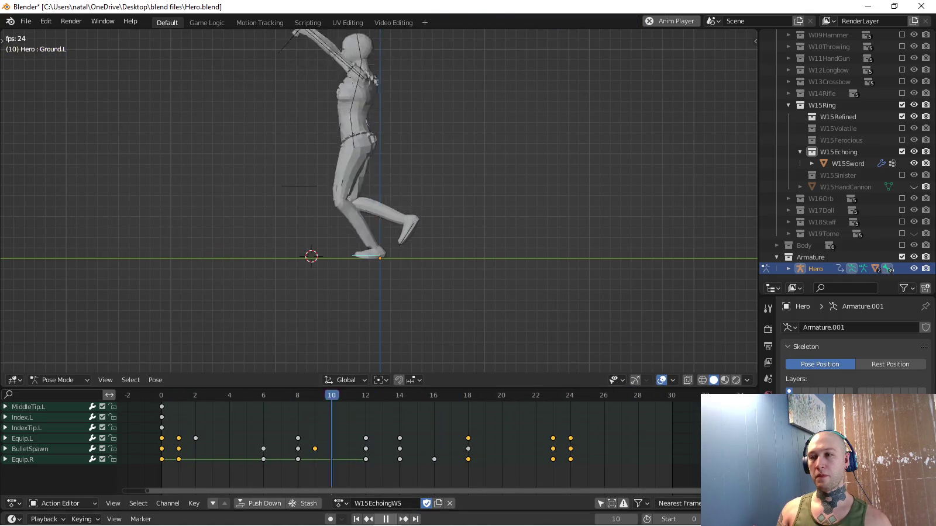
Nudge the foot bone along local Y, then paste and key the copied foot pose at frame 12.
{"action": "key", "text": "space"}
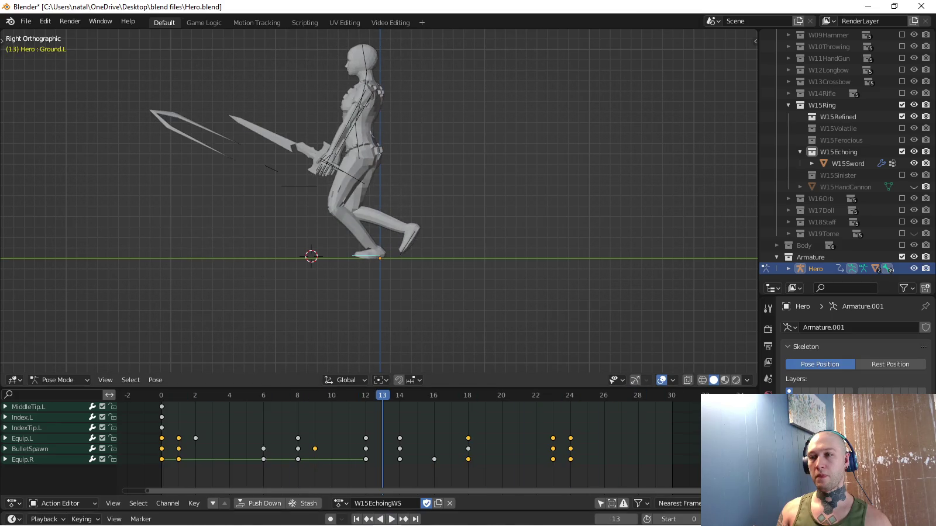
{"action": "key", "text": "g"}
{"action": "key", "text": "y"}
{"action": "key", "text": "y"}
{"action": "key", "text": "Return"}
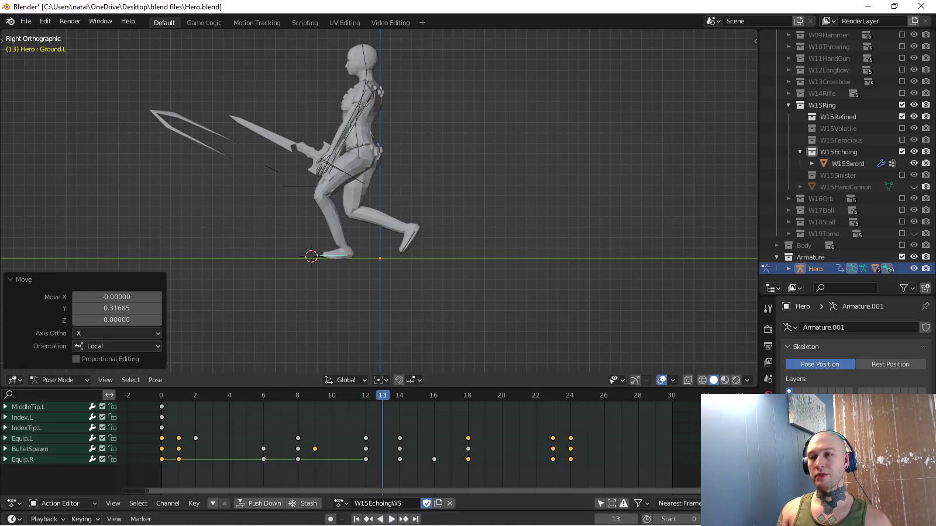
{"action": "key", "text": "Left"}
{"action": "key", "text": "ctrl+v"}
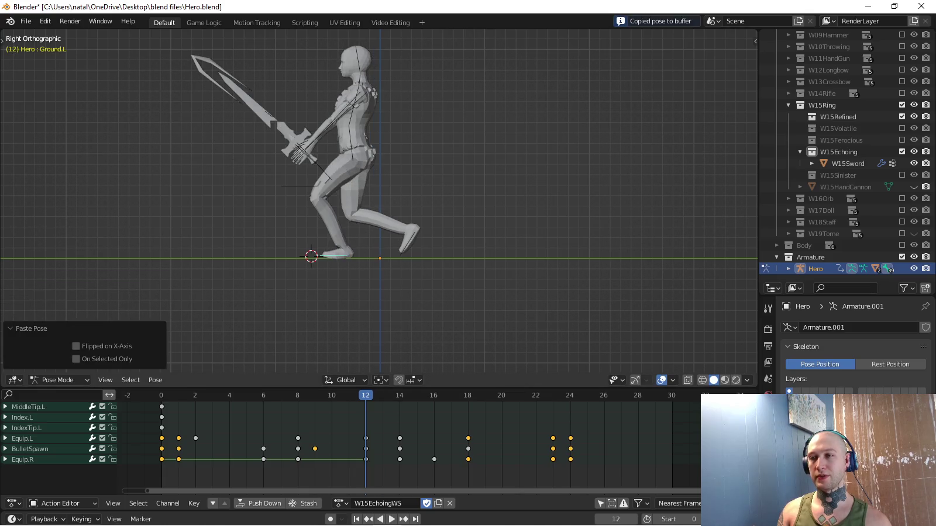
{"action": "key", "text": "i"}
Review playback, then slide the foot bone along Y and key the pose at frame 18.
{"action": "key", "text": "Up"}
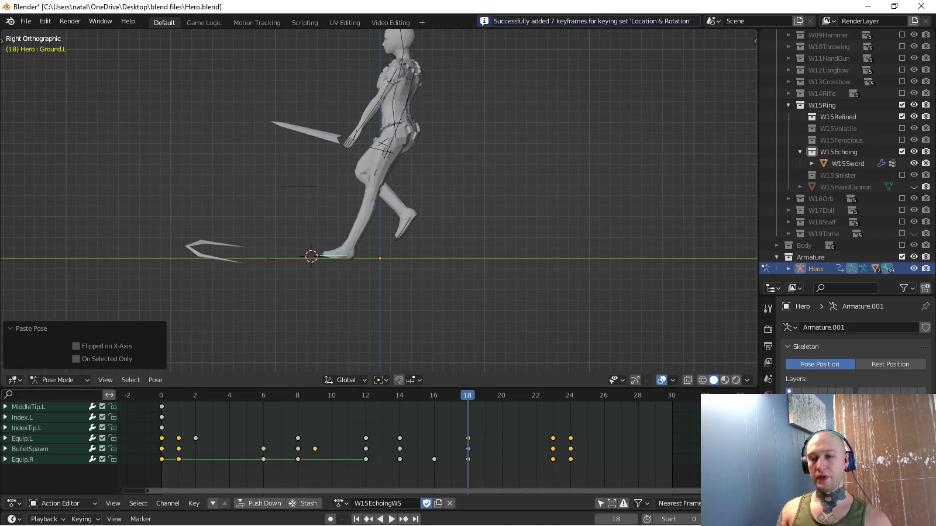
{"action": "key", "text": "space"}
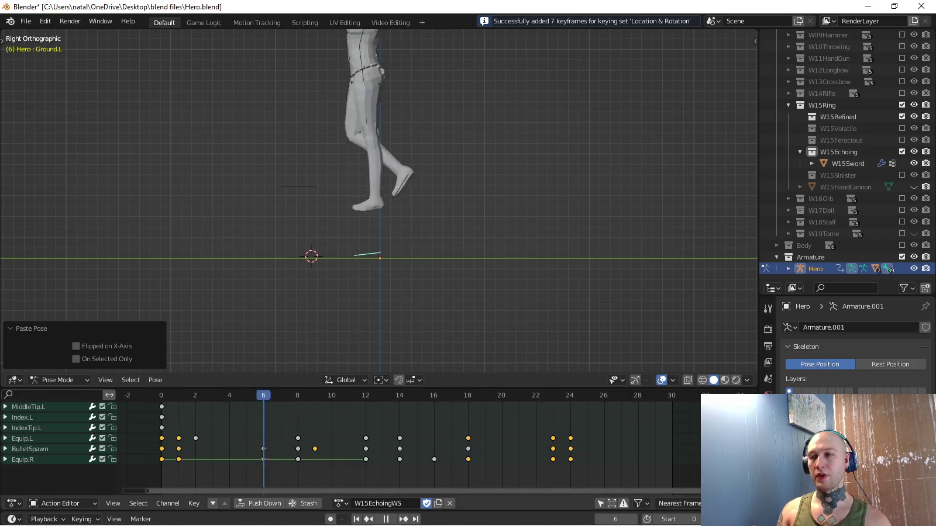
{"action": "key", "text": "space"}
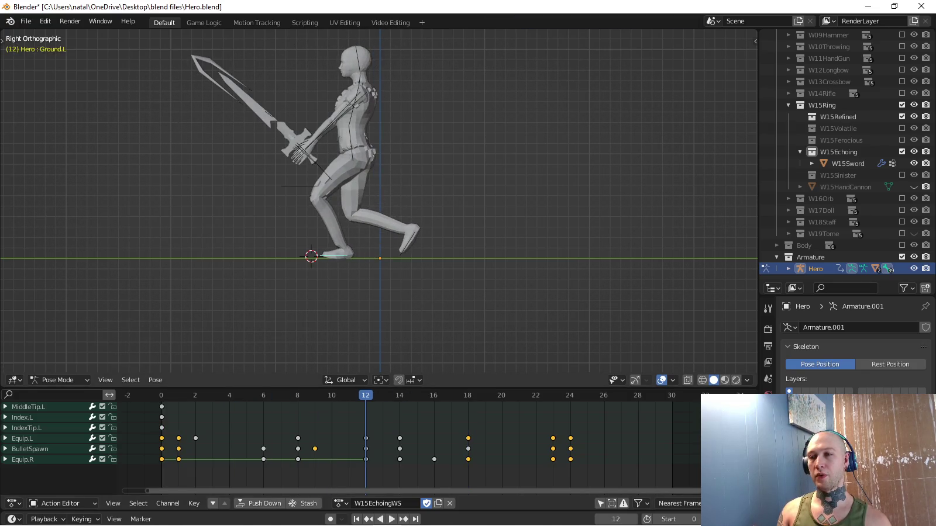
{"action": "key", "text": "space"}
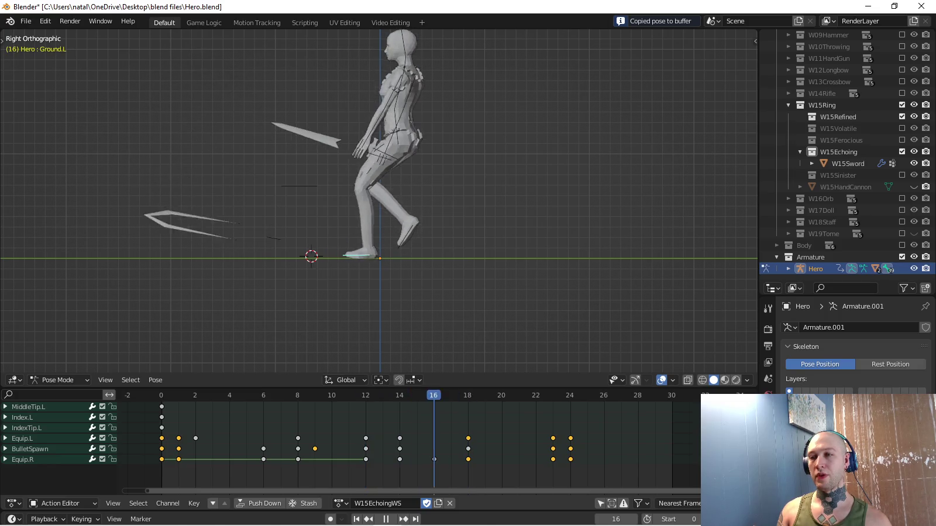
{"action": "key", "text": "space"}
{"action": "key", "text": "g"}
{"action": "key", "text": "y"}
{"action": "key", "text": "Return"}
{"action": "key", "text": "i"}
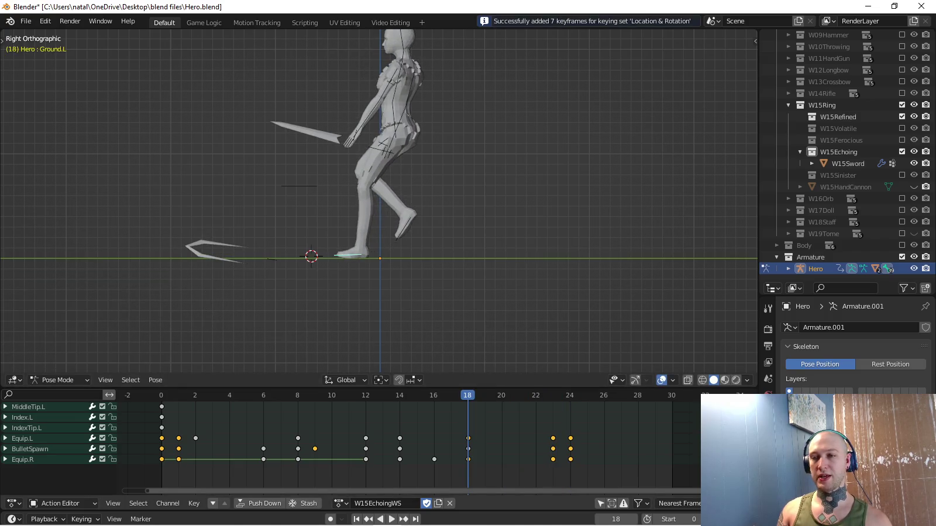
Paste and key the copied pose on frames 8 and 9, playing the action back to check.
{"action": "key", "text": "space"}
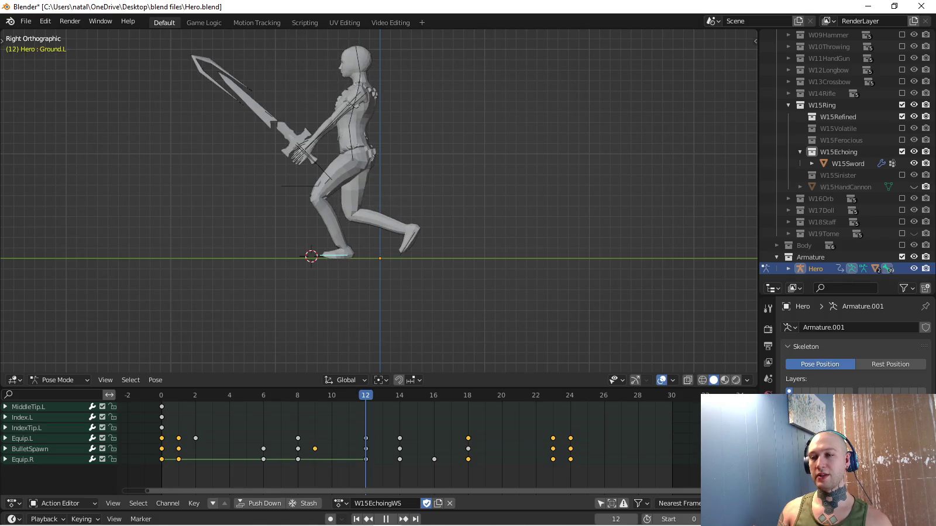
{"action": "key", "text": "space"}
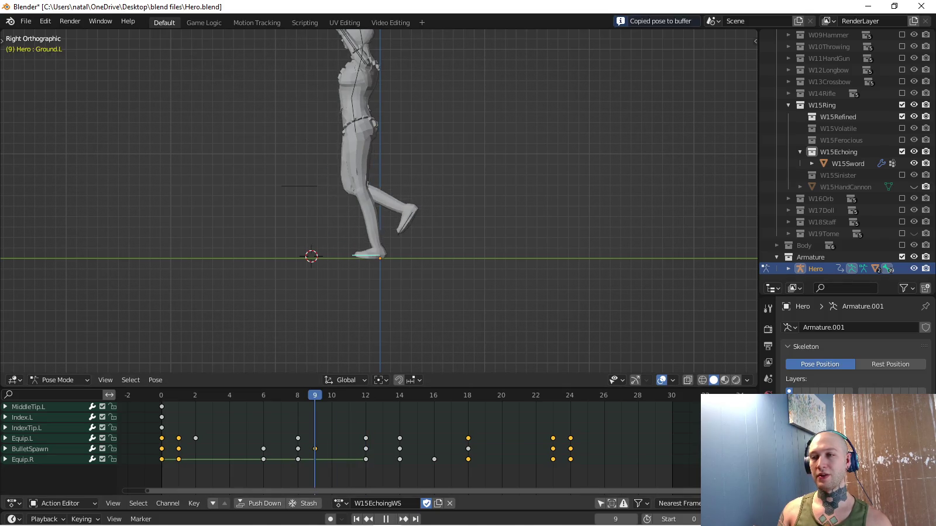
{"action": "key", "text": "Escape"}
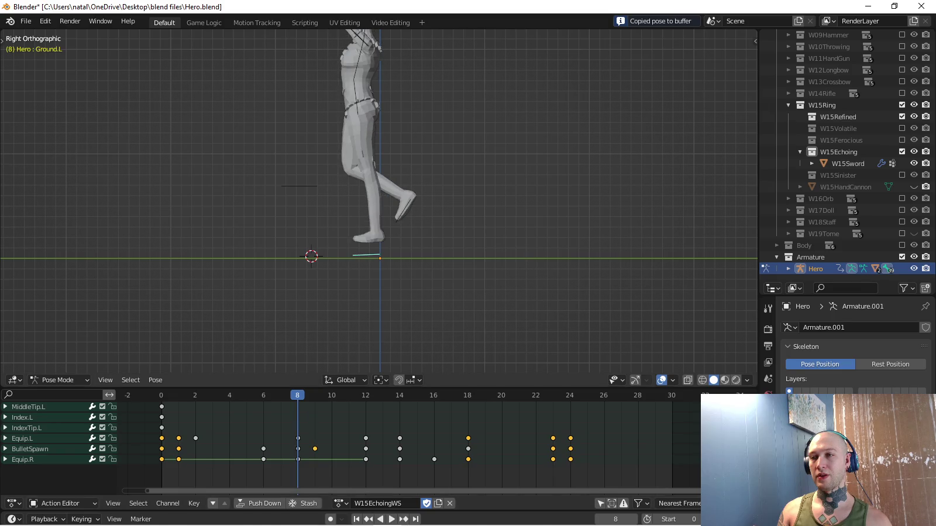
{"action": "key", "text": "ctrl+v"}
{"action": "key", "text": "i"}
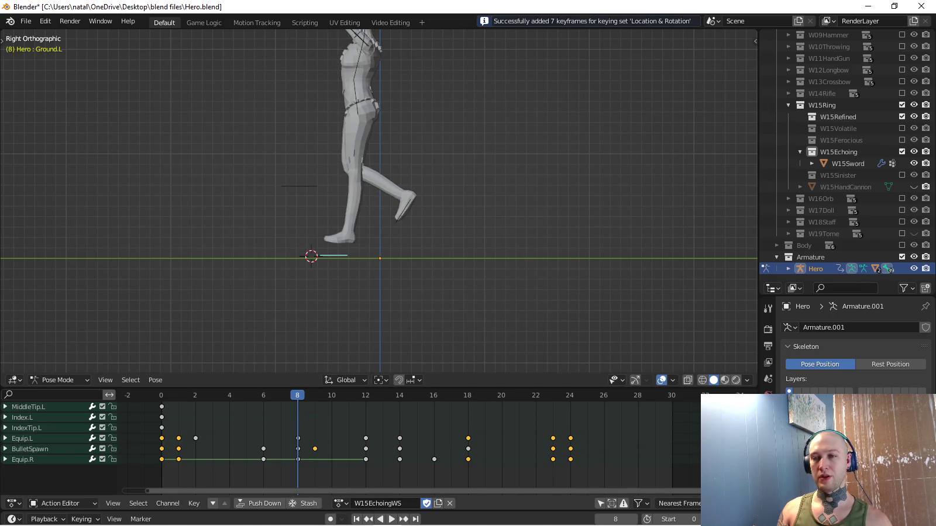
{"action": "key", "text": "space"}
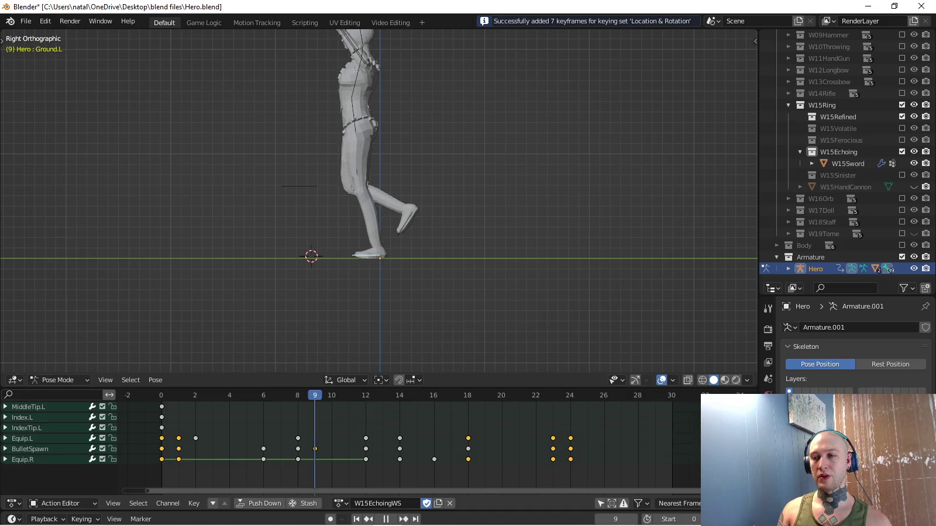
{"action": "key", "text": "ctrl+v"}
{"action": "key", "text": "i"}
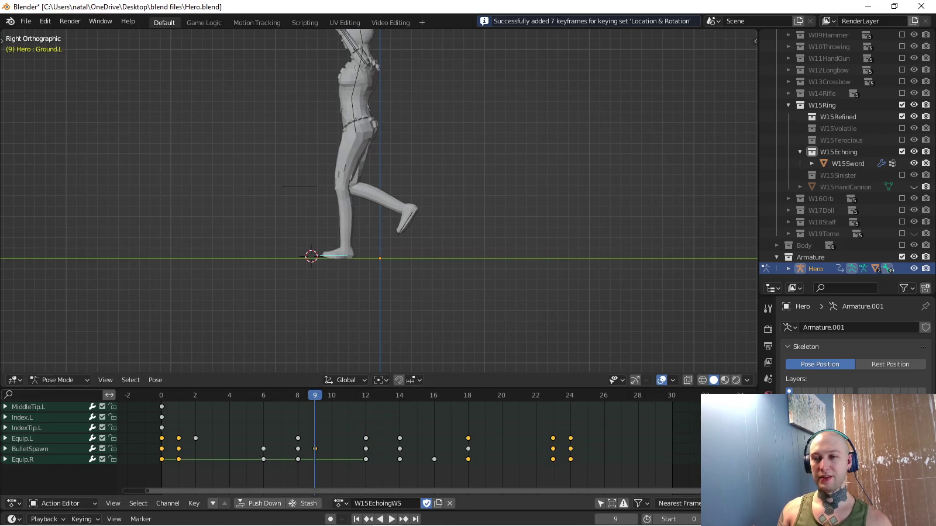
{"action": "key", "text": "space"}
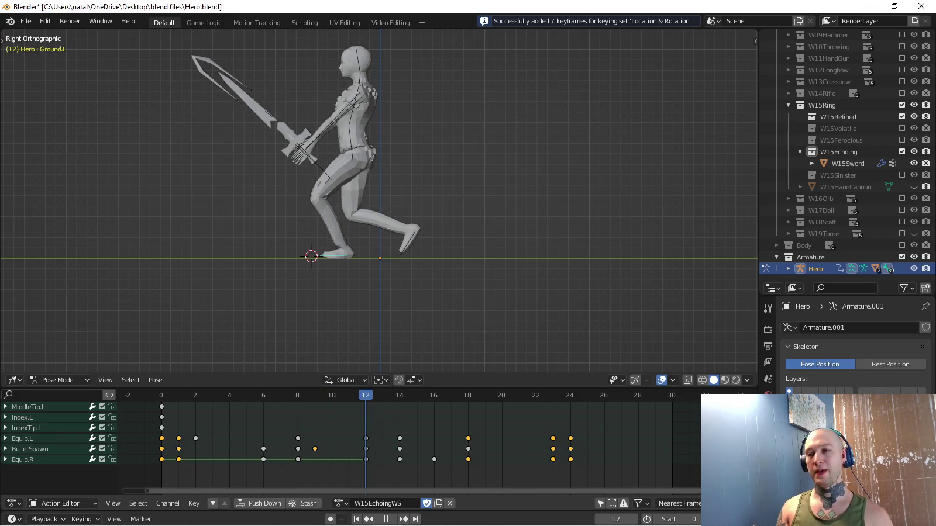
Reposition the right foot bone at frame 12, rotating it about 20.8° in side view.
{"action": "key", "text": "g"}
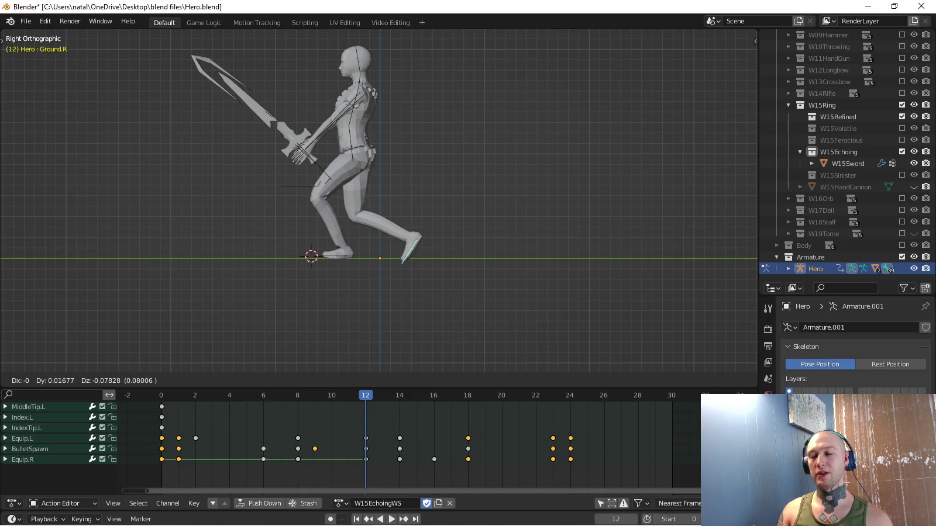
{"action": "key", "text": "Escape"}
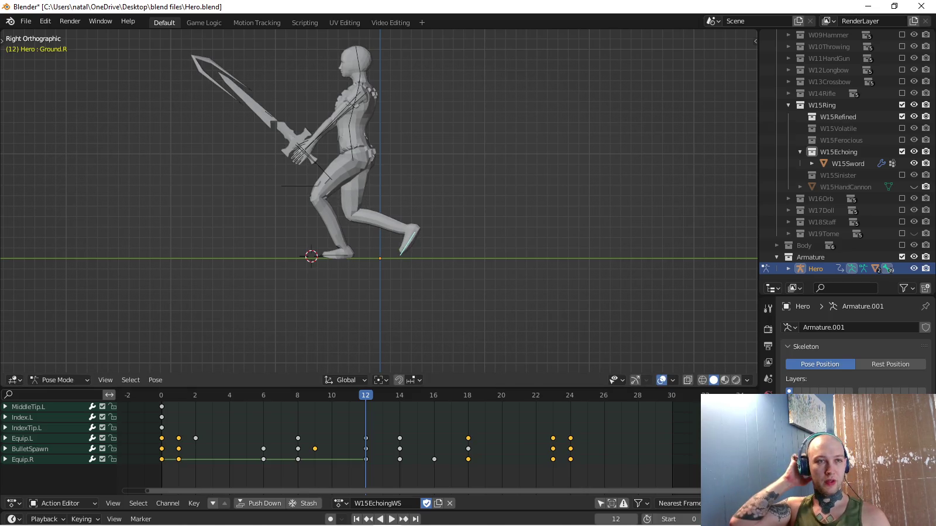
{"action": "key", "text": "g"}
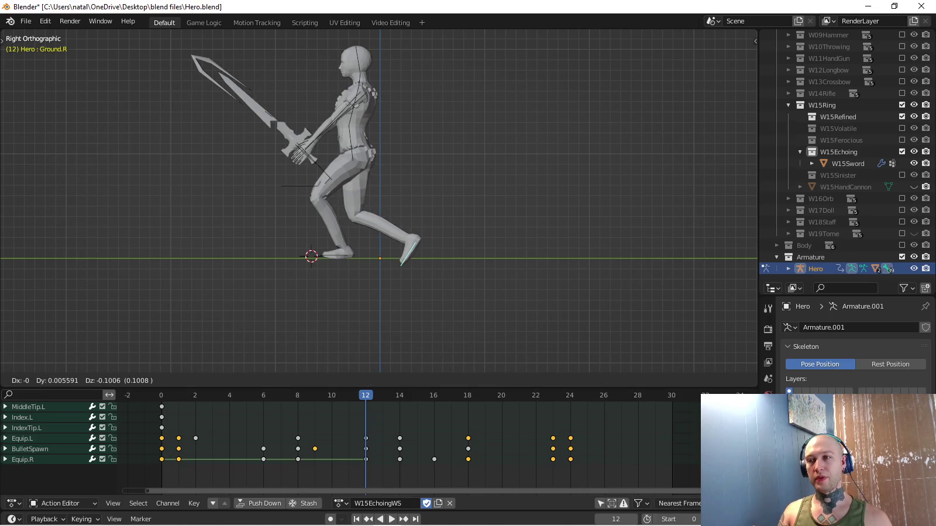
{"action": "key", "text": "Return"}
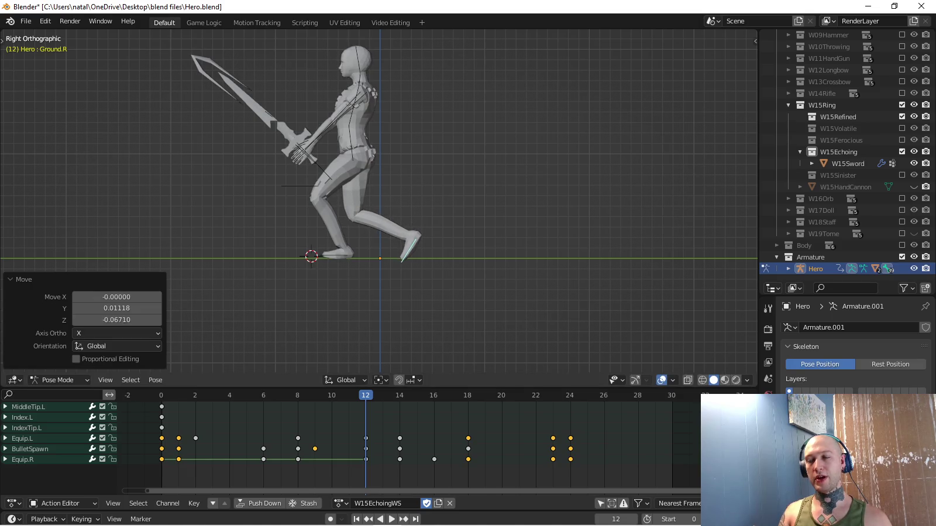
{"action": "scroll", "coordinate": [381, 205], "scroll_direction": "up", "scroll_amount": 3}
{"action": "middle_click_drag", "start_coordinate": [381, 205], "coordinate": [410, 193]}
{"action": "key", "text": "KP_3"}
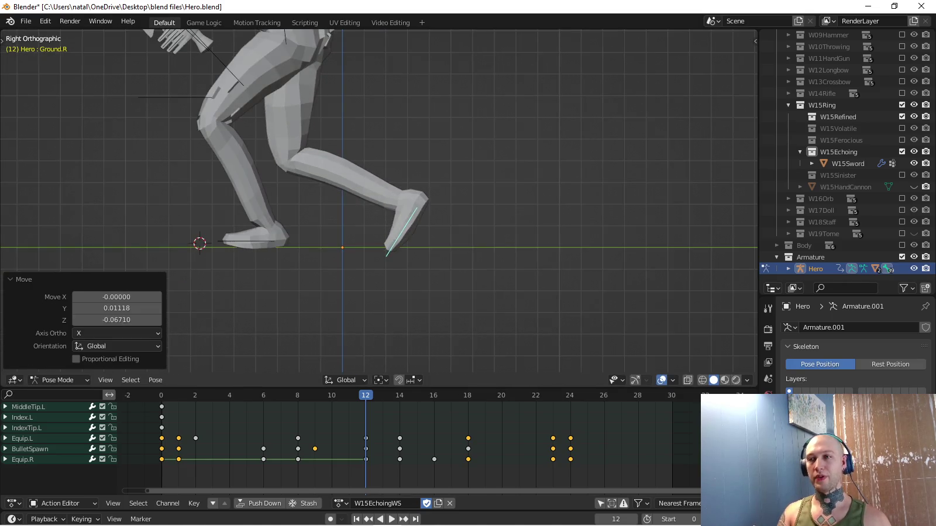
{"action": "key", "text": "Return"}
{"action": "key", "text": "g"}
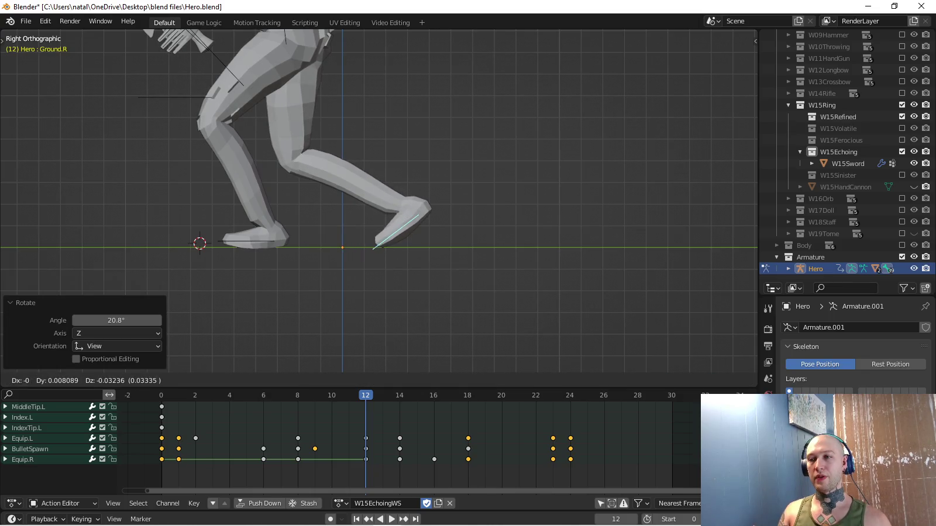
{"action": "key", "text": "Return"}
Paste and key the adjusted foot pose at frames 10 and 16.
{"action": "key", "text": "space"}
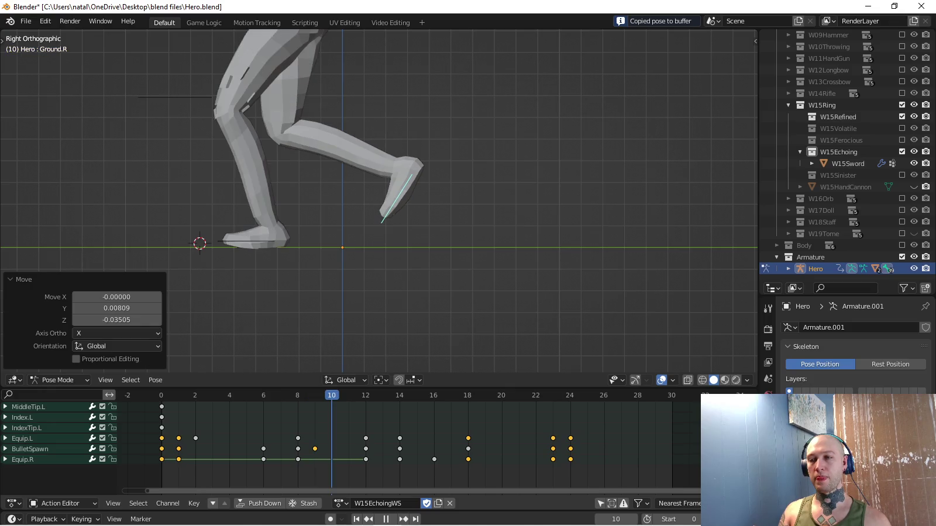
{"action": "key", "text": "space"}
{"action": "key", "text": "ctrl+v"}
{"action": "key", "text": "i"}
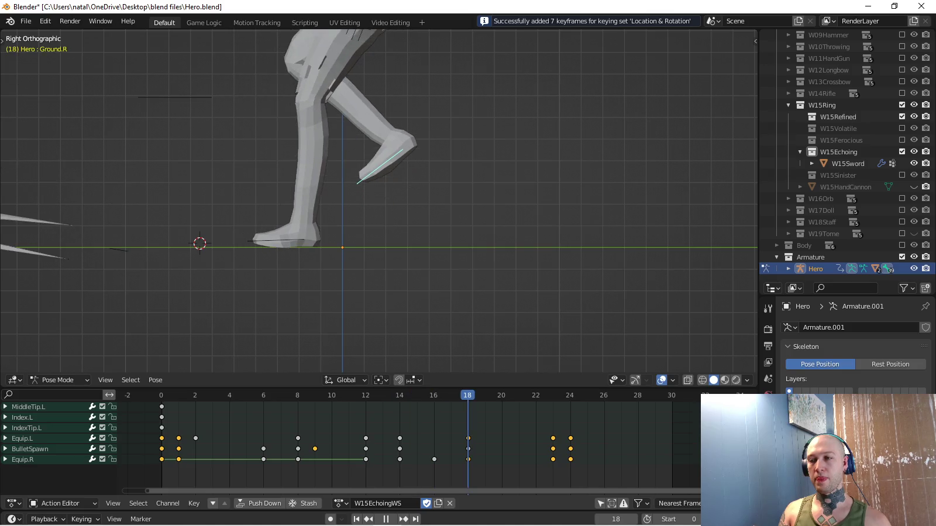
{"action": "key", "text": "space"}
{"action": "key", "text": "ctrl+v"}
{"action": "key", "text": "i"}
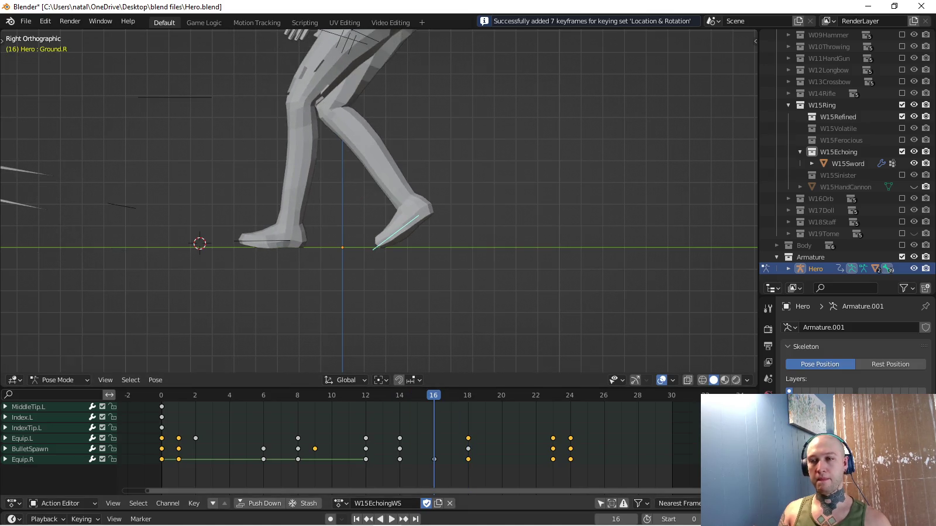
{"action": "key", "text": "space"}
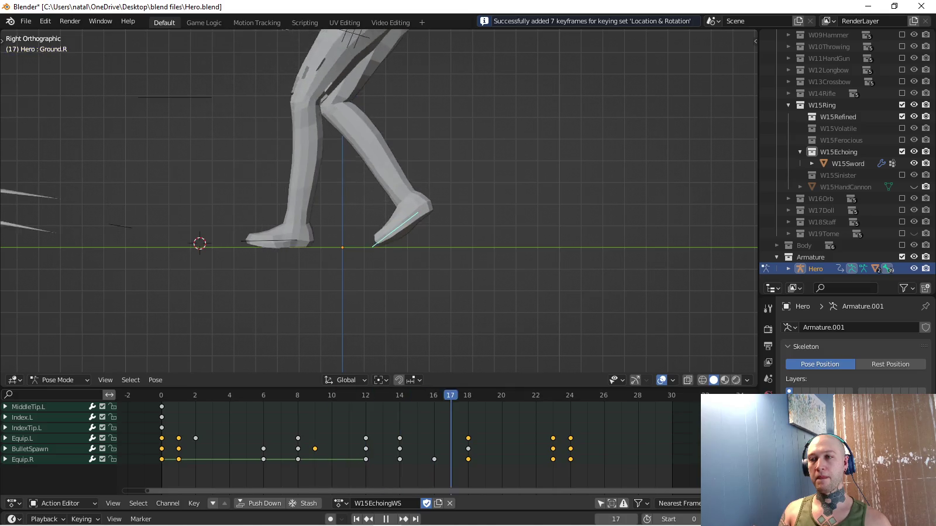
Key the foot pose on the current frame, checking it from perspective and right side views.
{"action": "key", "text": "space"}
{"action": "scroll", "coordinate": [379, 200], "scroll_direction": "down", "scroll_amount": 3}
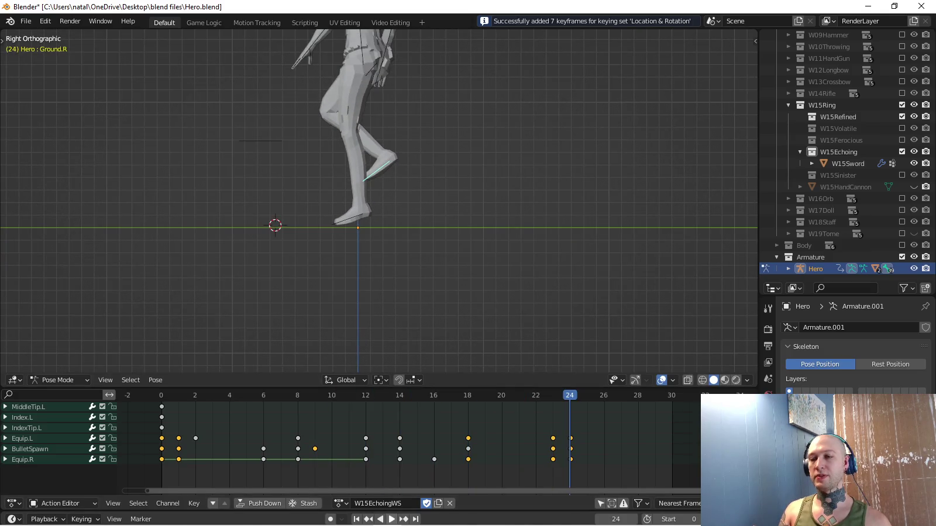
{"action": "key", "text": "space"}
{"action": "mouse_move", "coordinate": [379, 200]}
{"action": "middle_mouse_down"}
{"action": "mouse_move", "coordinate": [409, 175]}
{"action": "mouse_move", "coordinate": [350, 182]}
{"action": "mouse_move", "coordinate": [375, 193]}
{"action": "middle_mouse_up"}
{"action": "scroll", "coordinate": [379, 200], "scroll_direction": "down", "scroll_amount": 2}
{"action": "key", "text": "KP_3"}
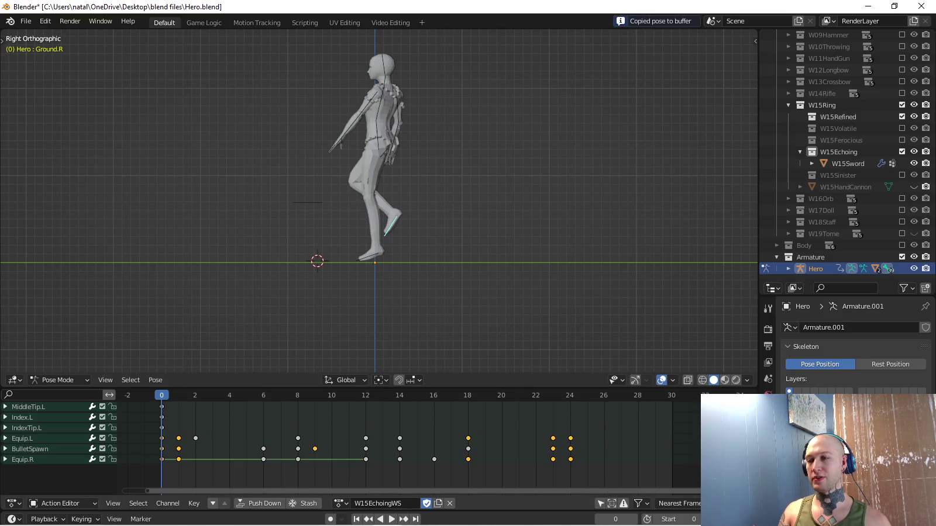
{"action": "key", "text": "i"}
{"action": "key", "text": "Return"}
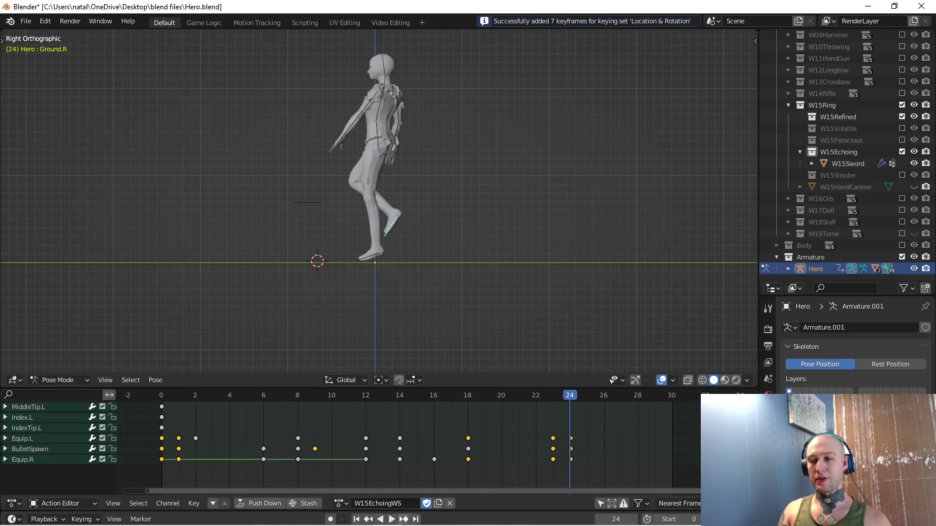
{"action": "middle_click_drag", "start_coordinate": [375, 199], "coordinate": [444, 163]}
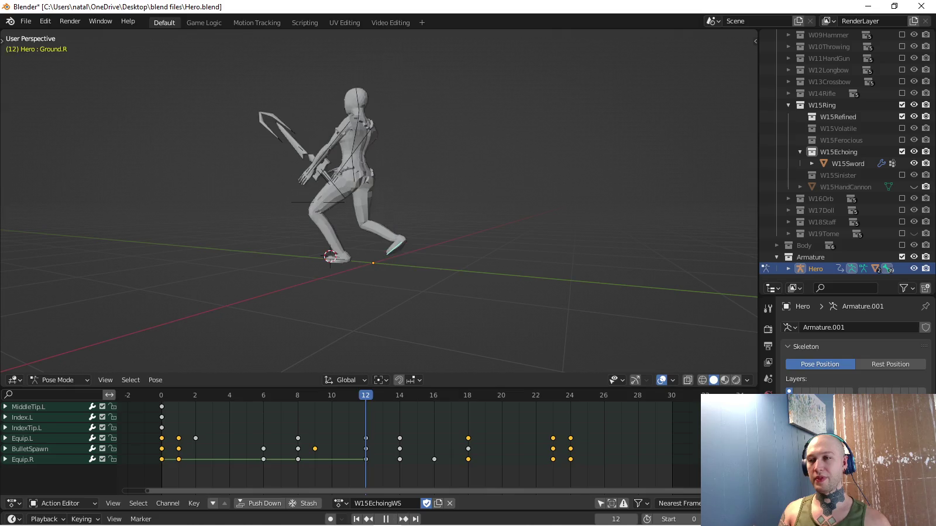
Paste and key the foot pose at frame 12, then play the action back.
{"action": "key", "text": "space"}
{"action": "key", "text": "space"}
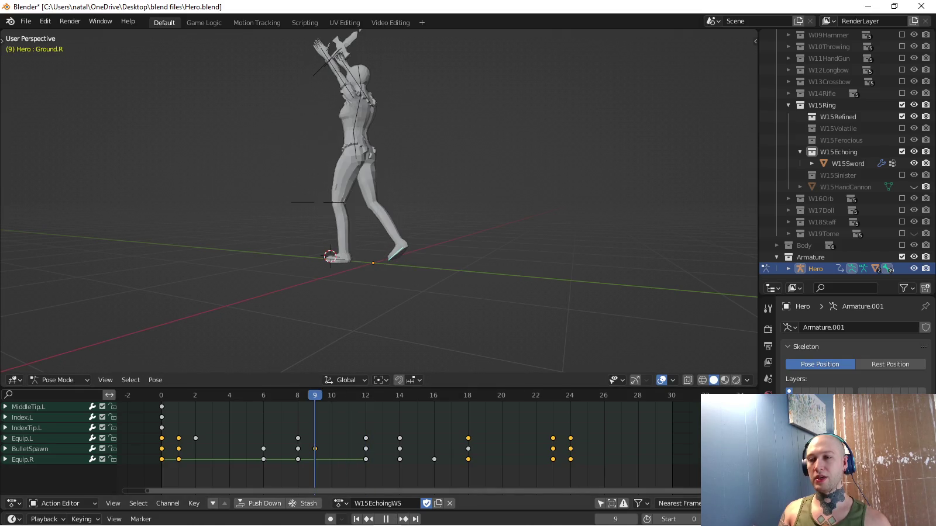
{"action": "key", "text": "space"}
{"action": "key", "text": "ctrl+v"}
{"action": "key", "text": "i"}
{"action": "key", "text": "KP_3"}
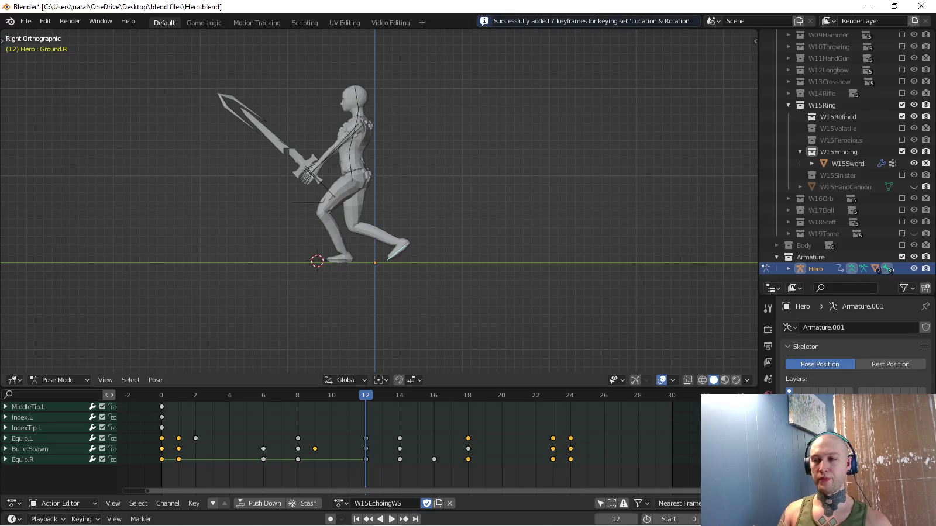
{"action": "scroll", "coordinate": [408, 172], "scroll_direction": "up", "scroll_amount": 3}
{"action": "key", "text": "space"}
{"action": "scroll", "coordinate": [379, 199], "scroll_direction": "down", "scroll_amount": 3}
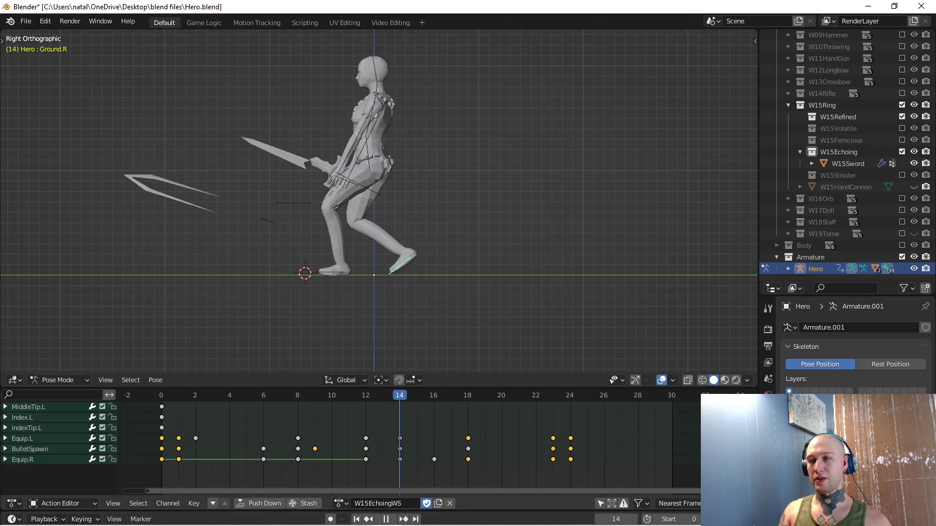
Paste and key the foot pose at frame 14 and review the playback.
{"action": "key", "text": "Up"}
{"action": "key", "text": "ctrl+v"}
{"action": "key", "text": "i"}
{"action": "key", "text": "space"}
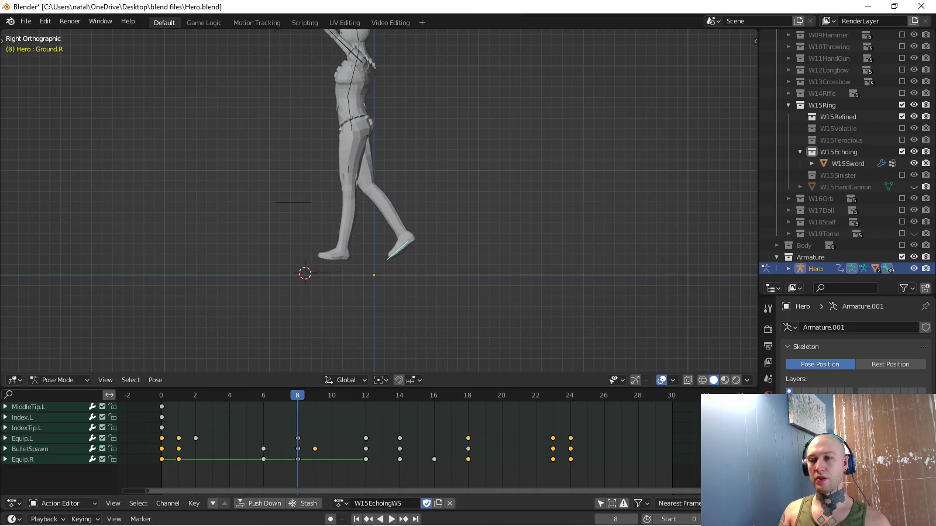
{"action": "key", "text": "space"}
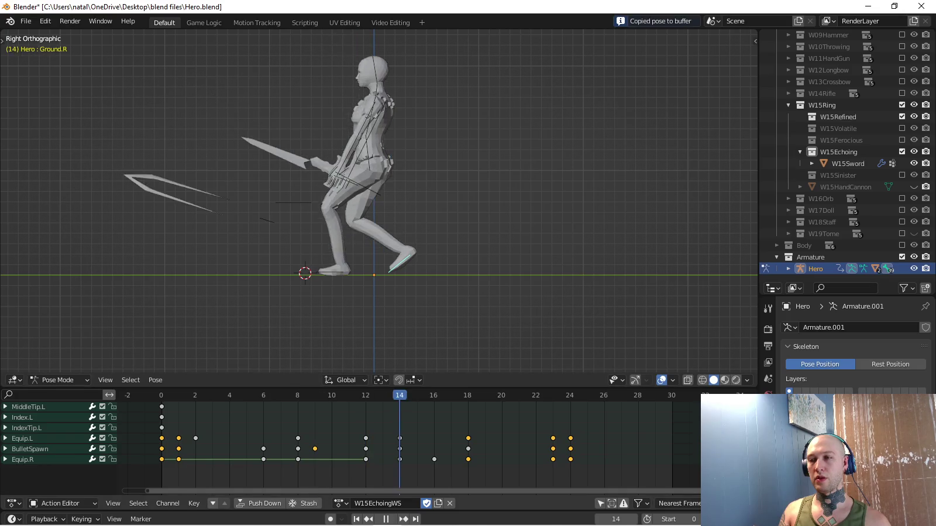
{"action": "key", "text": "Escape"}
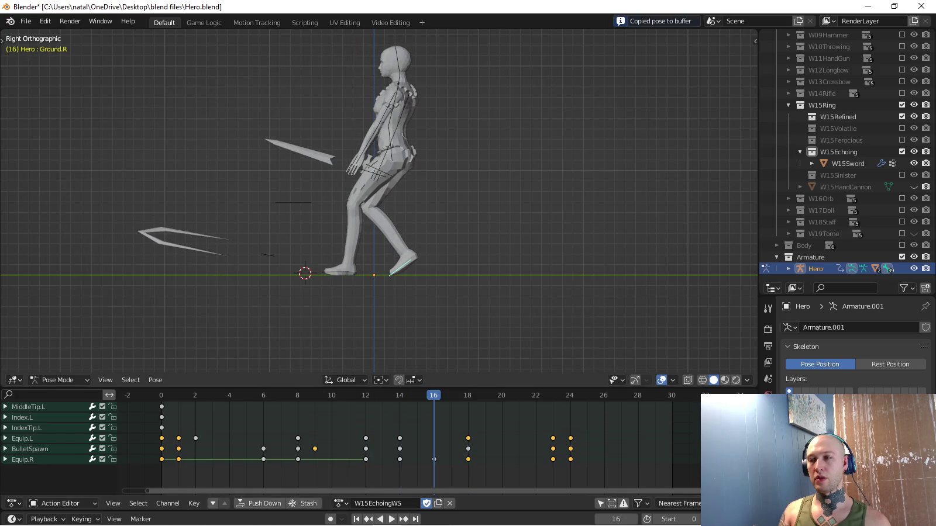
{"action": "key", "text": "space"}
Paste and key the foot pose at frame 9, re-paste it at frames 12 and 14, and play back.
{"action": "key", "text": "ctrl+v"}
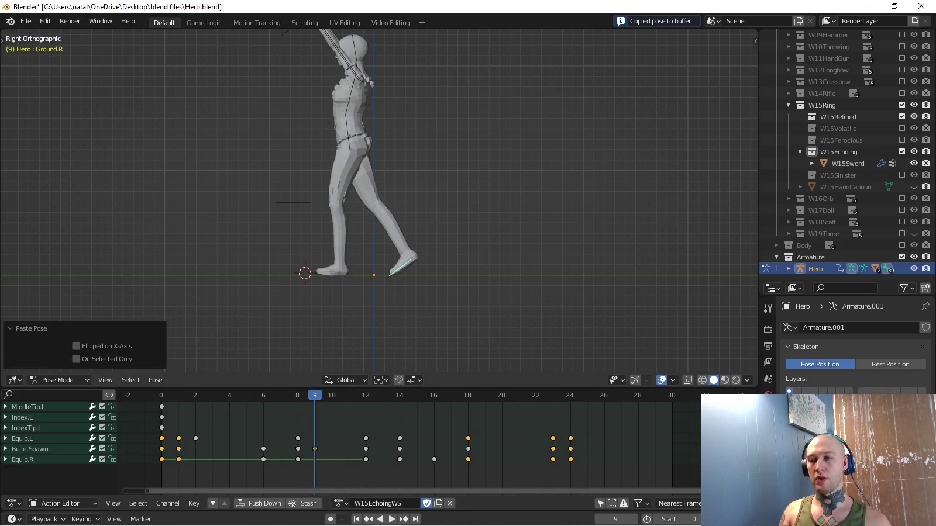
{"action": "key", "text": "i"}
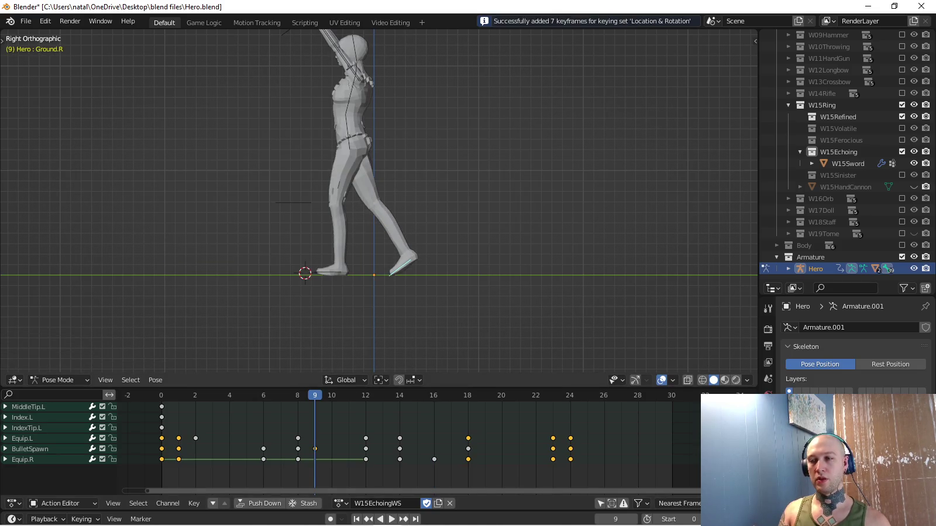
{"action": "key", "text": "Up"}
{"action": "key", "text": "ctrl+v"}
{"action": "key", "text": "Up"}
{"action": "key", "text": "ctrl+v"}
{"action": "key", "text": "space"}
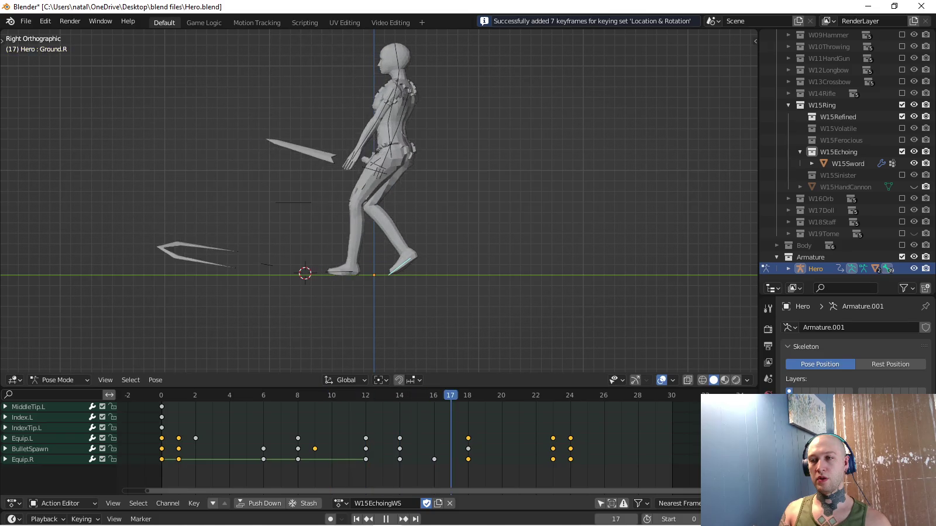
{"action": "scroll", "coordinate": [58, 445], "scroll_direction": "up", "scroll_amount": 3}
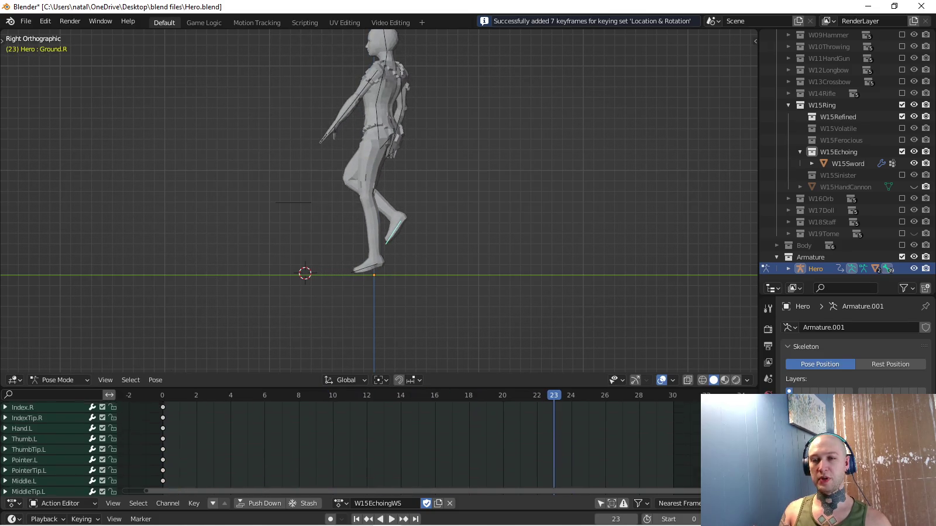
In the Action Editor, test-delete the Ground.R key at frame 4, undo it, and play back.
{"action": "scroll", "coordinate": [59, 444], "scroll_direction": "up", "scroll_amount": 3}
{"action": "scroll", "coordinate": [59, 444], "scroll_direction": "up", "scroll_amount": 3}
{"action": "scroll", "coordinate": [58, 445], "scroll_direction": "up", "scroll_amount": 3}
{"action": "scroll", "coordinate": [59, 444], "scroll_direction": "up", "scroll_amount": 2}
{"action": "scroll", "coordinate": [59, 444], "scroll_direction": "up", "scroll_amount": 2}
{"action": "left_click", "coordinate": [138, 504]}
{"action": "left_click", "coordinate": [187, 428]}
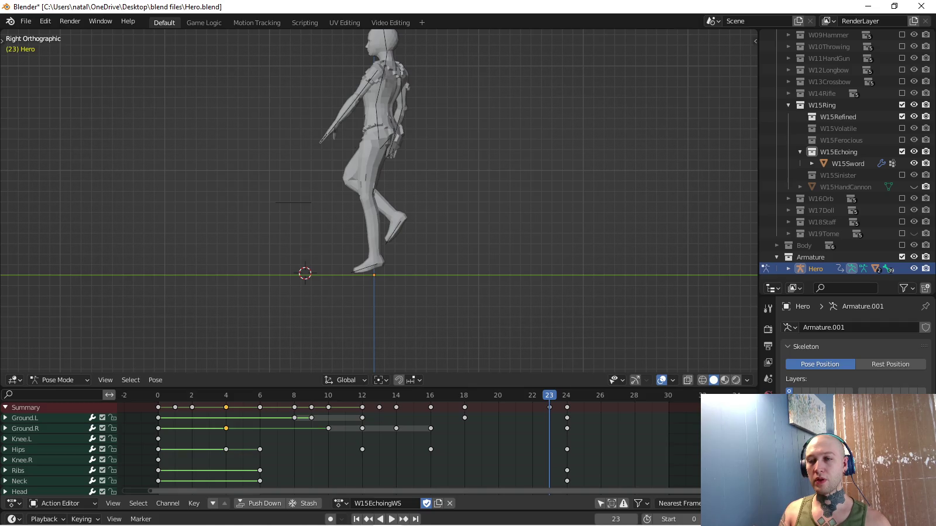
{"action": "left_click", "coordinate": [226, 396]}
{"action": "key", "text": "Delete"}
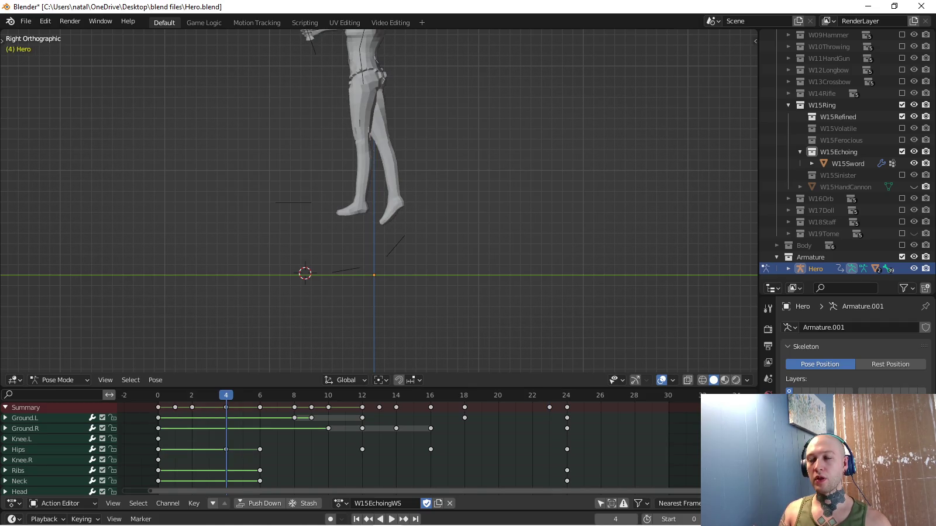
{"action": "key", "text": "ctrl+z"}
{"action": "key", "text": "space"}
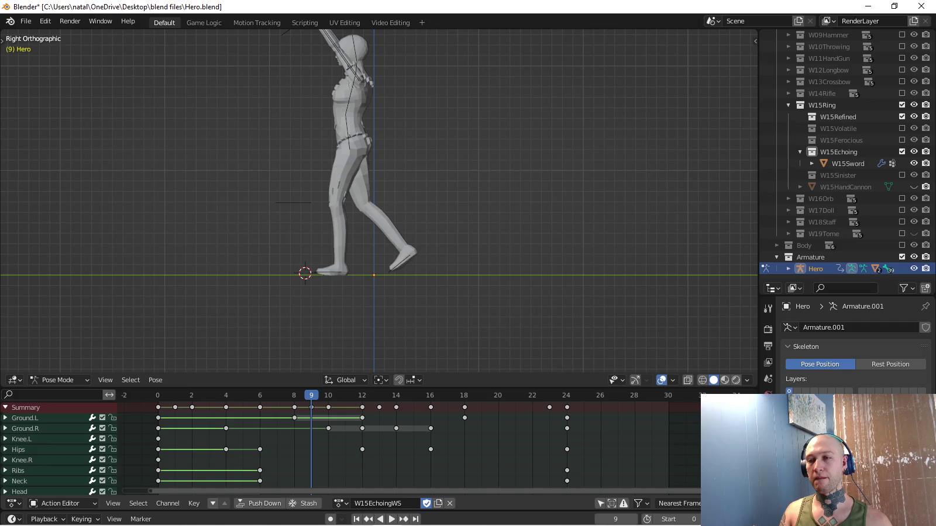
{"action": "key", "text": "space"}
Try deleting the Ground.L key at frame 12, then restore it with undo.
{"action": "key", "text": "Delete"}
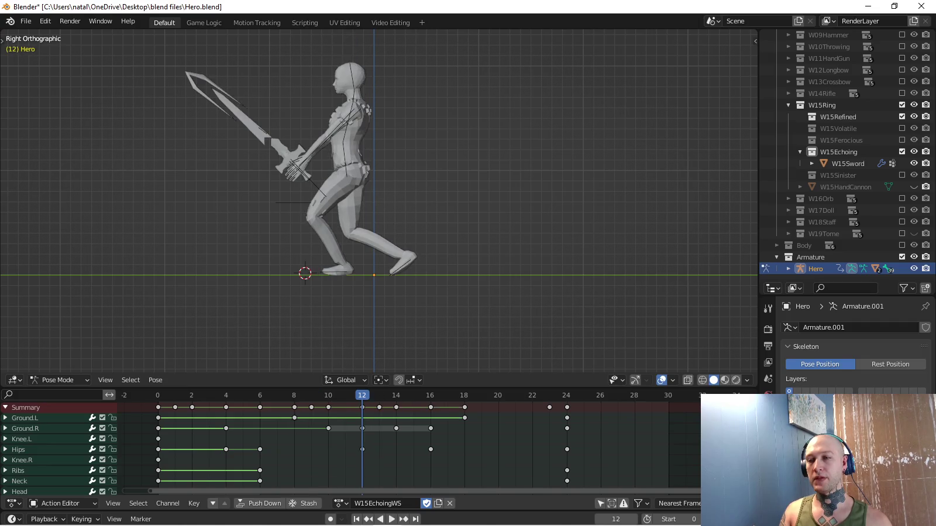
{"action": "key", "text": "ctrl+z"}
{"action": "key", "text": "space"}
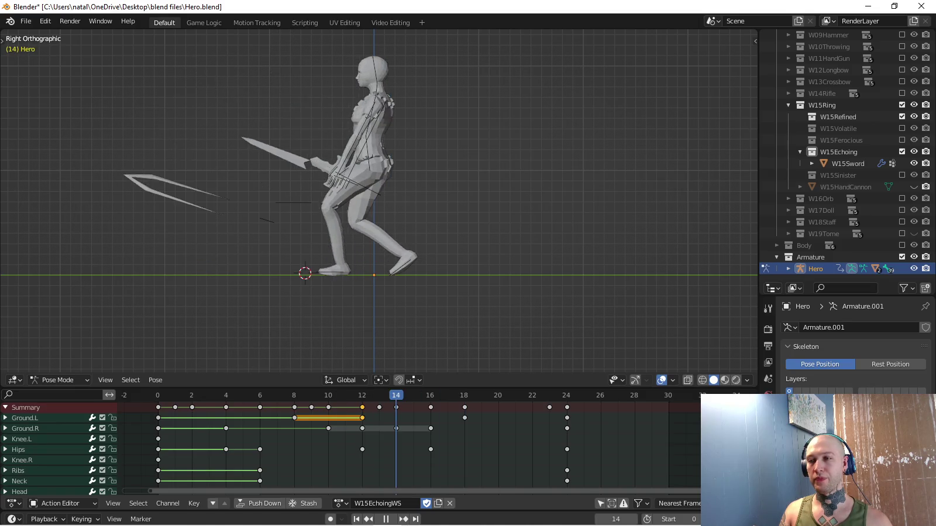
{"action": "key", "text": "space"}
Delete the Ground.R keys at frames 12 and 14, then replay the animation.
{"action": "key", "text": "x"}
{"action": "left_click", "coordinate": [354, 428]}
{"action": "key", "text": "space"}
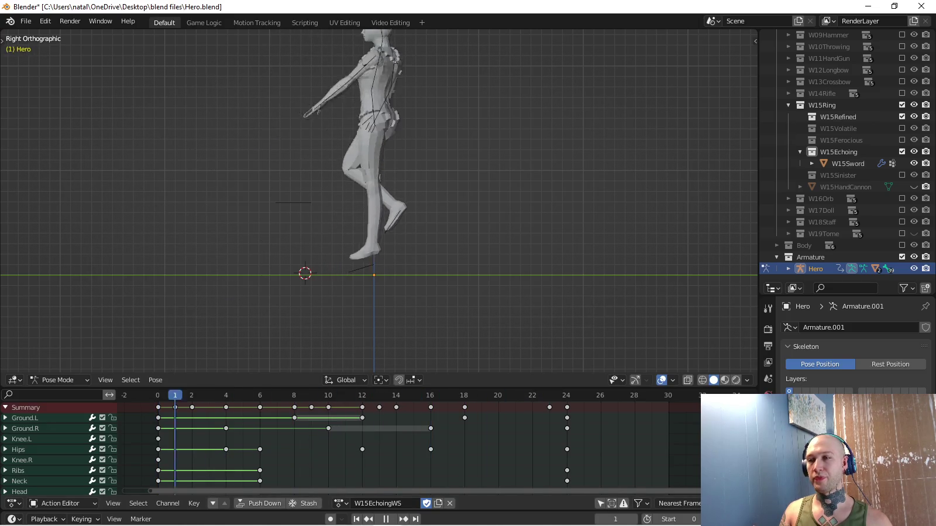
{"action": "key", "text": "space"}
{"action": "scroll", "coordinate": [379, 200], "scroll_direction": "down", "scroll_amount": 4}
{"action": "middle_click_drag", "start_coordinate": [379, 200], "coordinate": [374, 258], "text": "shift"}
{"action": "key", "text": "space"}
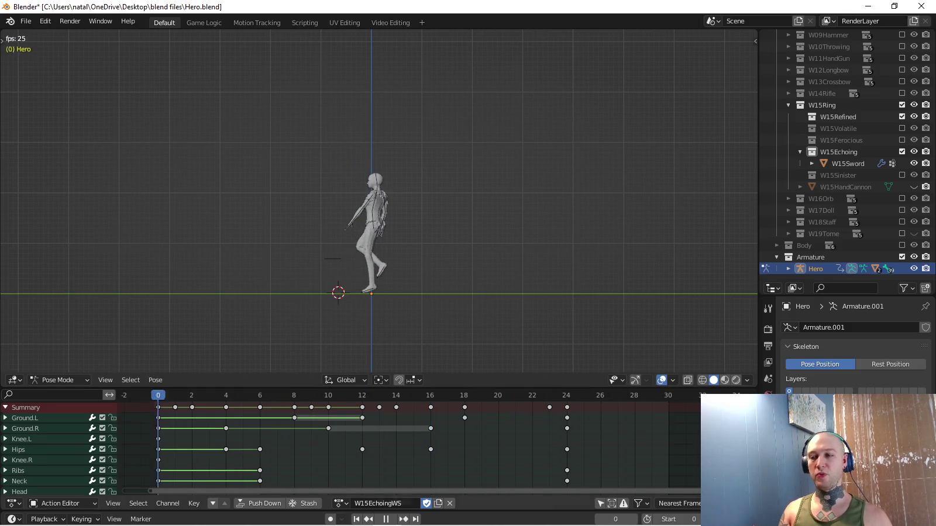
Move the W15Echoing collection above W15Refined in the Outliner, then switch to Unity.
{"action": "mouse_move", "coordinate": [378, 200]}
{"action": "middle_mouse_down", "text": "shift"}
{"action": "mouse_move", "coordinate": [379, 224]}
{"action": "mouse_move", "coordinate": [386, 191]}
{"action": "middle_mouse_up", "text": "shift"}
{"action": "scroll", "coordinate": [379, 201], "scroll_direction": "up", "scroll_amount": 1}
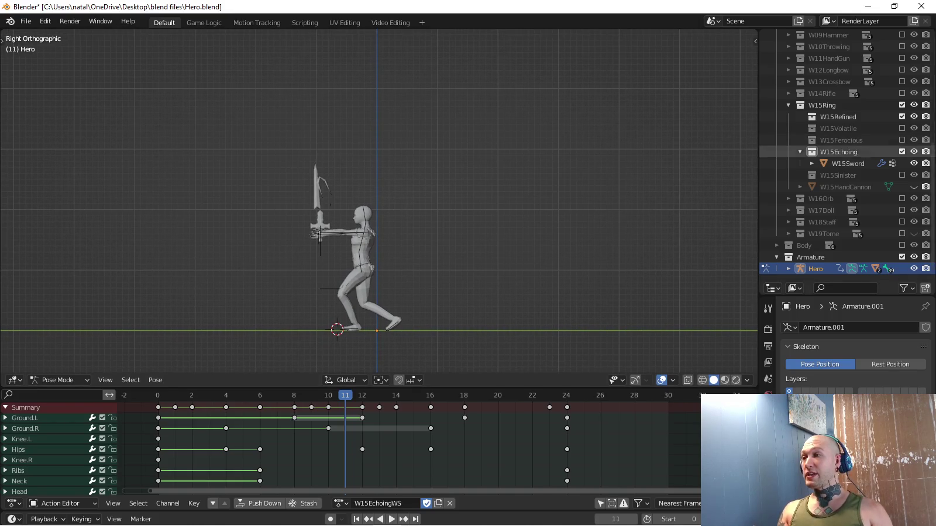
{"action": "left_click_drag", "start_coordinate": [838, 152], "coordinate": [822, 106]}
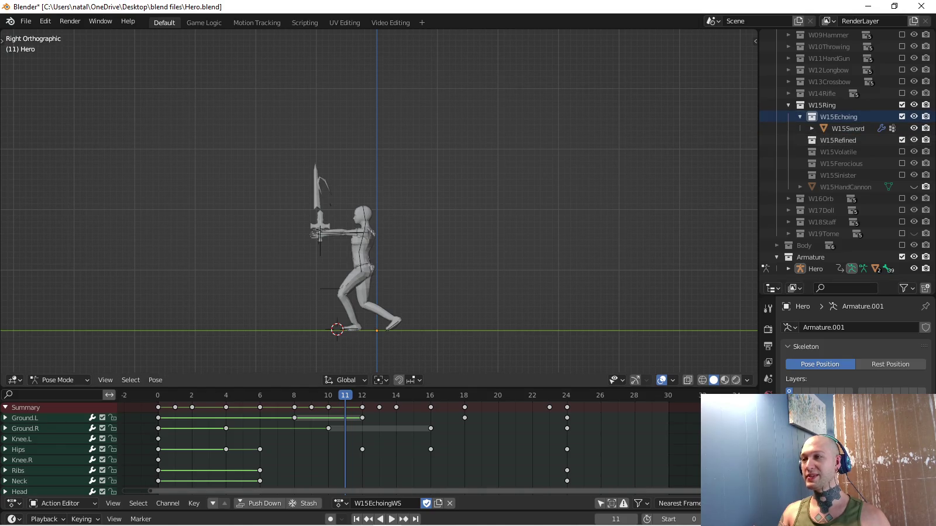
{"action": "scroll", "coordinate": [379, 201], "scroll_direction": "up", "scroll_amount": 2}
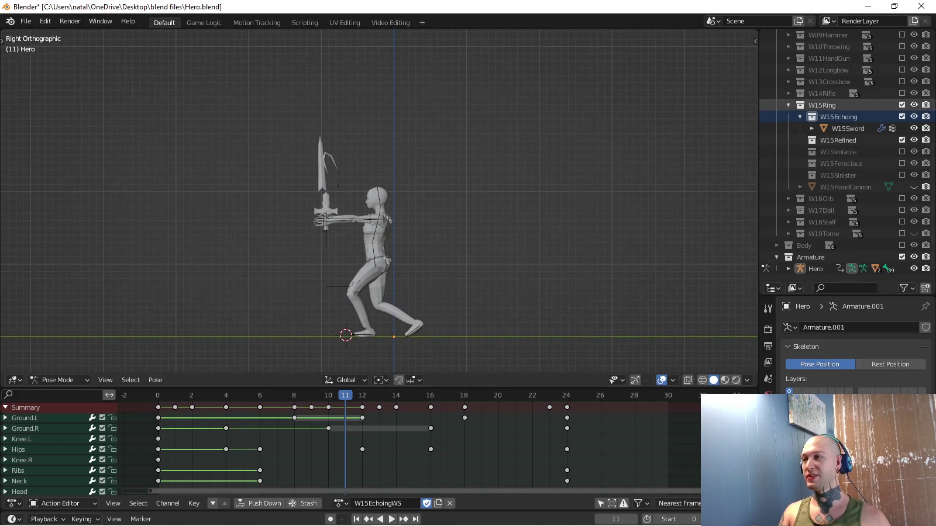
{"action": "key", "text": "alt+Tab"}
{"action": "key", "text": "alt+Tab"}
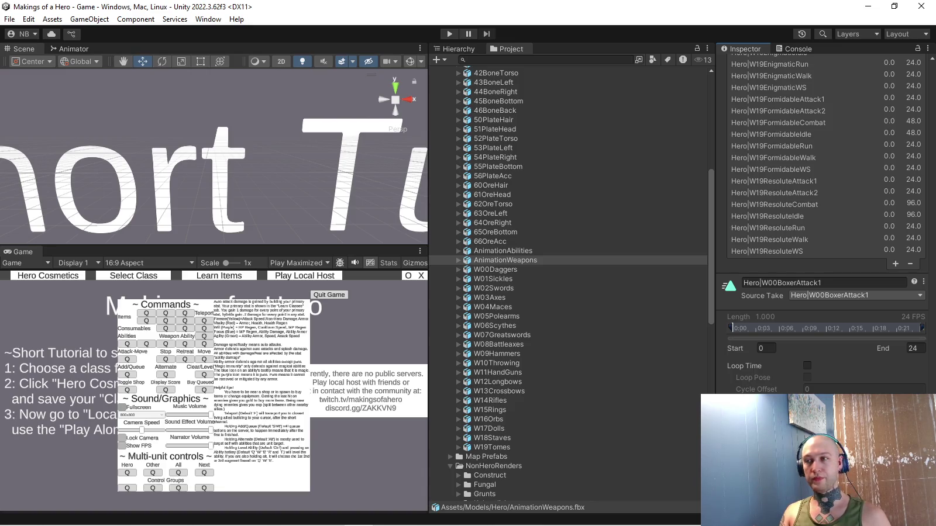
Collapse NonHeroRenders and 03Axe, and expand ScriptableObjects > Weapons > WeaponSkins > 15Ring.
{"action": "scroll", "coordinate": [568, 260], "scroll_direction": "down", "scroll_amount": 10}
{"action": "scroll", "coordinate": [567, 260], "scroll_direction": "down", "scroll_amount": 2}
{"action": "scroll", "coordinate": [567, 260], "scroll_direction": "up", "scroll_amount": 4}
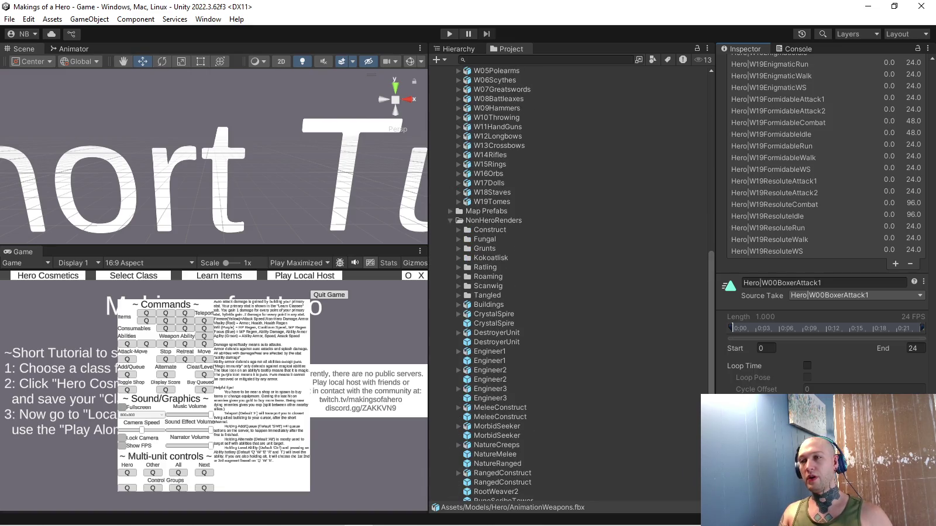
{"action": "left_click", "coordinate": [450, 220]}
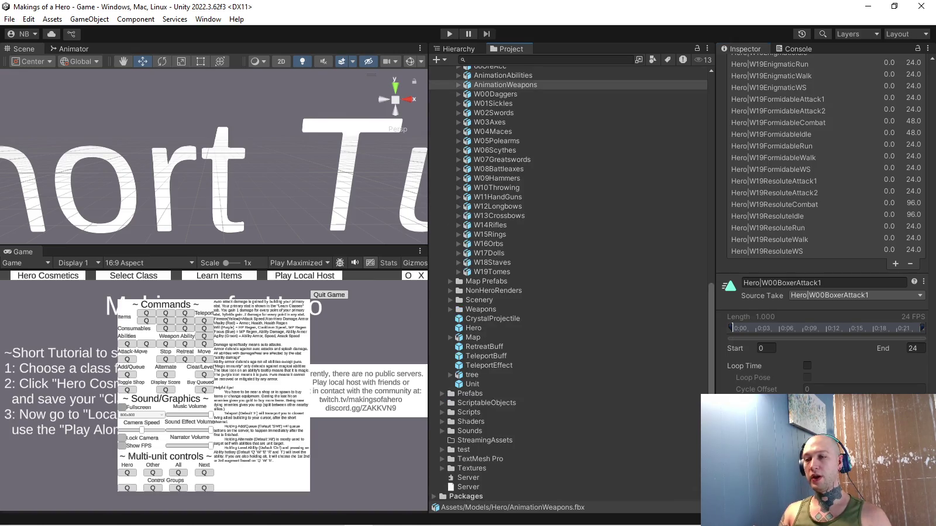
{"action": "left_click", "coordinate": [443, 401]}
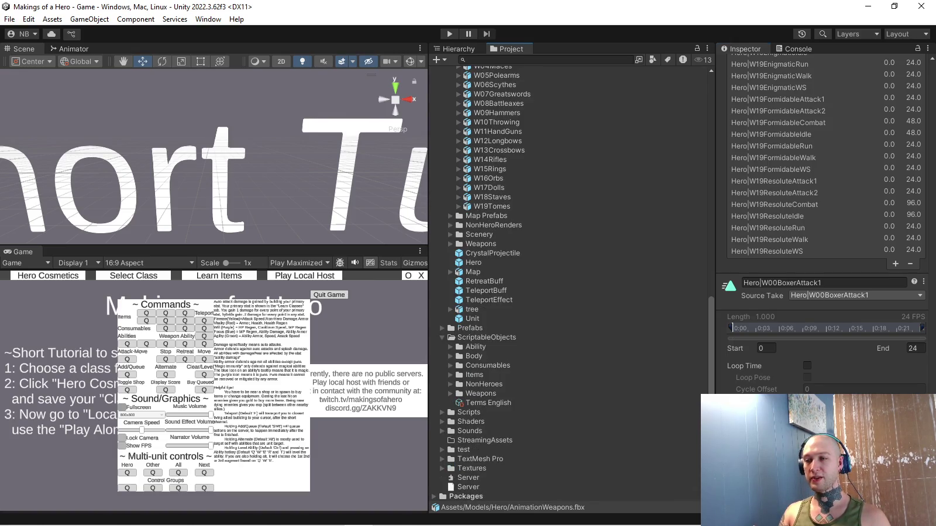
{"action": "left_click", "coordinate": [449, 393]}
{"action": "scroll", "coordinate": [568, 281], "scroll_direction": "down", "scroll_amount": 6}
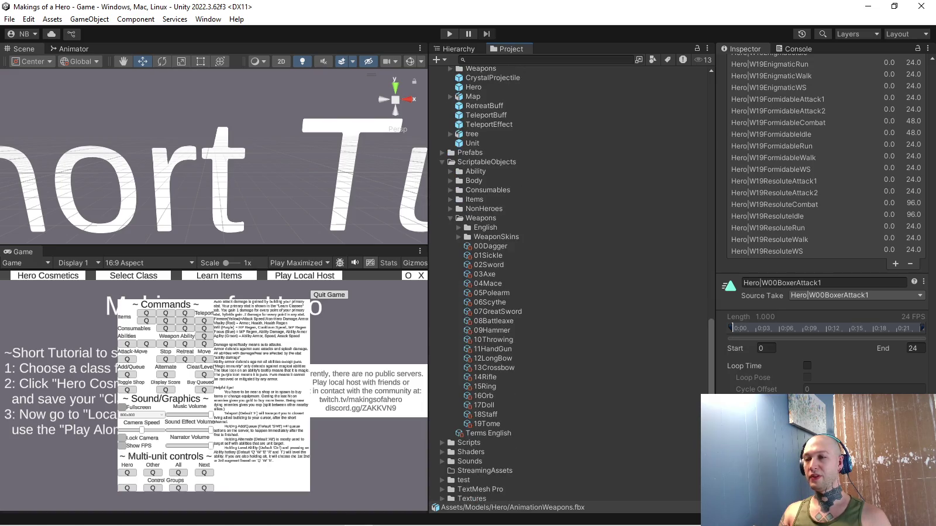
{"action": "left_click", "coordinate": [457, 237]}
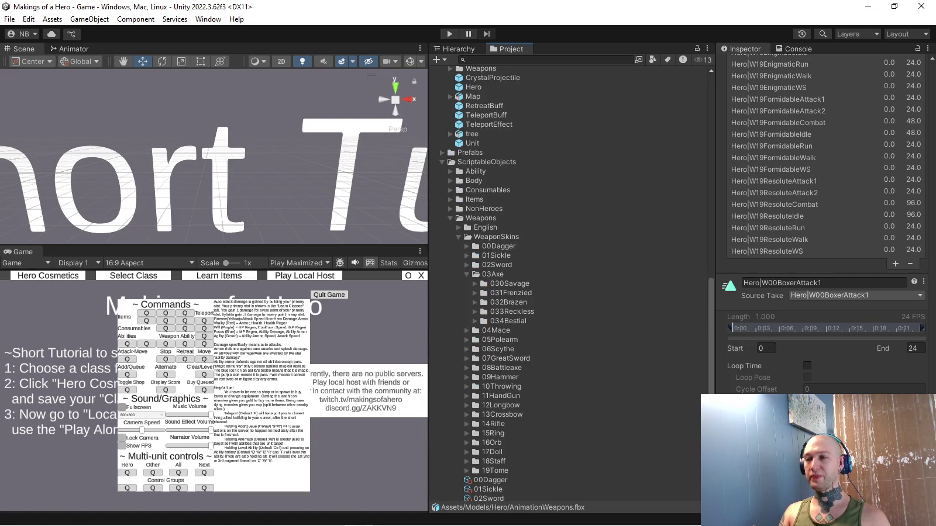
{"action": "left_click", "coordinate": [466, 274]}
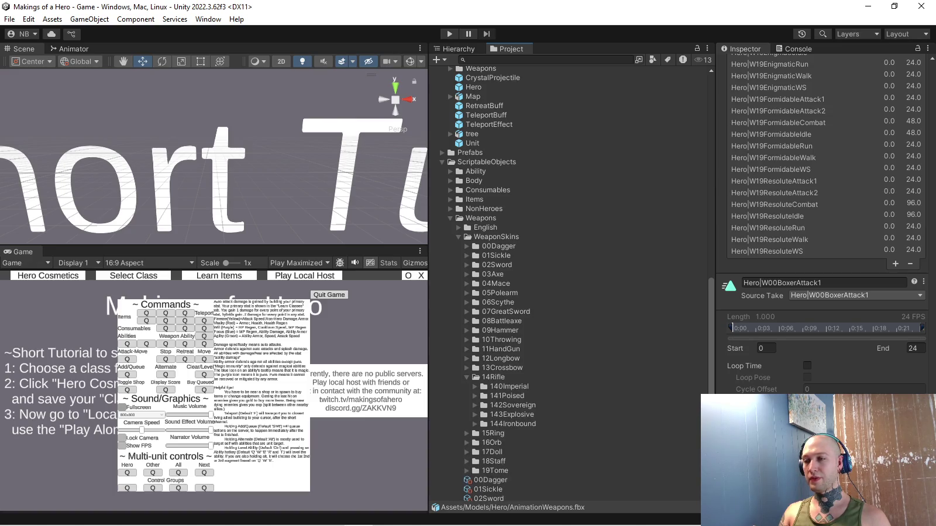
{"action": "left_click", "coordinate": [467, 388]}
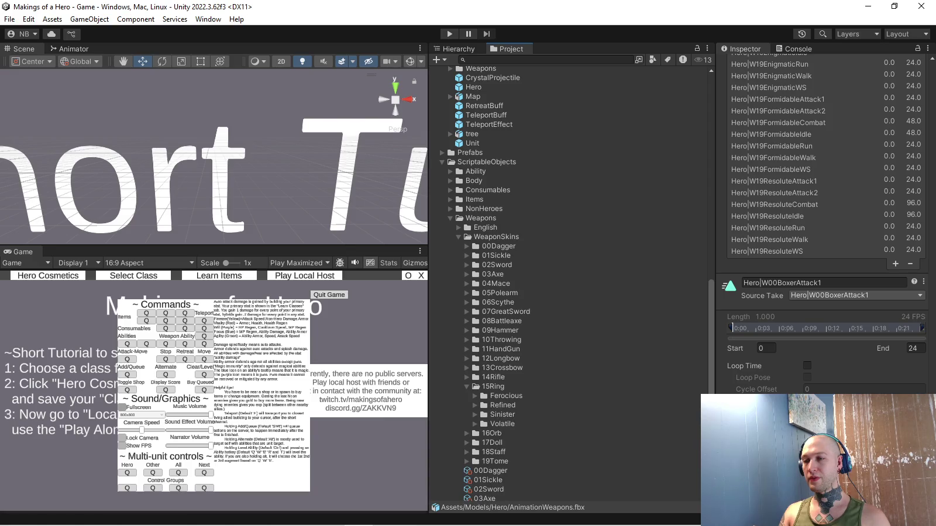
Create a new folder named Echoing inside 15Ring.
{"action": "right_click", "coordinate": [497, 387]}
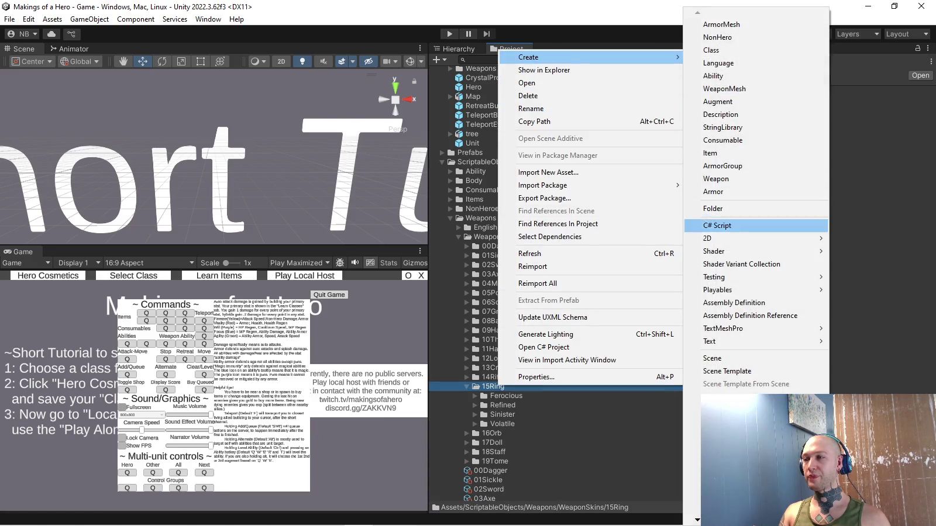
{"action": "left_click", "coordinate": [714, 209]}
{"action": "type", "text": "Eclip"}
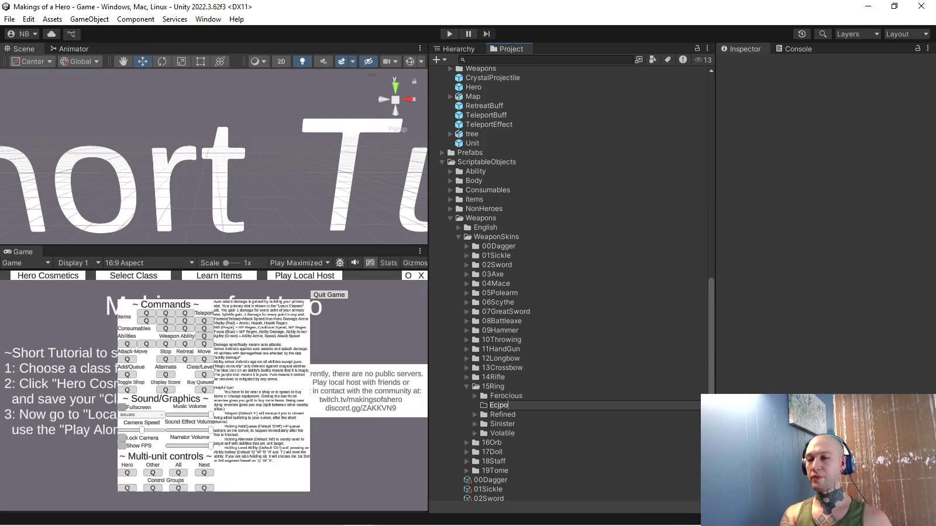
{"action": "key", "text": "BackSpace"}
{"action": "key", "text": "BackSpace"}
{"action": "key", "text": "BackSpace"}
{"action": "type", "text": "hoing"}
{"action": "key", "text": "Return"}
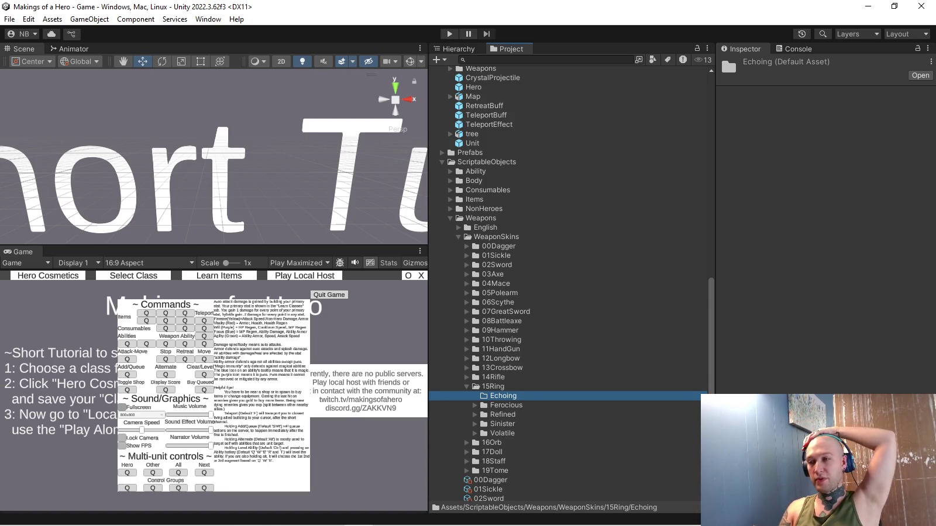
Compare existing folder names, then rename the Echoing folder to 15Echoing.
{"action": "left_click", "coordinate": [502, 414]}
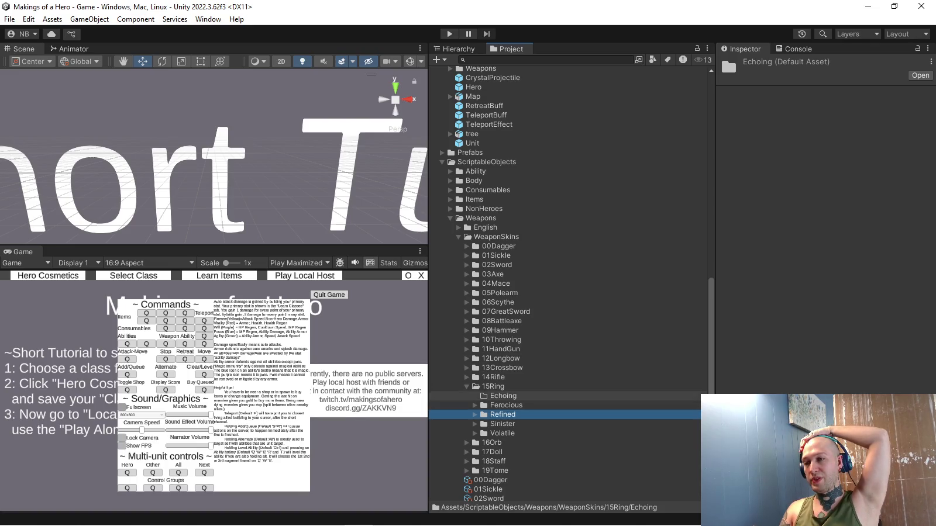
{"action": "left_click", "coordinate": [506, 406]}
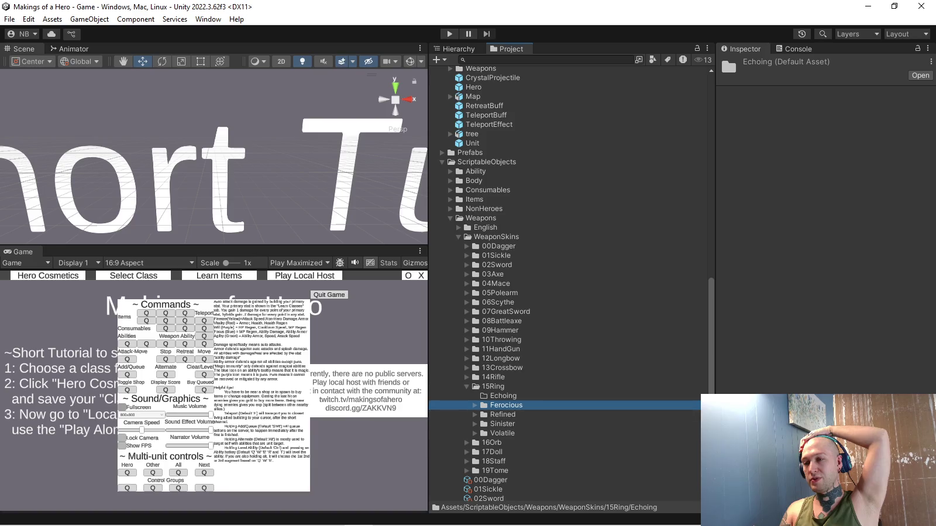
{"action": "left_click", "coordinate": [503, 396]}
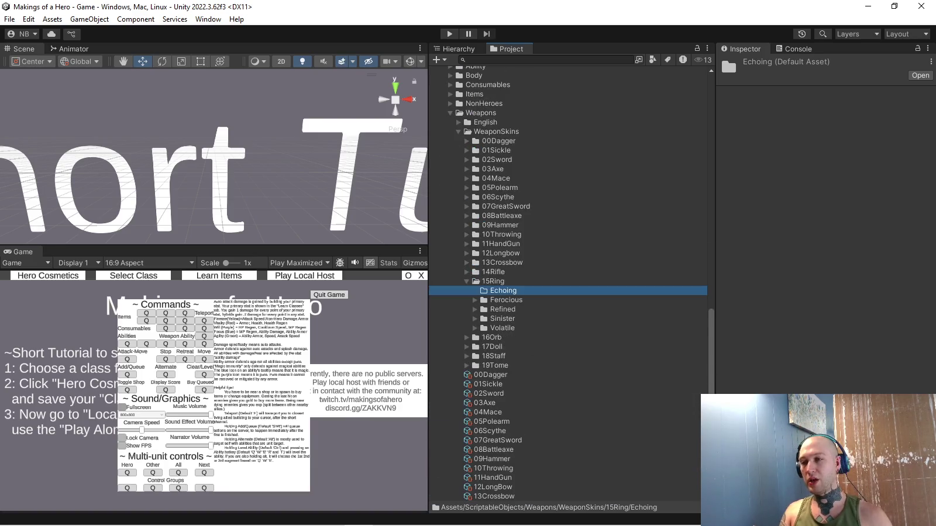
{"action": "scroll", "coordinate": [567, 293], "scroll_direction": "up", "scroll_amount": 2}
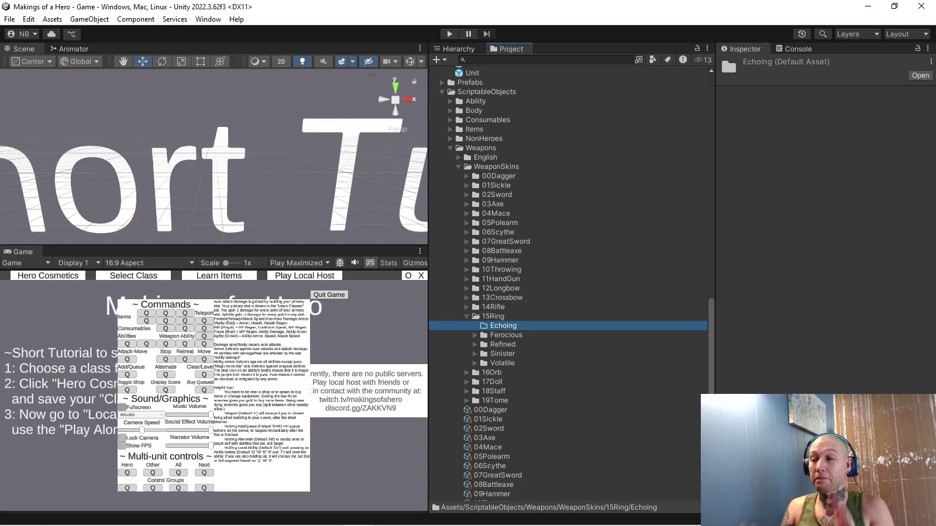
{"action": "left_click", "coordinate": [467, 307]}
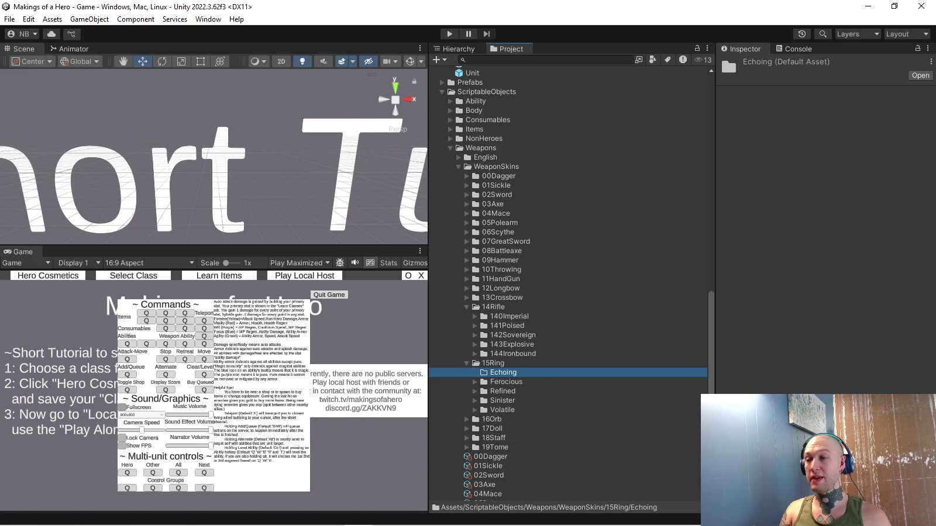
{"action": "left_click", "coordinate": [491, 373]}
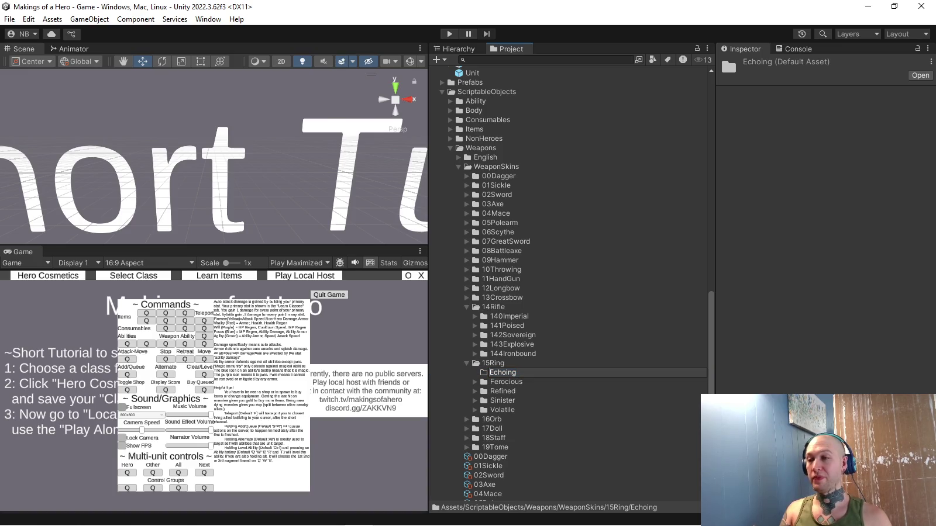
{"action": "type", "text": "15"}
{"action": "key", "text": "Return"}
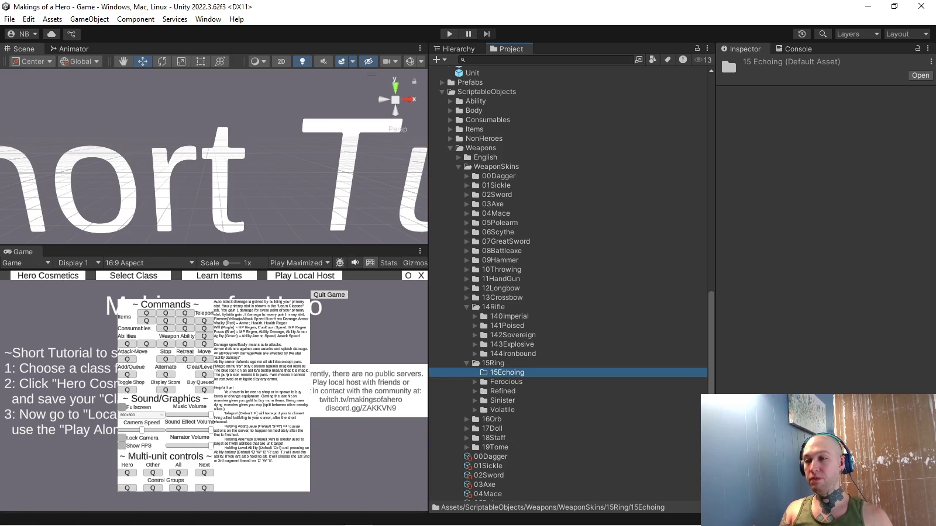